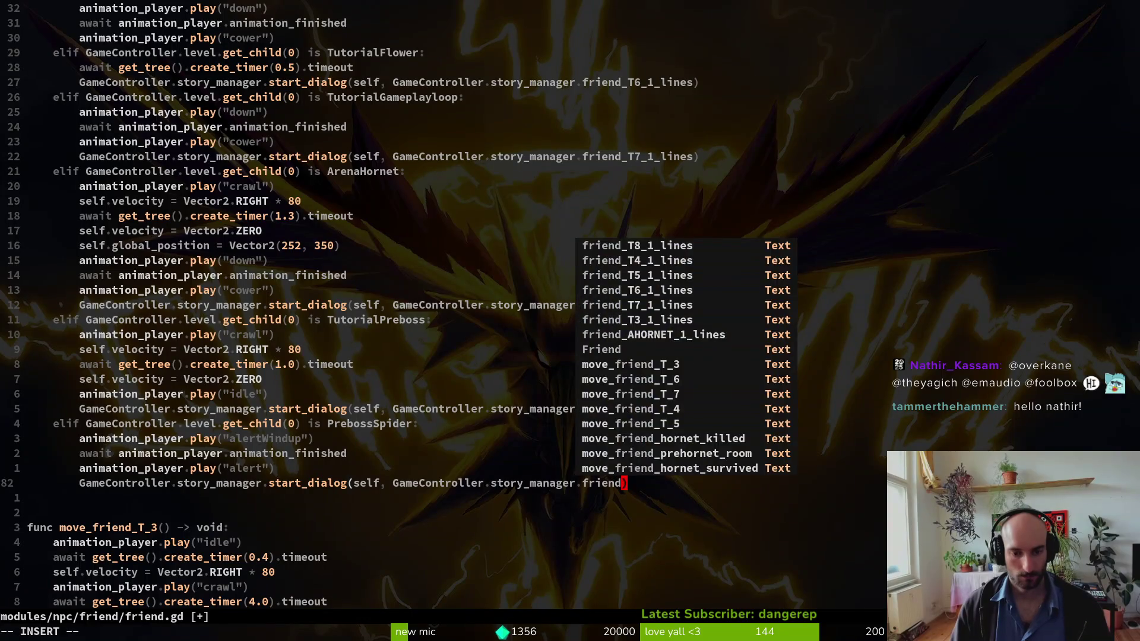
- Finish typing the friend_pre_ property name and leave insert mode
type("re")
key("BackSpace")
key("BackSpace")
key("BackSpace")
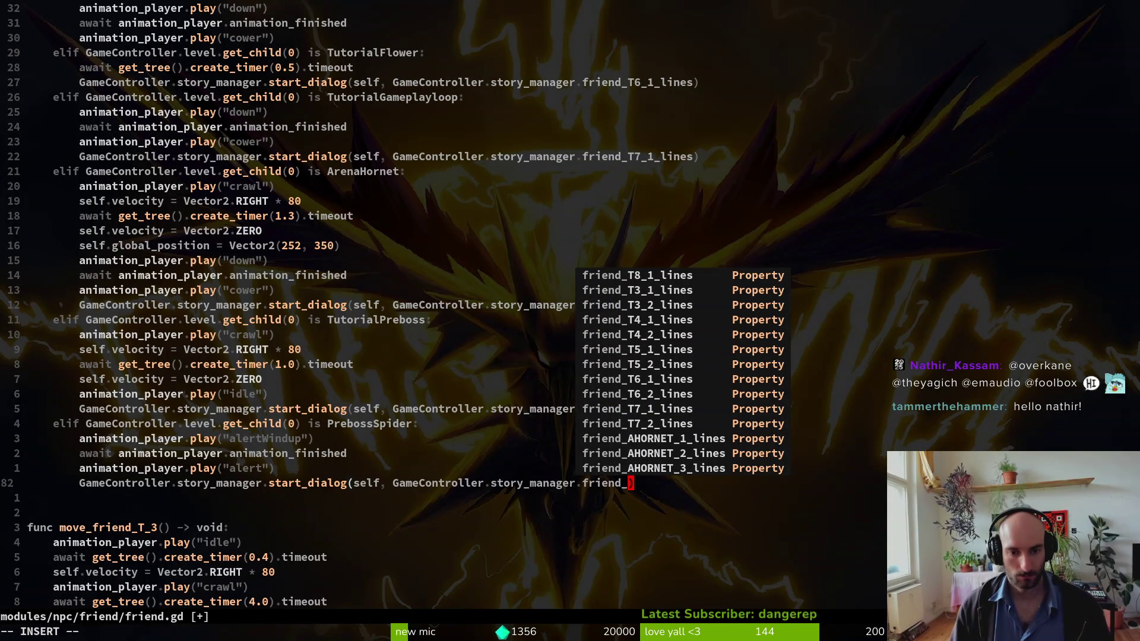
type("pre_")
key("Escape")
- Open story.manager.gd through a Telescope project file search
key("space")
key("f")
key("f")
type("story.ma")
key("Return")
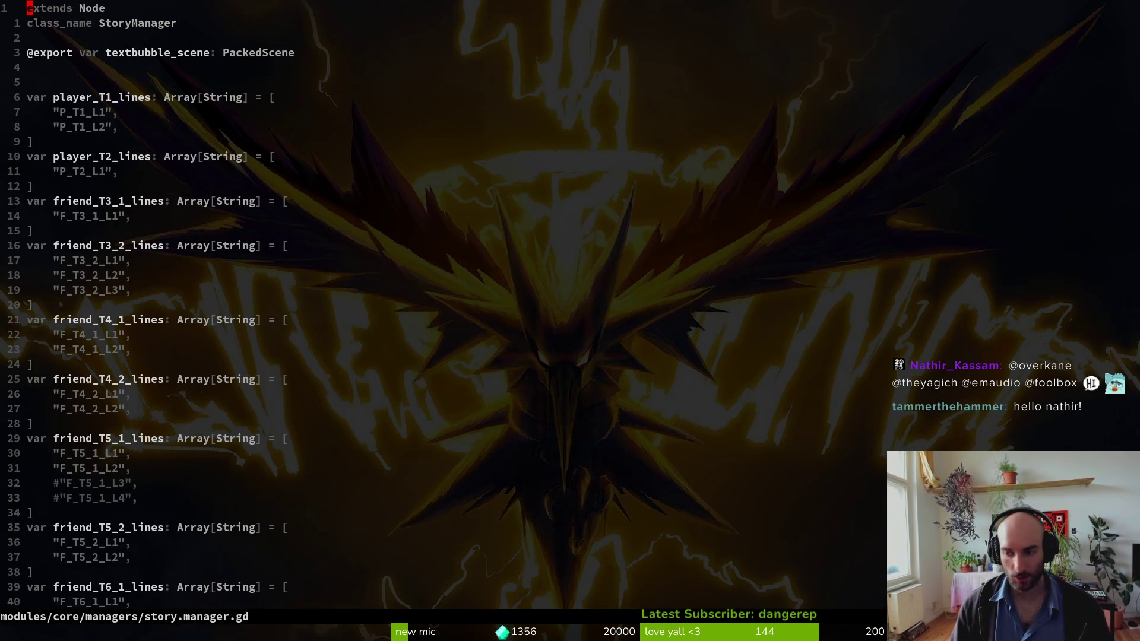
- Yank the friend_AHORNET_1_lines array block and save story.manager.gd
key("ctrl+d")
key("ctrl+d")
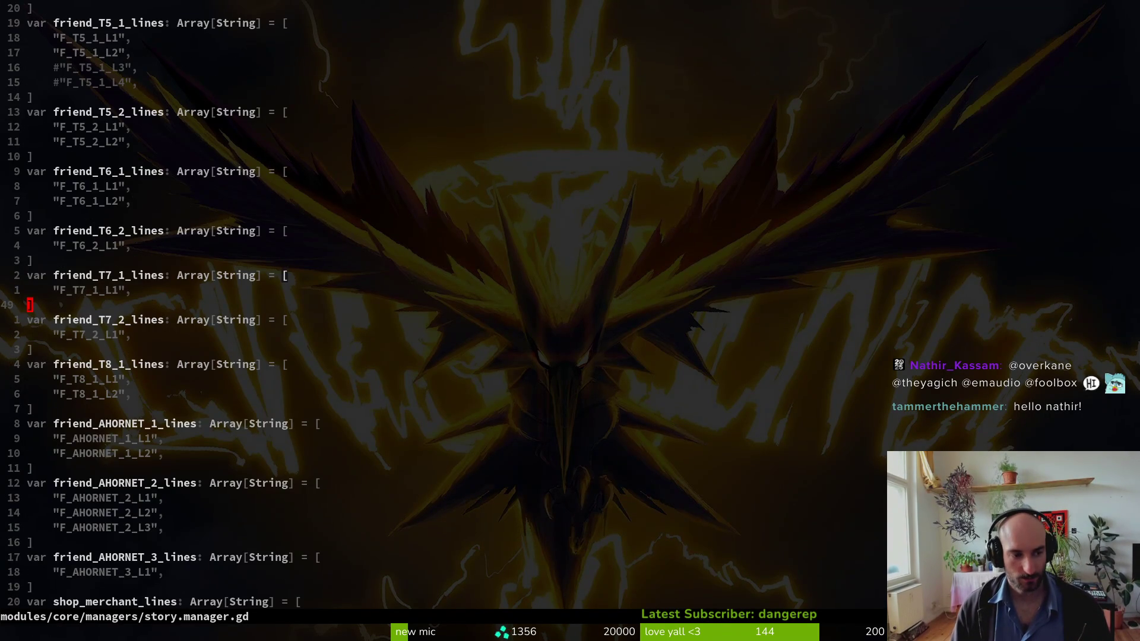
key("Return")
key("Return")
key("Return")
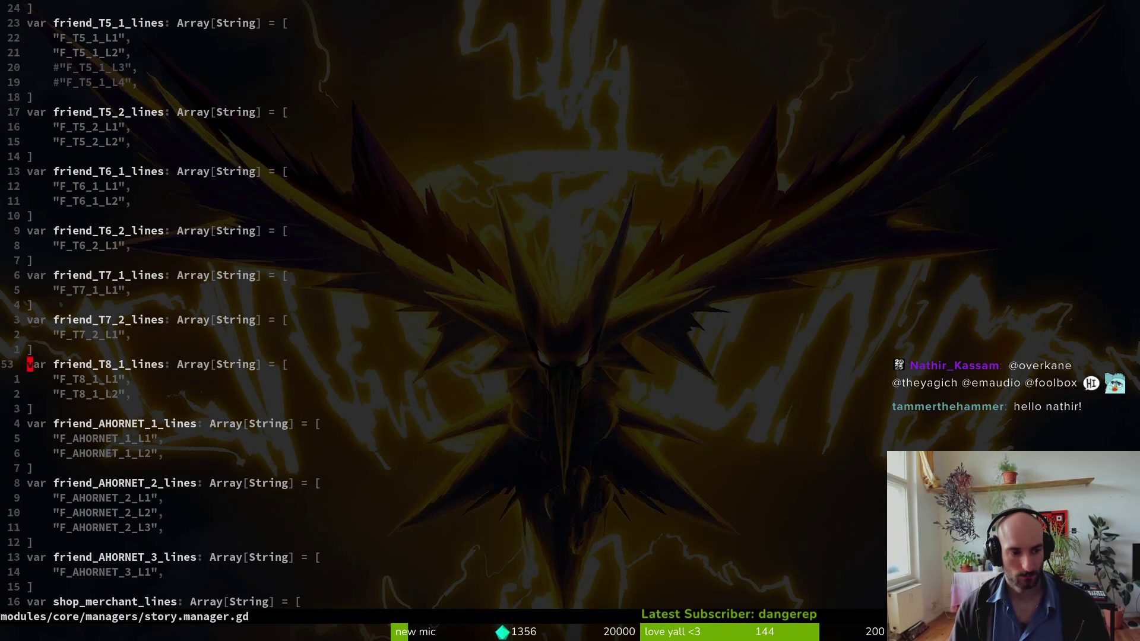
key("Return")
key("Return")
key("Return")
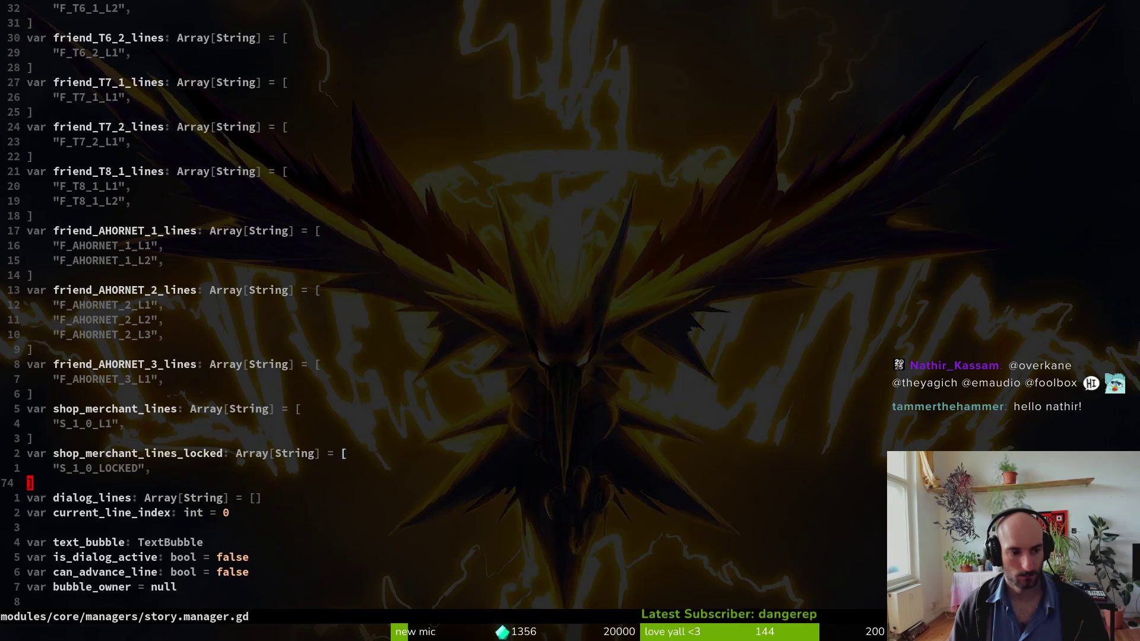
key("minus")
key("minus")
key("minus")
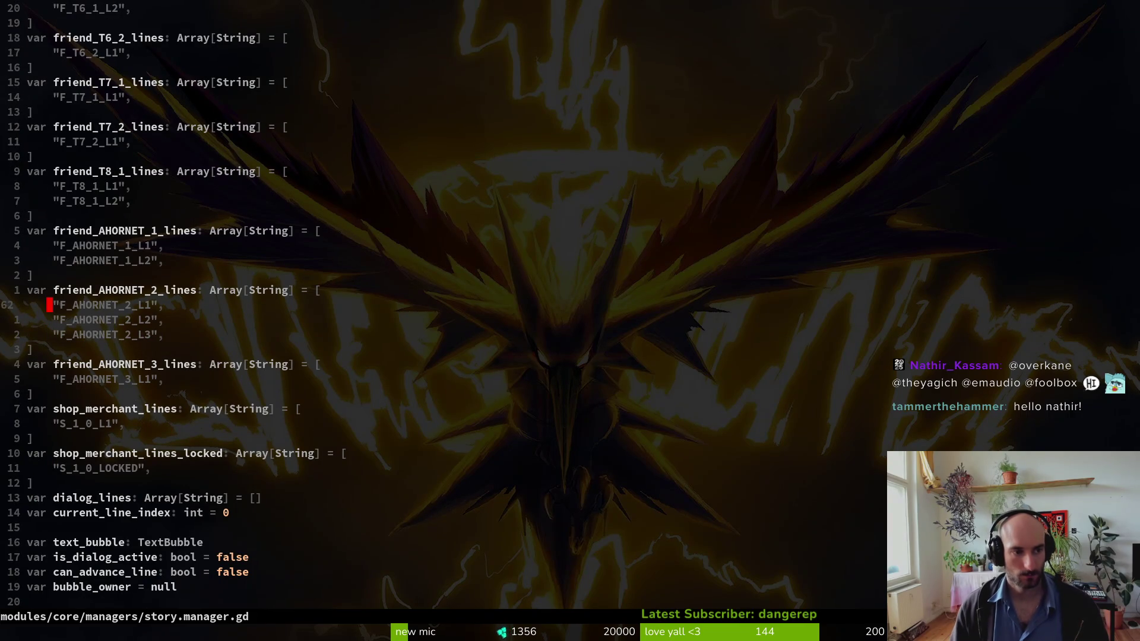
key("minus")
key("minus")
key("minus")
key("V")
key("Return")
key("Return")
type("y:write")
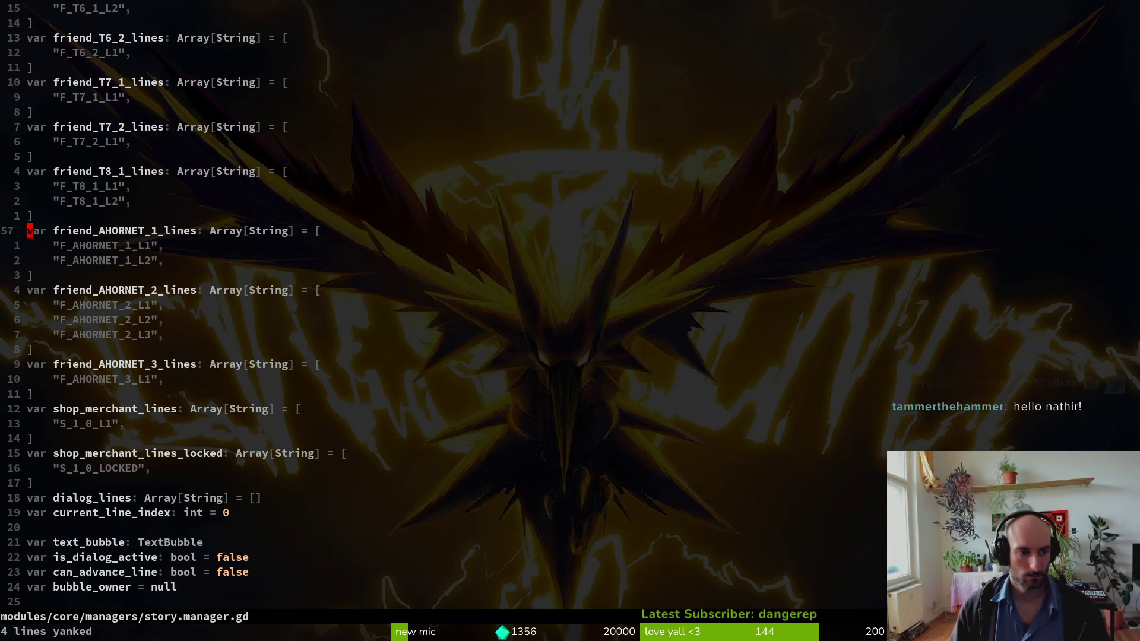
key("Return")
- Paste the copied array below friend_AHORNET_3_lines and begin renaming it friend_PRE_SPIDER_lines
key("Return")
key("Return")
key("Return")
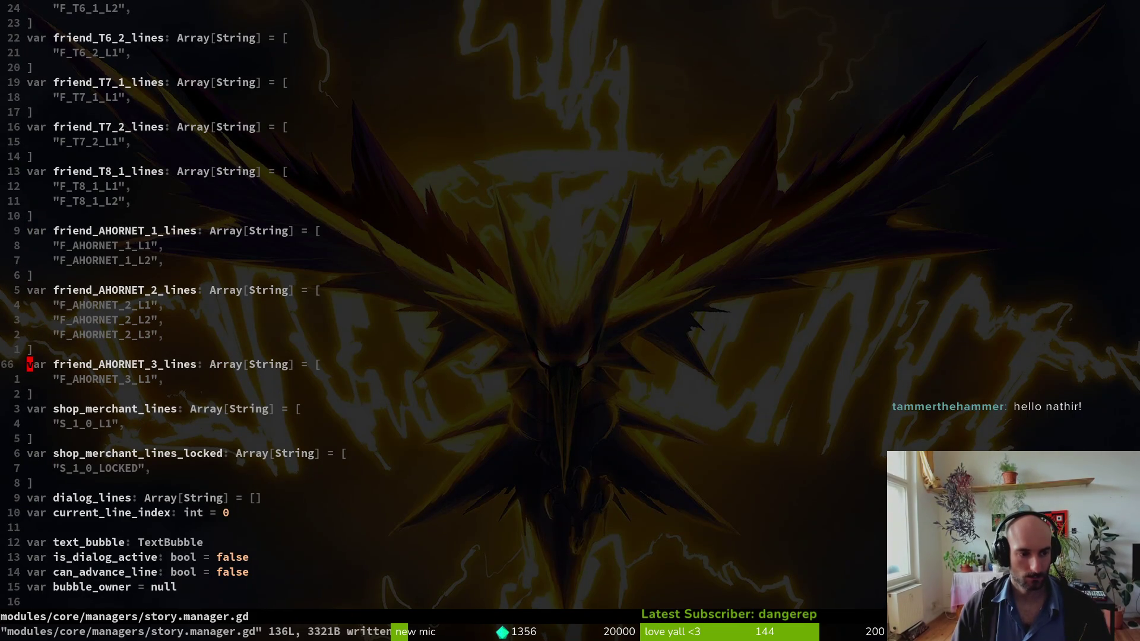
key("p")
key("Return")
key("Return")
type("w")
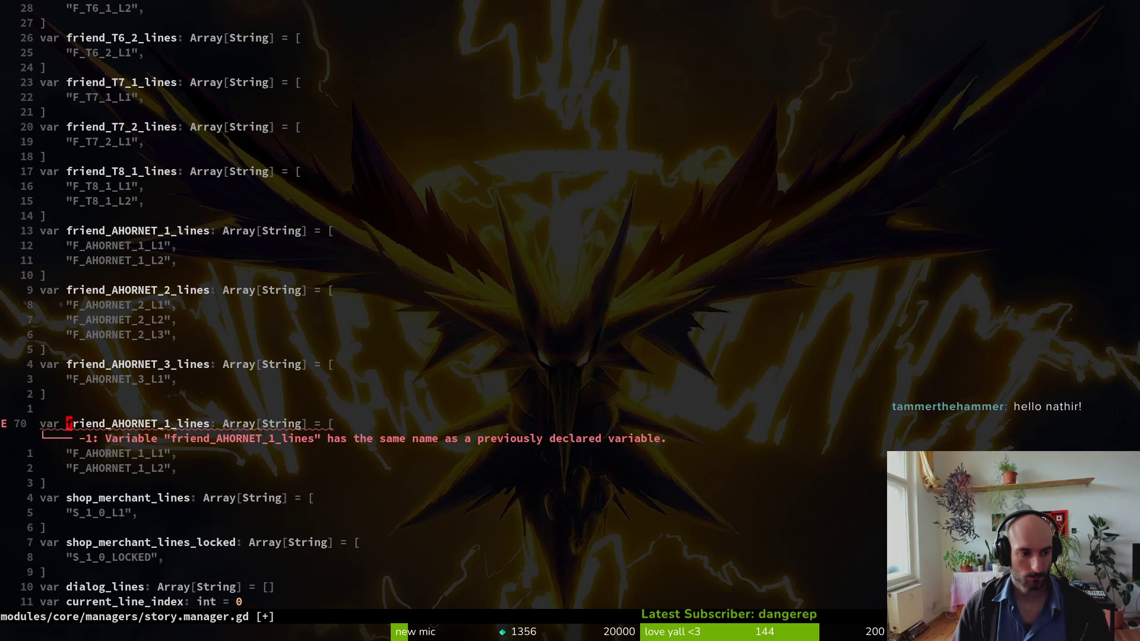
type("cwfriend_")
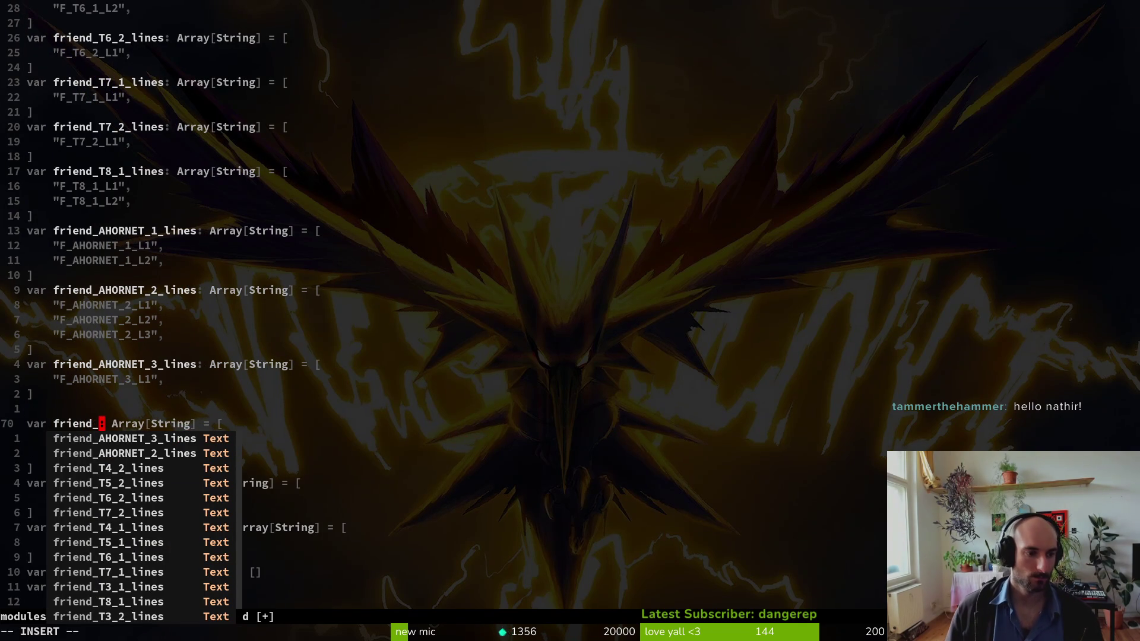
type("PRE")
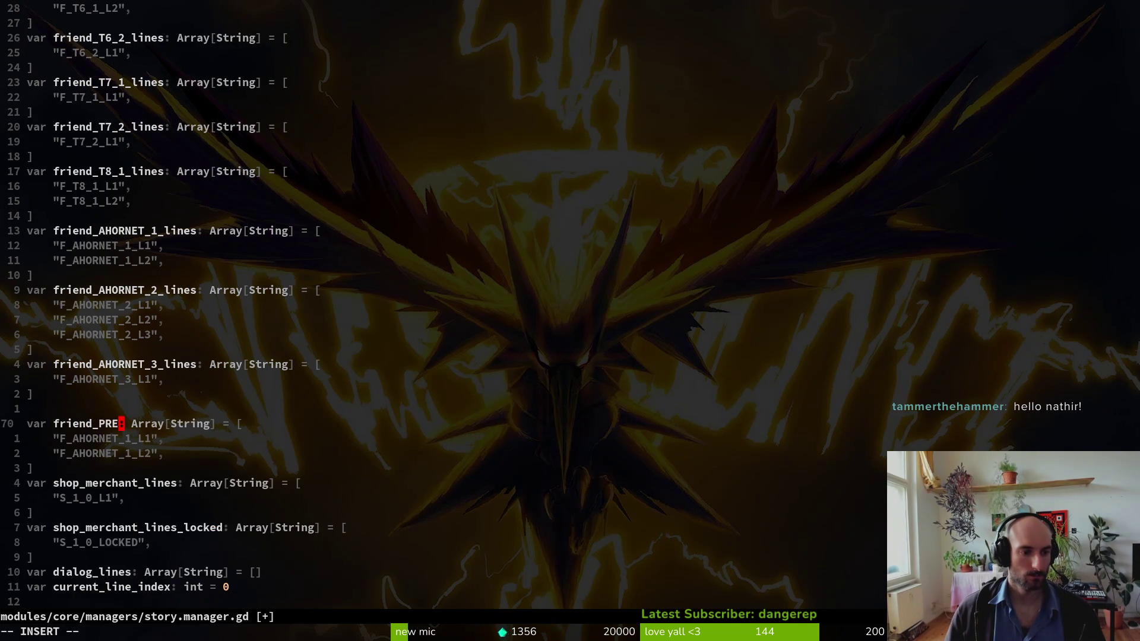
type("_SPIDER")
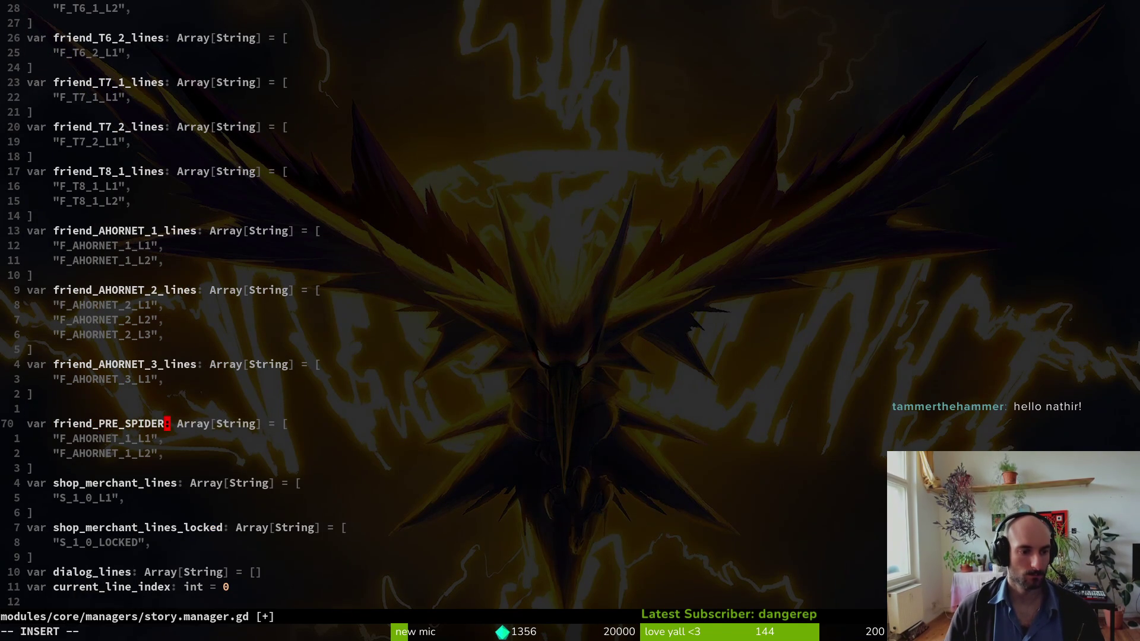
type("_lines")
- Finish renaming the copy to friend_PRE_SPIDER_lines and move to its first entry
key("Escape")
key("k")
key("j")
key("w")
key("w")
key("F")
key("underscore")
key("j")
key("b")
key("b")
- Change the first entry's text to F_PRE_SPIDER_L1
key("c")
key("t")
key("quotedbl")
type("F_PRE_")
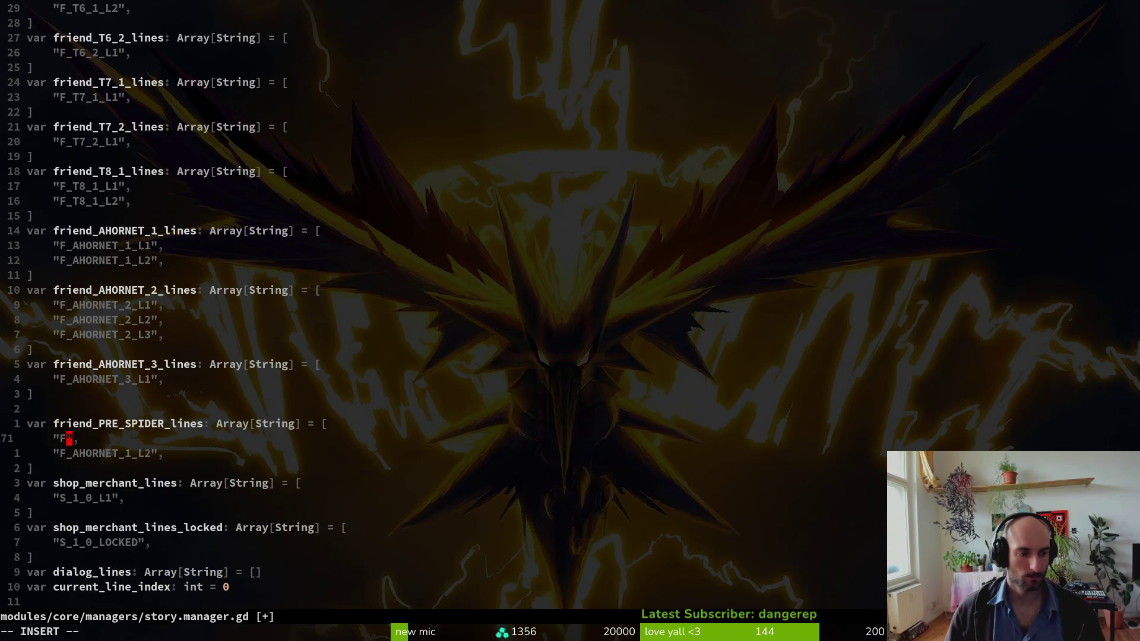
key("BackSpace")
type("_SPIDER_L1")
key("Escape")
- Copy the F_PRE_SPIDER_L1 line over the array's second entry
key("j")
key("k")
key("y")
key("y")
key("asciicircum")
key("j")
key("V")
key("p")
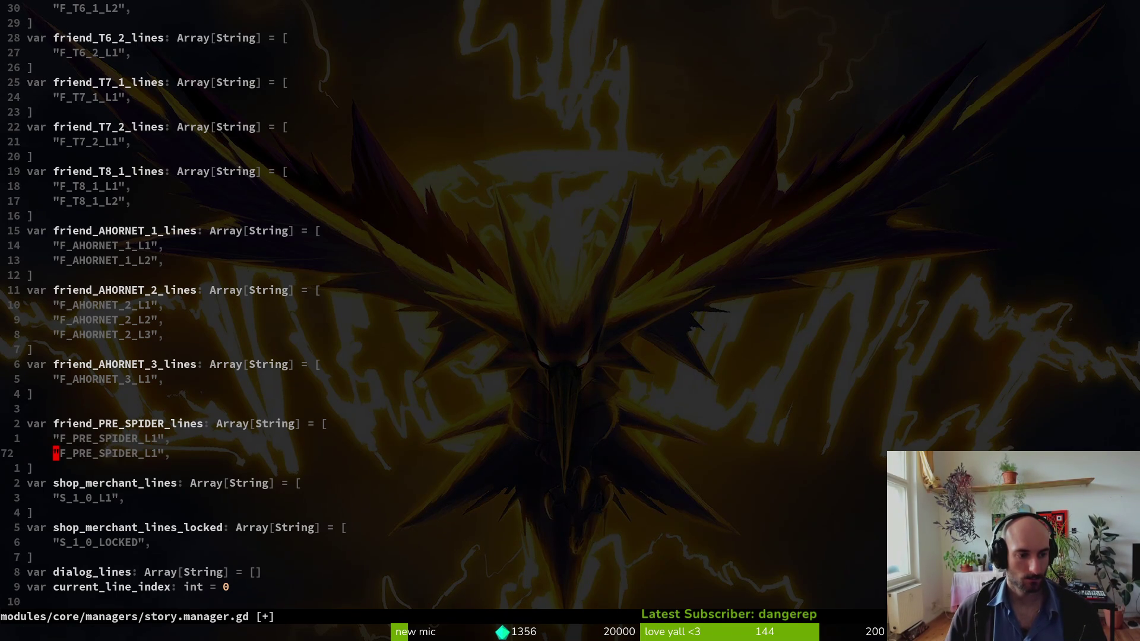
- Change the second entry to F_PRE_SPIDER_L2 and save story.manager.gd
key("f")
key("quotedbl")
key("j")
key("k")
key("i")
key("BackSpace")
type("2")
key("Escape")
type(":write")
key("Return")
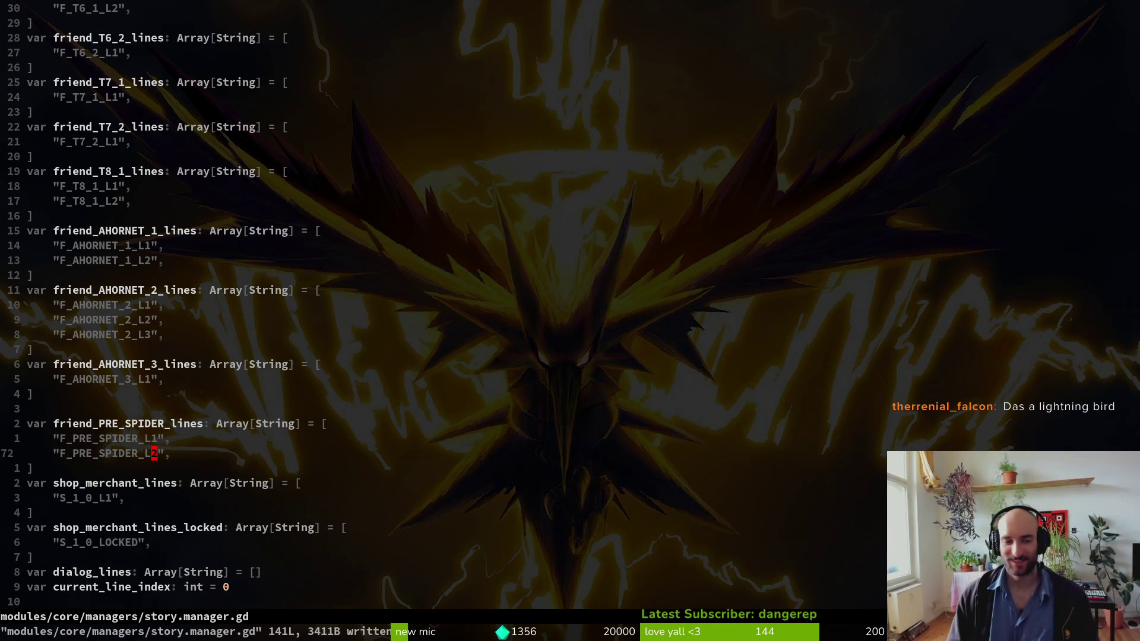
key("shift+v")
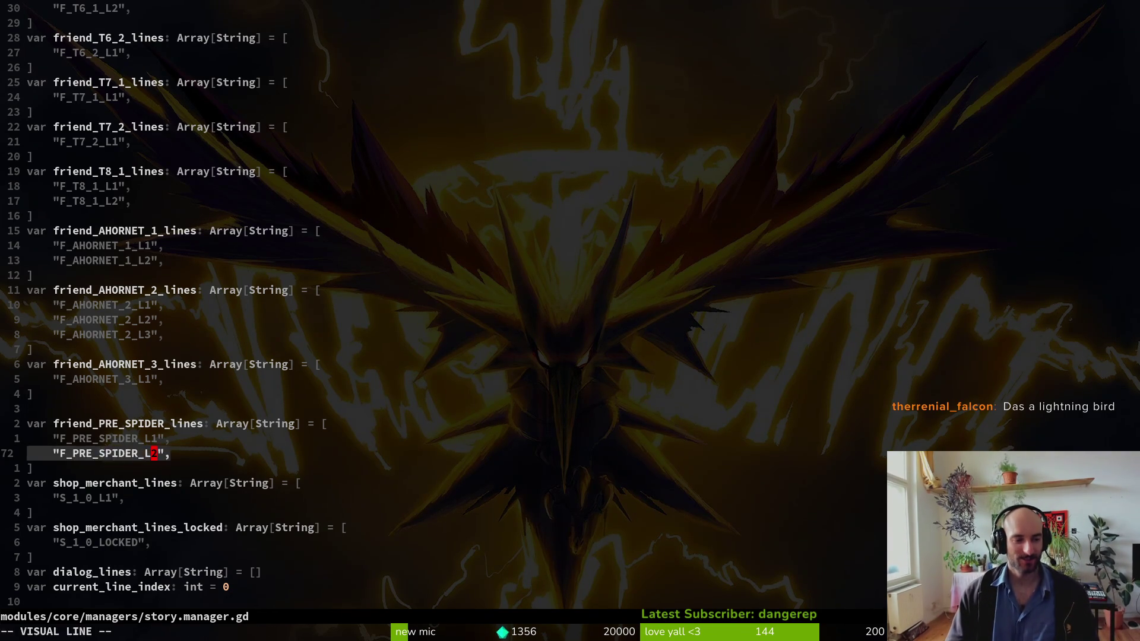
- Duplicate the L2 line, change the copy to F_PRE_SPIDER_L3, and save
type("yp:w")
key("Return")
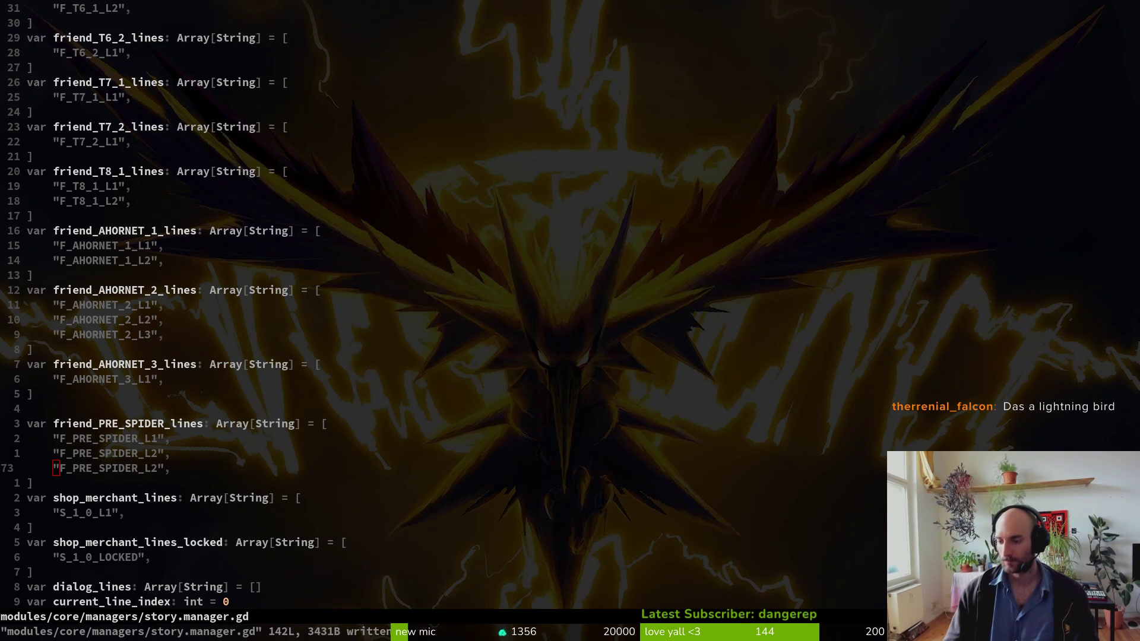
left_click(503, 424)
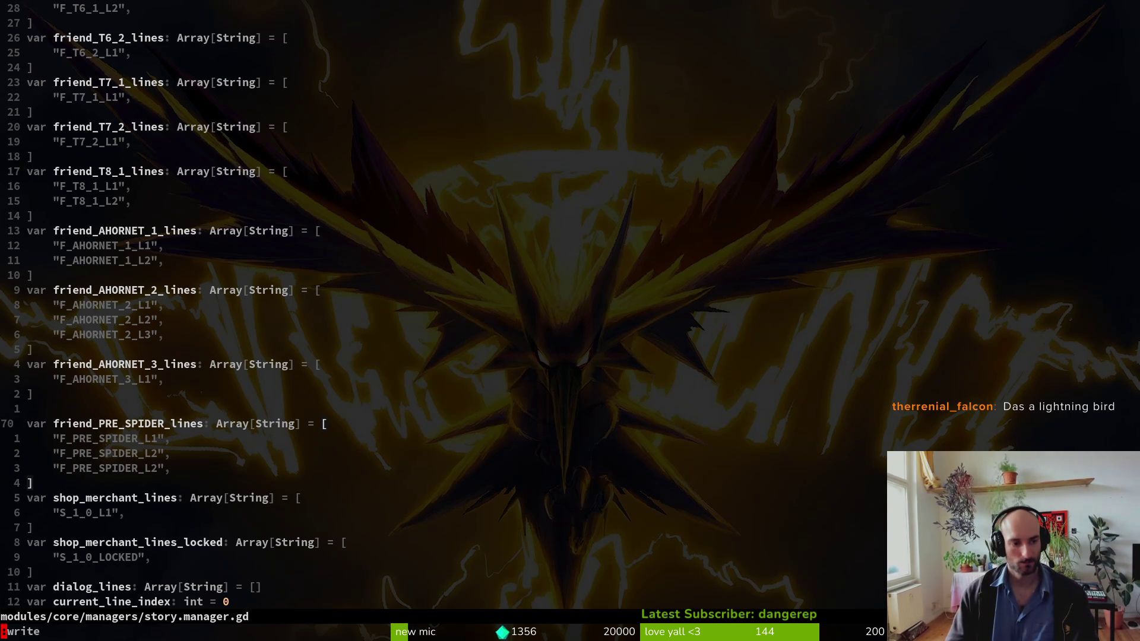
key("3")
key("j")
key("h")
key("h")
type("s3")
key("Escape")
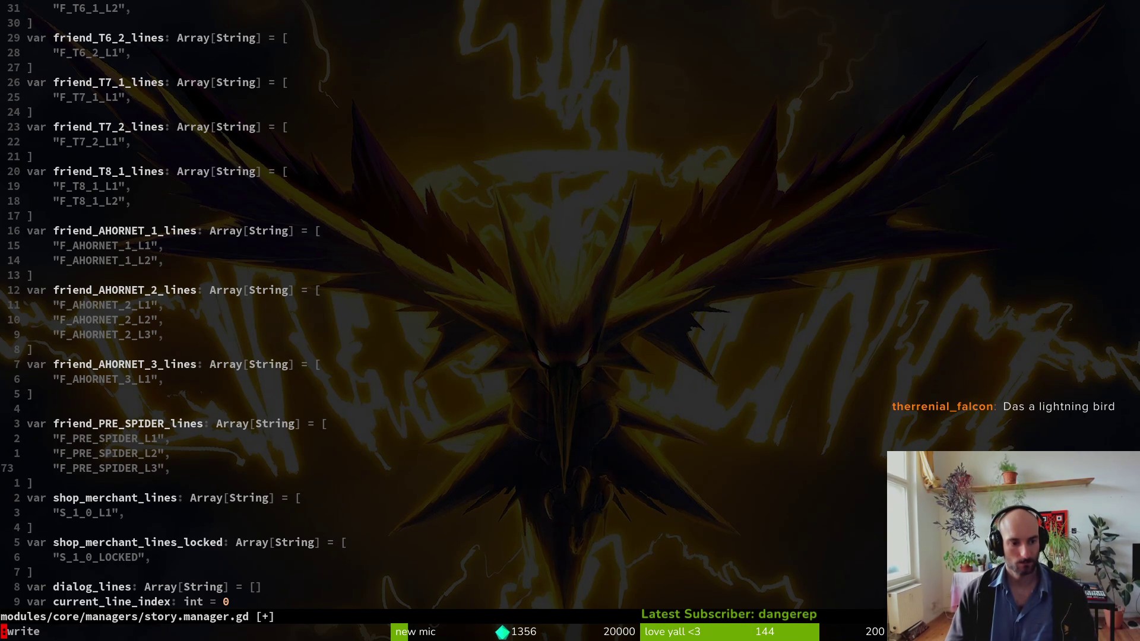
type(":w")
key("Return")
- Delete the blank line above friend_PRE_SPIDER_lines and save the file
key("k")
key("k")
key("k")
key("k")
key("d")
key("d")
type("4j:w")
key("Return")
key("k")
key("k")
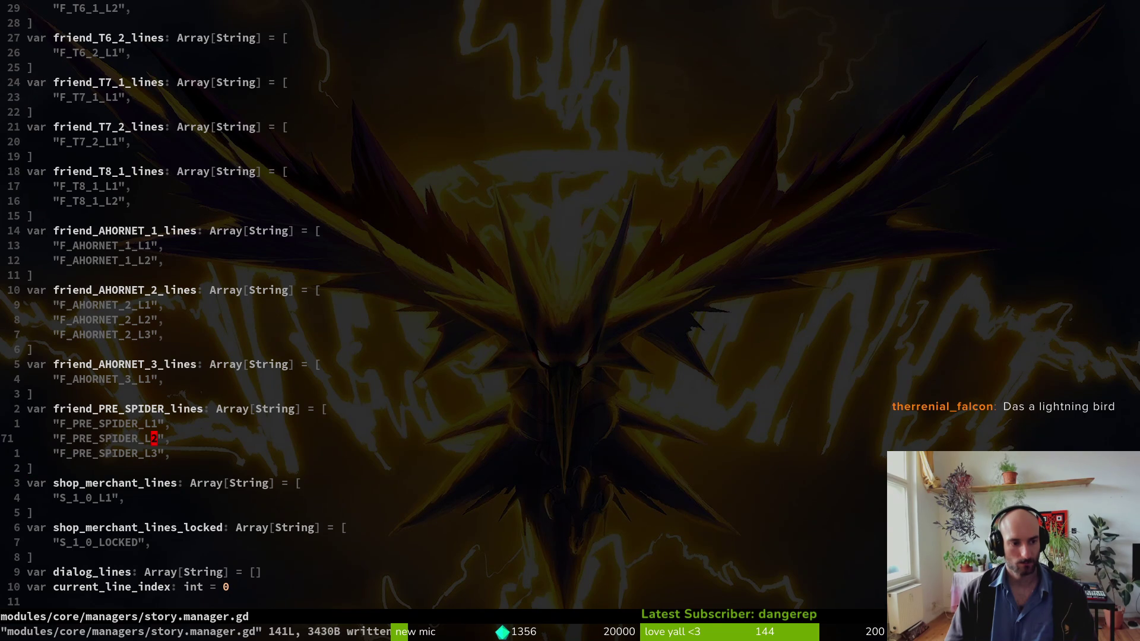
type(":write")
key("Return")
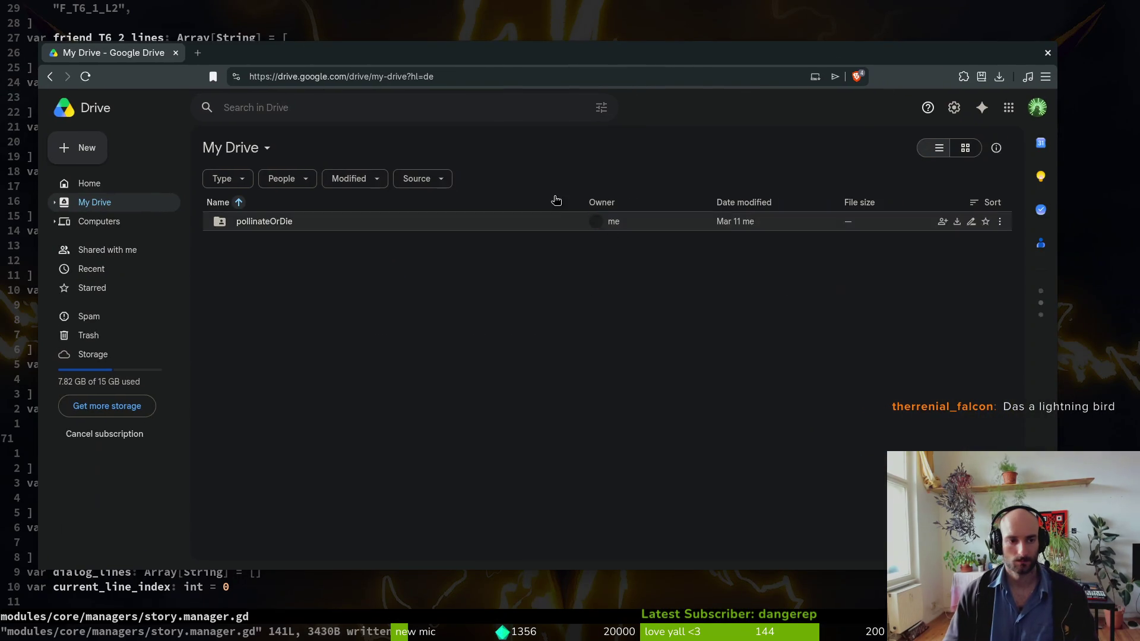
- Open gameLocale from My Drive's pollinateOrDie > gameLocalization folder
double_click(509, 223)
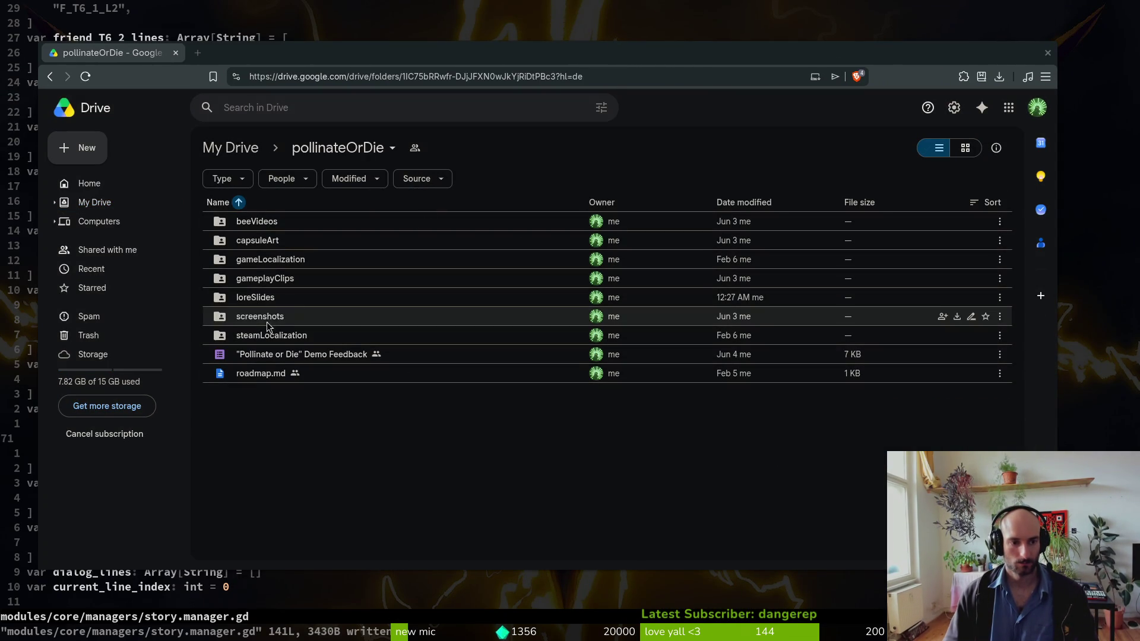
double_click(267, 259)
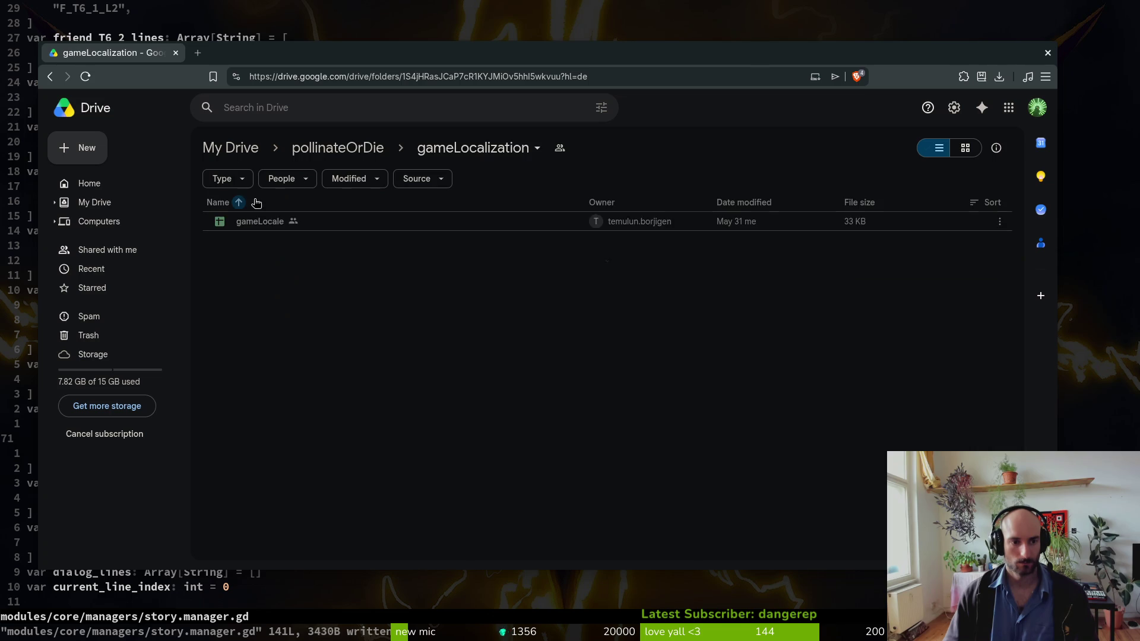
left_click(256, 221)
double_click(257, 221)
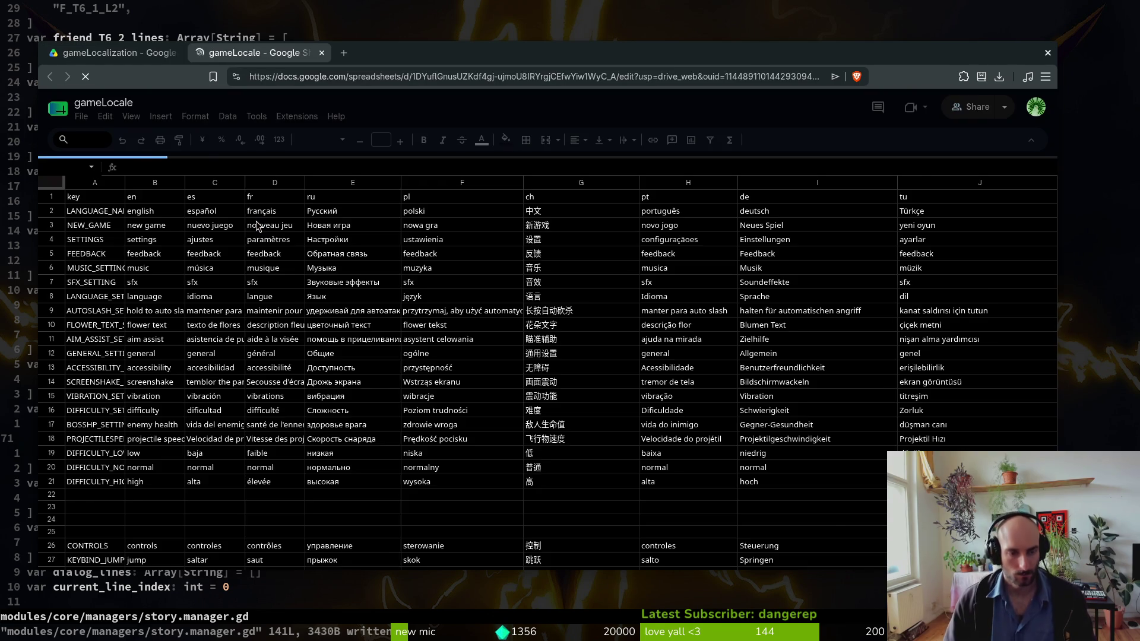
- Scroll to the end of the data and select the first empty key cell A310
scroll(380, 380, "down", 20)
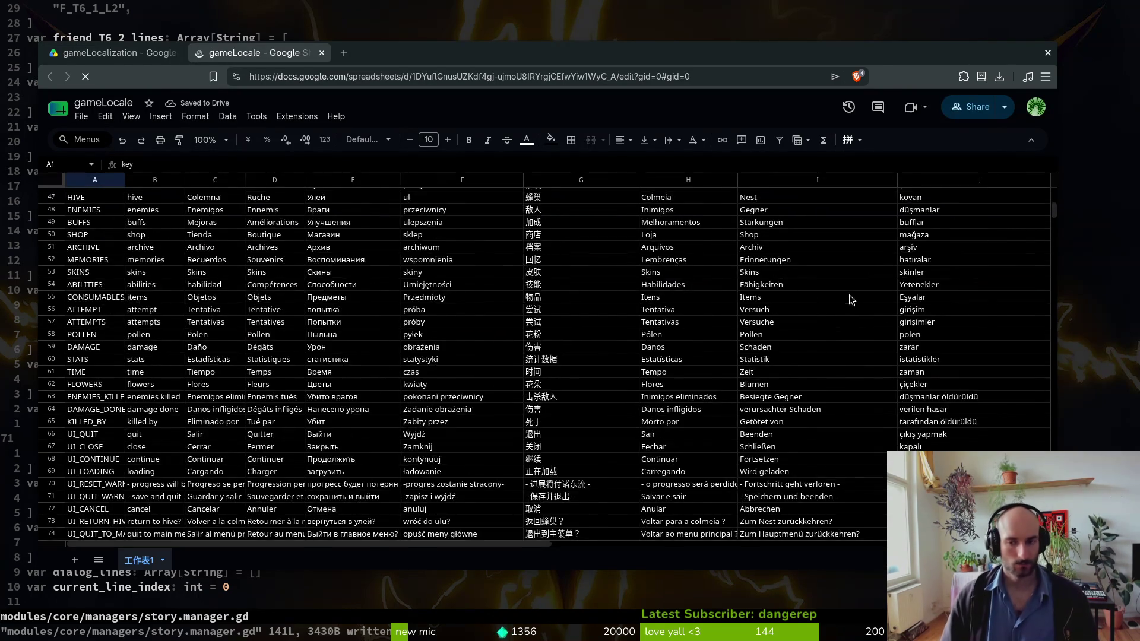
mouse_move(1054, 243)
left_mouse_down()
mouse_move(1039, 364)
mouse_move(1038, 290)
left_mouse_up()
left_click(100, 491)
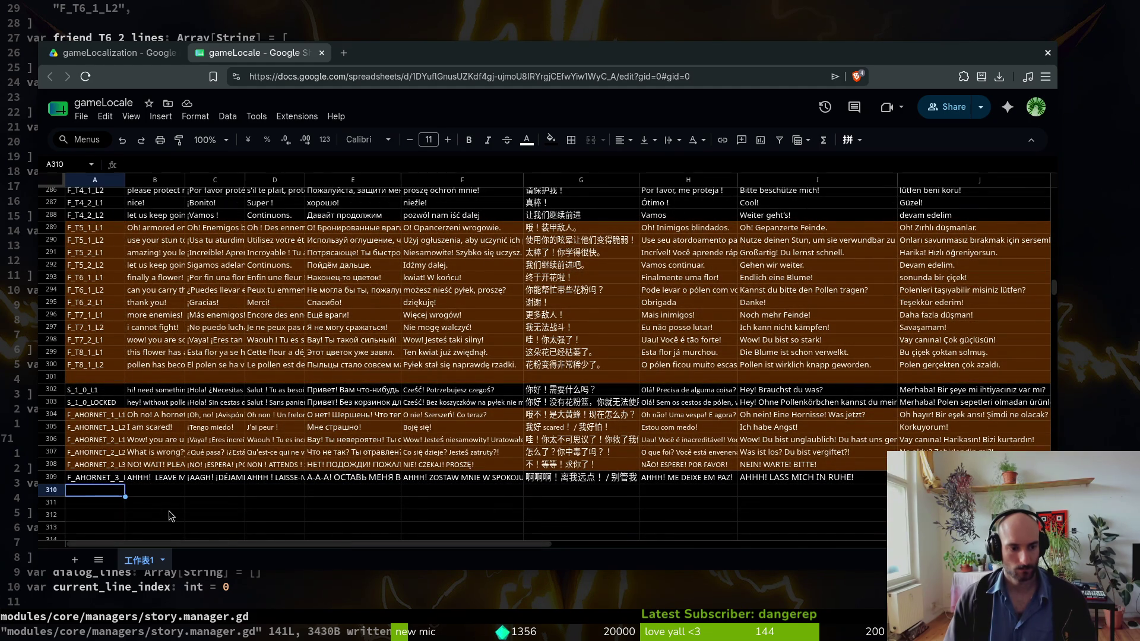
type("F_")
key("Escape")
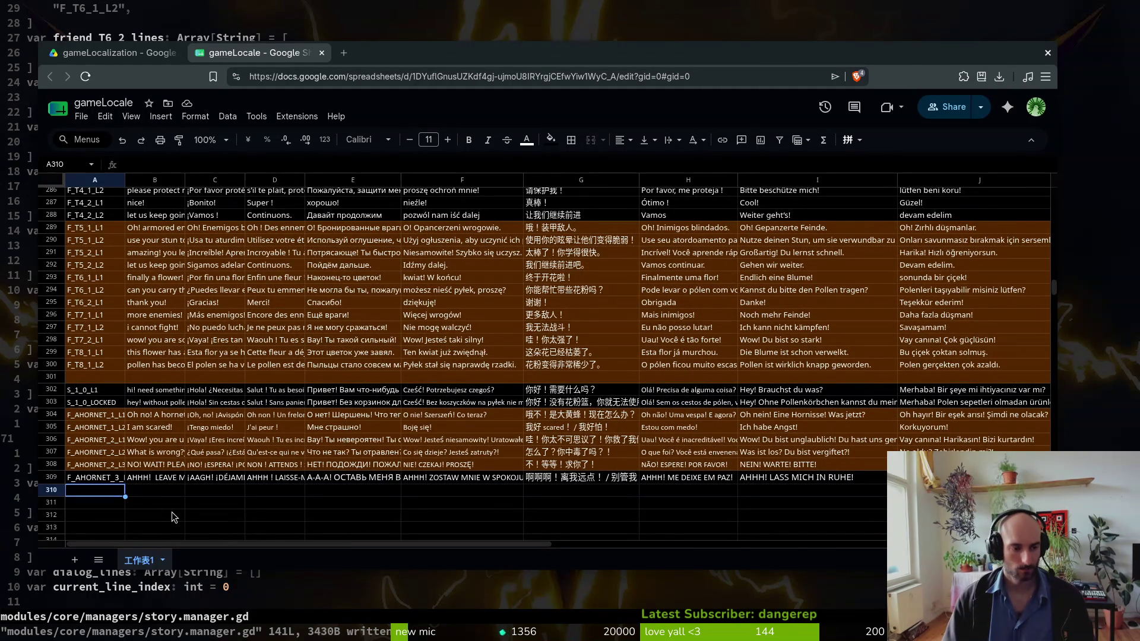
- Copy F_PRE_SPIDER_L1 from the code and paste it into A310
key("alt+Tab")
key("k")
key("v")
key("i")
key("quotedbl")
type("y:w")
key("alt+Tab")
type("F_PRE_SPIDER_L1")
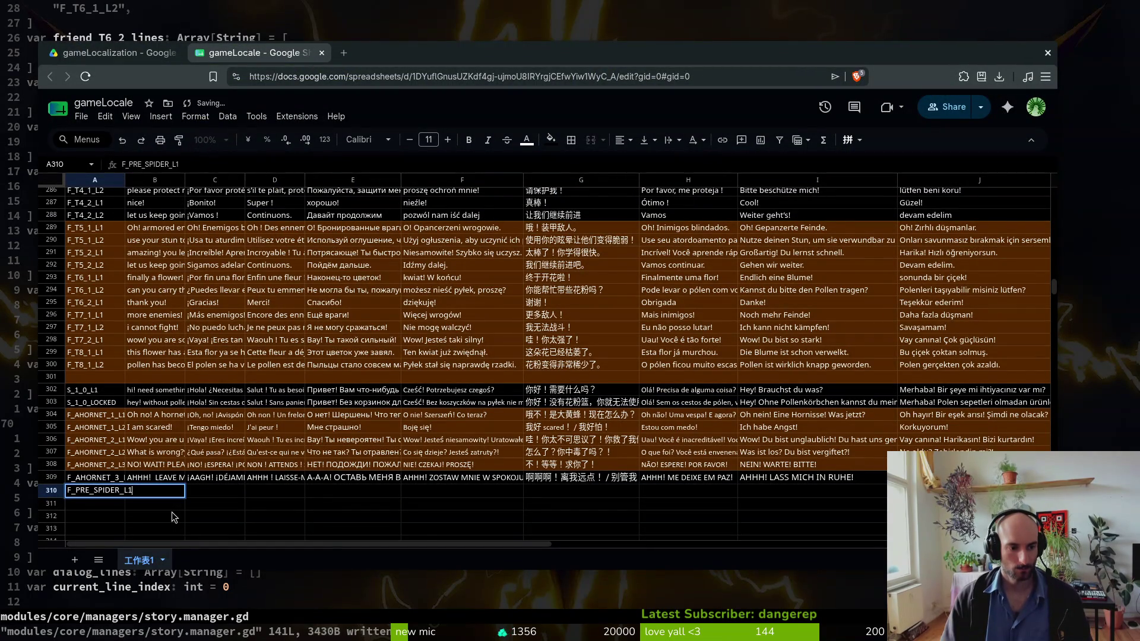
- Paste the same F_PRE_SPIDER_L1 key into A311 and A312
key("Down")
type("F_PRE_SPIDER_L1")
key("Down")
type("F_PRE_SPIDER_L1")
key("Down")
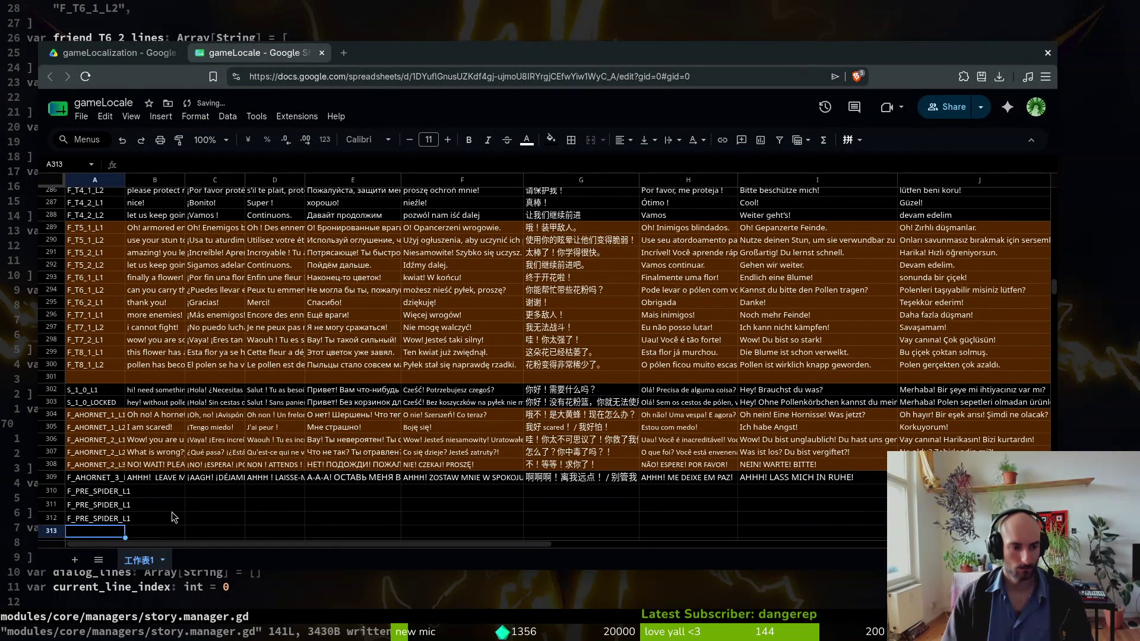
- Change A312 to F_PRE_SPIDER_L3 and A311 to F_PRE_SPIDER_L2
key("Up")
key("Return")
key("BackSpace")
type("3")
key("Return")
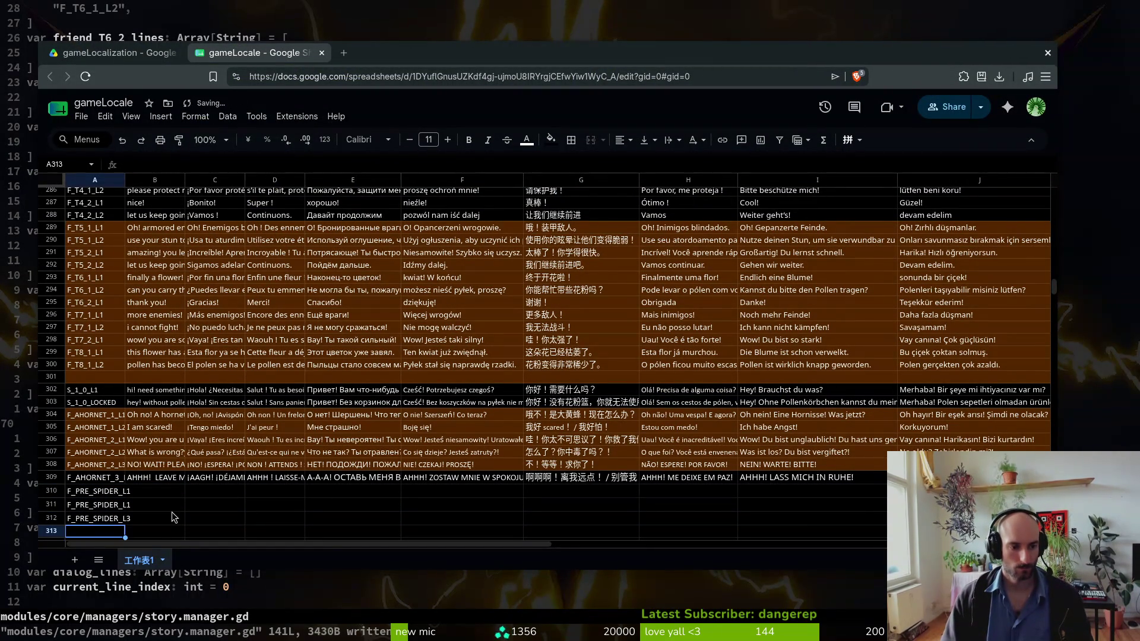
key("Up")
key("Up")
key("Return")
key("BackSpace")
type("2")
key("Return")
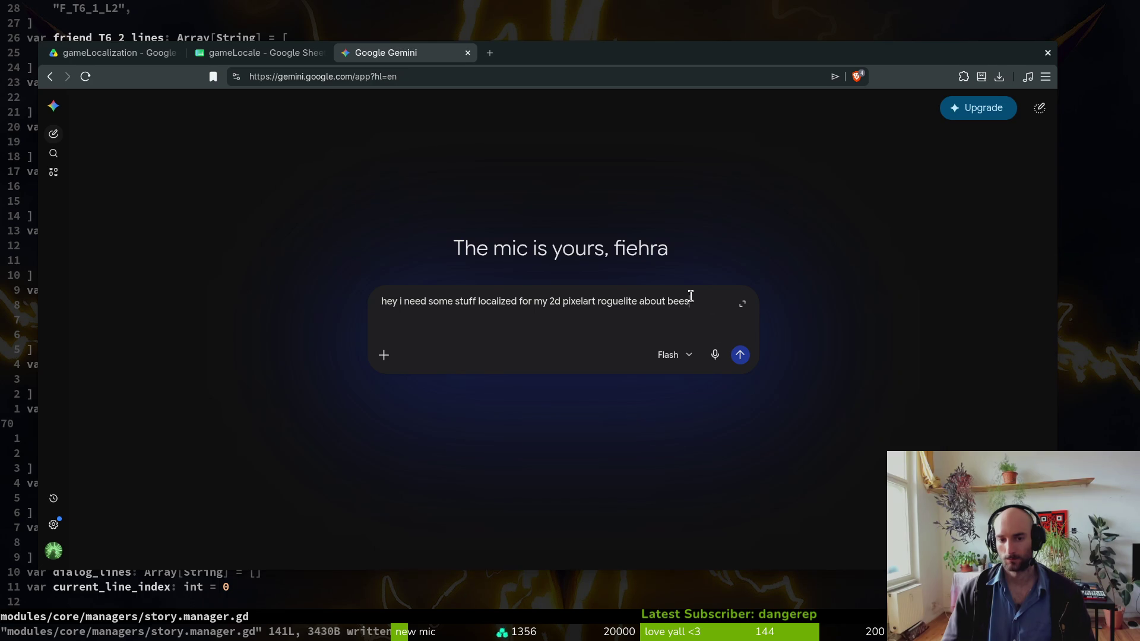
- Type the request listing Spanish, French, Russian, Polish, Simplified Chinese, Portuguese, German, Turkish
type(". i n")
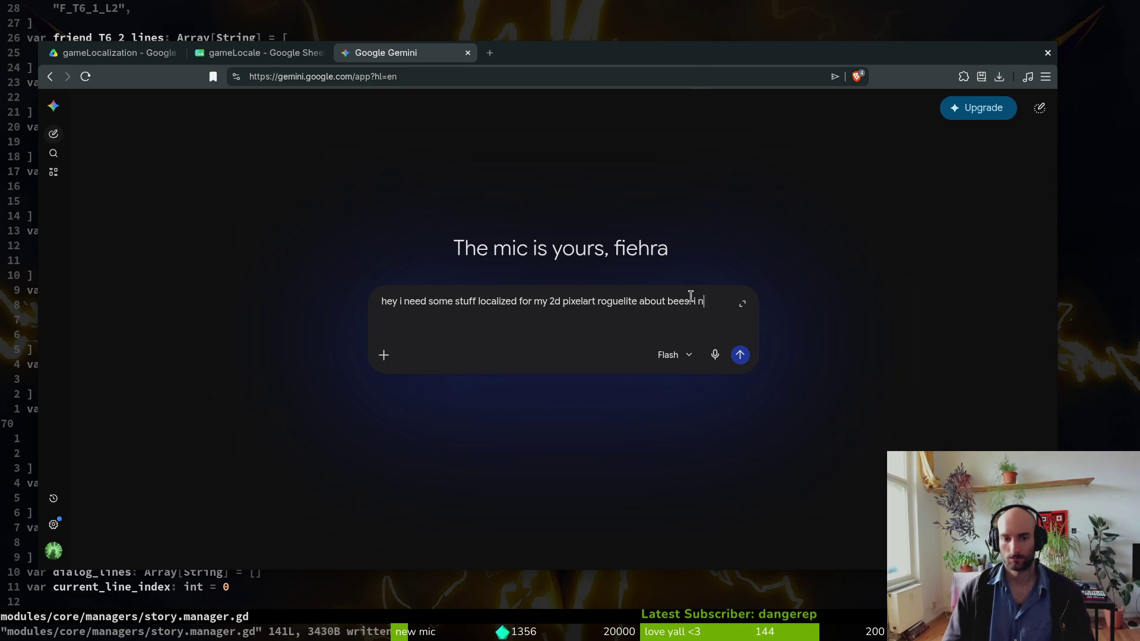
type("eed it localiz")
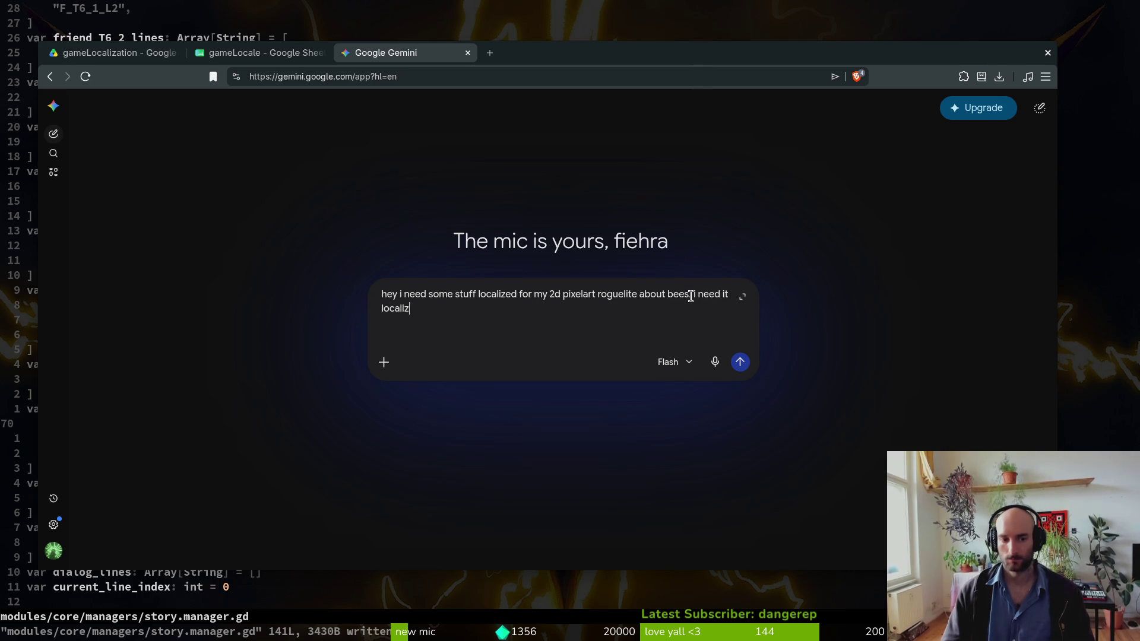
type("ed into the following languages")
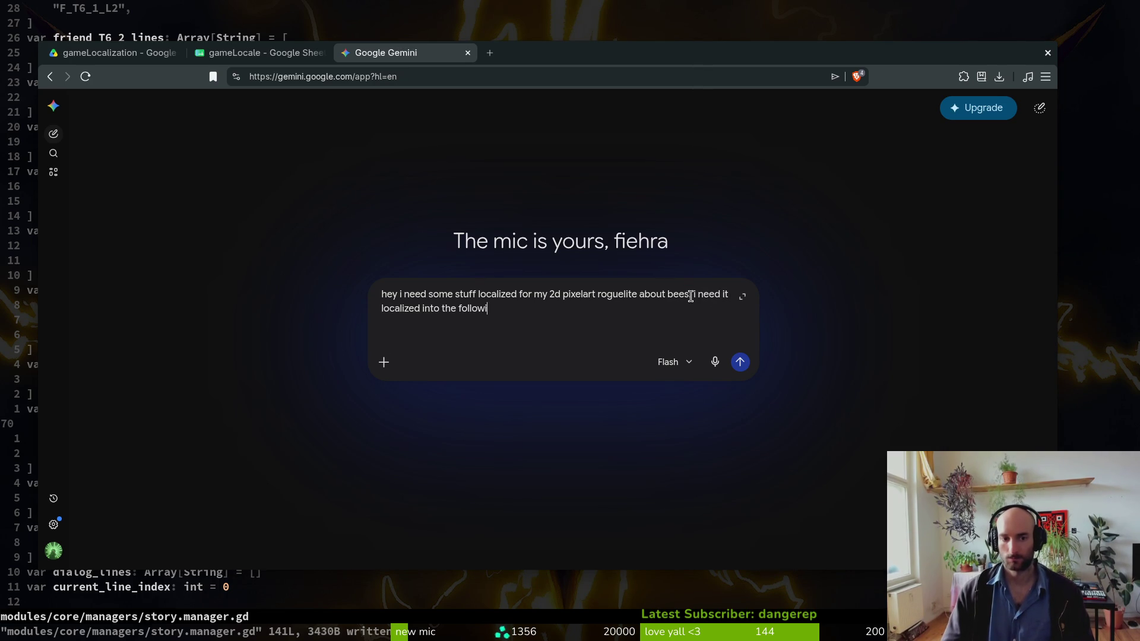
key("shift+Return")
key("shift+Return")
type("spanis")
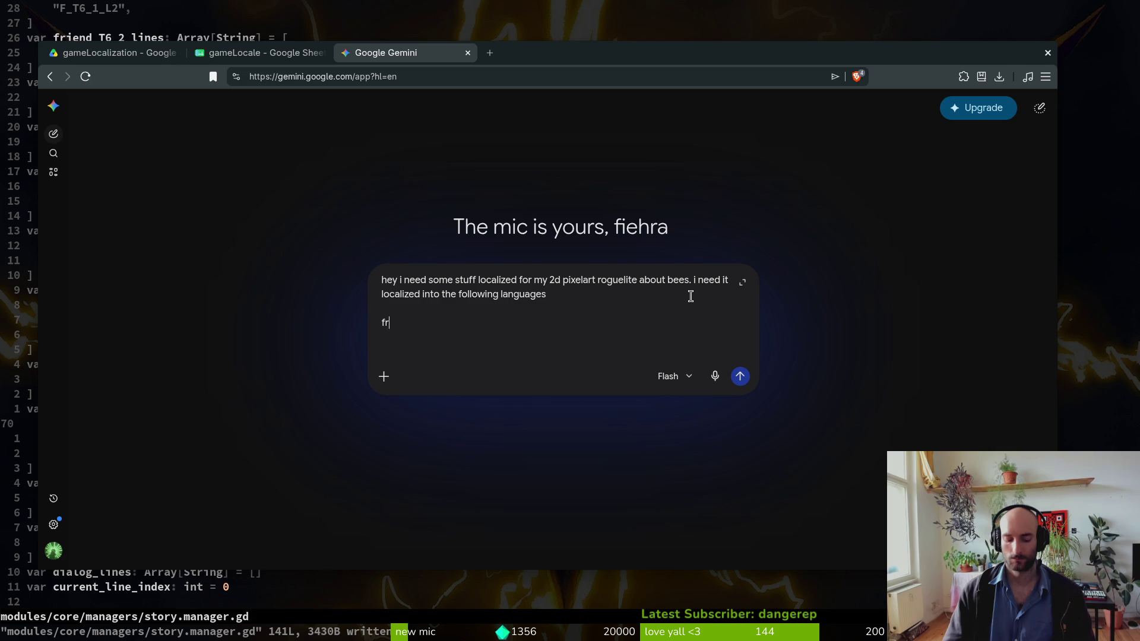
type("french ")
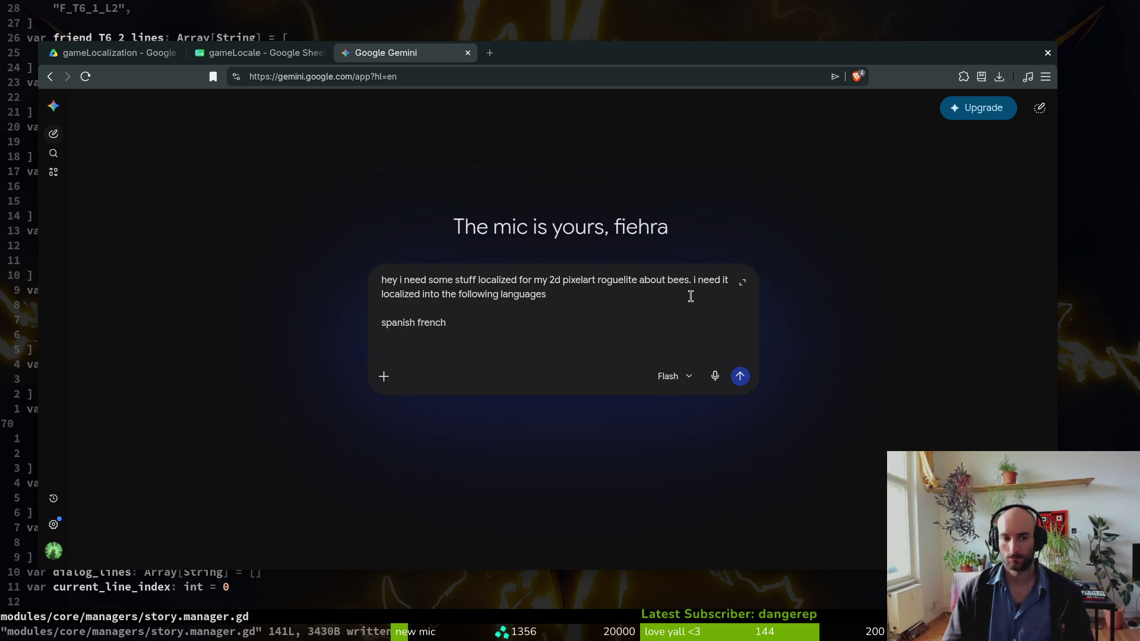
type("russian")
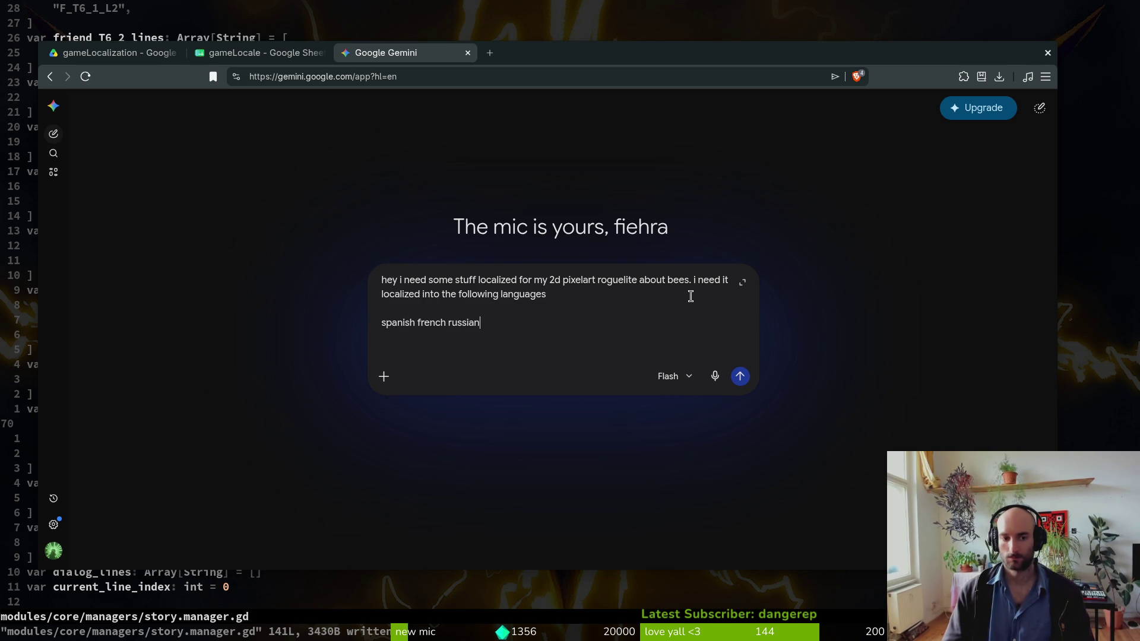
type(" polish, sim")
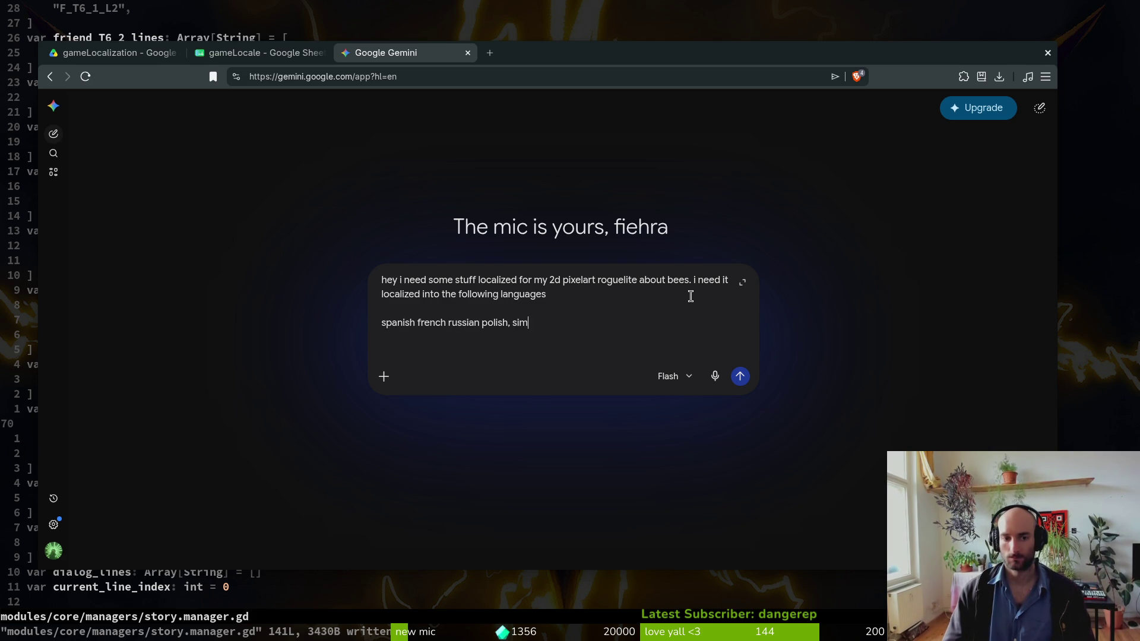
type("plified chinese ")
type("portugue")
key("BackSpace")
key("BackSpace")
key("BackSpace")
type("ortugese")
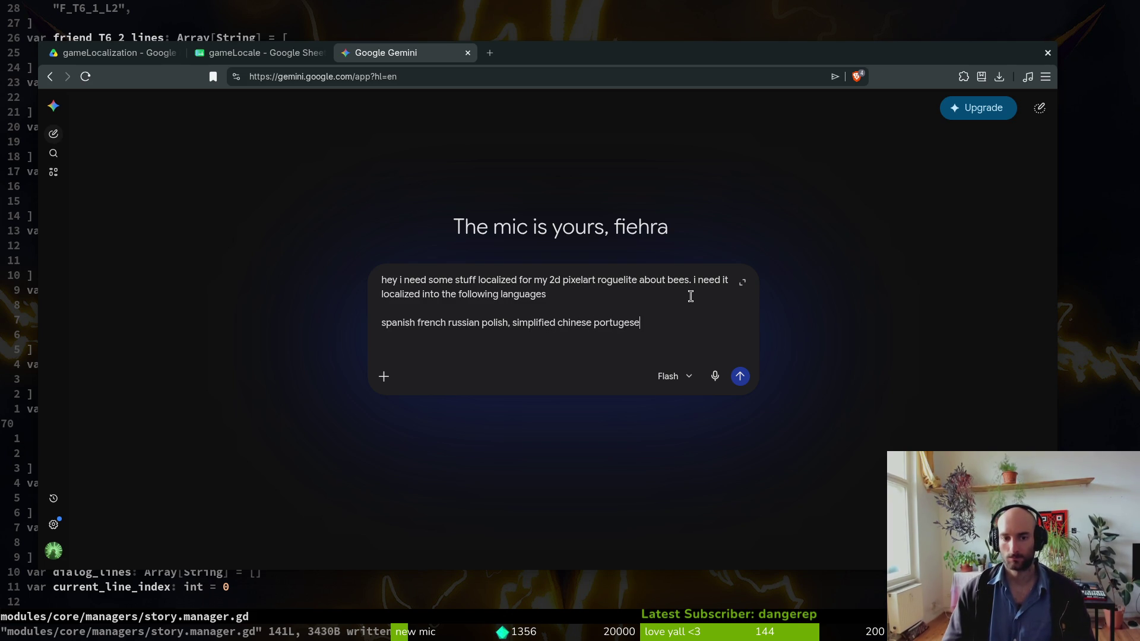
type(" german turkish")
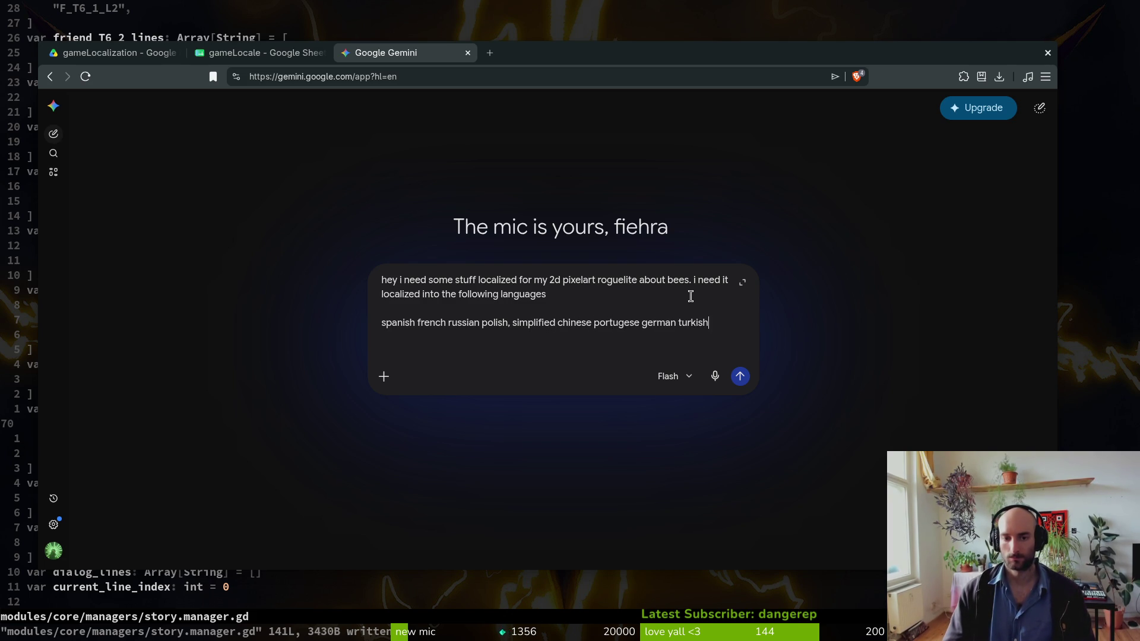
key("shift+Return")
key("shift+Return")
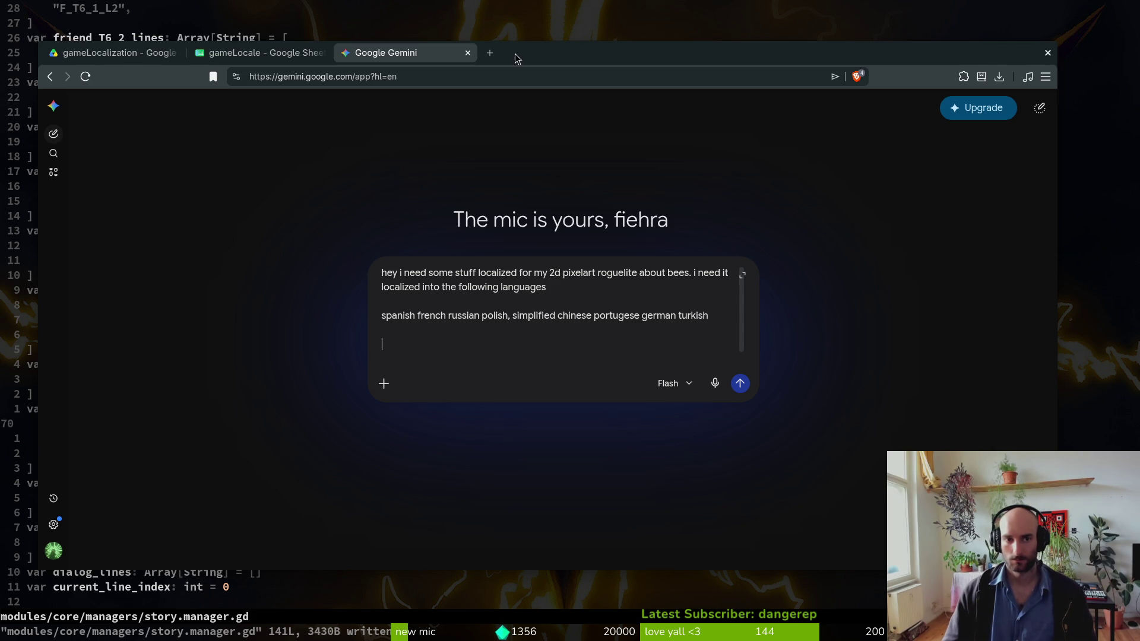
- Cycle through the code editor and gameLocale windows, then return to Gemini
key("super+s")
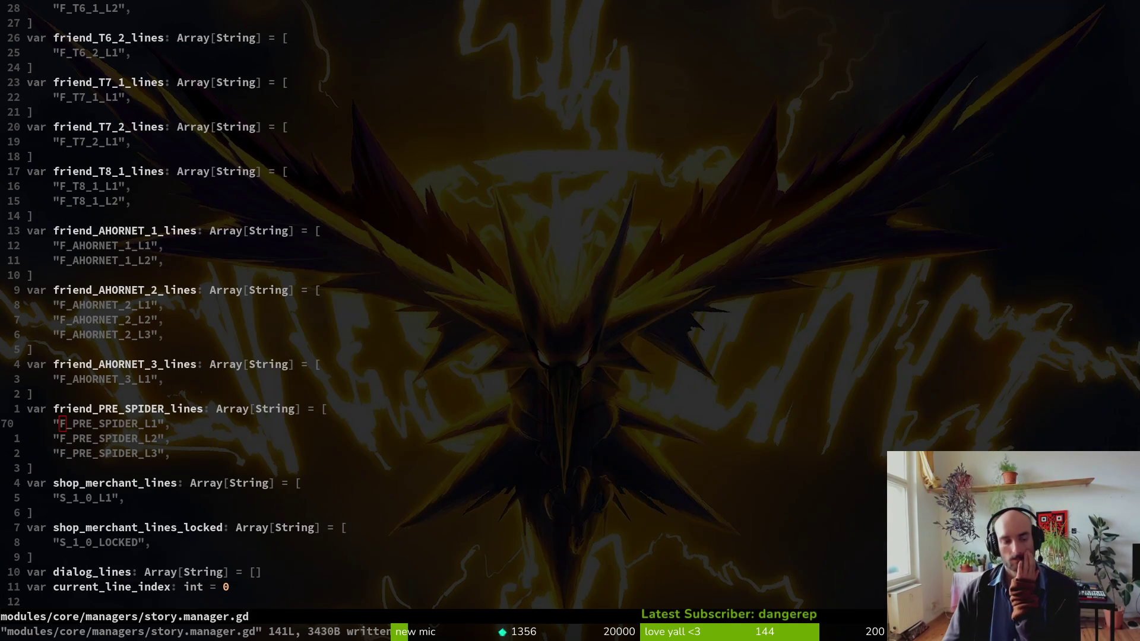
key("super+s")
key("super+s")
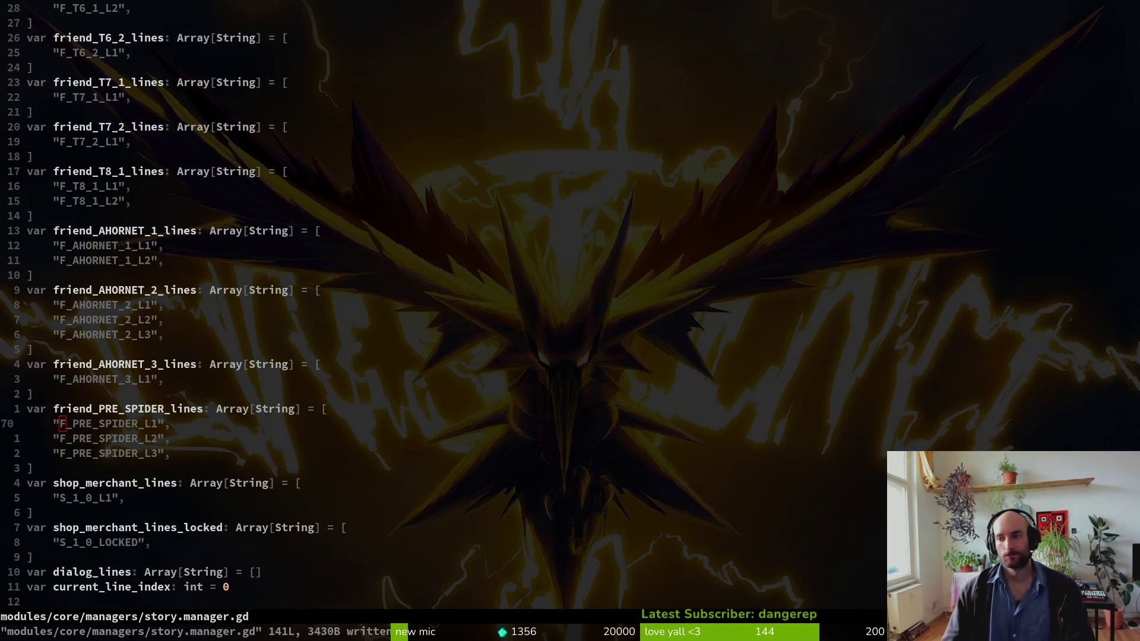
key("super+s")
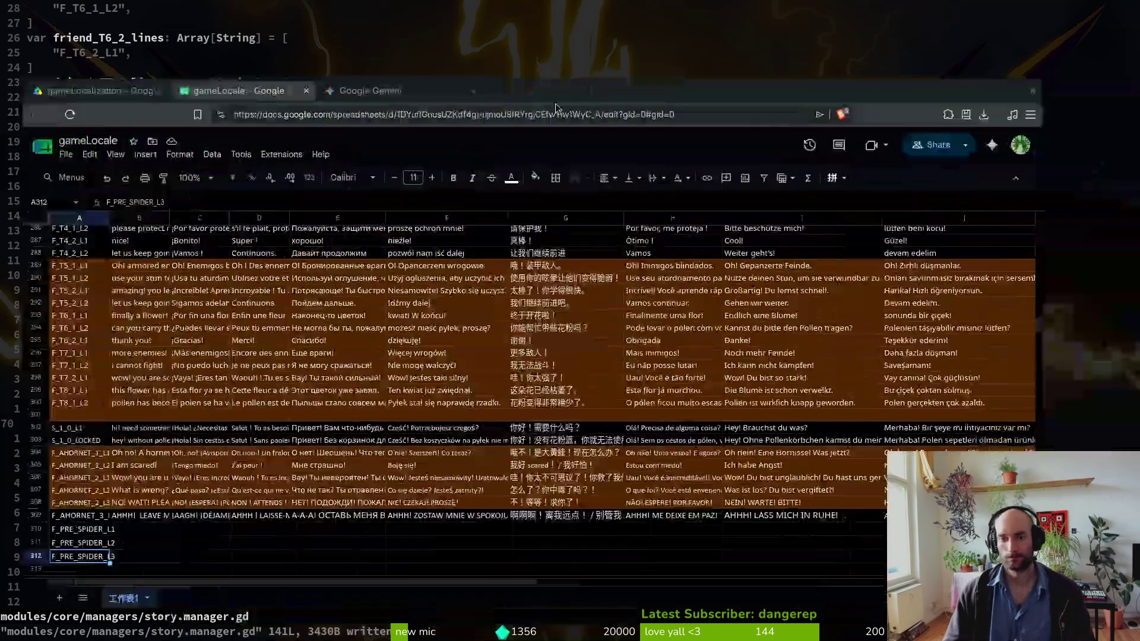
left_click(426, 48)
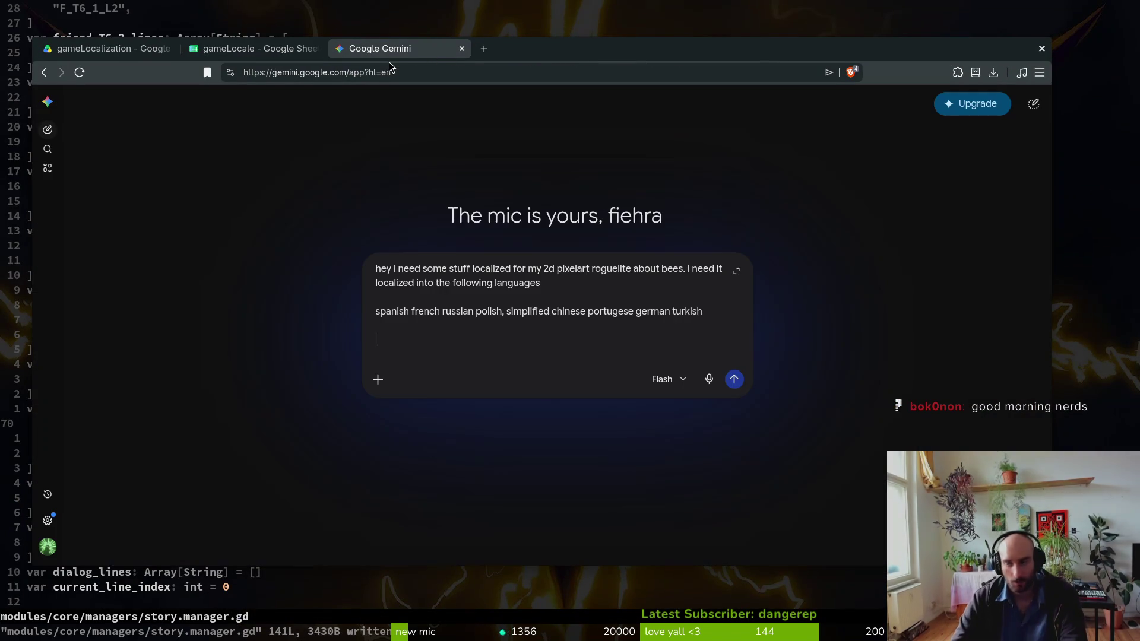
- Close the Gemini tab with Ctrl+W to return to the gameLocale sheet
key("ctrl+w")
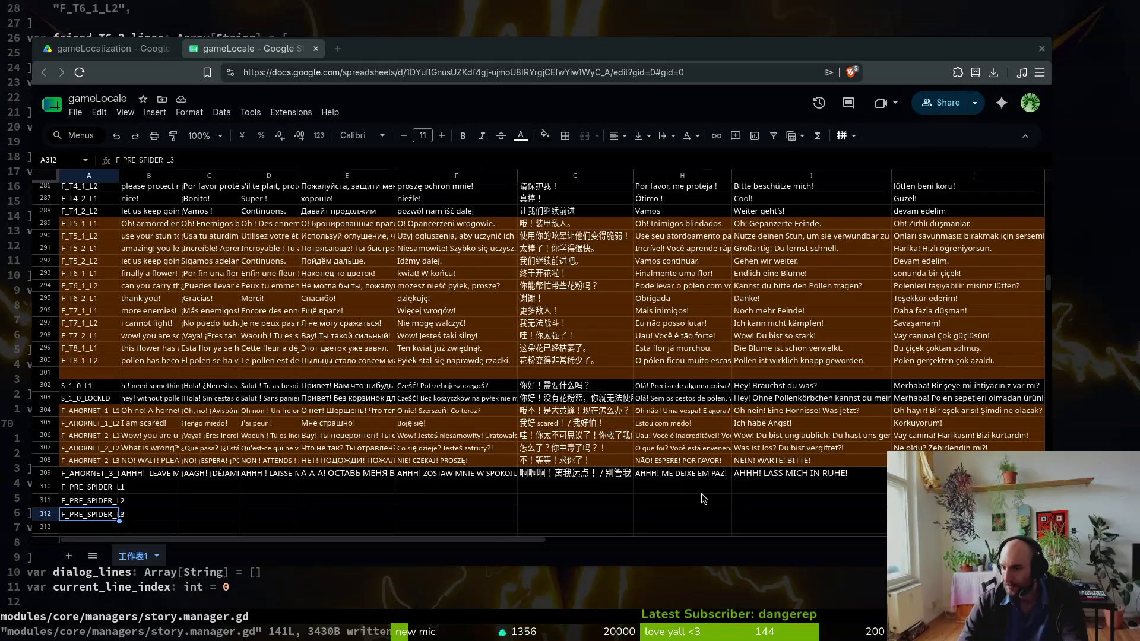
- Replace a placeholder in B310 with the line 'PLease help me!'
left_click(158, 490)
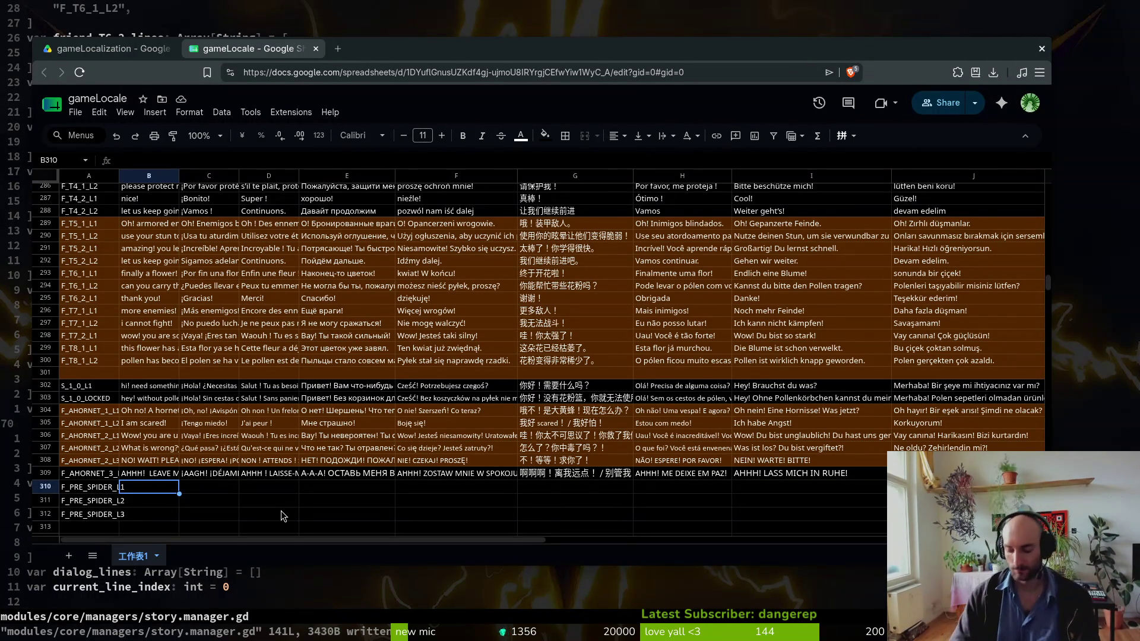
type("!!!")
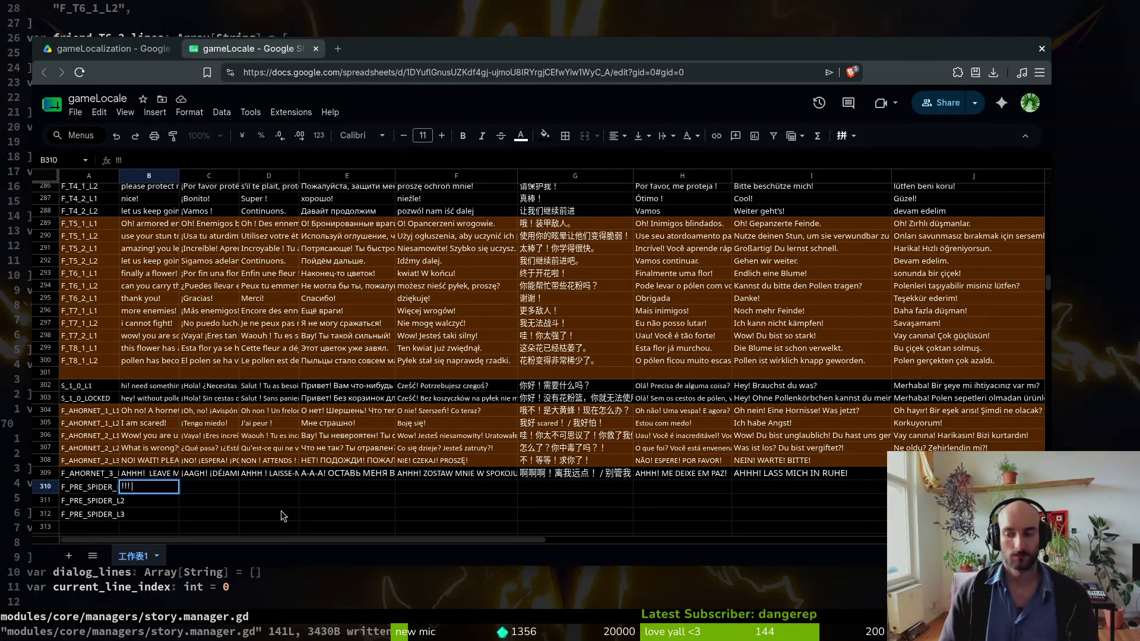
type("!")
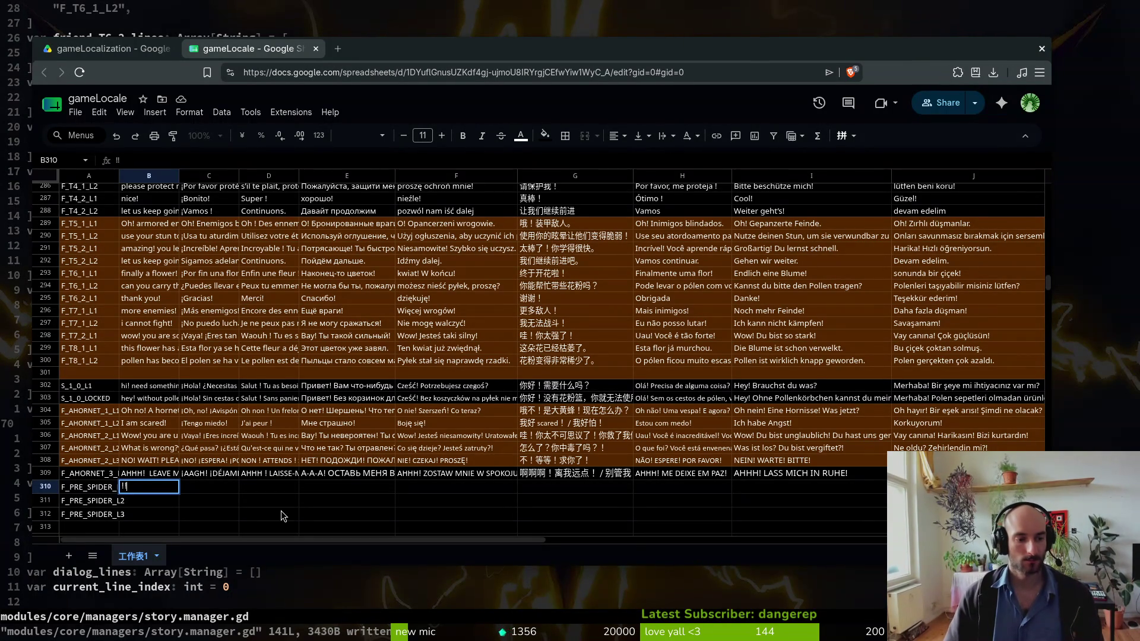
type(" Hey")
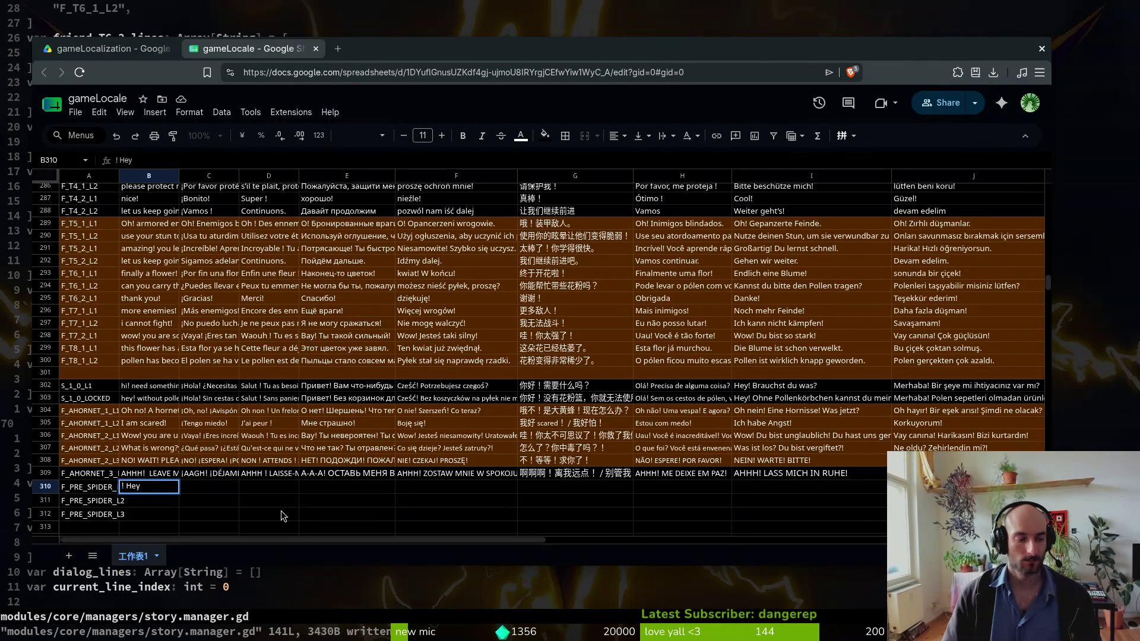
type(" !")
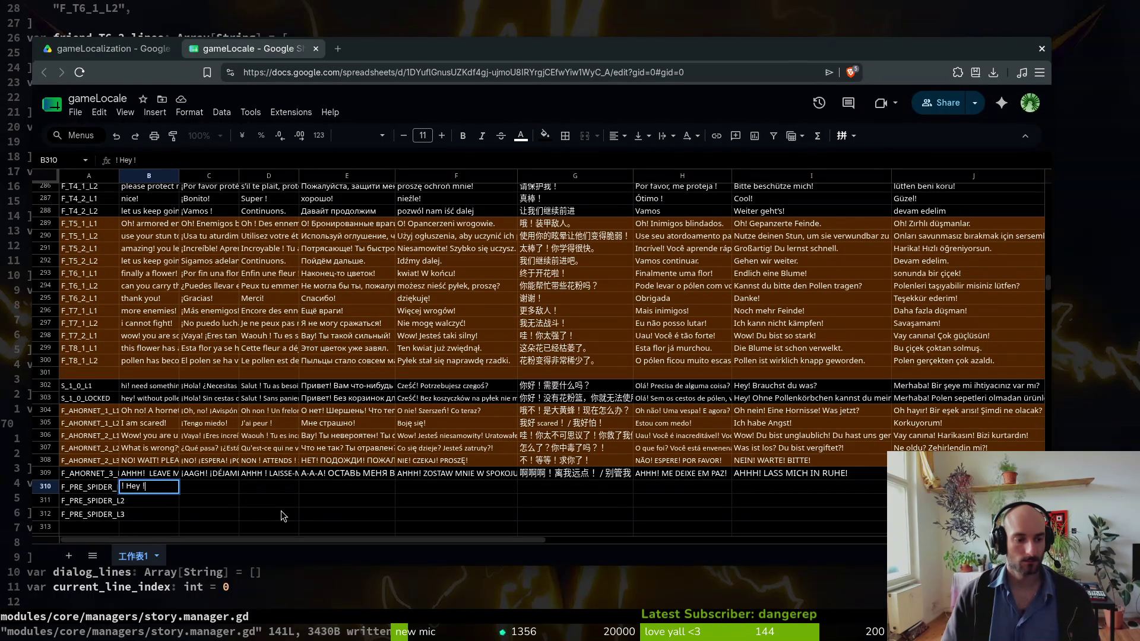
type(" !")
key("ctrl+Return")
key("Delete")
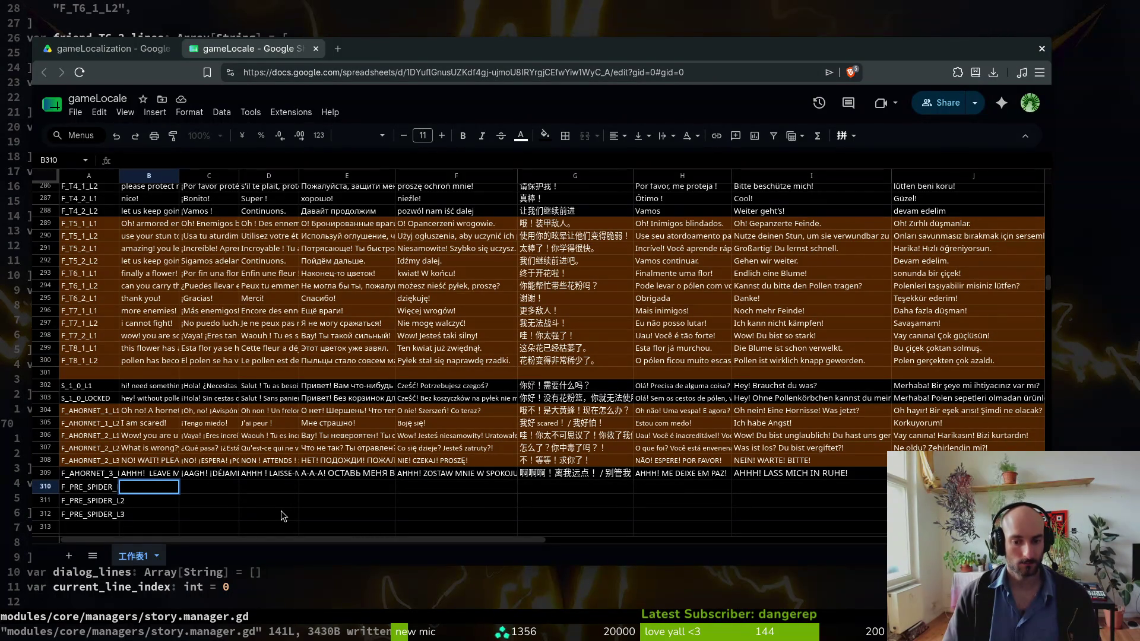
type("PLease help me")
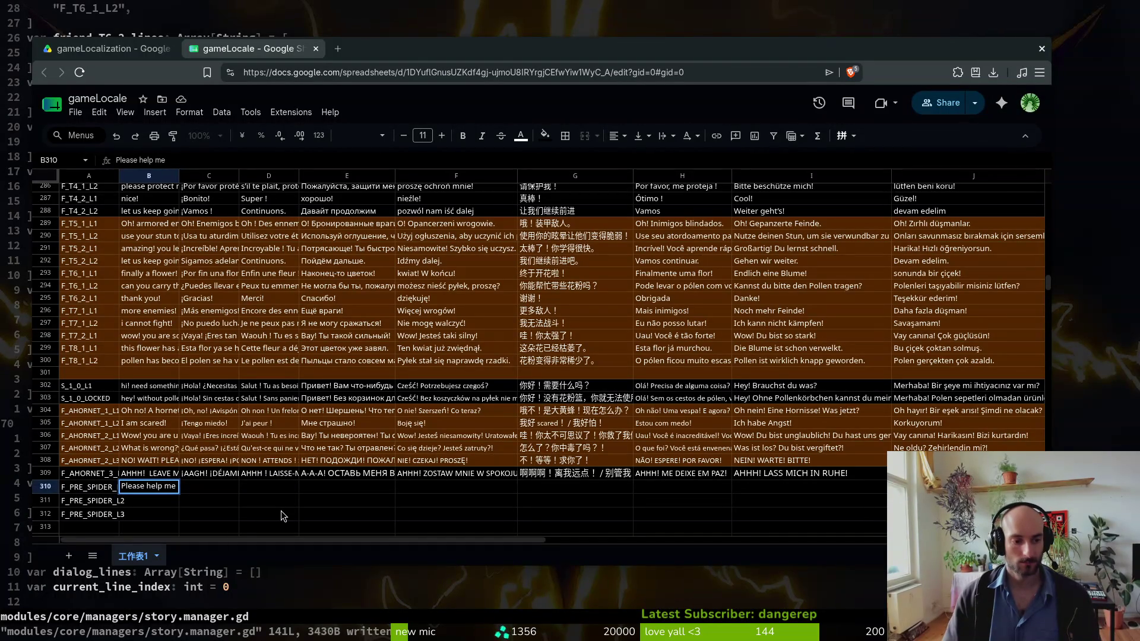
key("Return")
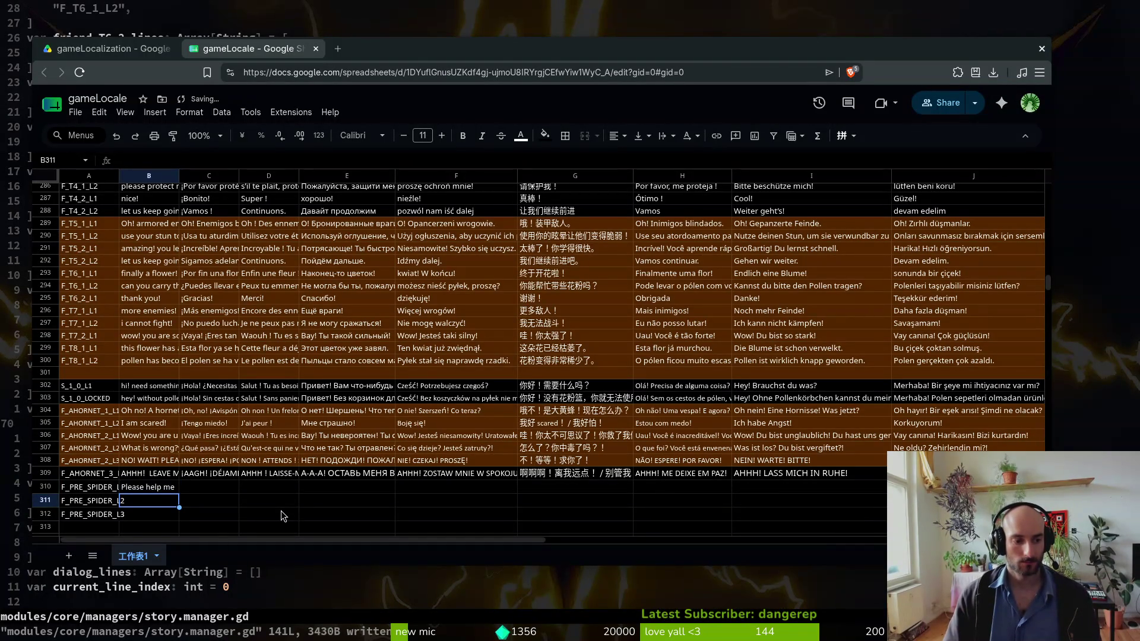
key("Up")
key("Return")
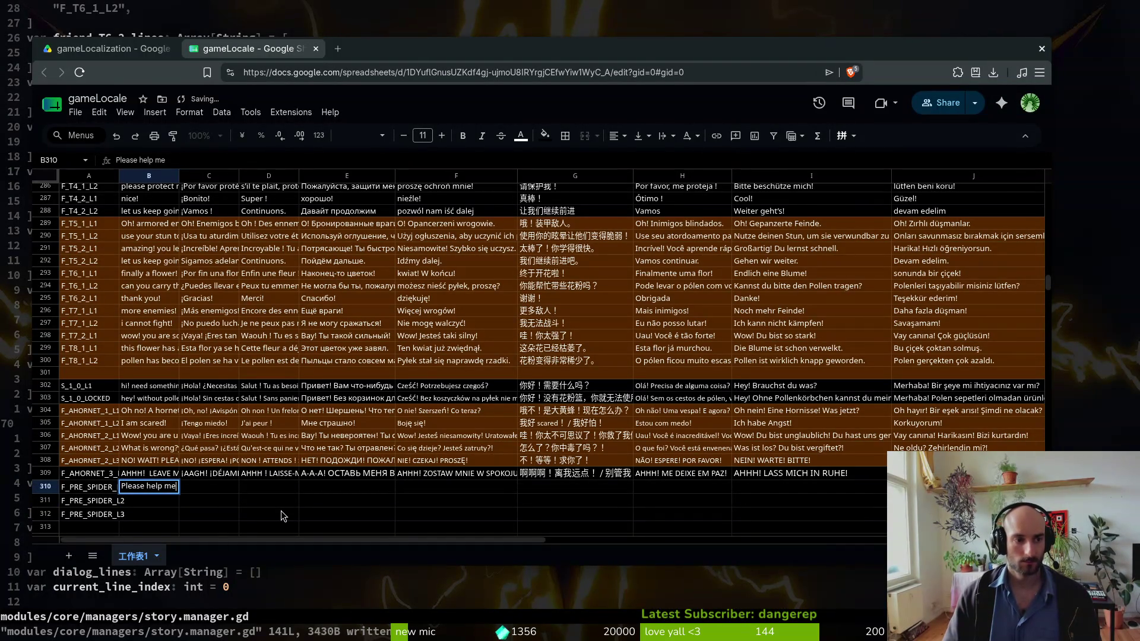
type("!")
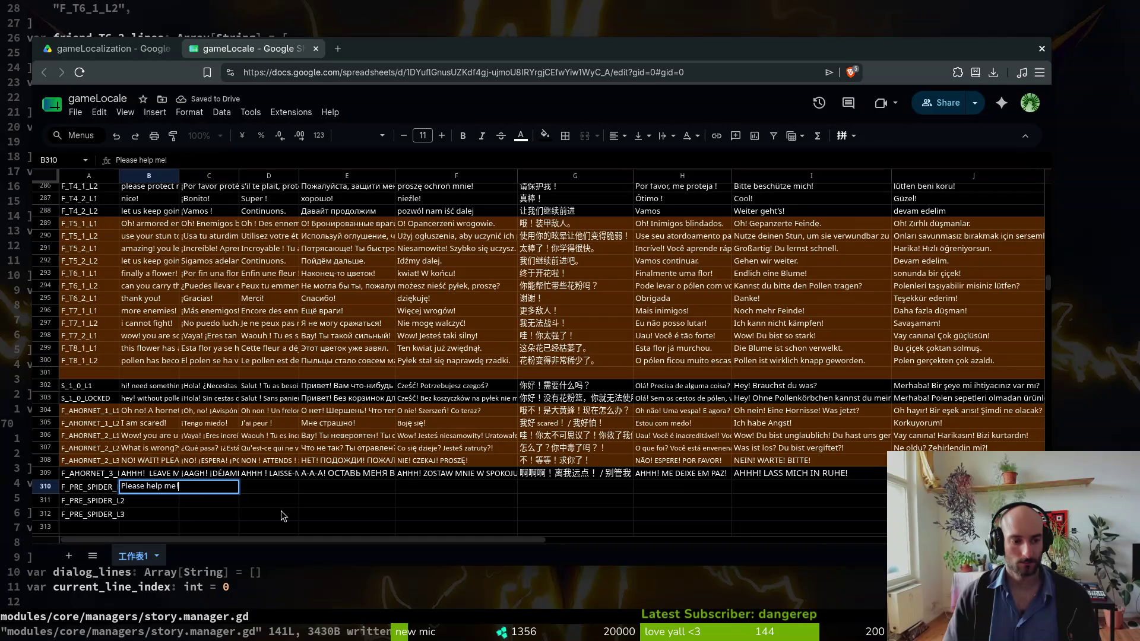
key("Return")
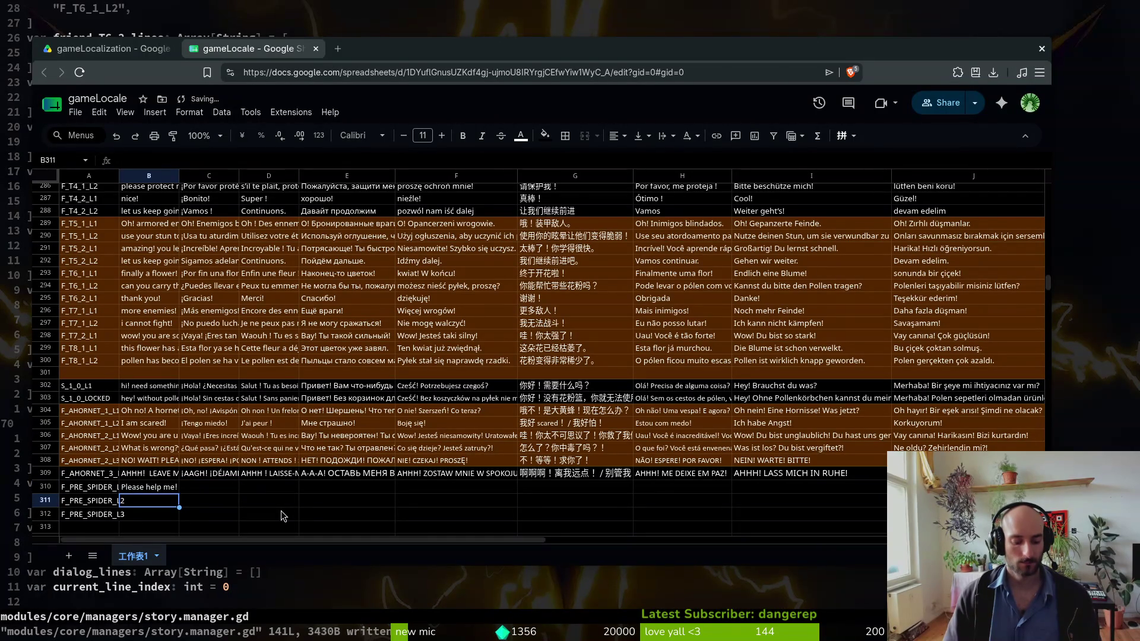
- Enter 'a spider has been attacking our hive', 'many of my friends are in danger', 'please free my friends' in B311–B313
type("A spi")
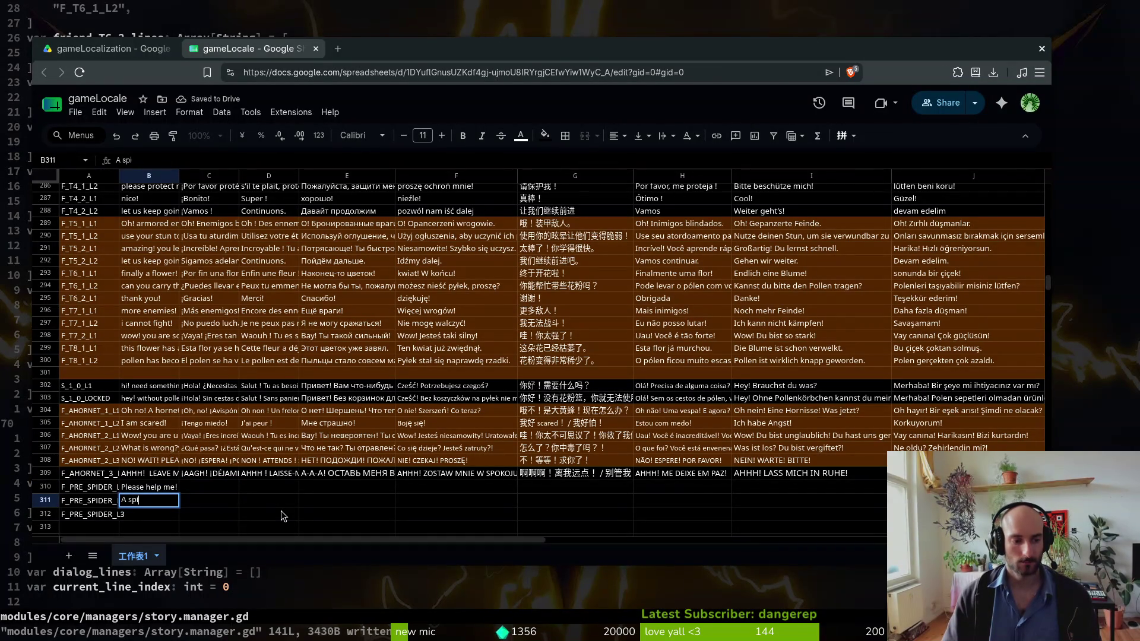
key("BackSpace")
key("BackSpace")
key("BackSpace")
type("a ")
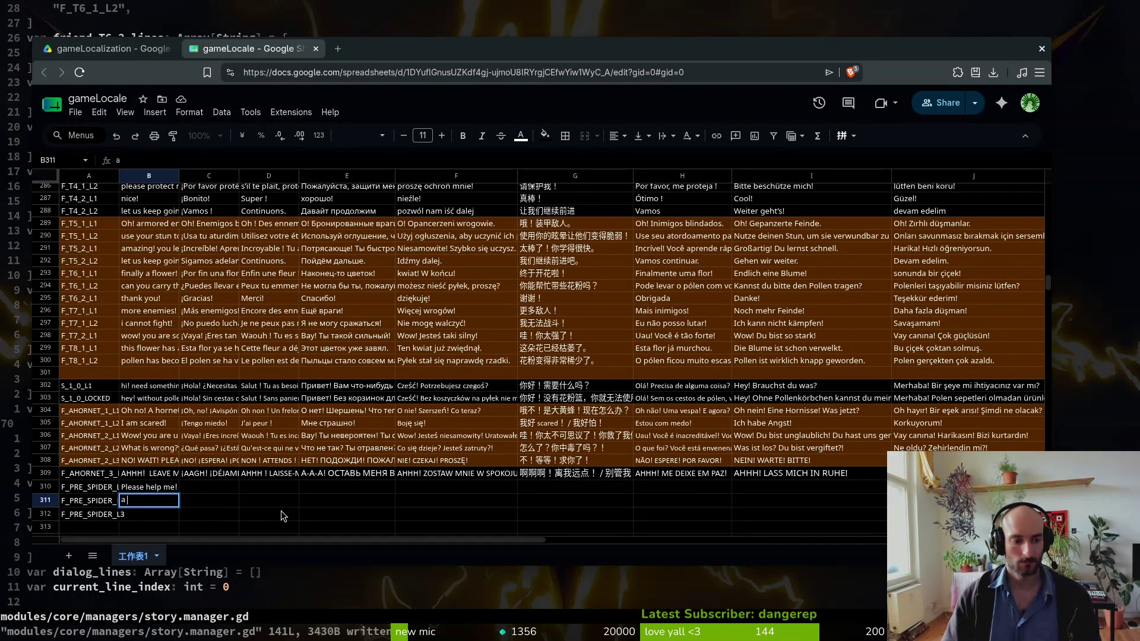
type("spider has been ")
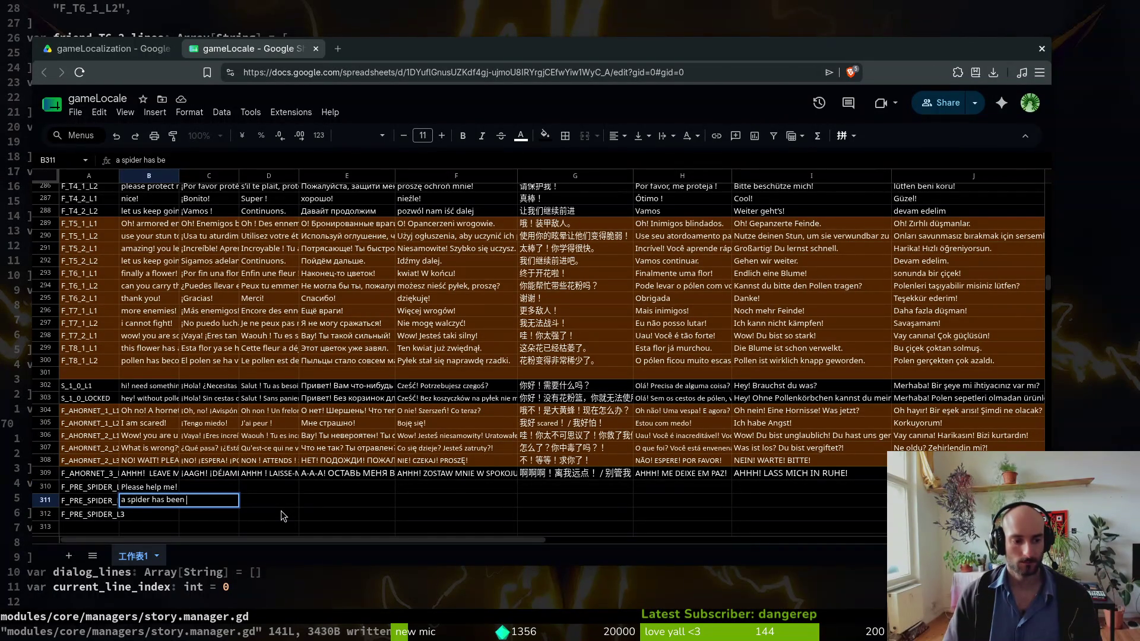
type("attacking our hive")
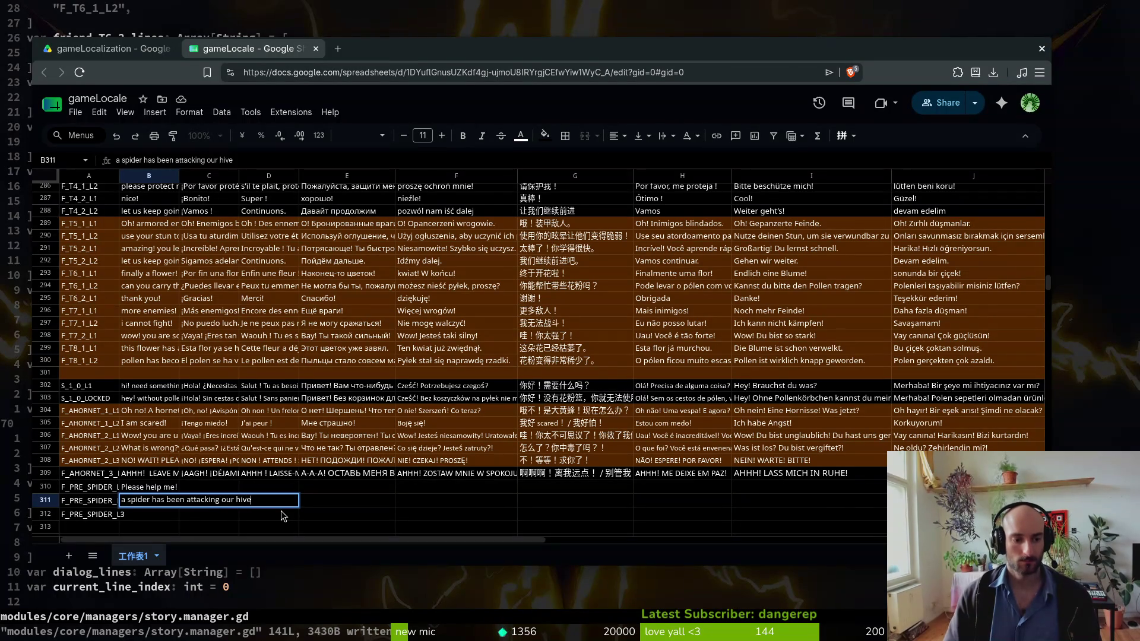
key("Return")
type("many of j")
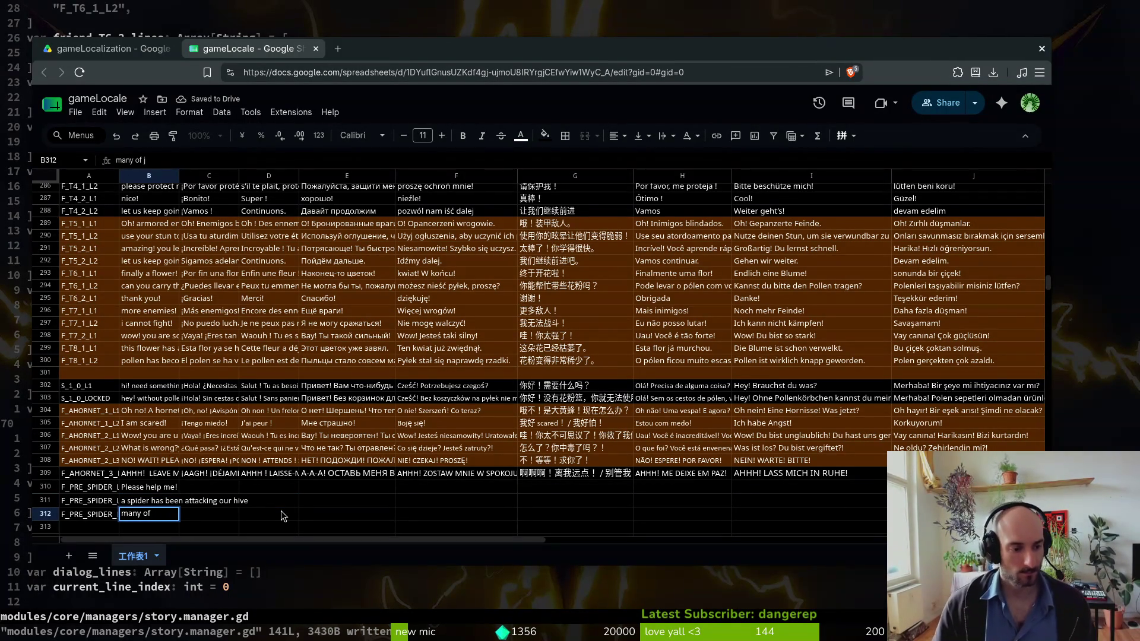
type(" my friends are ")
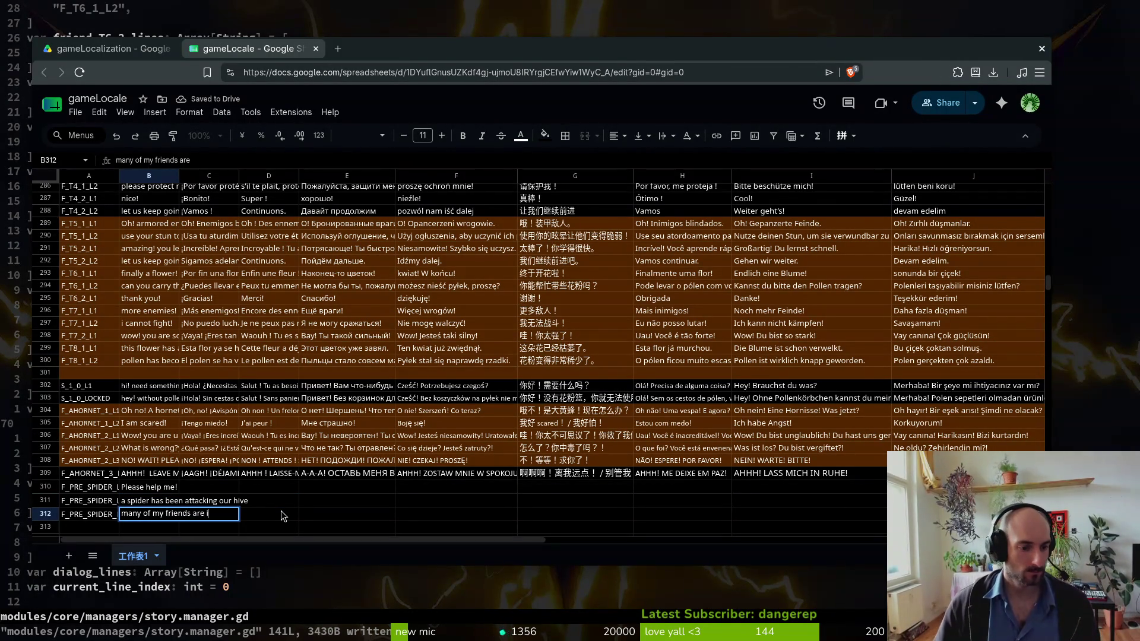
type("in danger")
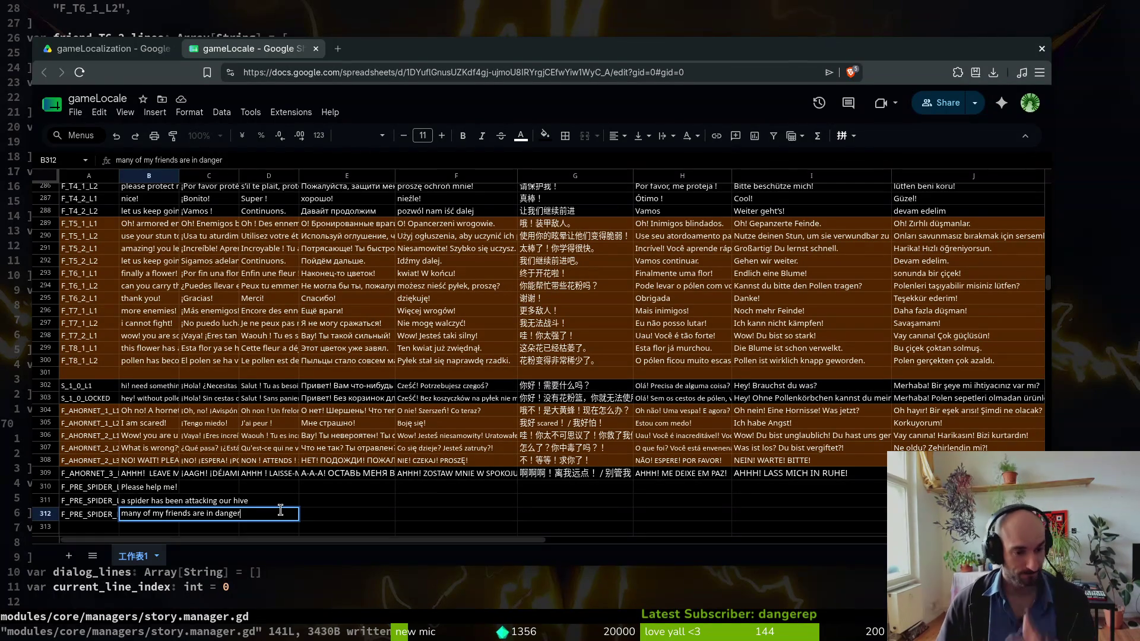
key("Return")
type("please ")
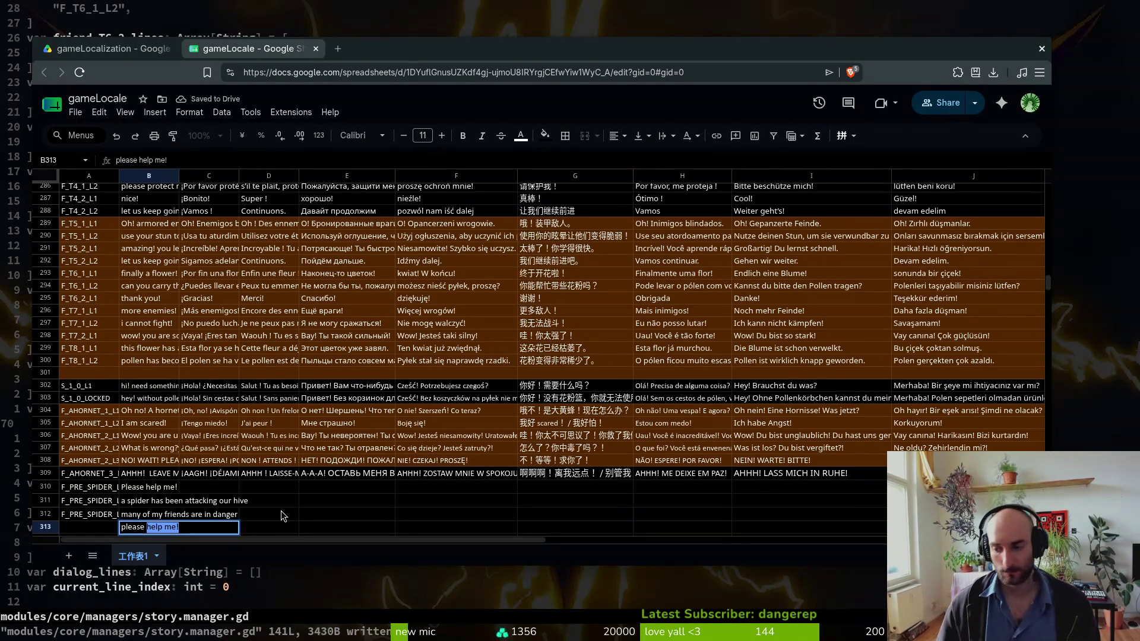
type("free my friends")
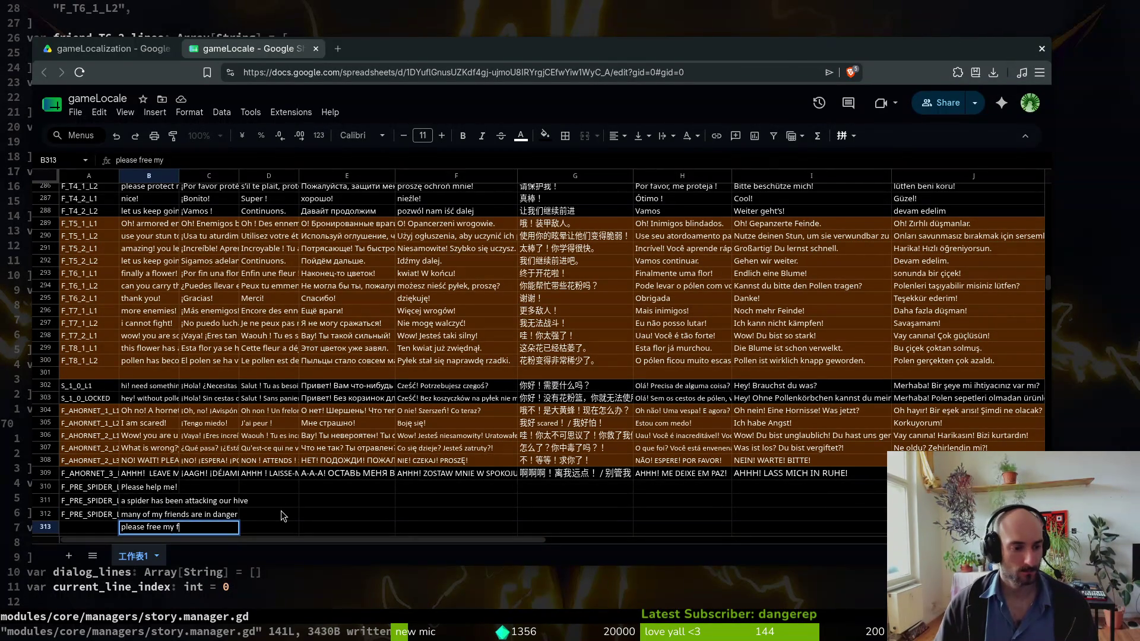
- Extend the first pre-spider line to 'Please help me! i don't know what to do'
key("Return")
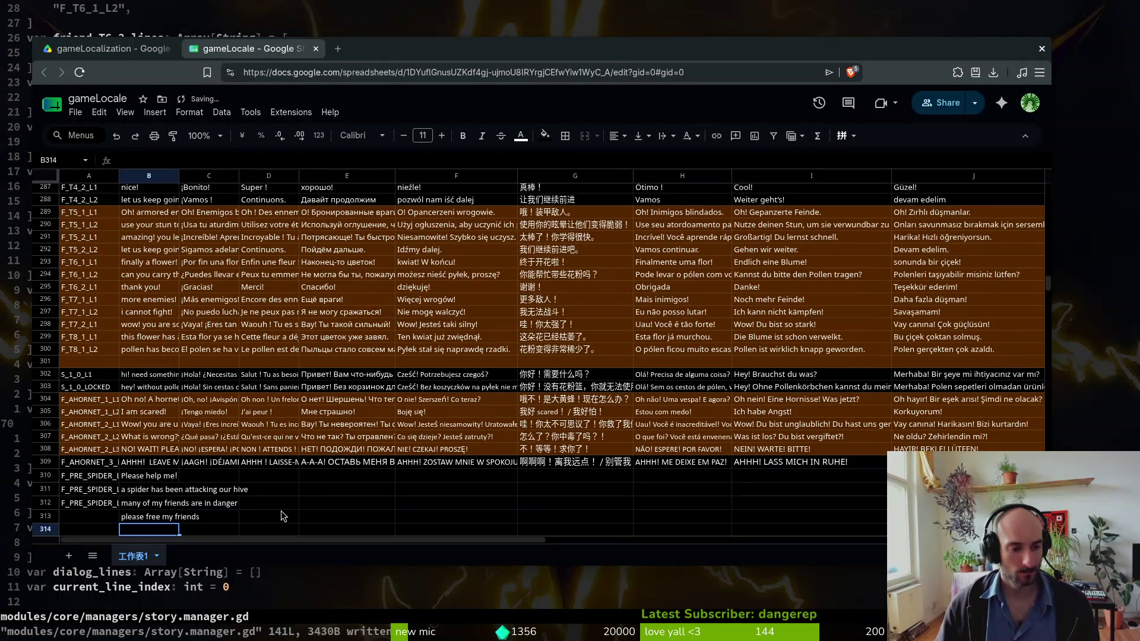
key("Up")
key("Up")
key("Up")
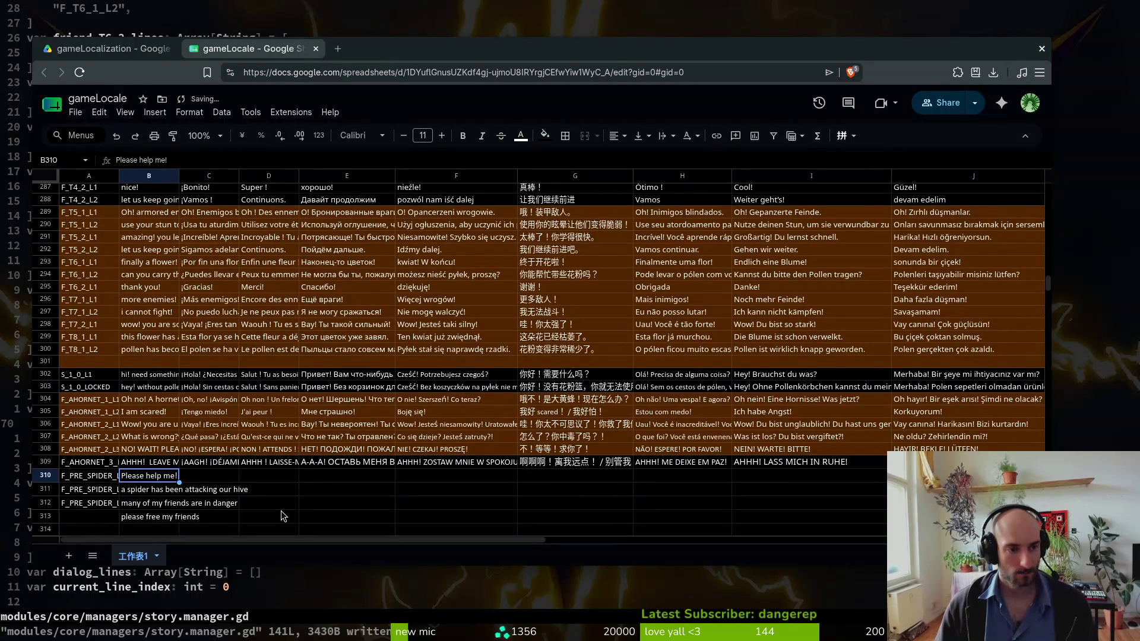
key("Return")
type("i dont")
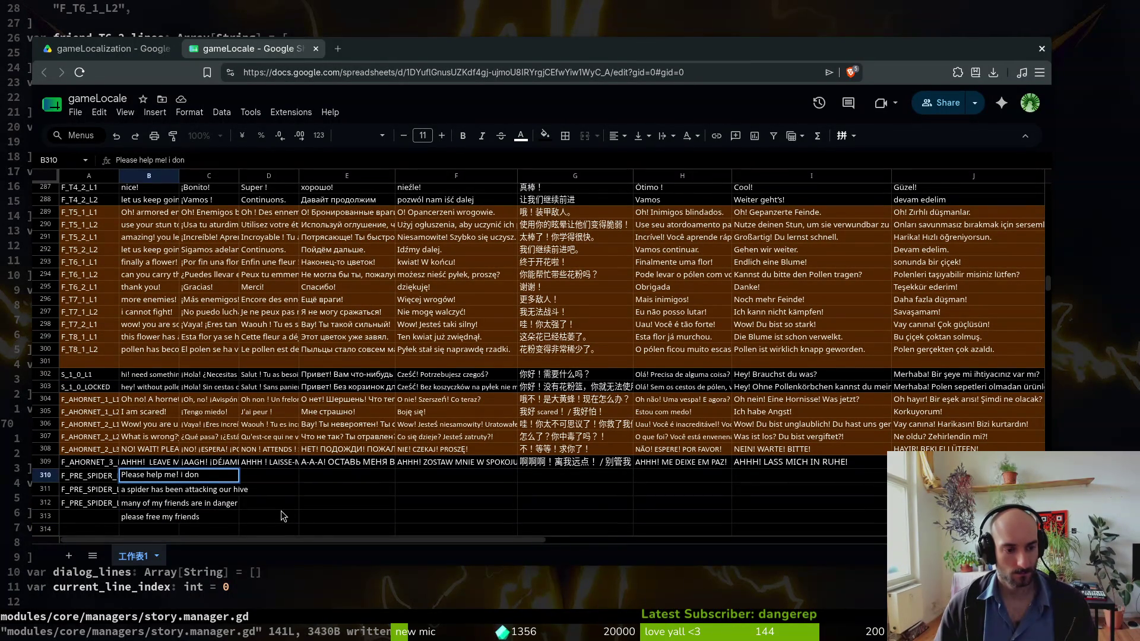
type("'t")
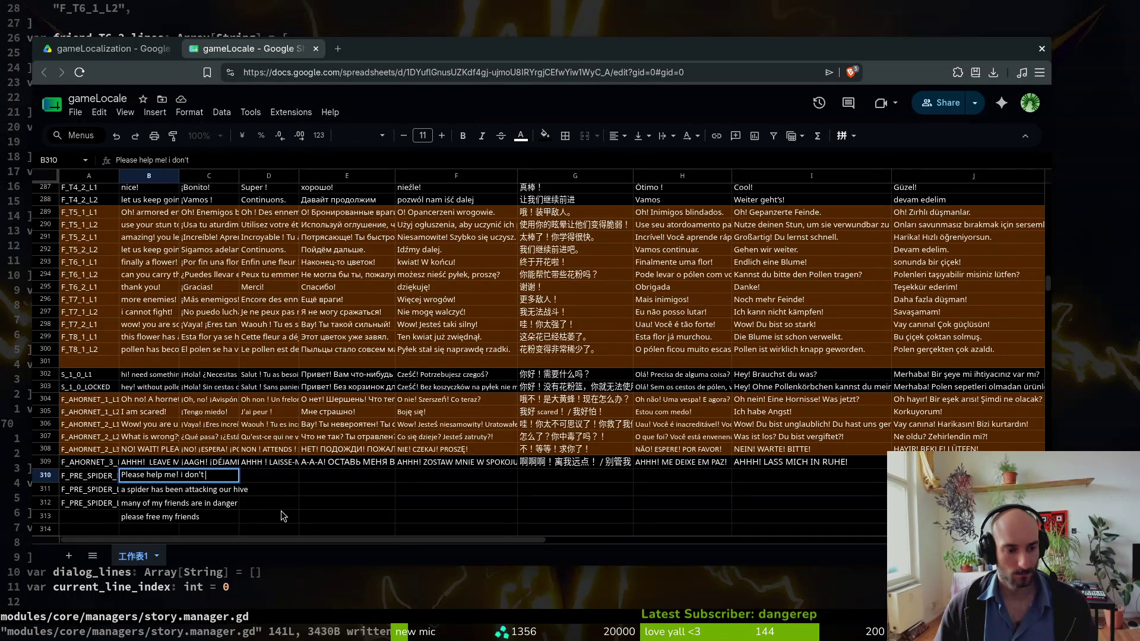
type(" know what to do")
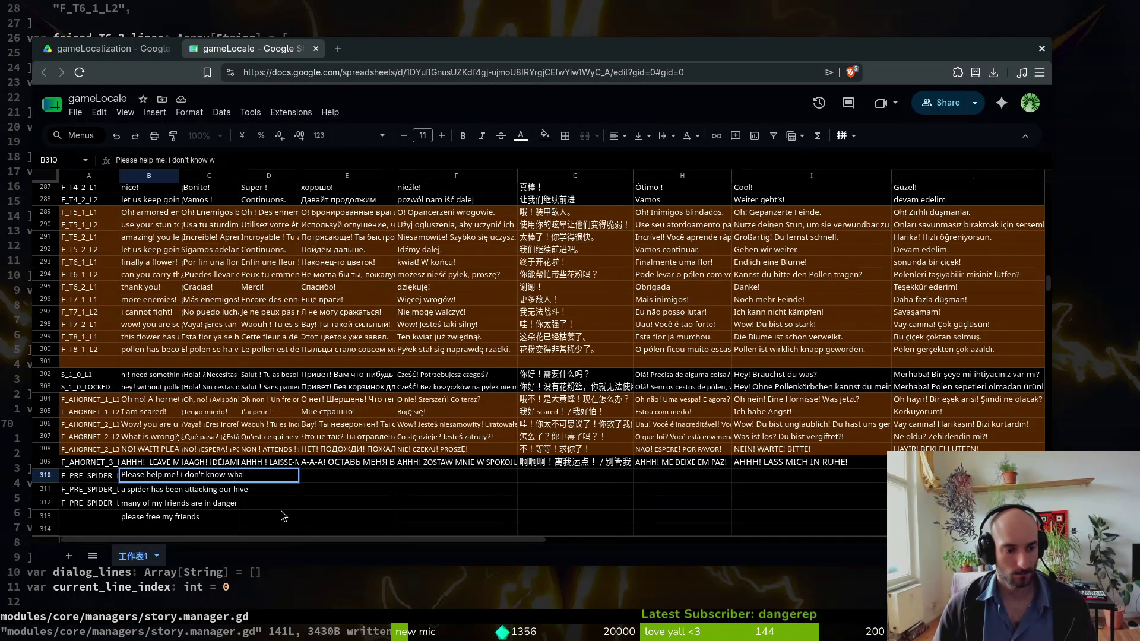
key("Return")
- Fill in the key column for the new pre-spider rows, adding F_PRE_SPIDER_L3
key("Down")
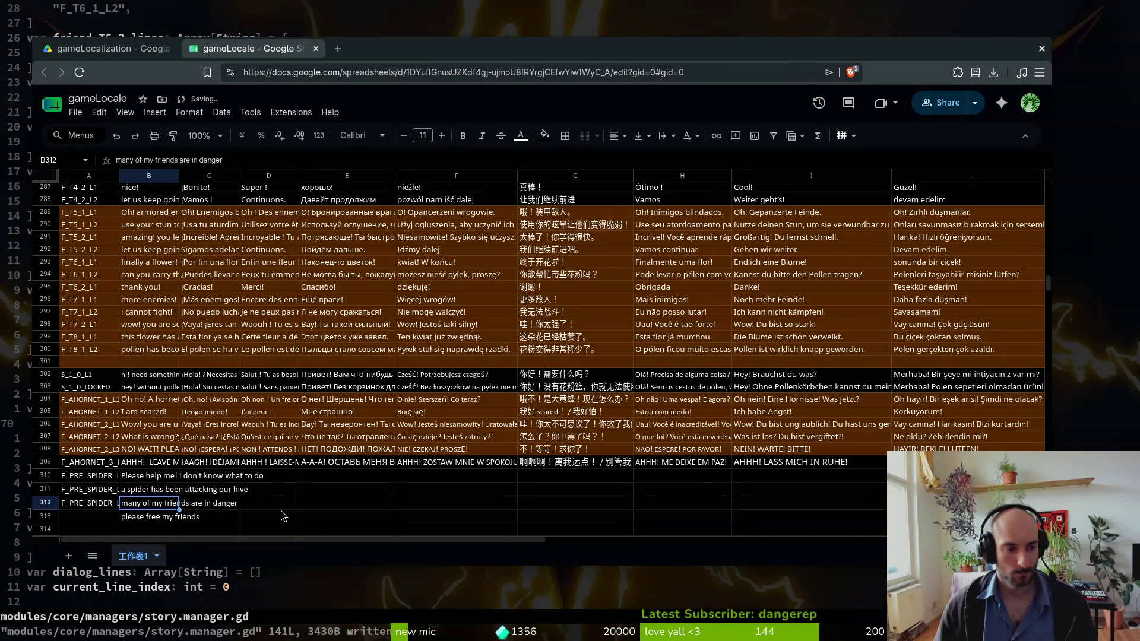
key("Left")
key("Return")
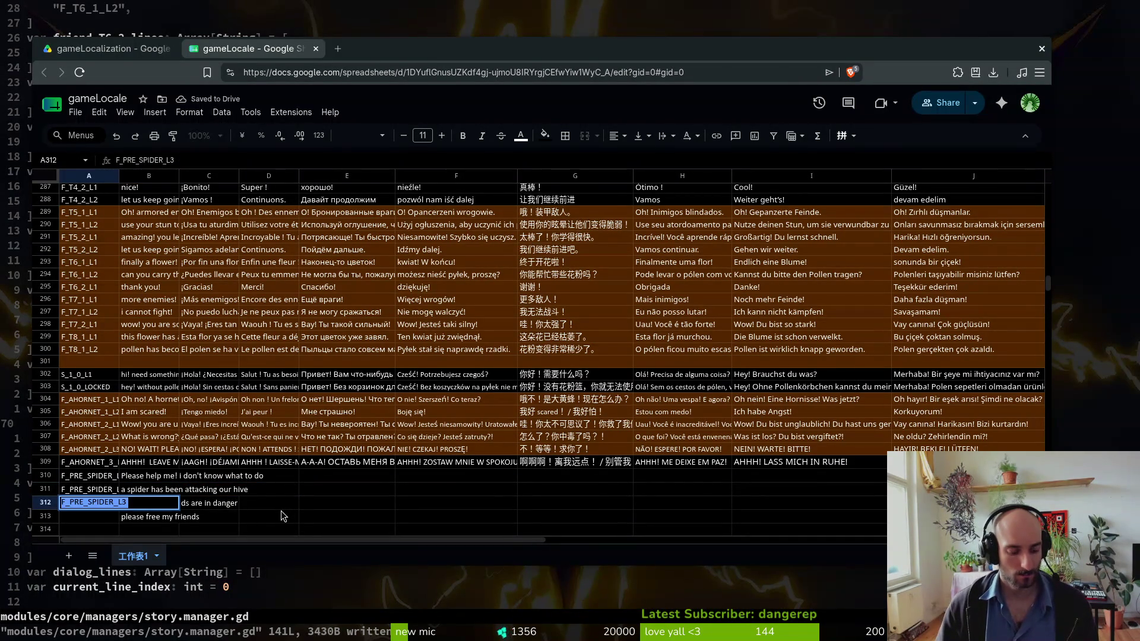
key("Return")
type("F_PRE_SPIDER_L3")
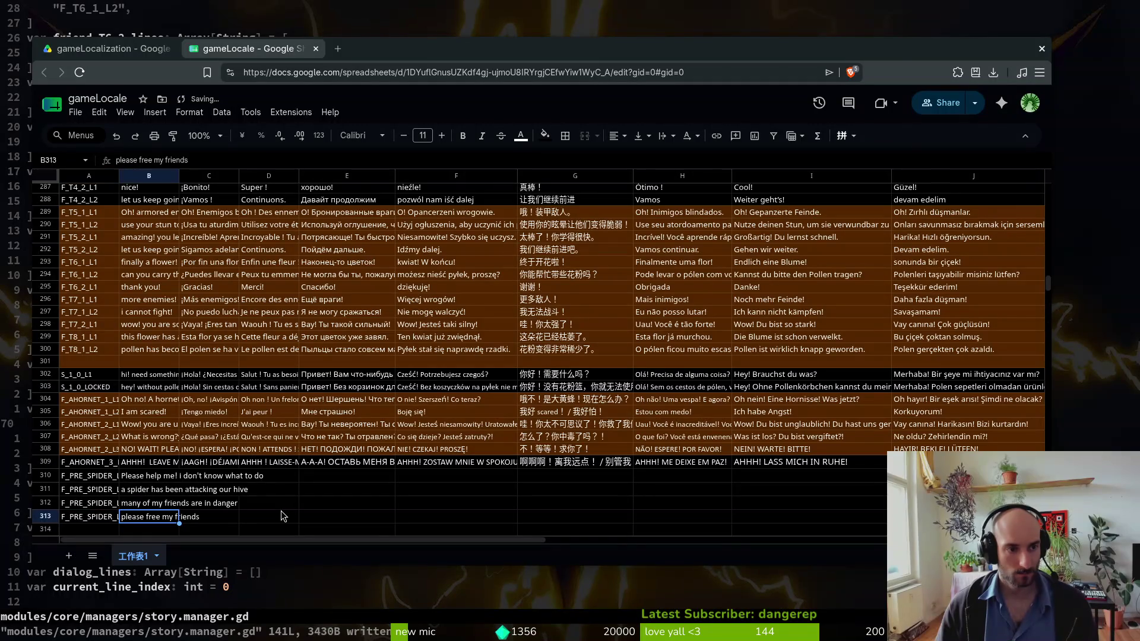
key("Return")
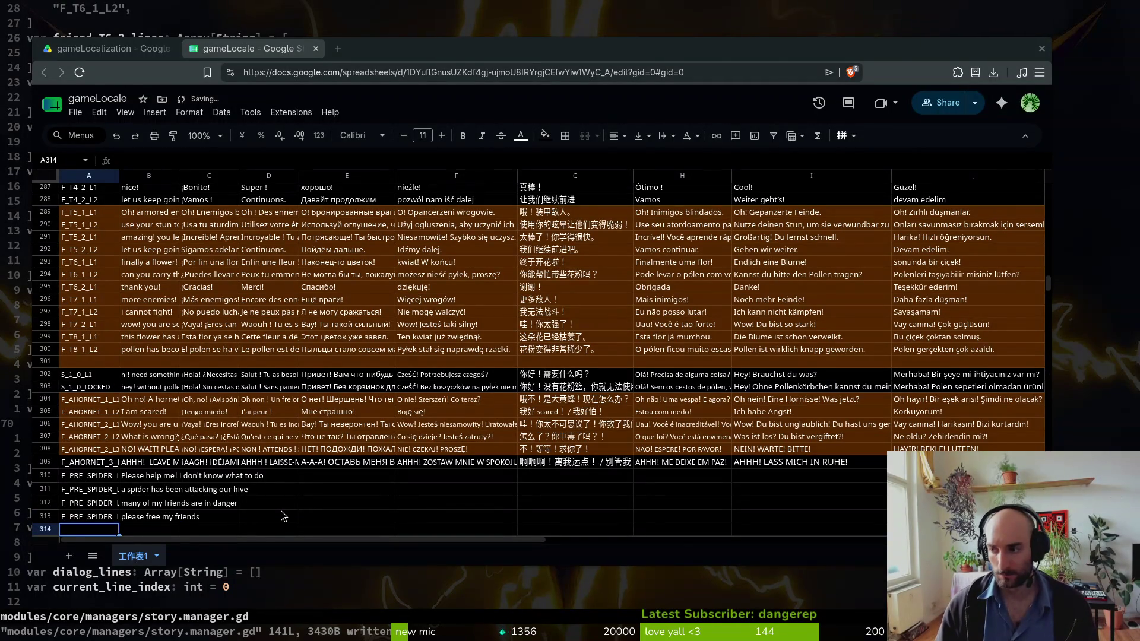
key("alt+Tab")
- Duplicate the F_PRE_SPIDER_L3 entry in story.manager.gd as F_PRE_SPIDER_L4 and save the file
key("j")
key("j")
key("y")
key("y")
key("p")
key("$")
key("h")
key("h")
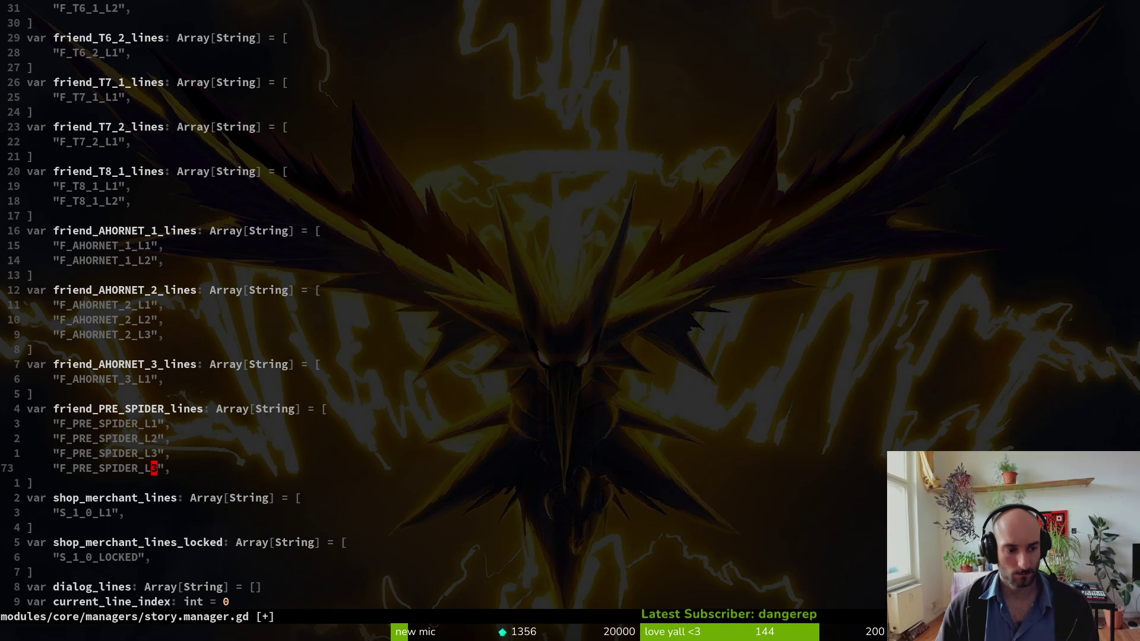
type(":write")
key("Return")
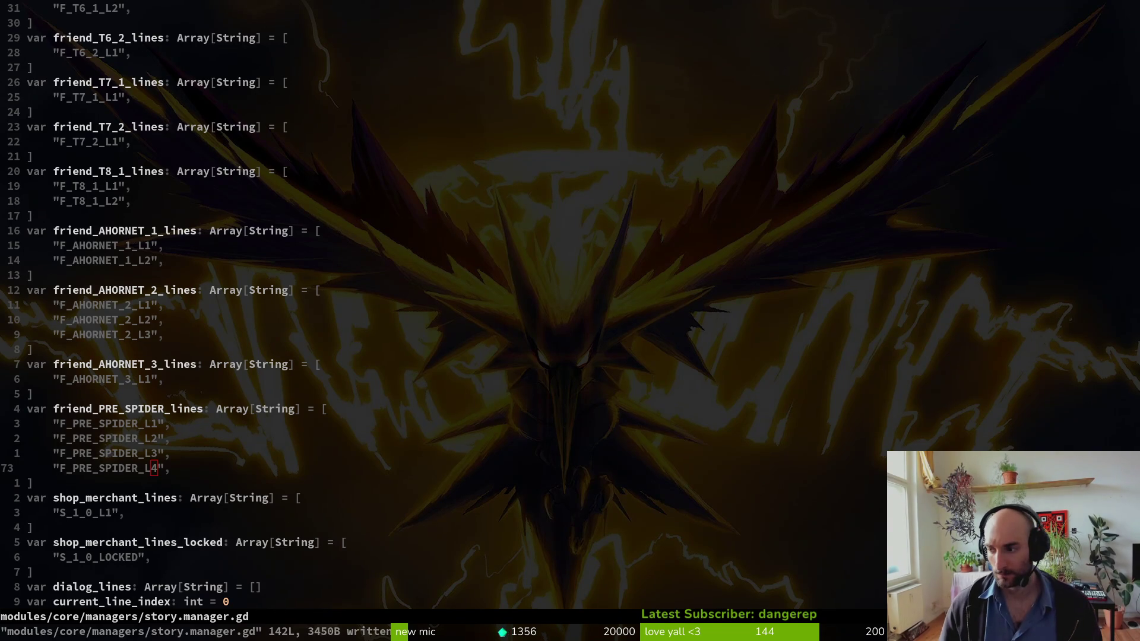
key("alt+Tab")
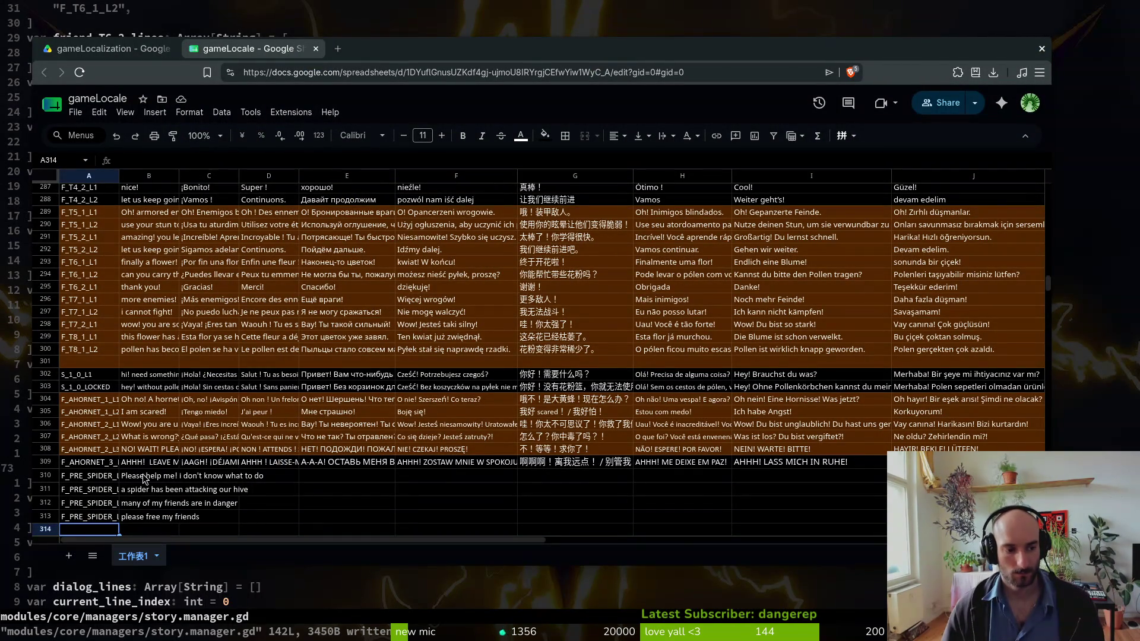
- Select the four English pre-spider lines in B310:B313 for the Gemini prompt
left_click_drag(136, 480, 152, 517)
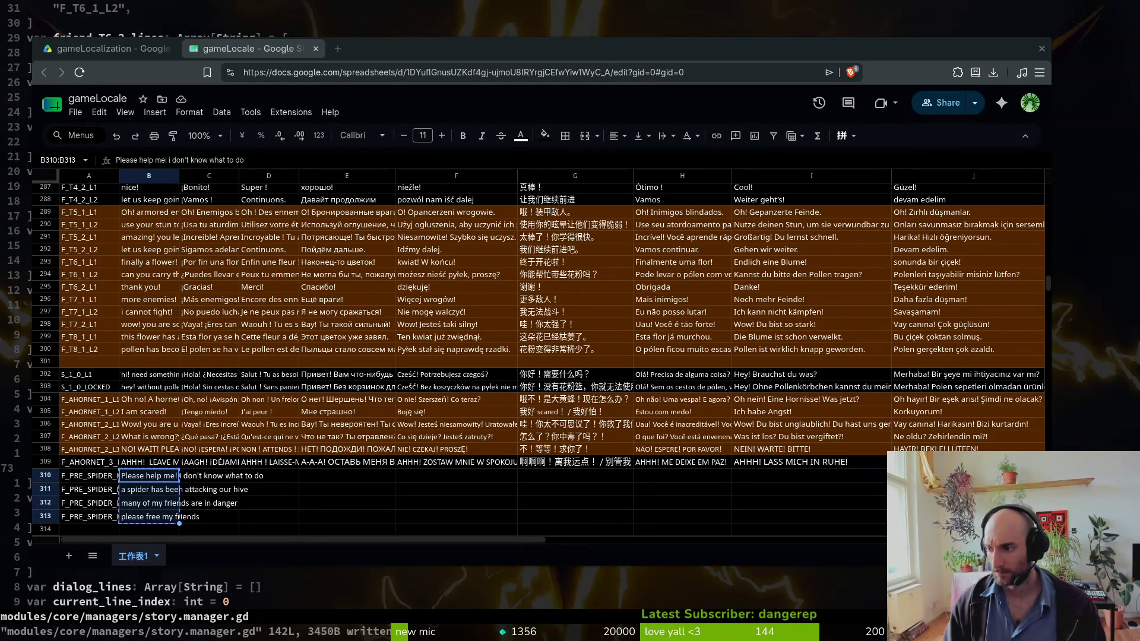
key("alt+Tab")
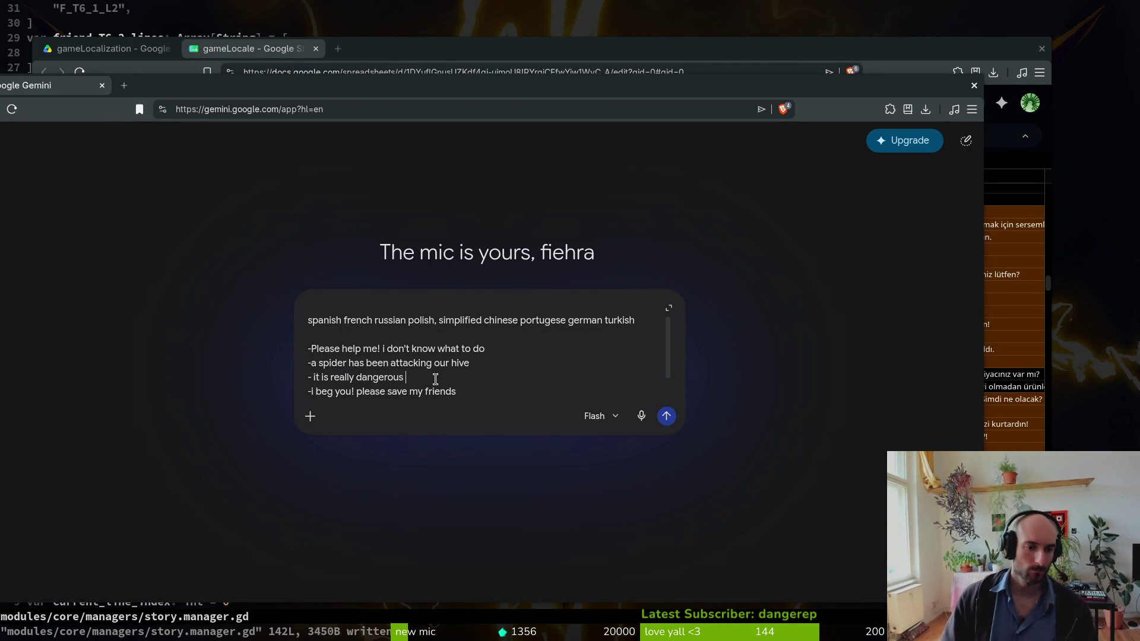
- Drop the 'it is really dangerous' line from the Gemini prompt and send the translation request
key("ctrl+BackSpace")
type("dangerous")
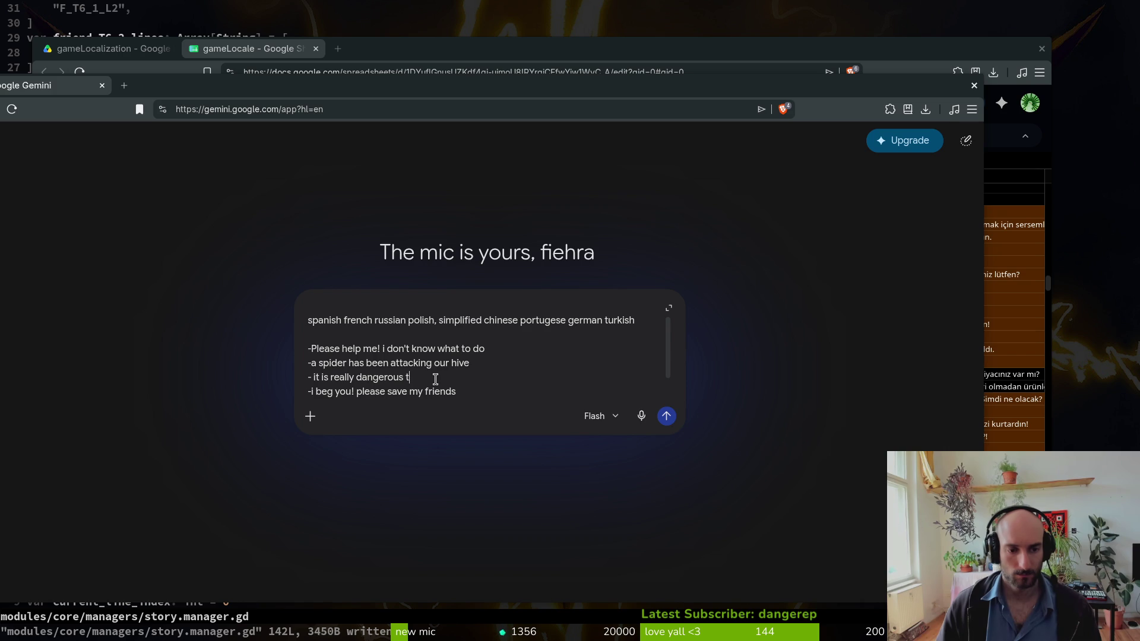
key("BackSpace")
key("BackSpace")
key("BackSpace")
key("BackSpace")
key("BackSpace")
key("BackSpace")
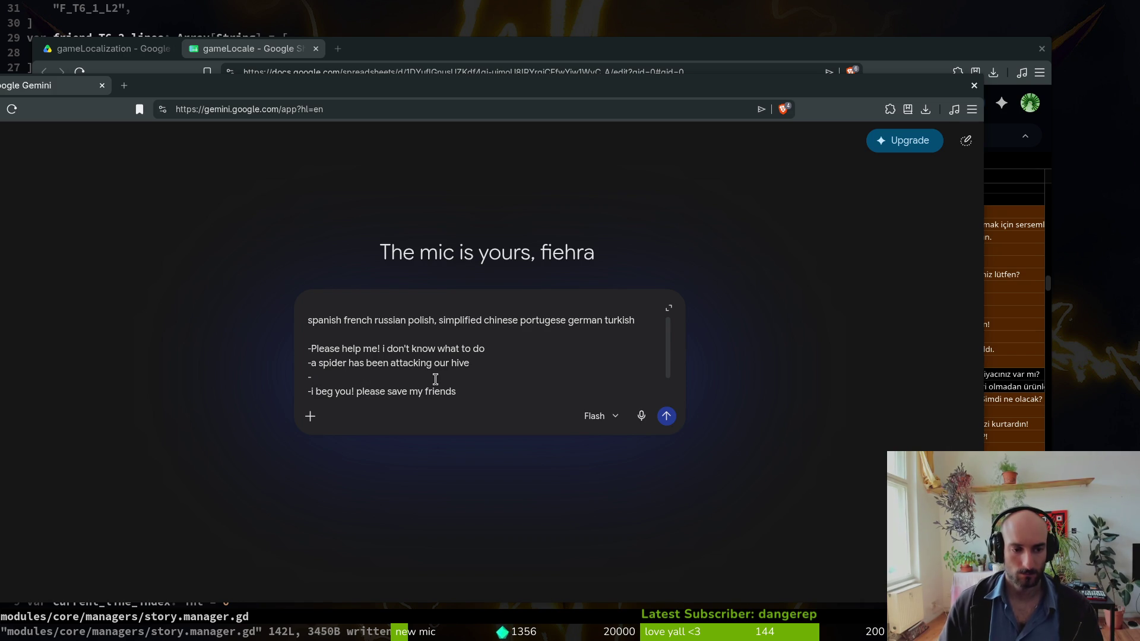
key("BackSpace")
key("BackSpace")
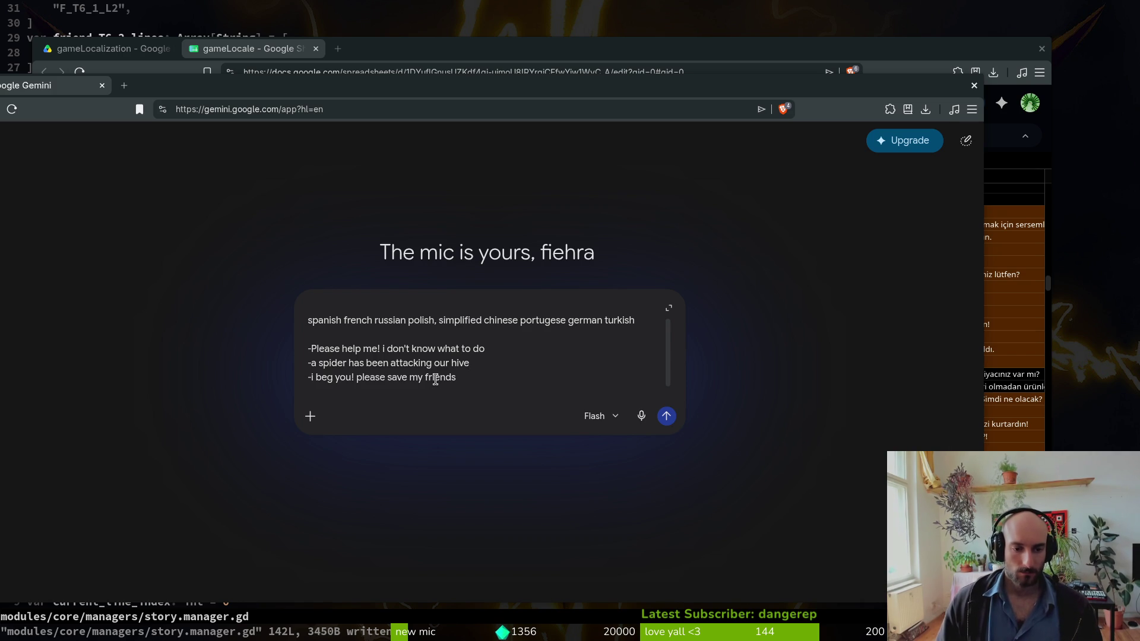
key("Return")
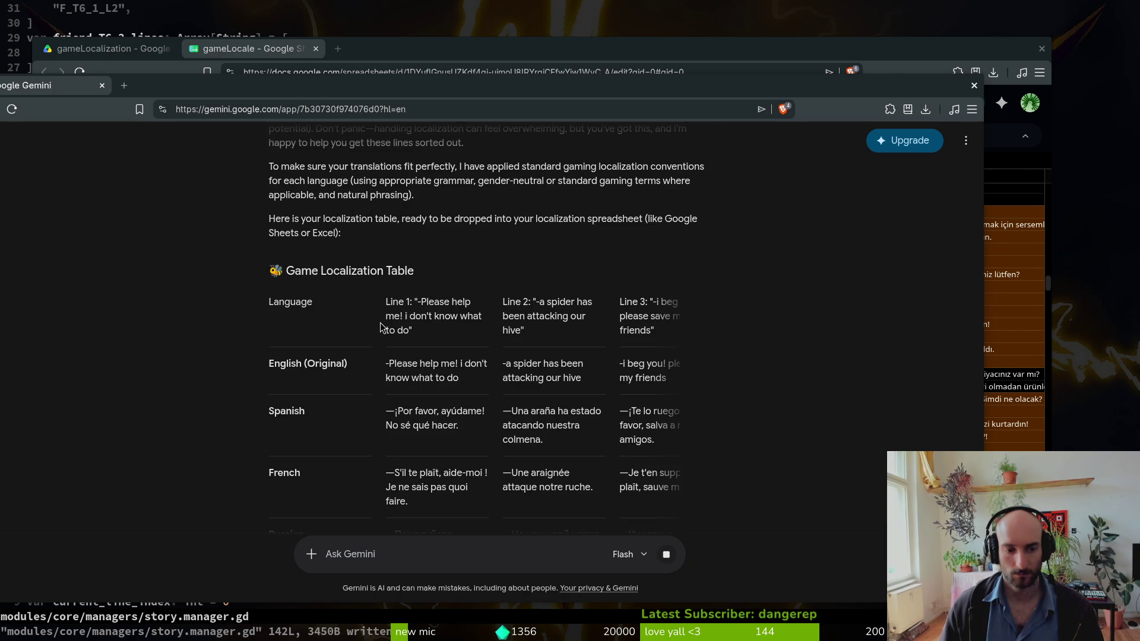
left_click(485, 52)
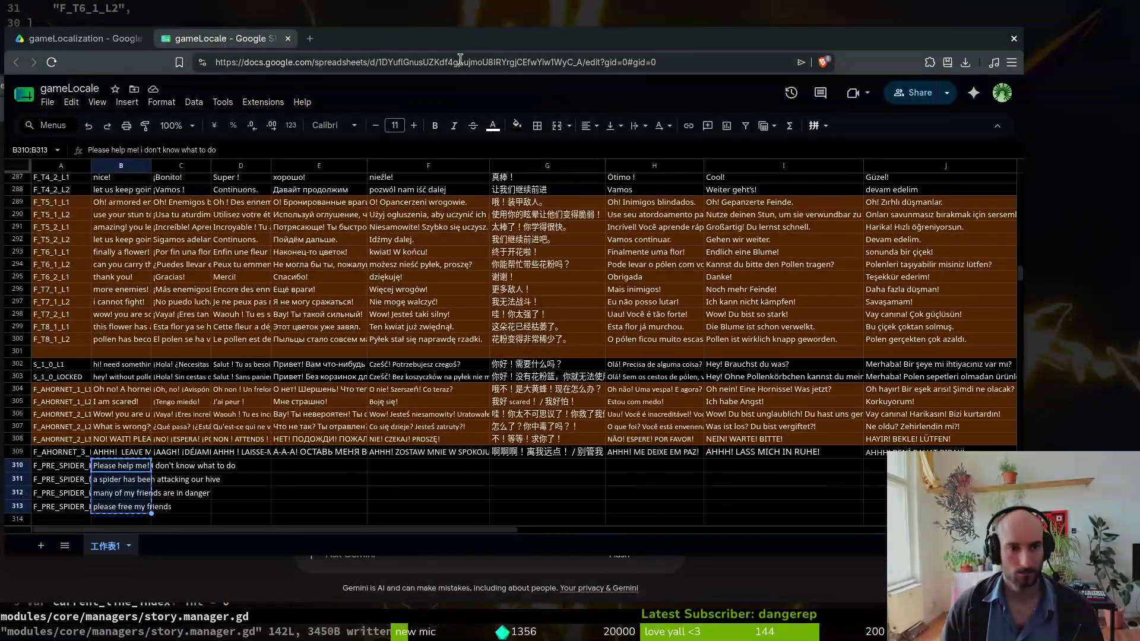
key("alt+Tab")
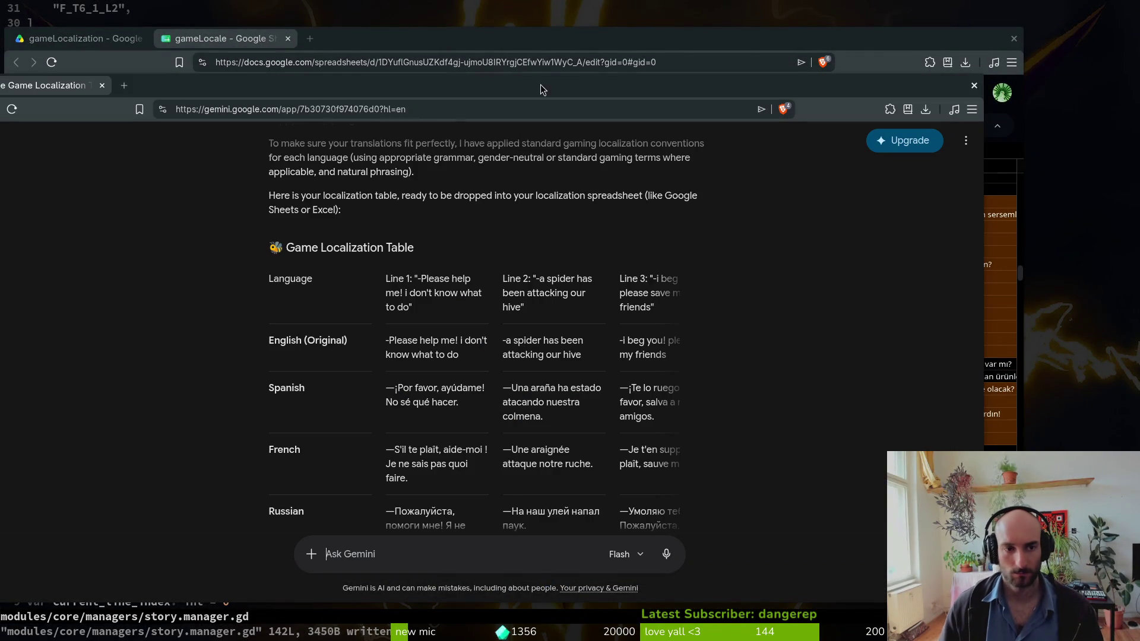
key("alt+Tab")
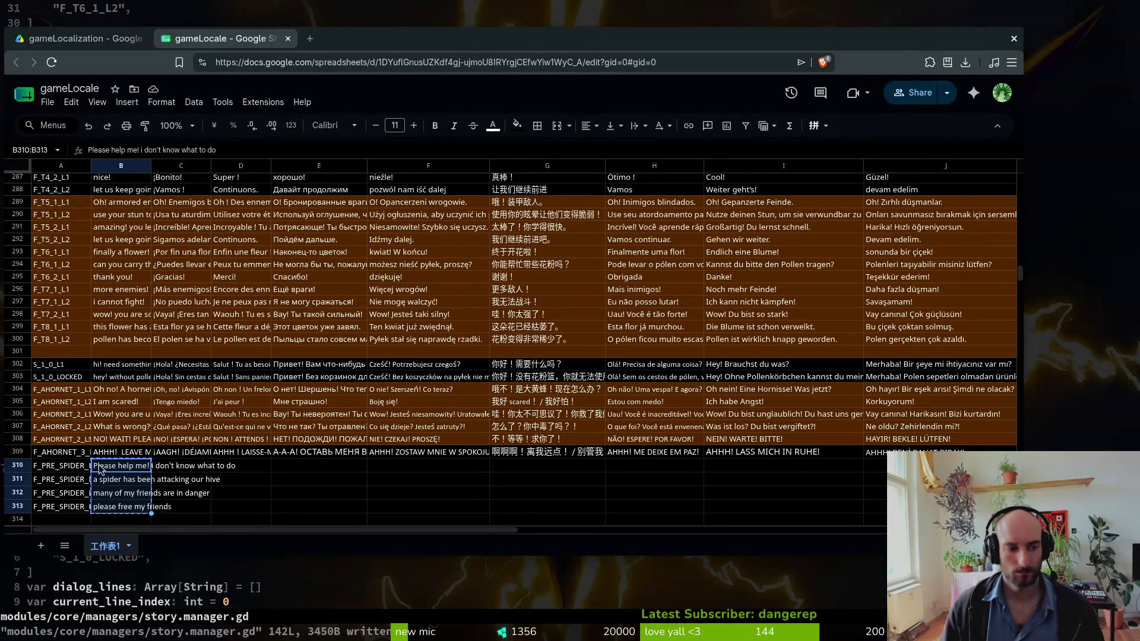
- Make the first pre-spider line start with lowercase 'please'
left_click(111, 469)
left_click(90, 149)
key("BackSpace")
type("p")
key("Return")
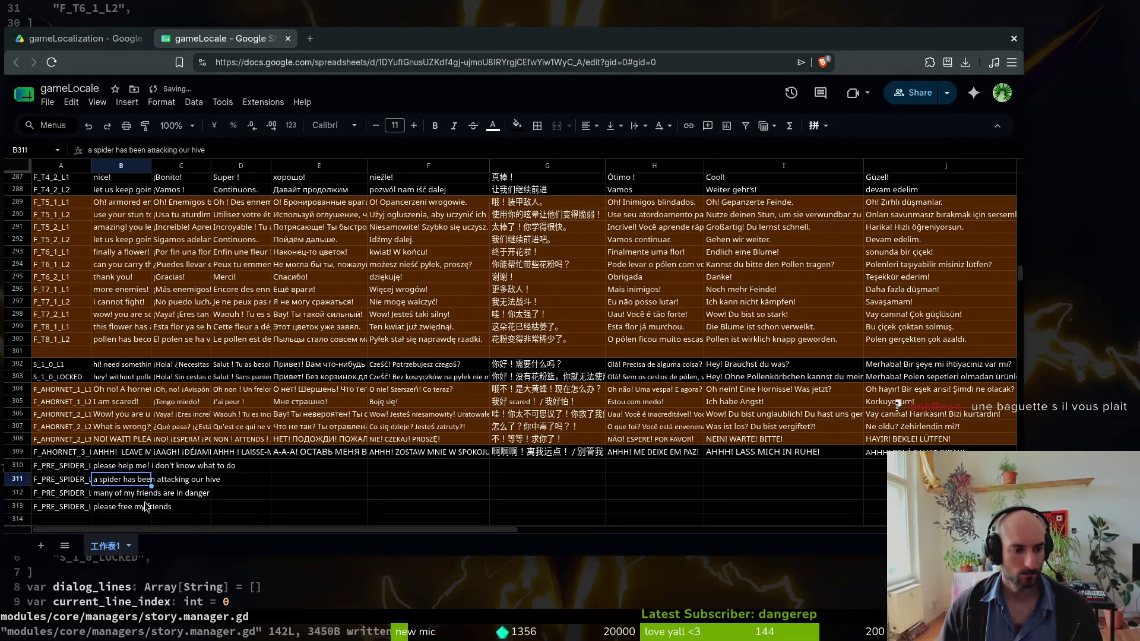
- Clear the key and text of the F_PRE_SPIDER_L4 row 313
left_click_drag(44, 510, 175, 494)
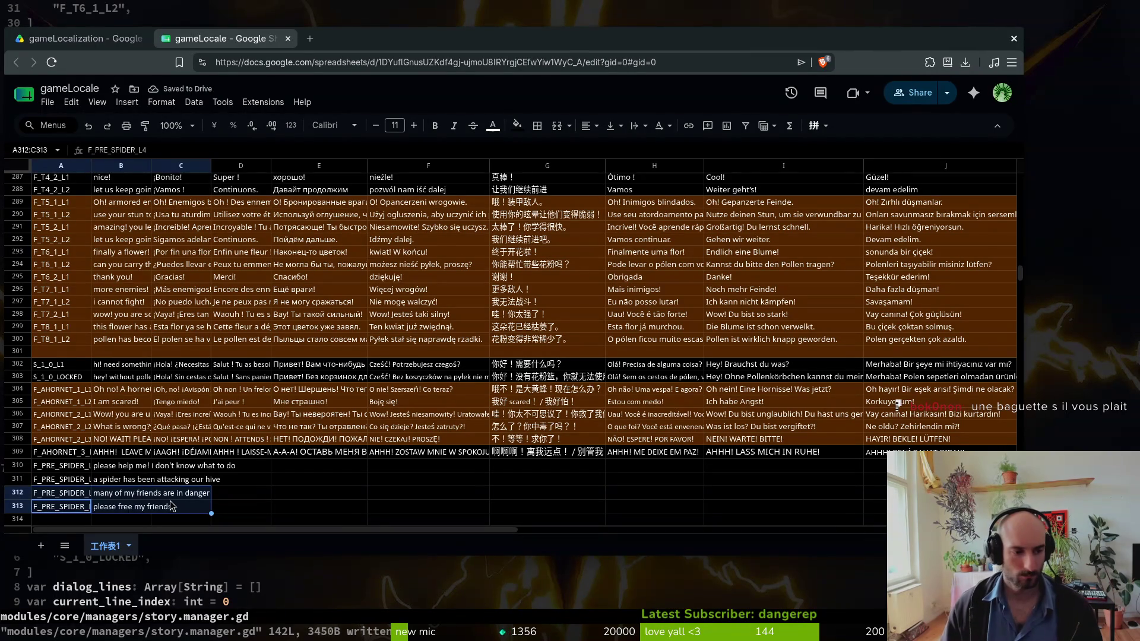
left_click_drag(44, 512, 131, 514)
key("Delete")
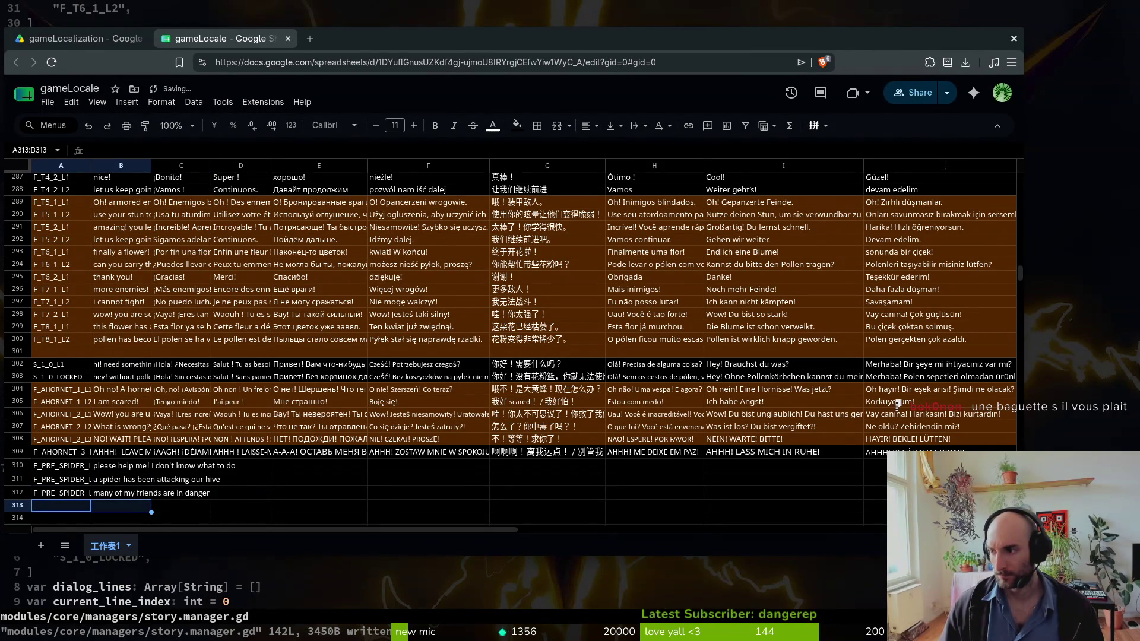
- Paste the revised wording into the spider-attack line in B311
left_click(113, 466)
left_click(120, 481)
key("alt+Tab")
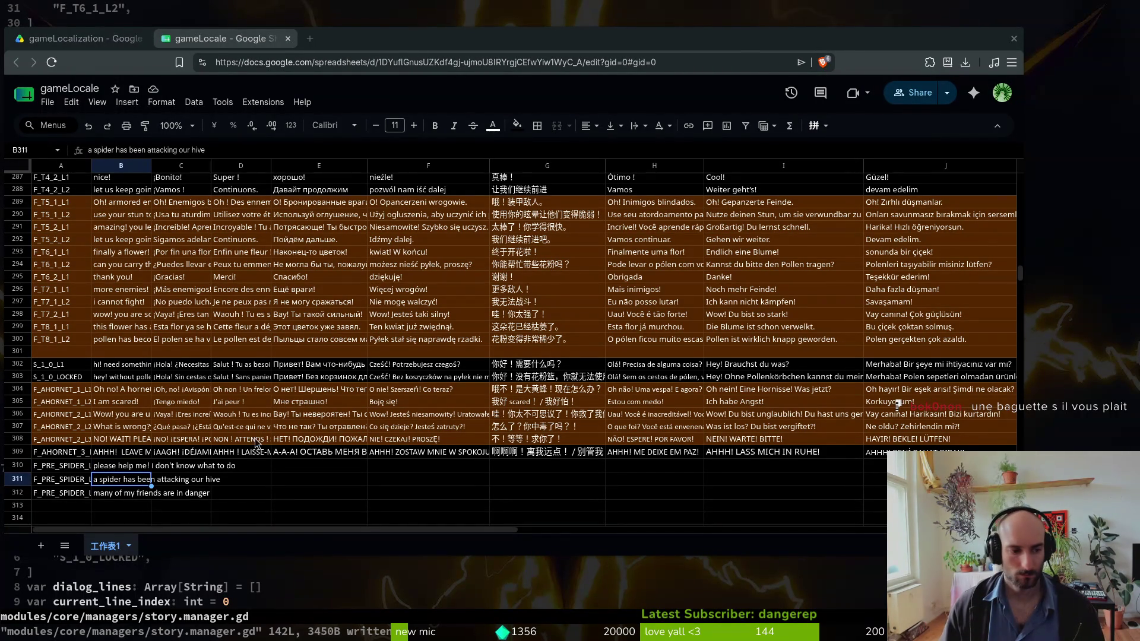
left_click(134, 485)
key("ctrl+v")
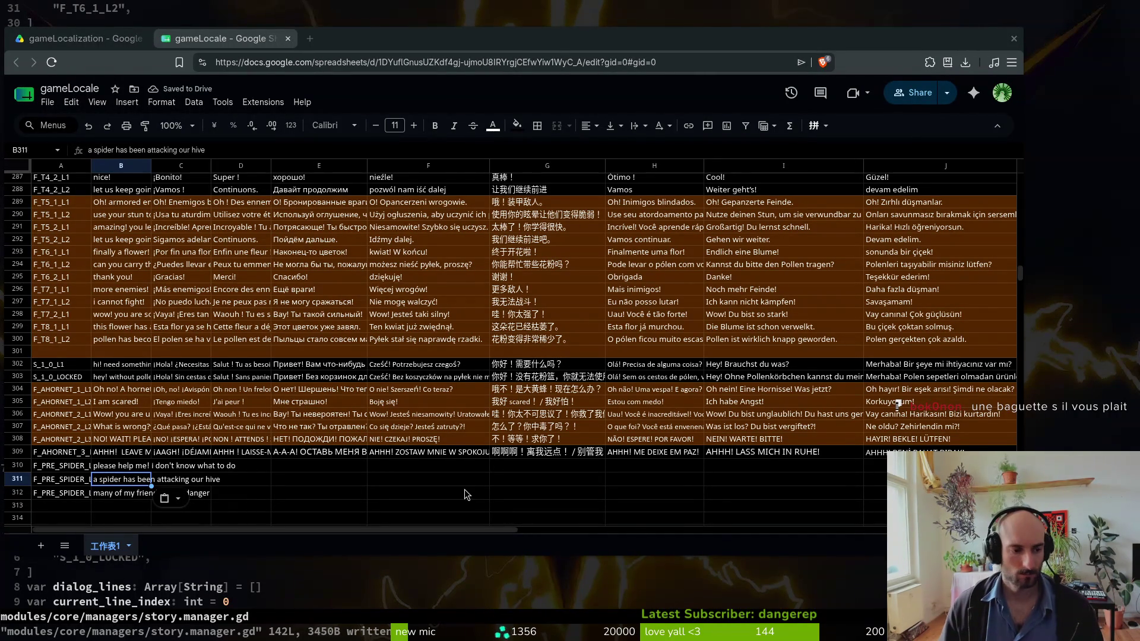
- Paste the revised plea into B312 and add 'i ' so it reads 'i beg you! please save my friends'
left_click(114, 498)
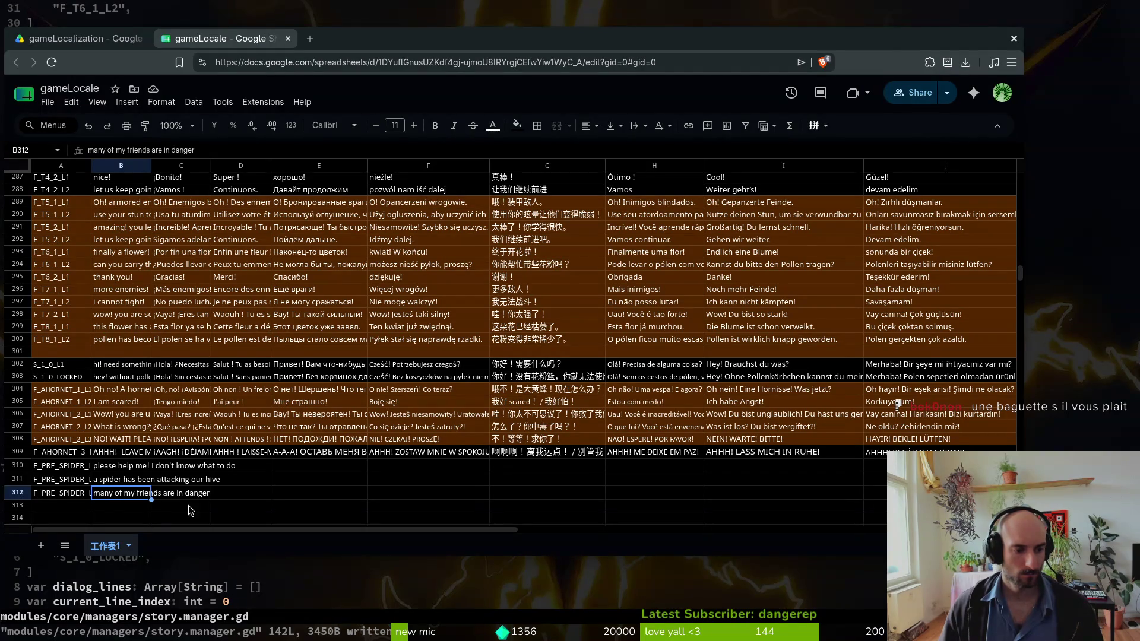
key("alt+Tab")
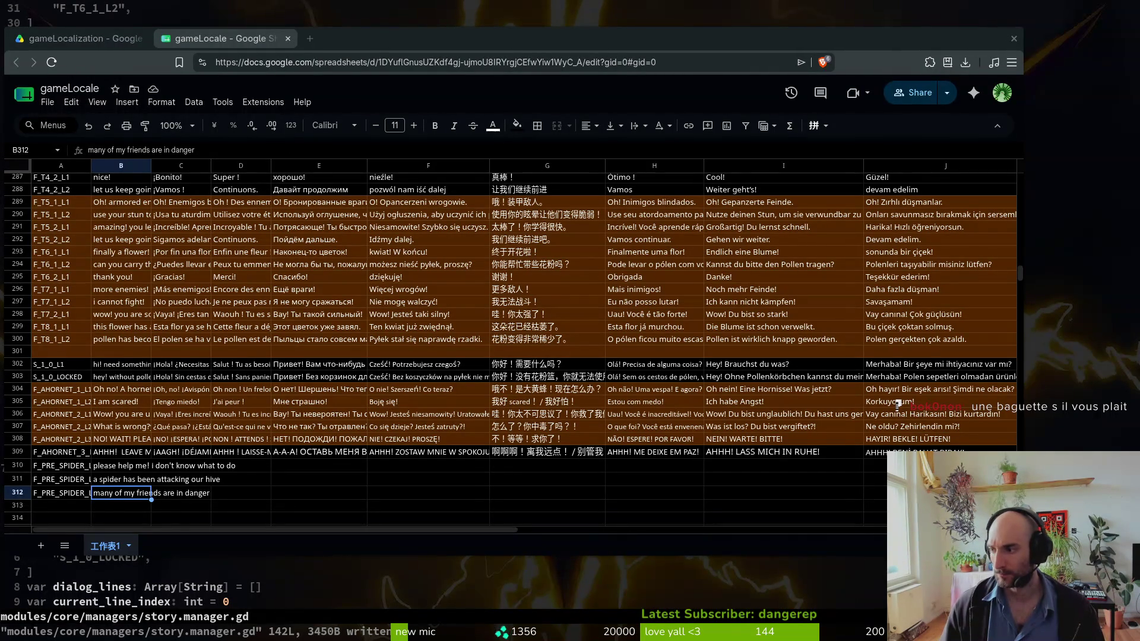
left_click(106, 497)
type("beg you! please save my friends")
key("Left")
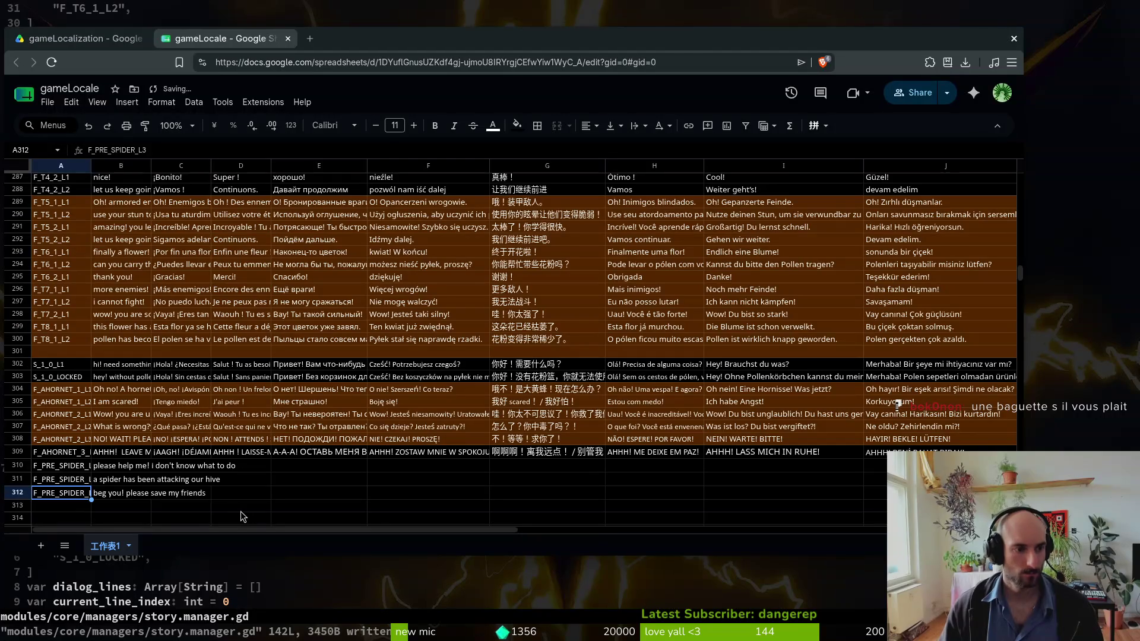
key("Right")
key("Return")
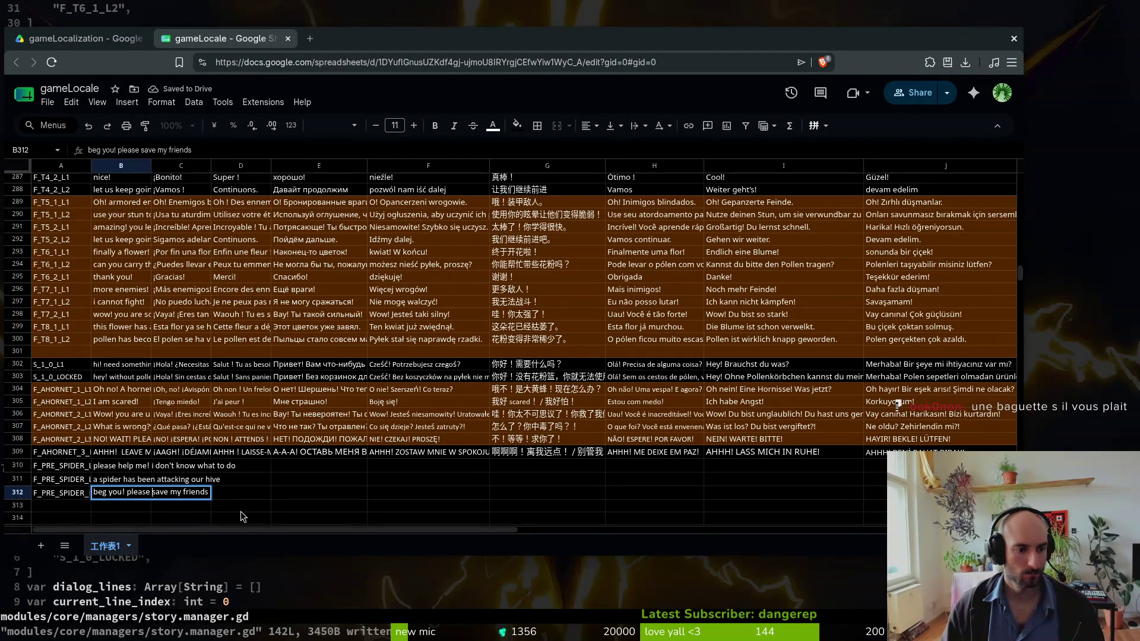
type("i")
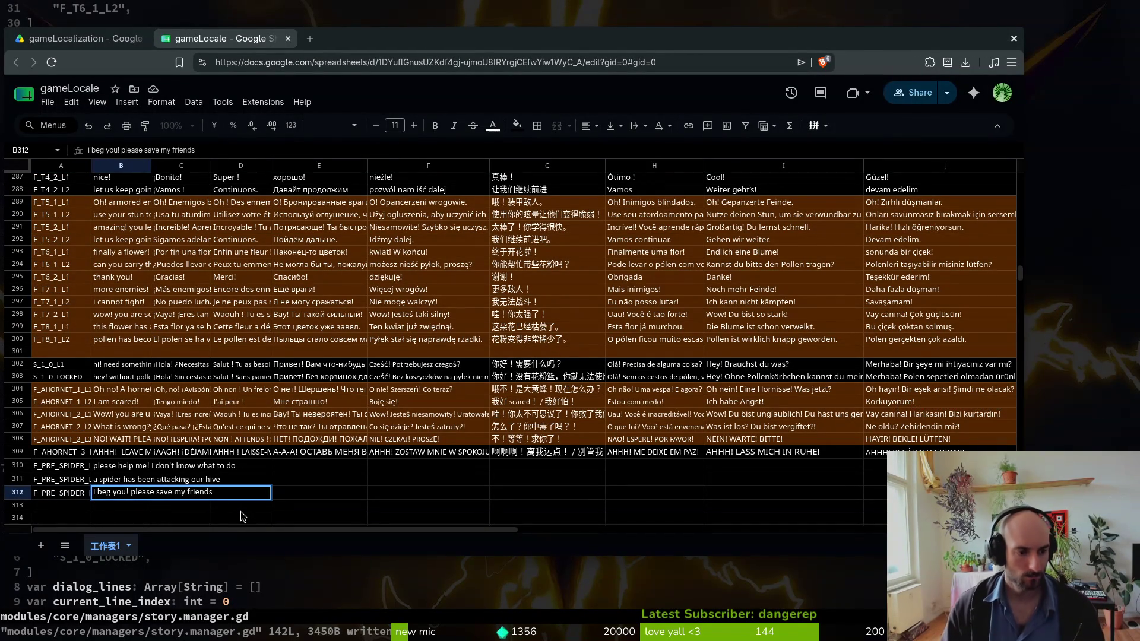
key("Return")
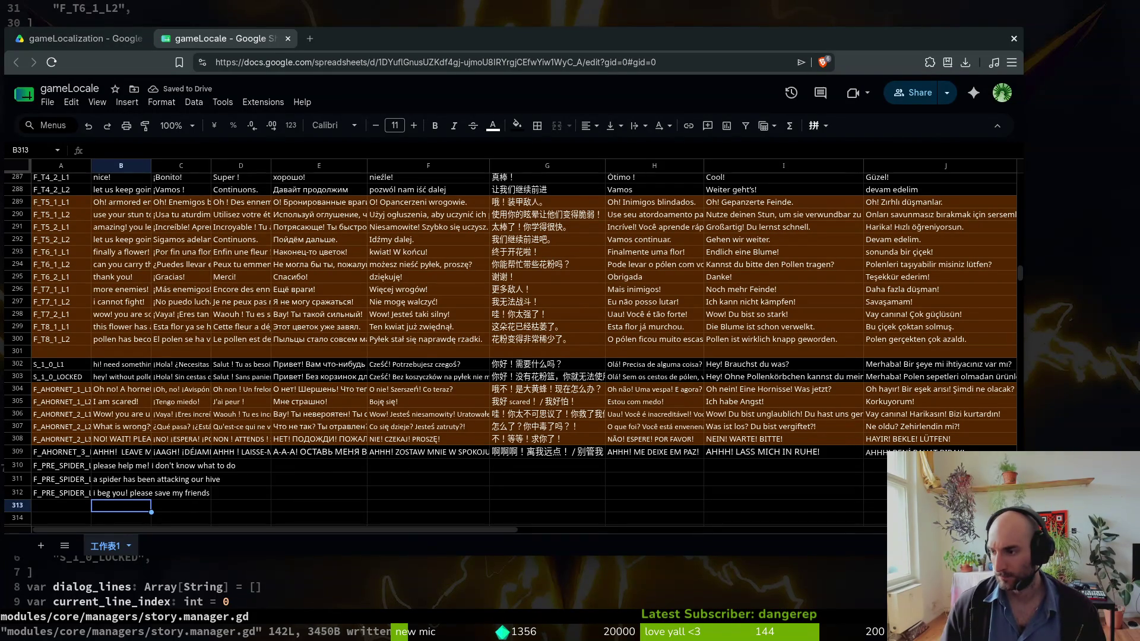
key("alt+Tab")
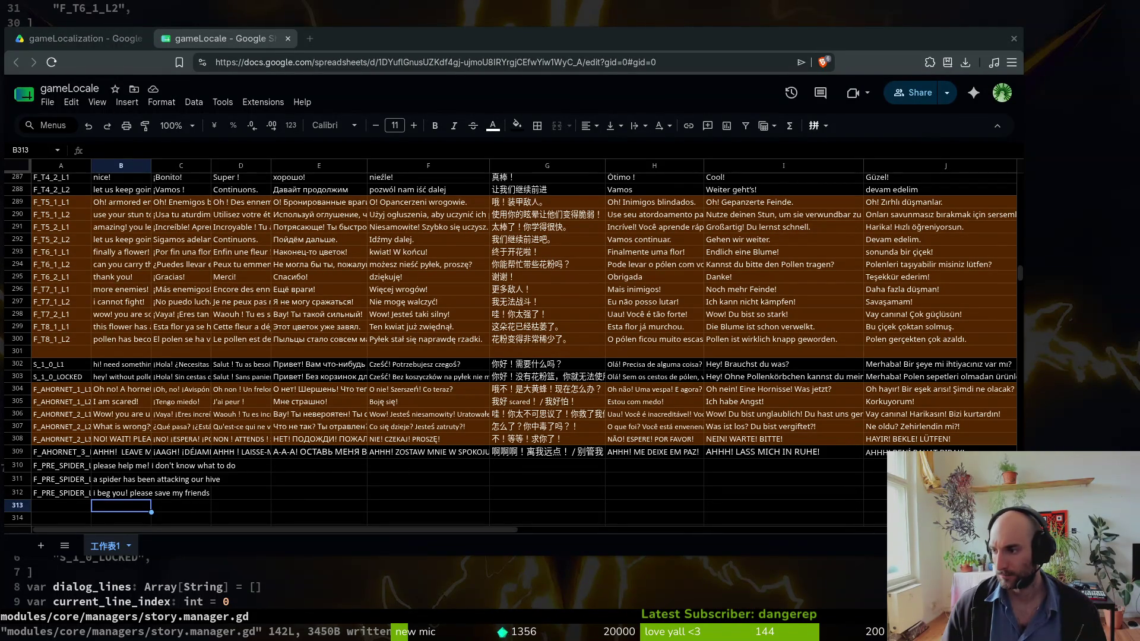
left_click(193, 470)
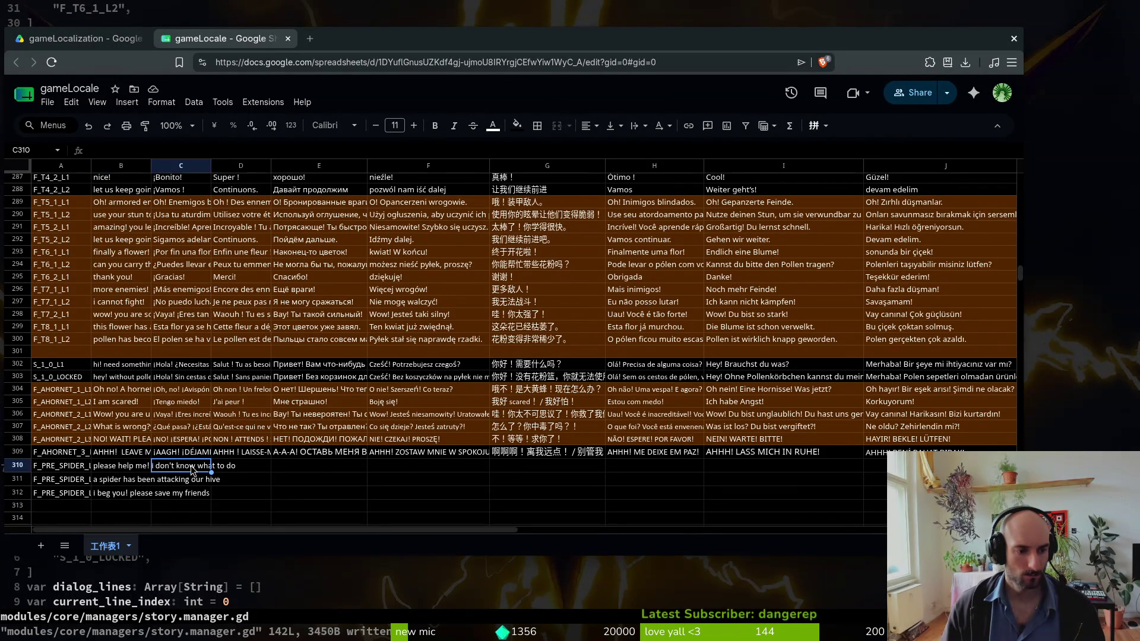
- Paste the Spanish translations of the three pre-spider lines into C310:C312
type("¡Por favor, ayúdame! No sé qué hacer.")
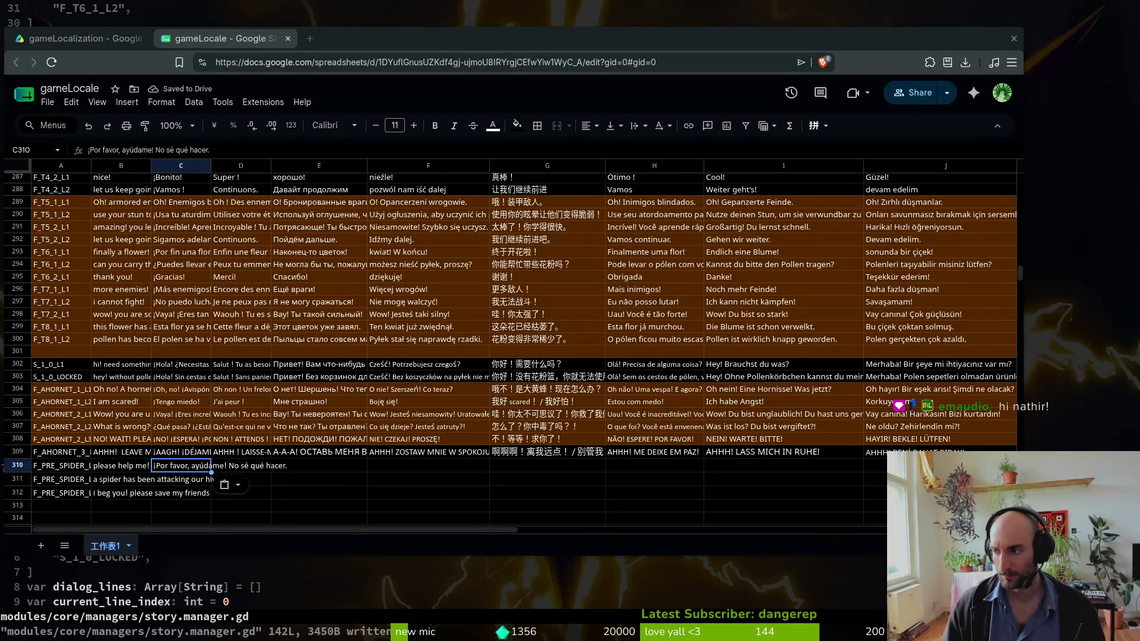
left_click(240, 468)
type("Una araña ha estado atacando nuestra colmena.")
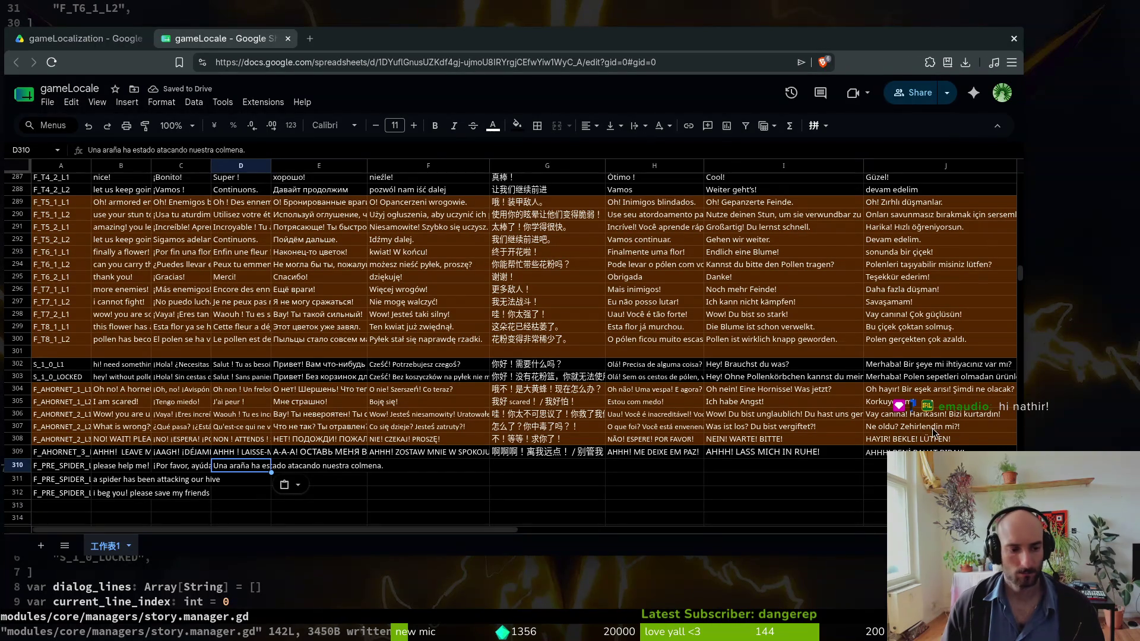
left_click(165, 479)
type("Una araña ha estado atacando nuestra colmena.")
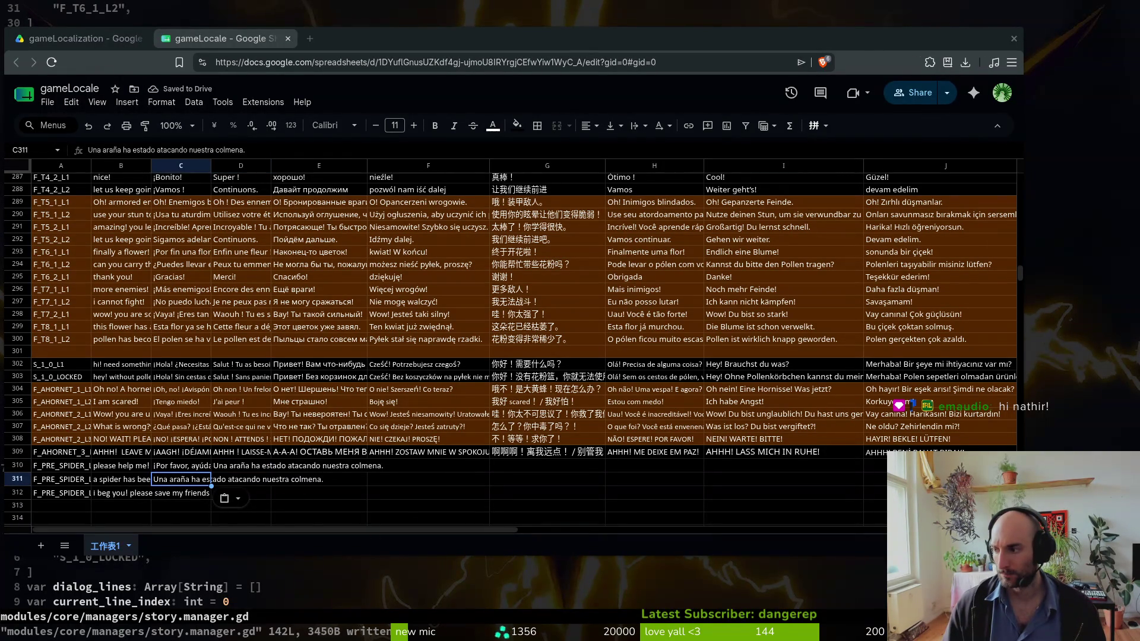
left_click(192, 497)
type("¡Te lo ruego! Por favor, salva a mis amigos.")
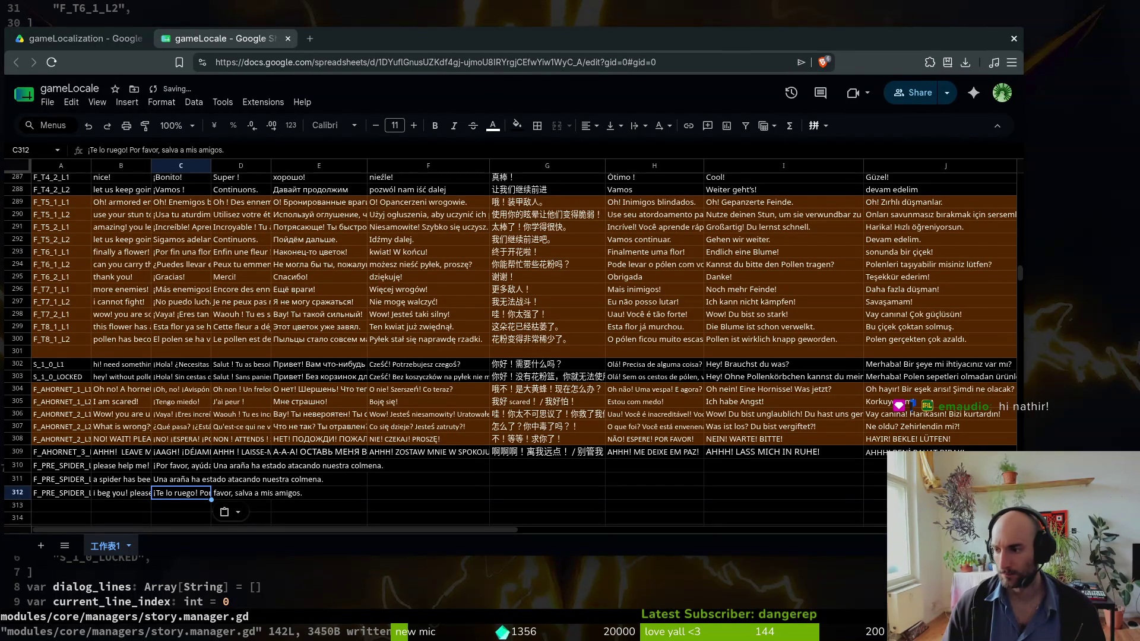
- Paste the French translations into D310:D312 and the first Russian line into E310
left_click(232, 467)
type("S'il te plaît, aide-moi ! Je ne sais pas quoi faire.")
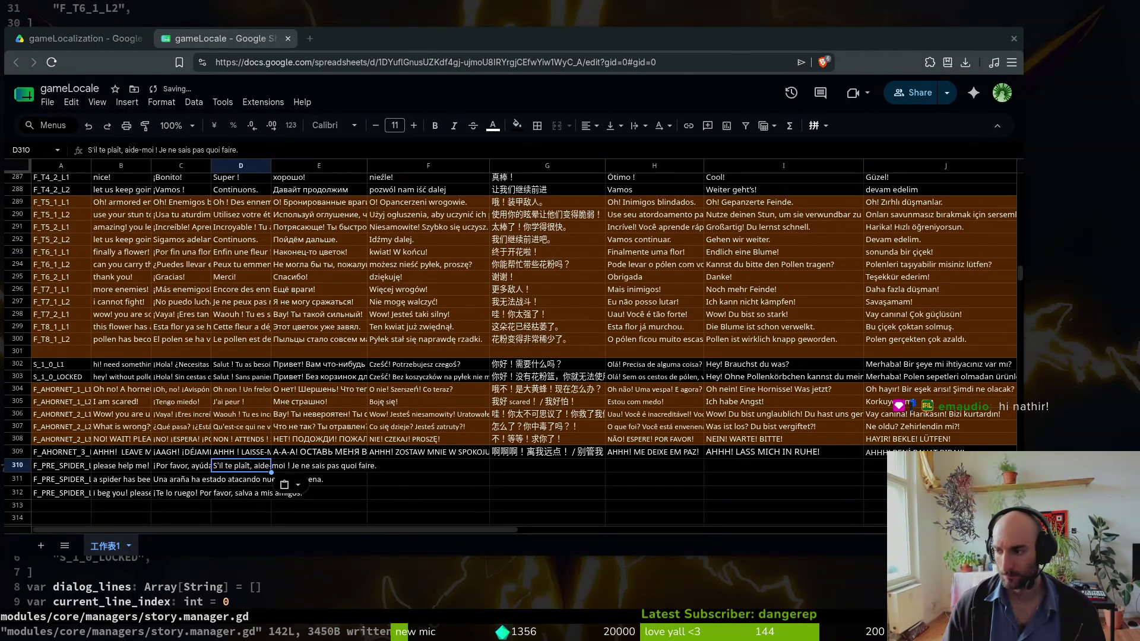
left_click(241, 484)
type("Une araignée attaque notre ruche.")
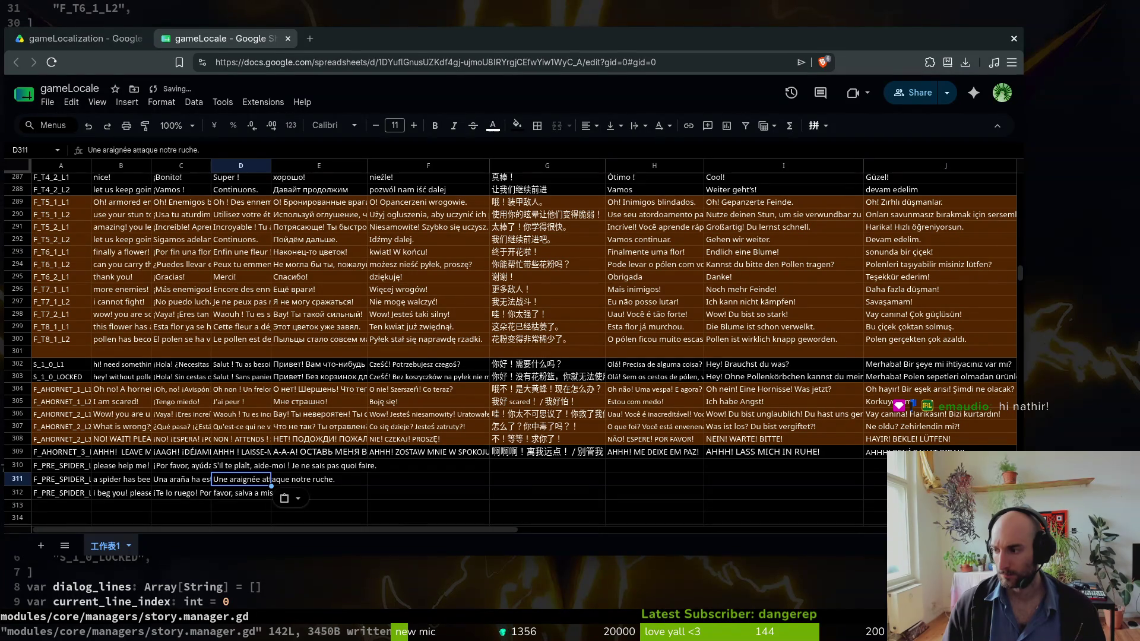
left_click(235, 505)
type("Je t'en supplie ! S'il te plaît, sauve mes amis.")
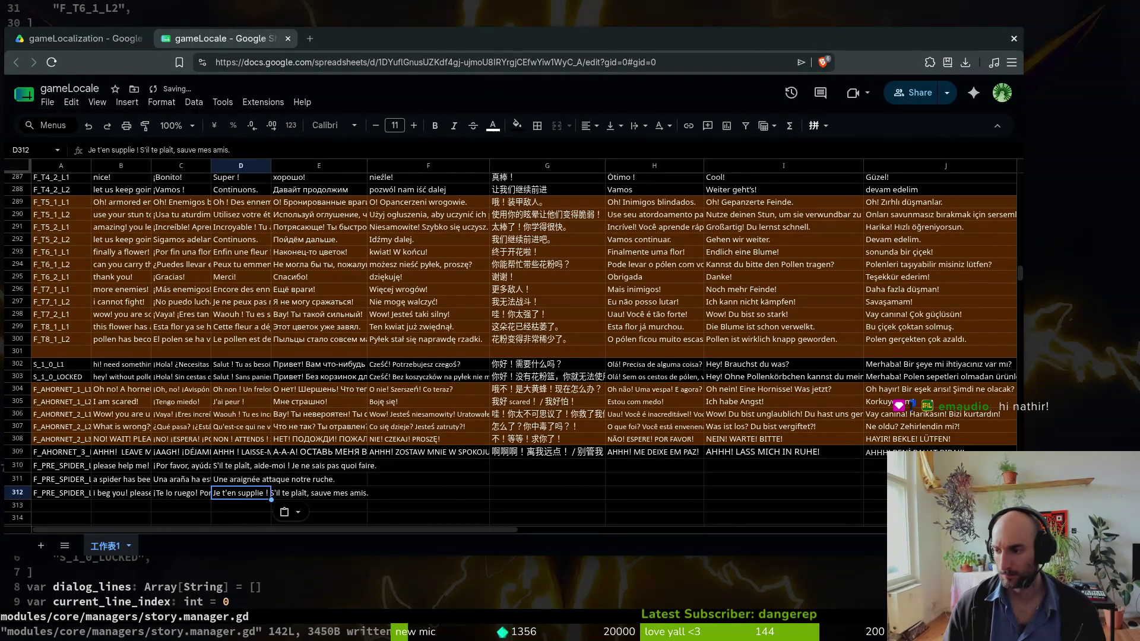
left_click(291, 469)
type("Пожалуйста, помоги мне! Я не знаю, что делать.")
key("alt+Tab")
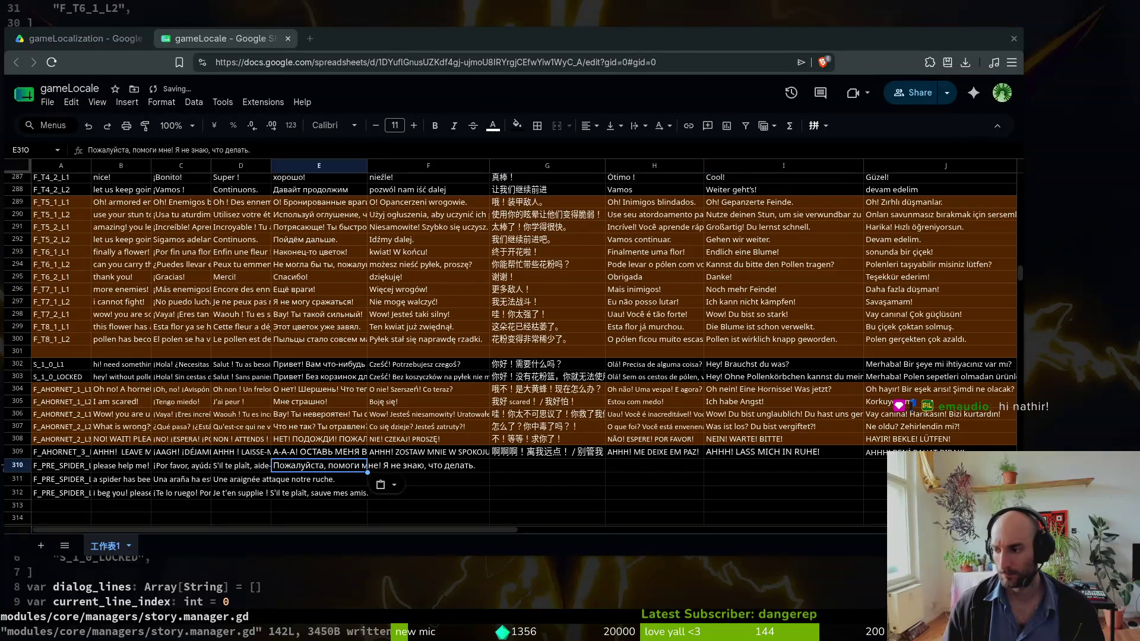
- Paste the Russian spider-attack line and plea into E311 and E312
key("alt+Tab")
key("Down")
type("На наш улей напал паук.")
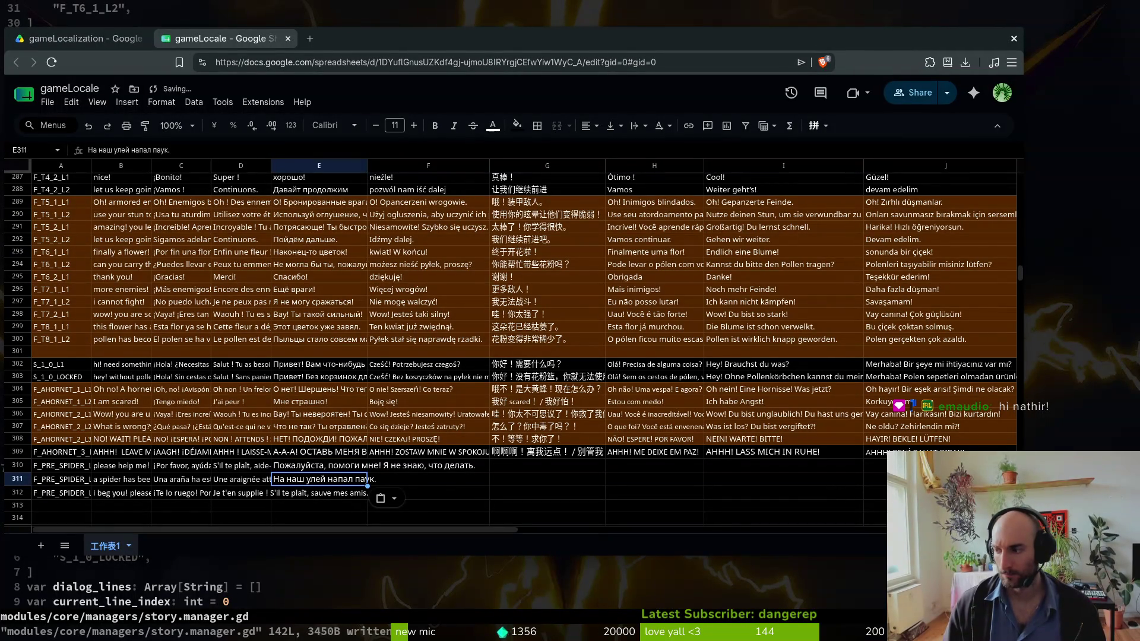
key("alt+Tab")
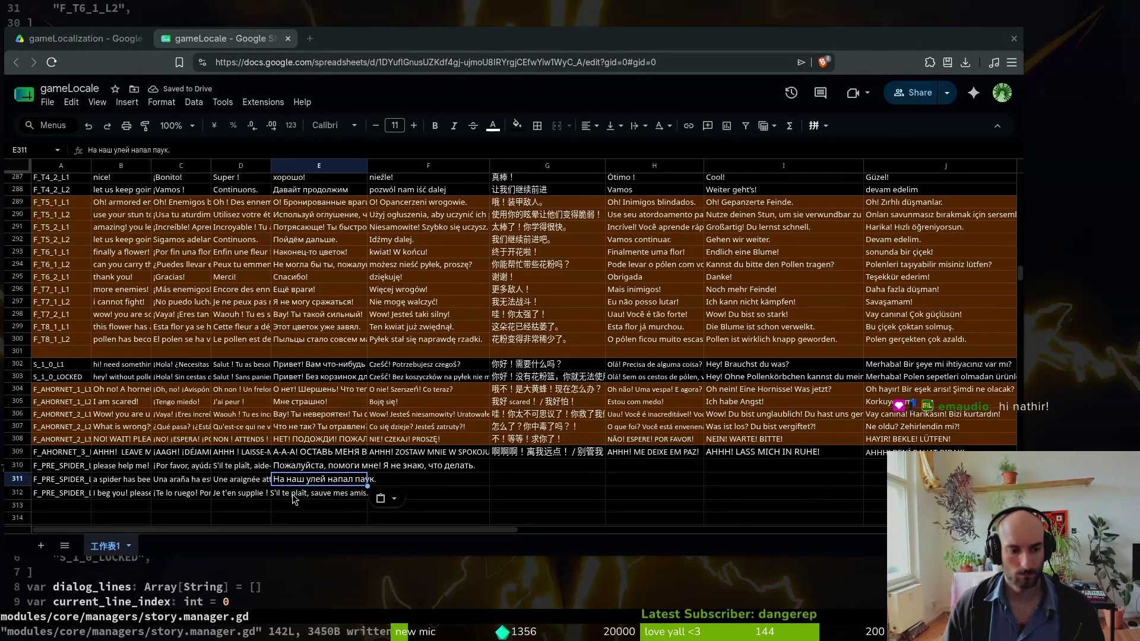
left_click(294, 494)
type("Умоляю тебя! Пожалуйста, спаси моих друзей.")
- Paste the Polish translations into F310:F312 and the first German line into I310
key("alt+Tab")
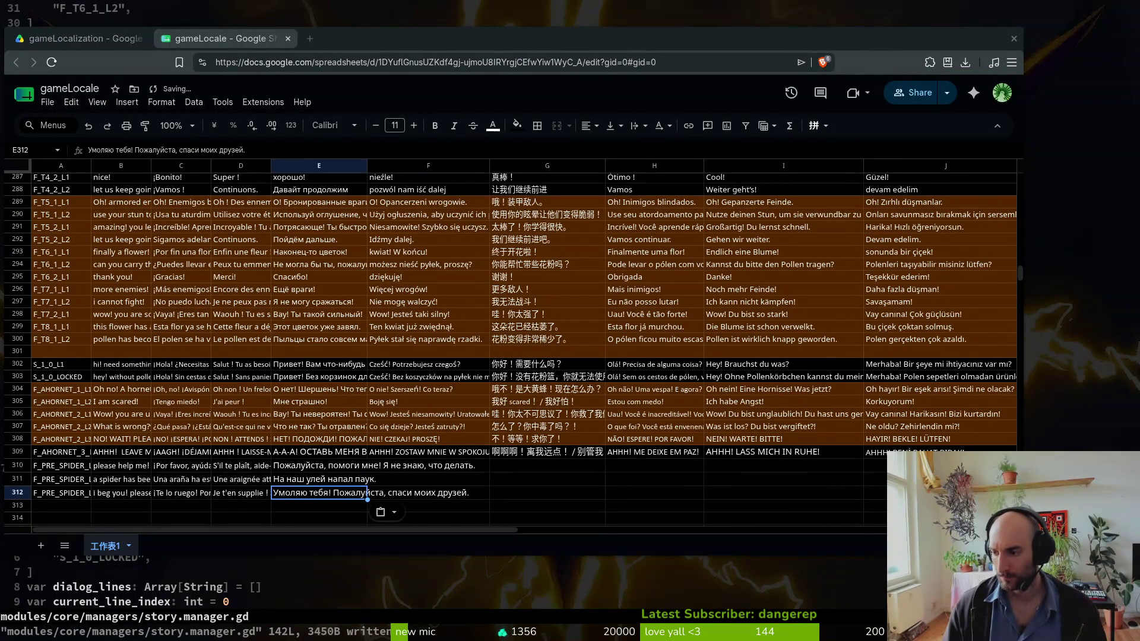
key("alt+Tab")
left_click(424, 468)
type("Proszę, pomóż mi! Nie wiem, co robić.")
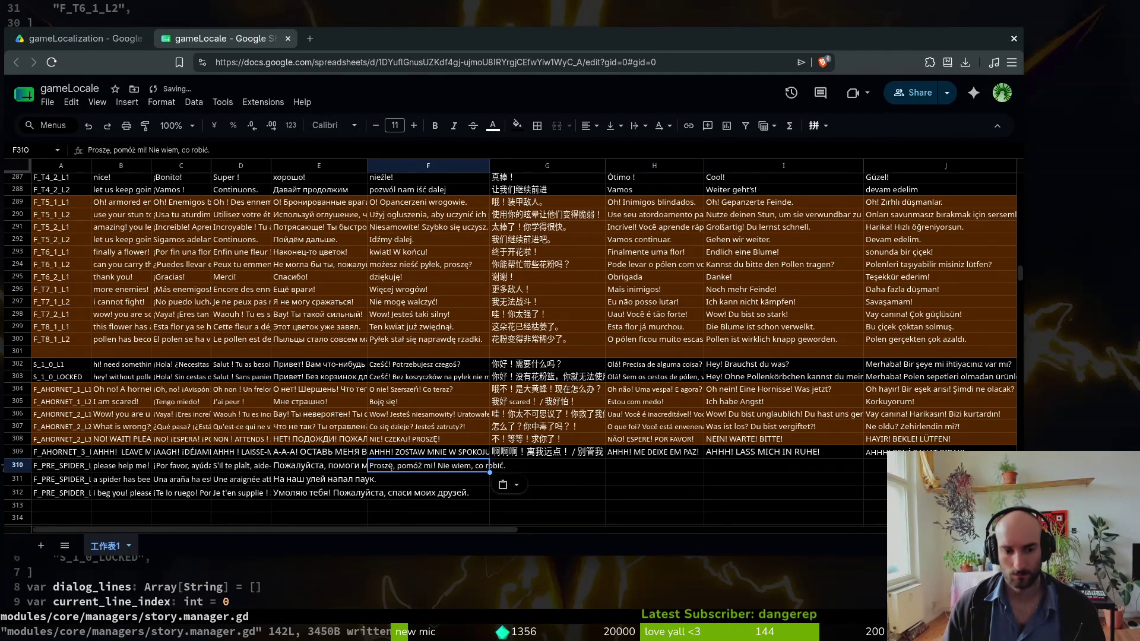
key("alt+Tab")
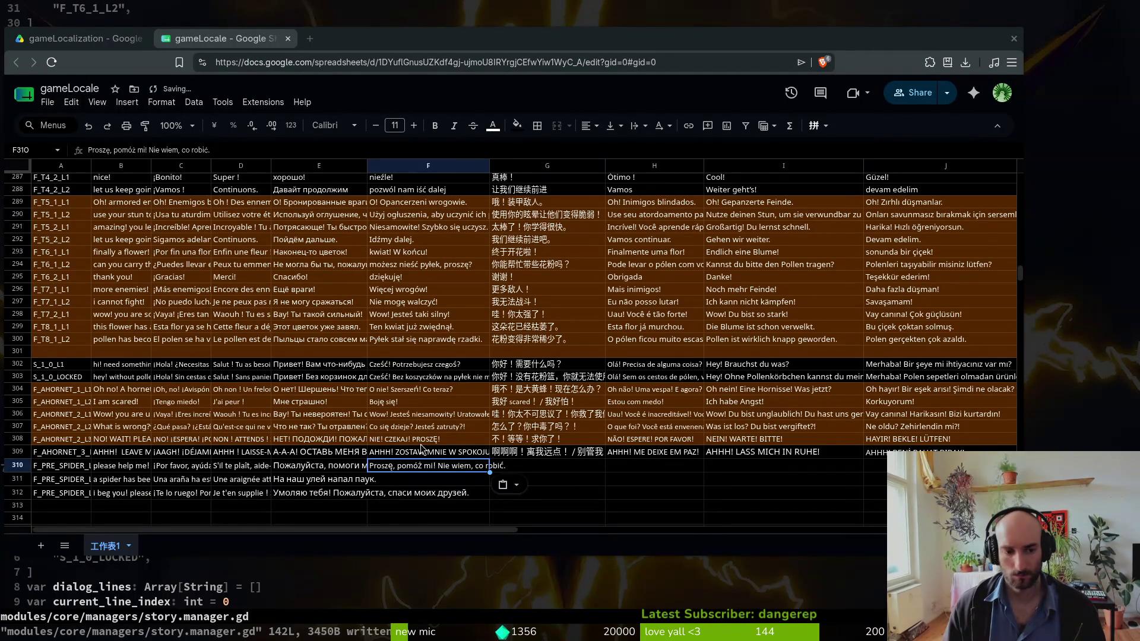
key("alt+Tab")
left_click(427, 479)
type("Pająk zaatakował nasz ul.")
key("alt+Tab")
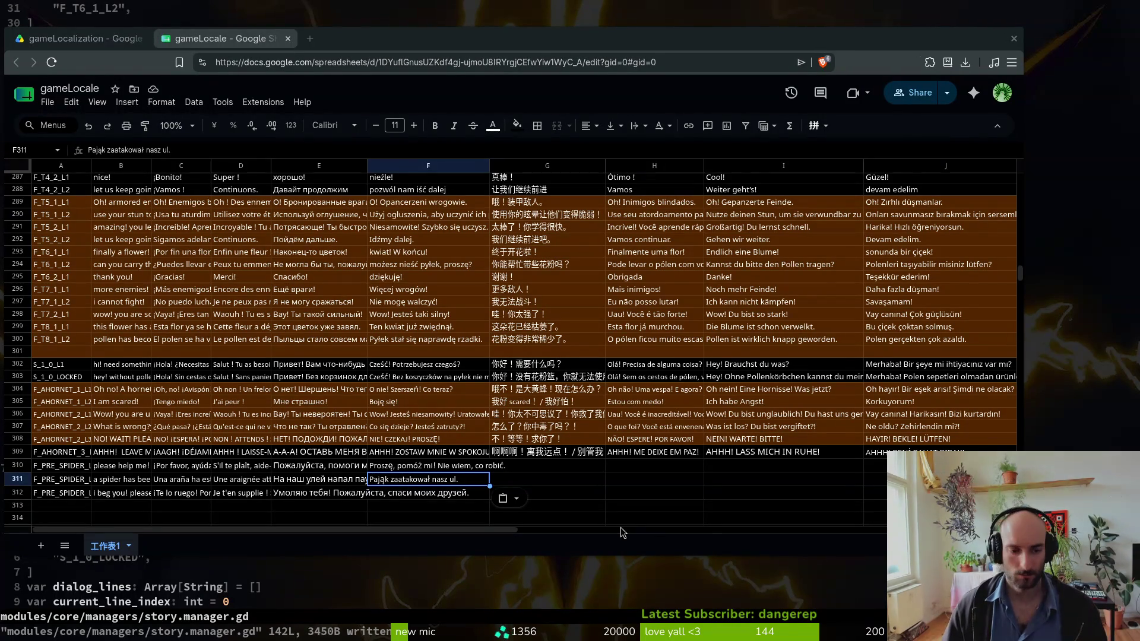
left_click(435, 498)
type("Błagam cię! Proszę, ratuj moich przyjaciół.")
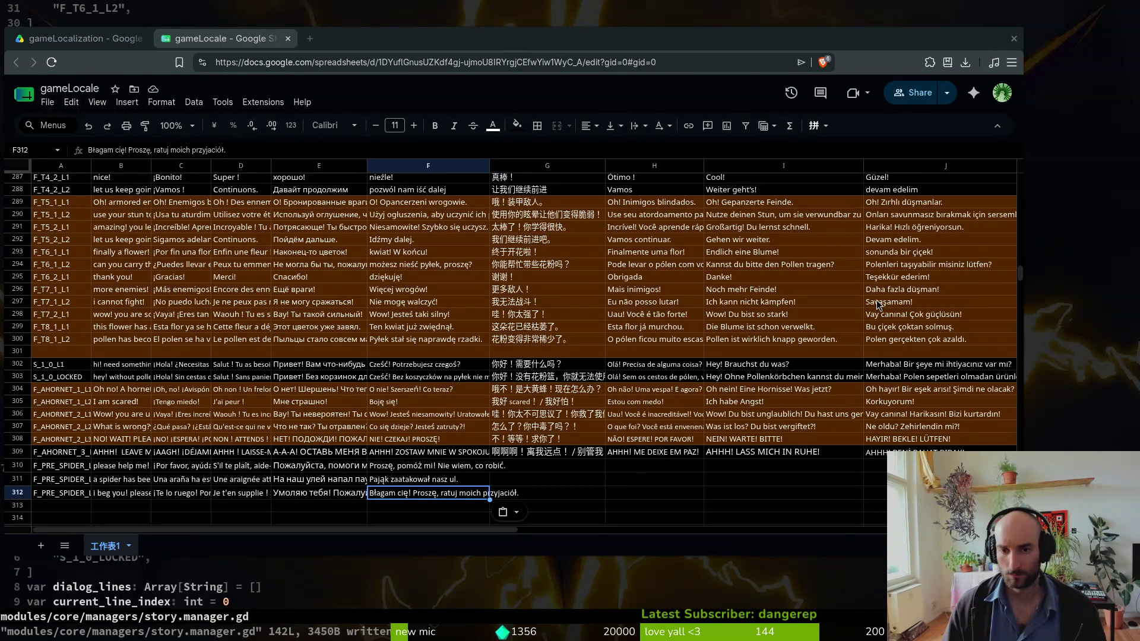
left_click(725, 464)
type("Bitte hilf mir! Ich weiß nicht, was ich tun soll.")
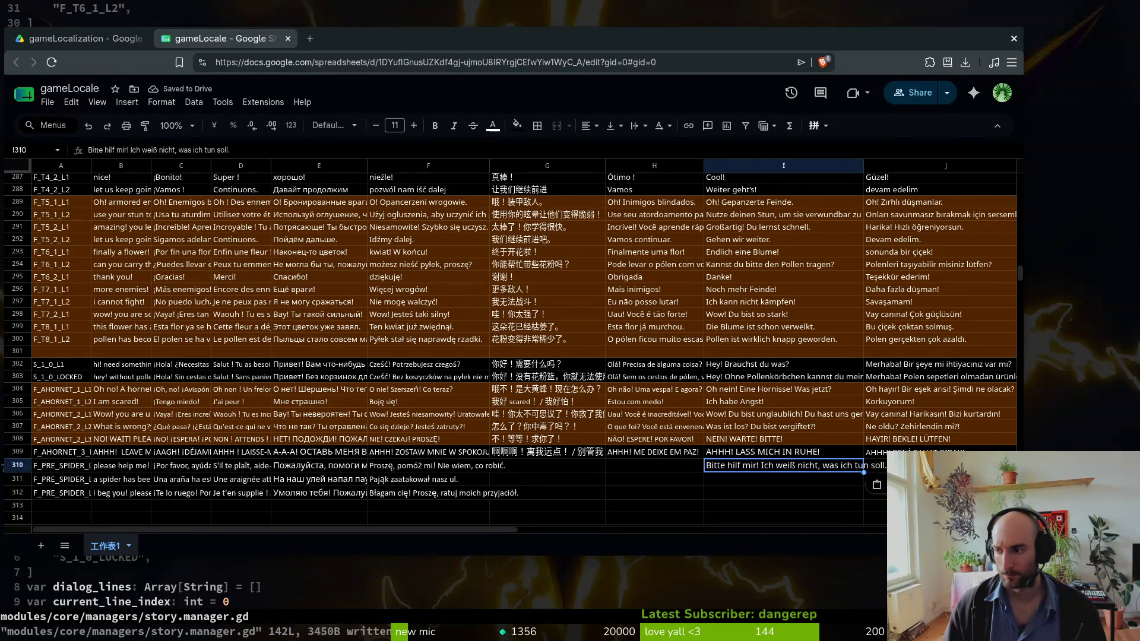
- Paste German lines into I311 and I312, using 'Kolonie' instead of 'Bienenstock' in I311
key("alt+Tab")
left_click(737, 479)
type("Eine Spinne hat unseren Bienenstock angegriffen.")
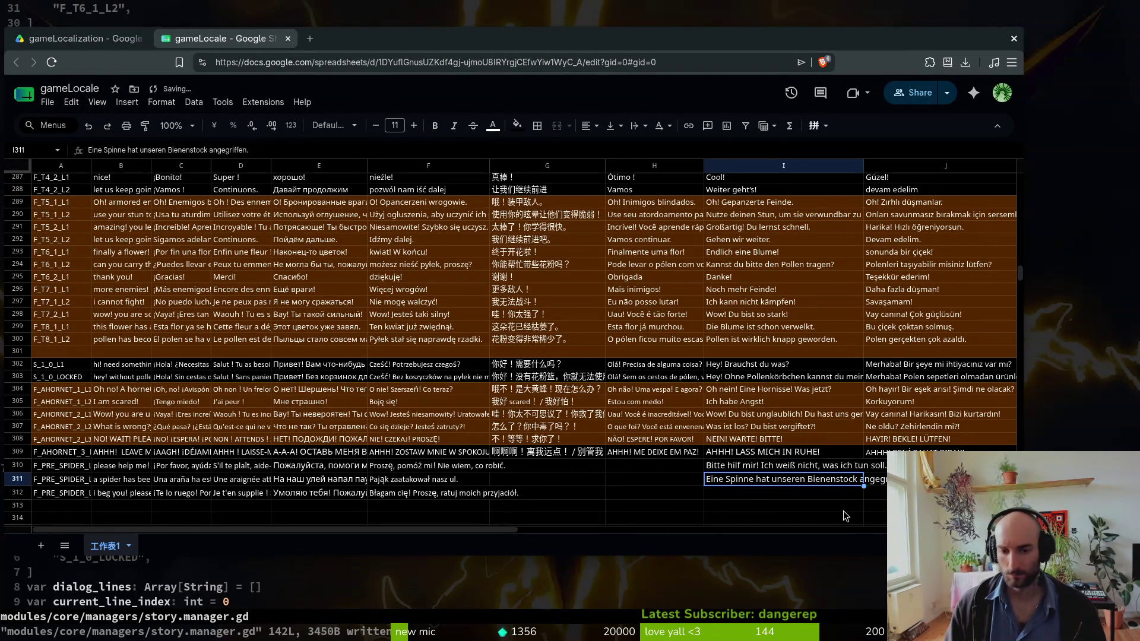
key("Return")
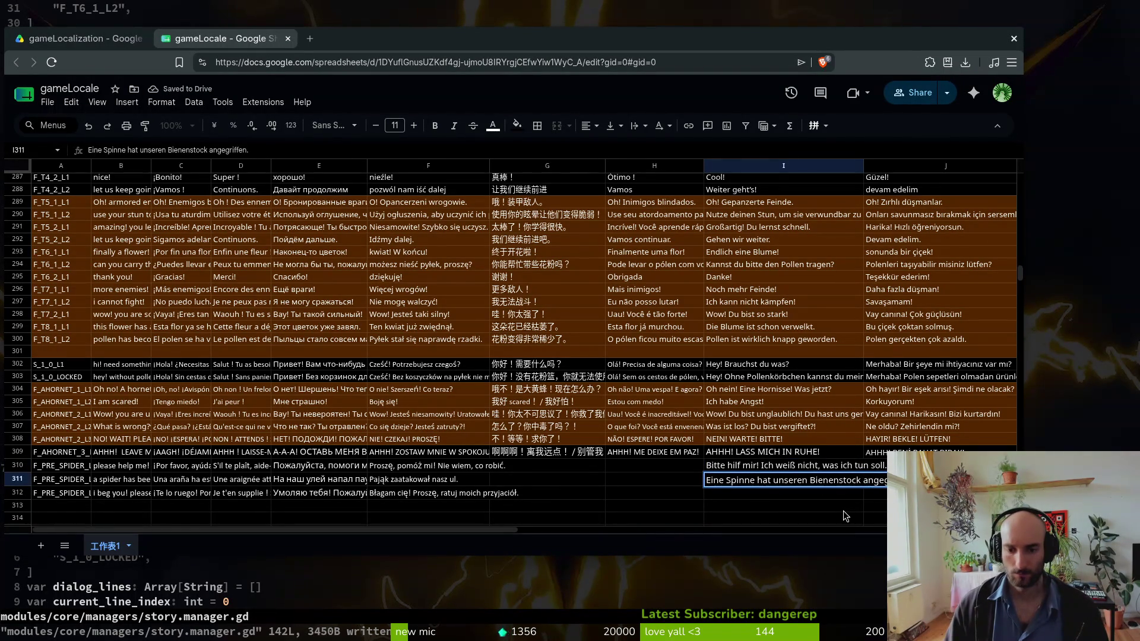
key("BackSpace")
key("BackSpace")
key("BackSpace")
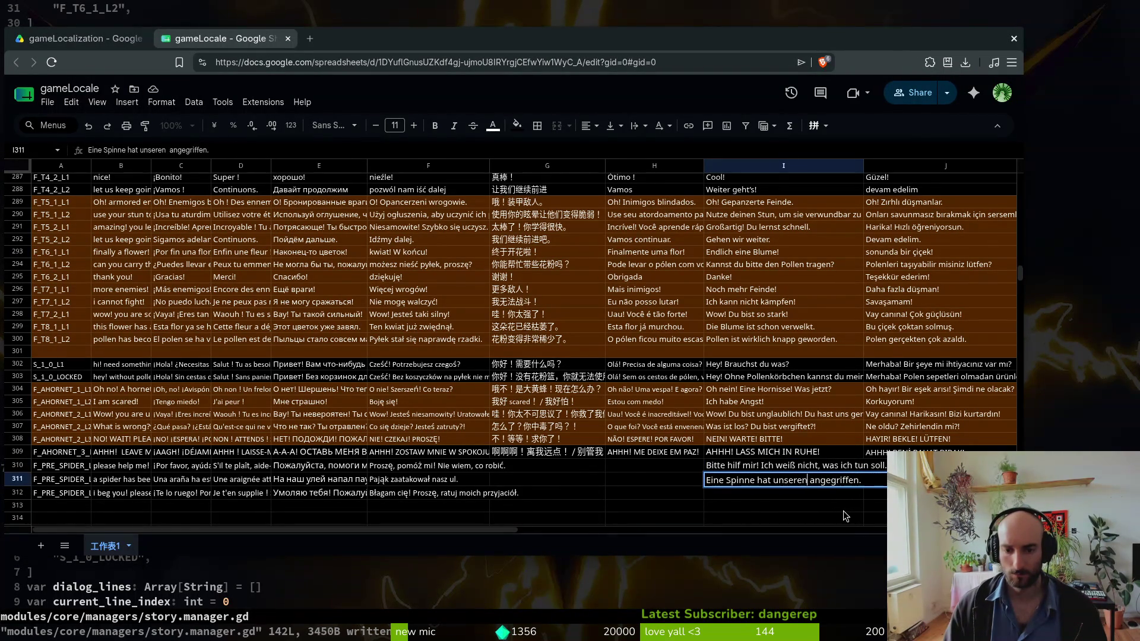
type("Kolonie")
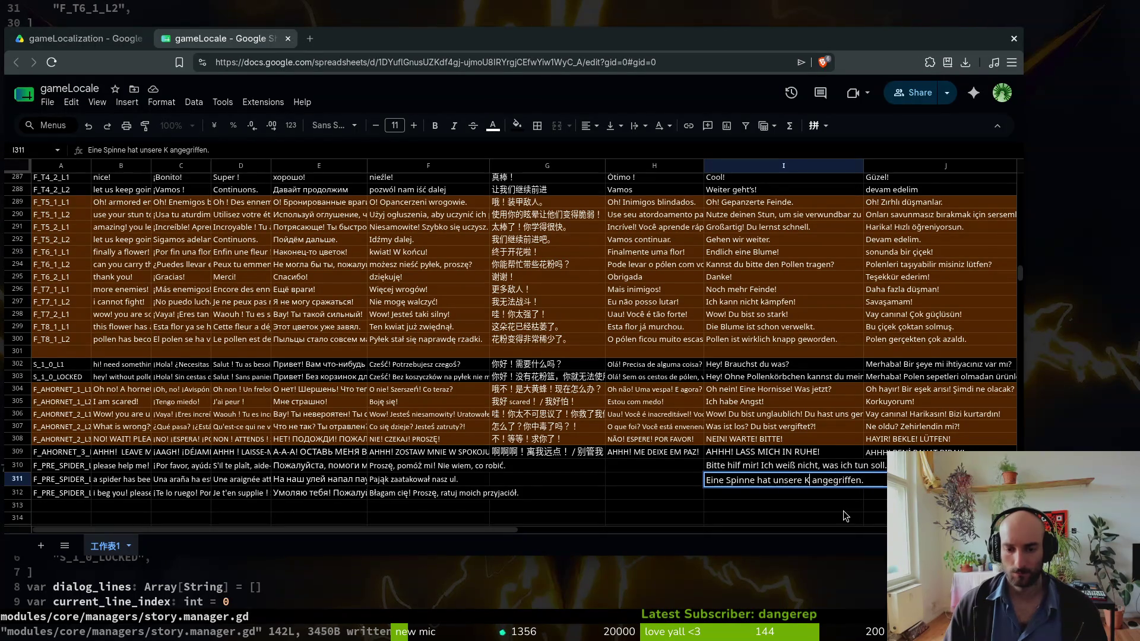
key("Return")
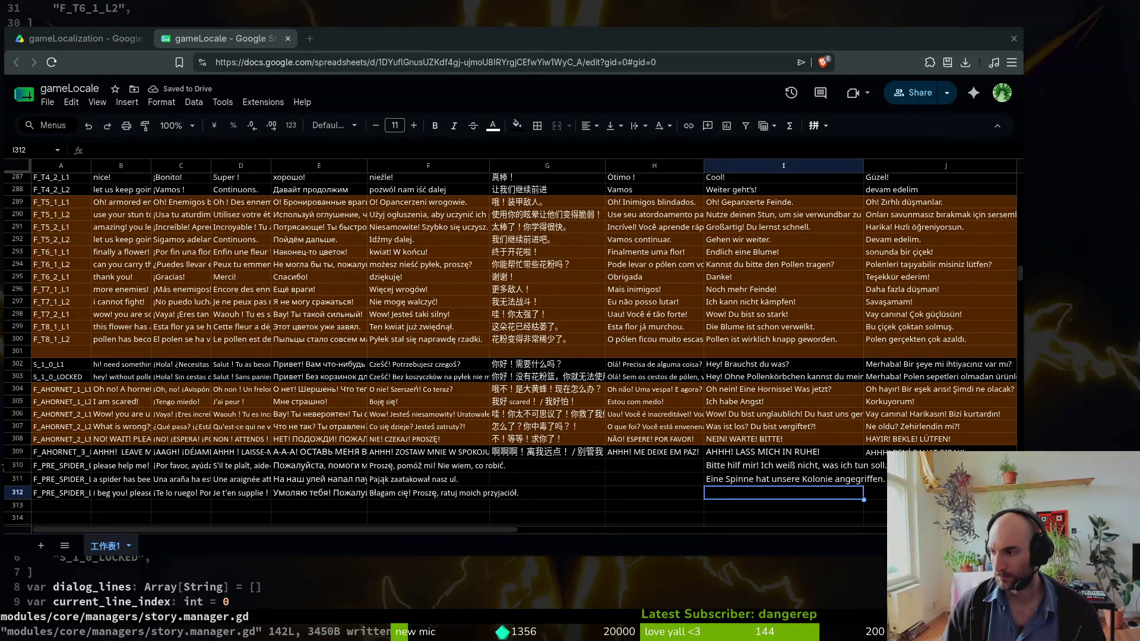
type("Ich flehe dich an! Bitte rette meine Freunde.")
- Paste the Portuguese help line into H310 and change B311 to 'a spider has been attacking our colony'
key("alt+Tab")
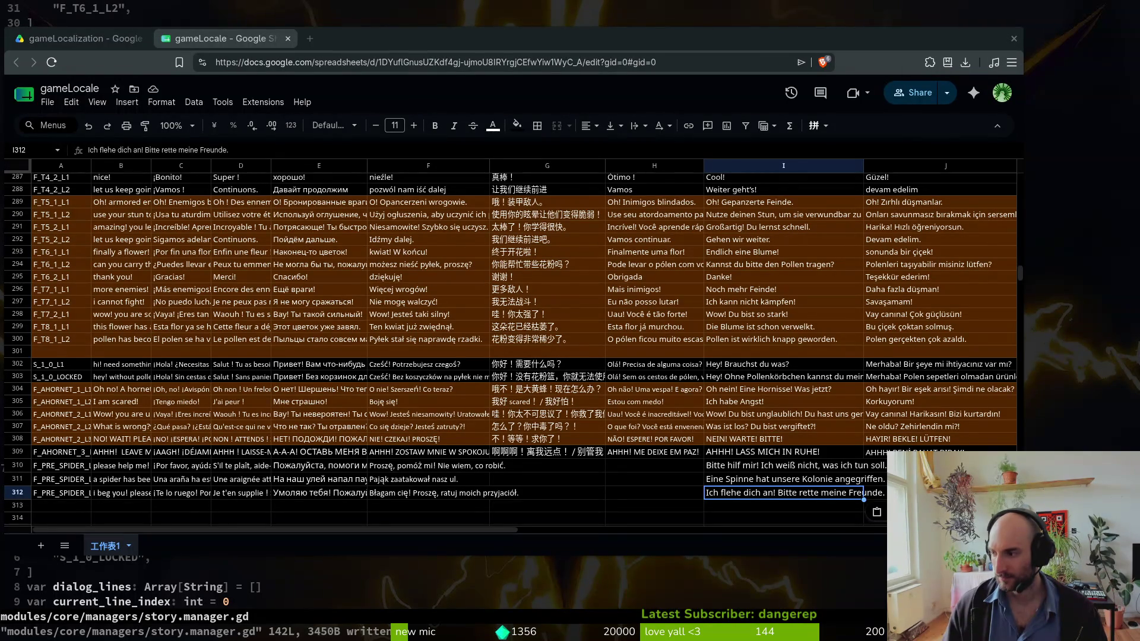
left_click(642, 466)
type("Por favor, ajude-me! Não sei o que fazer.")
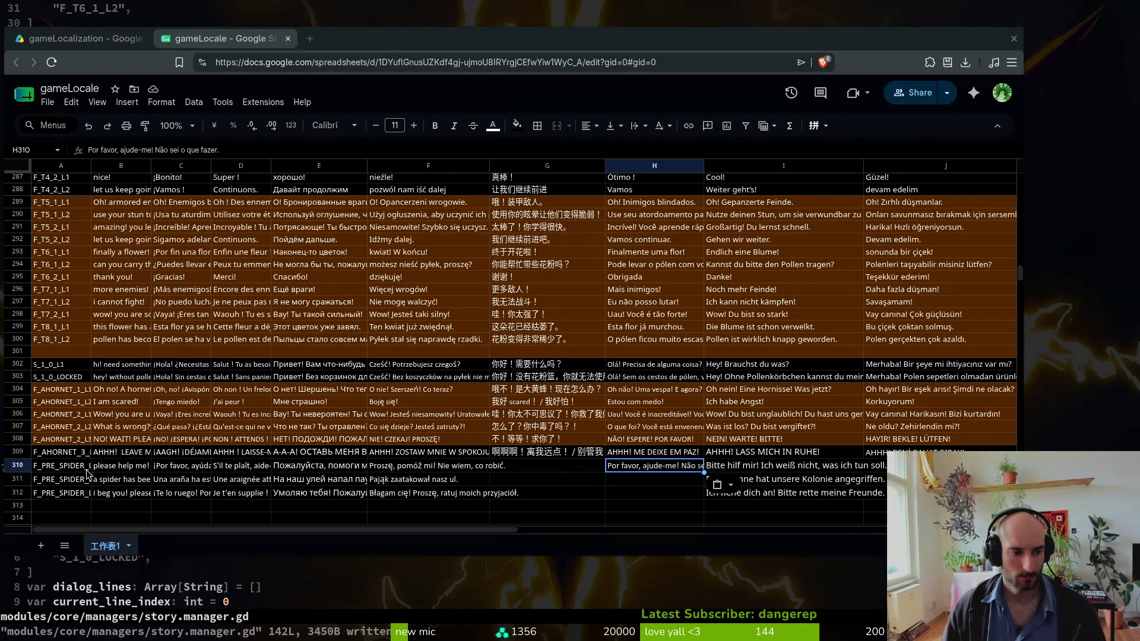
left_click(114, 476)
type("a spider has been attacking our colony")
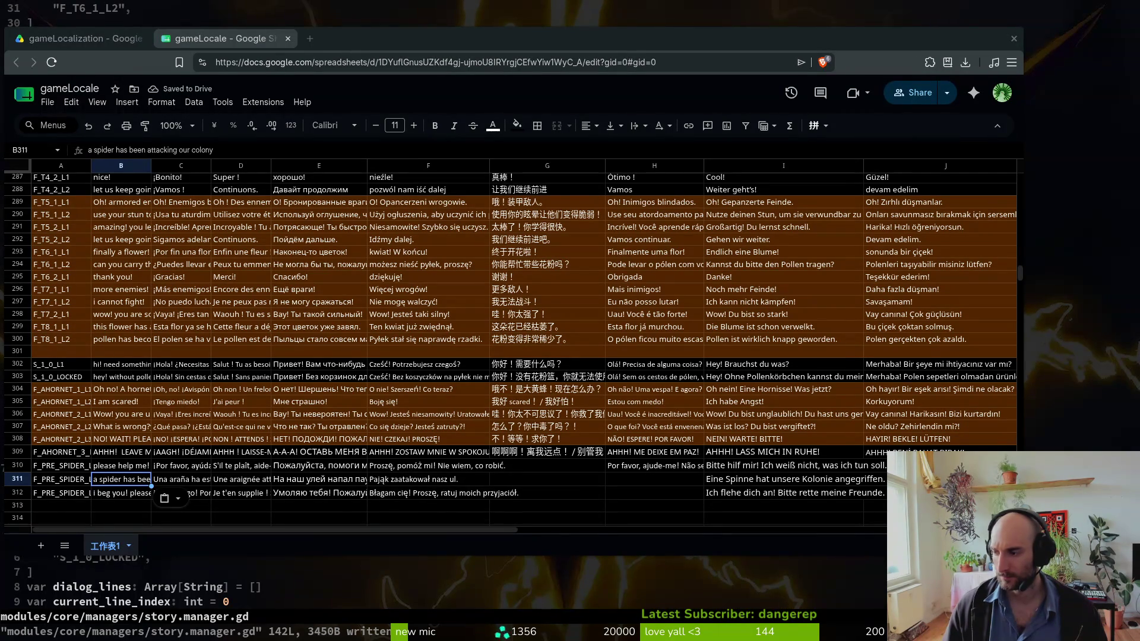
- Paste the Spanish and French spider-attack translations into C311 and D311
key("alt+Tab")
key("Right")
type("Una araña ha estado atacando nuestra colonia")
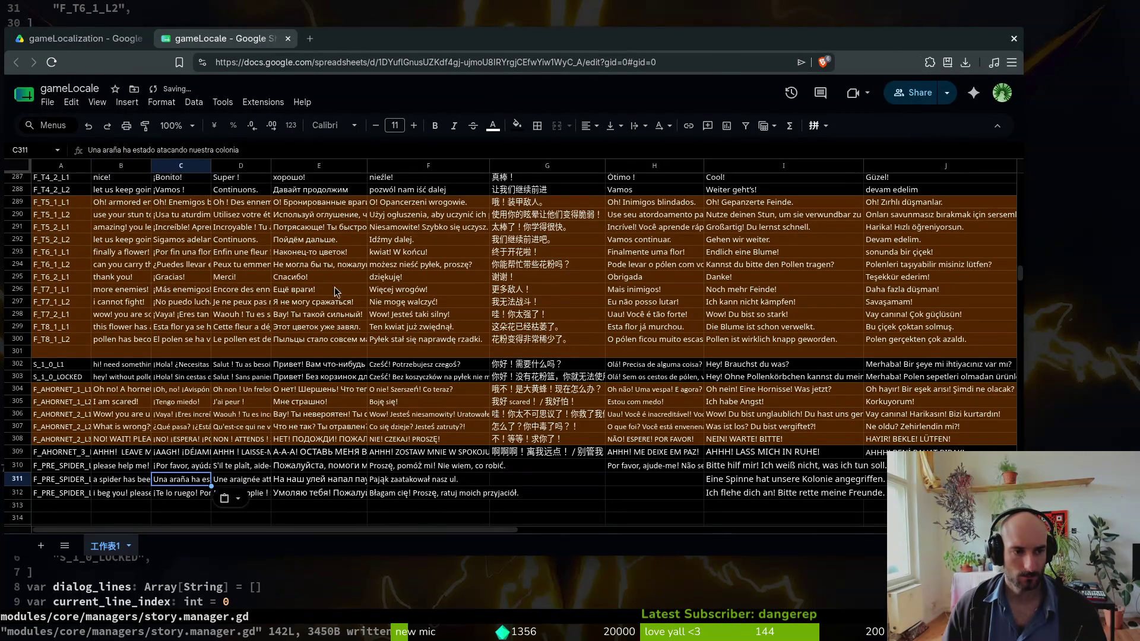
left_click(280, 151)
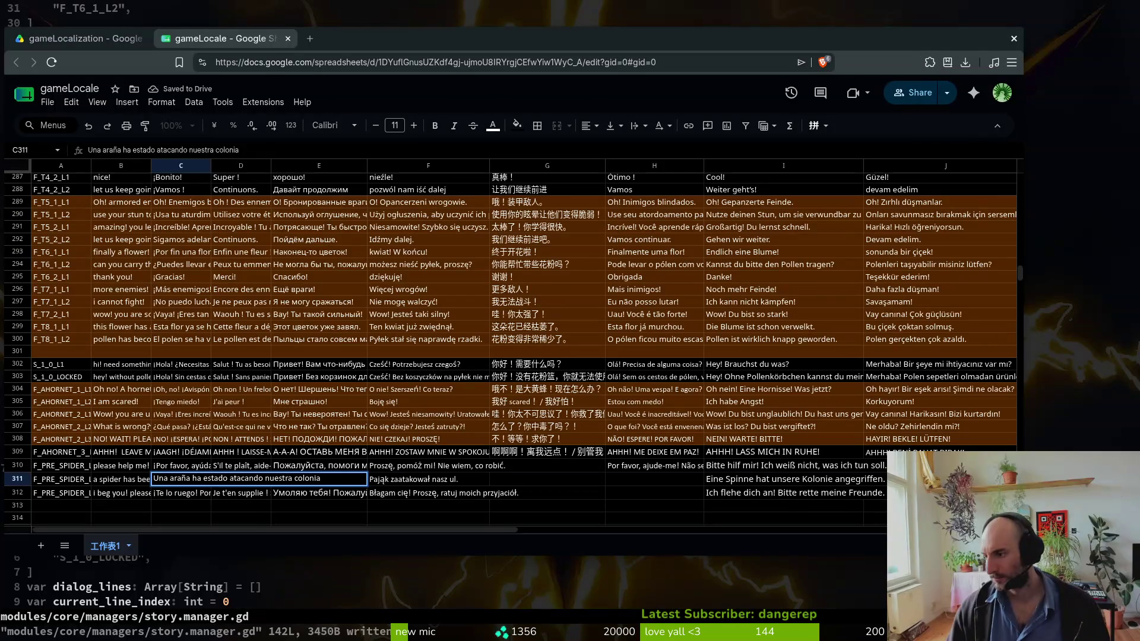
key("alt+Tab")
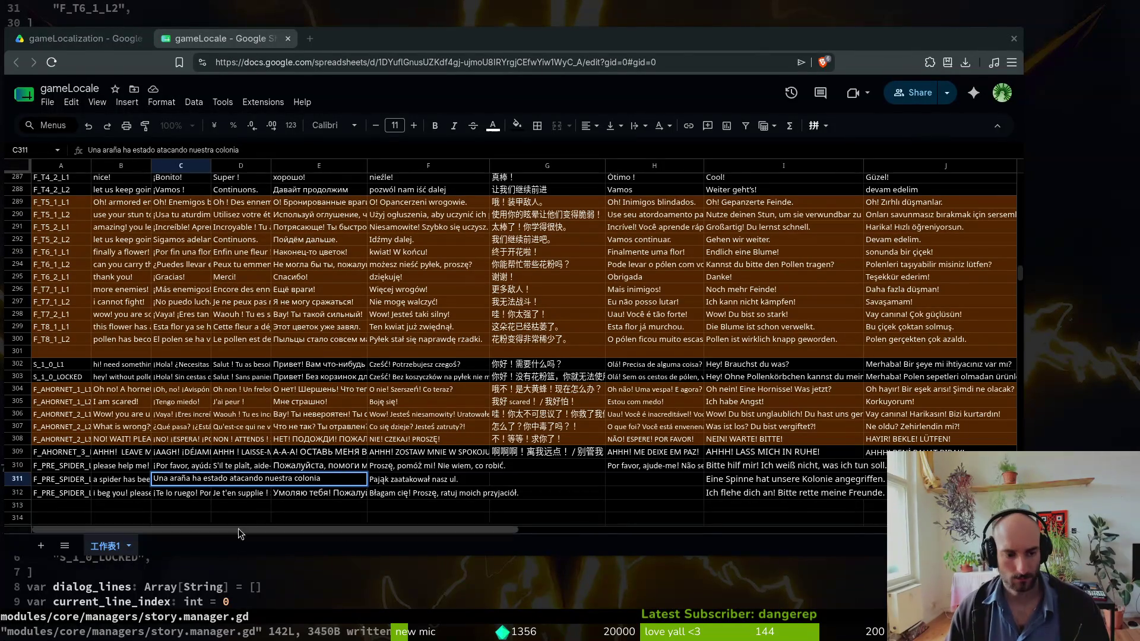
left_click(234, 486)
type("Une araignée attaque notre colonie.")
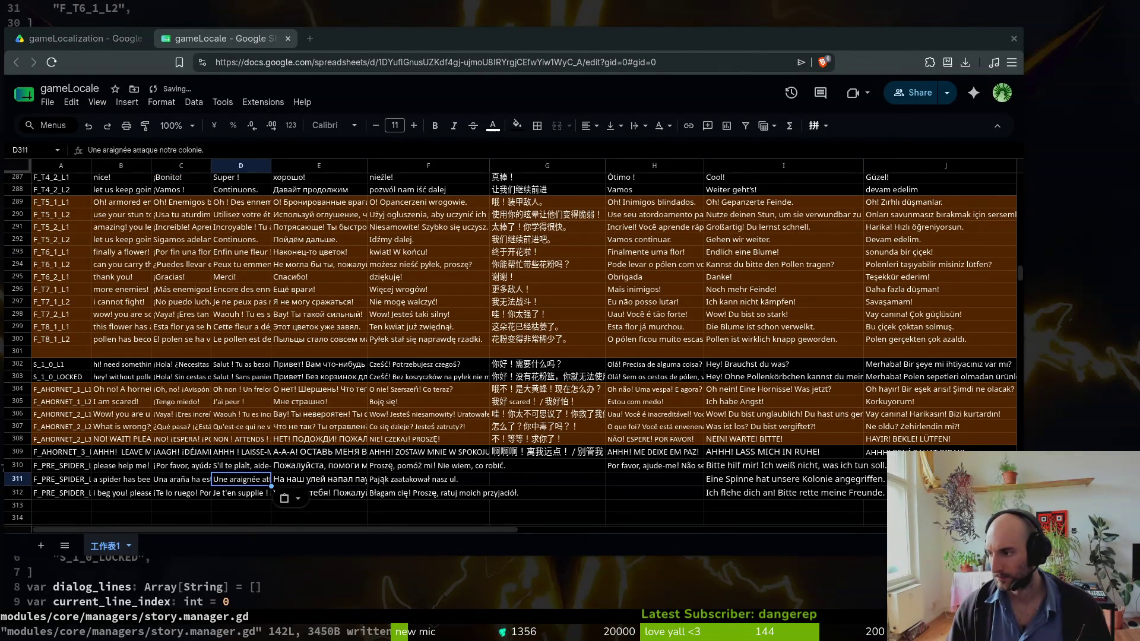
- Paste the Russian, Polish and Portuguese spider-attack translations into E311, F311 and H311
left_click(295, 468)
left_click(308, 480)
type("На нашу колонию напал паук.")
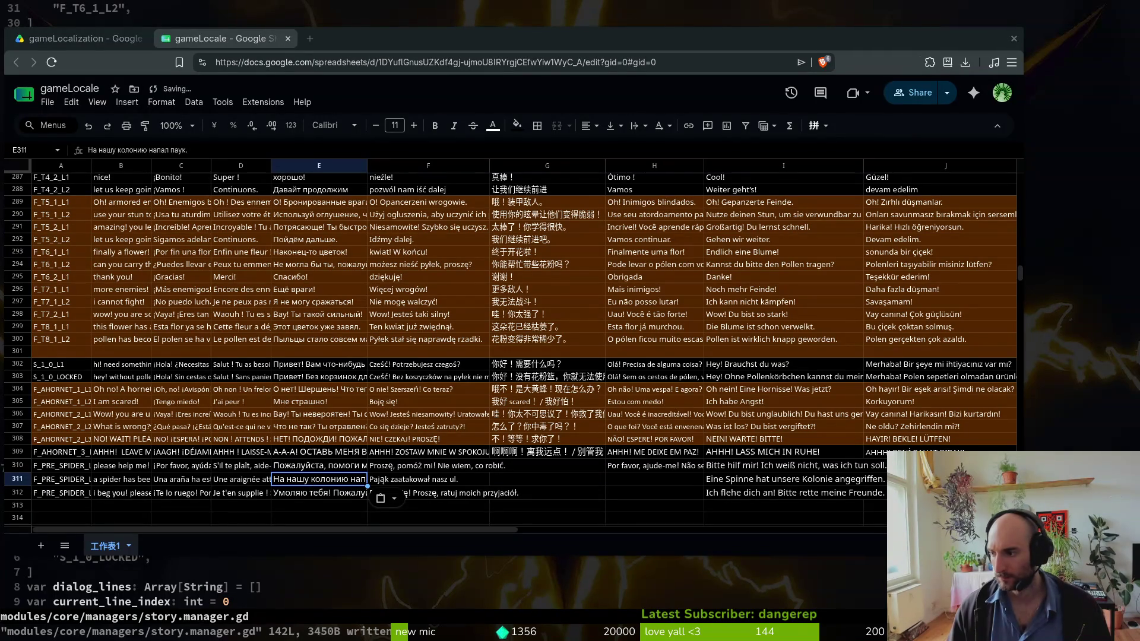
left_click(407, 481)
type("Pająk zaatakował naszą kolonię.")
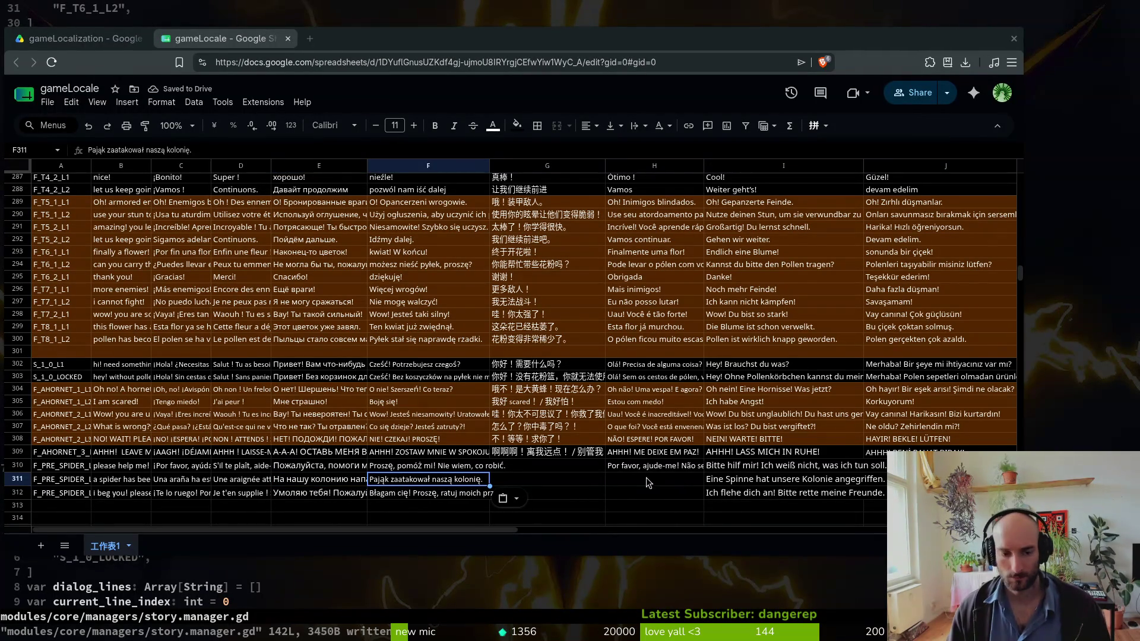
left_click(609, 480)
type("Uma aranha tem atacado a nossa colônia.")
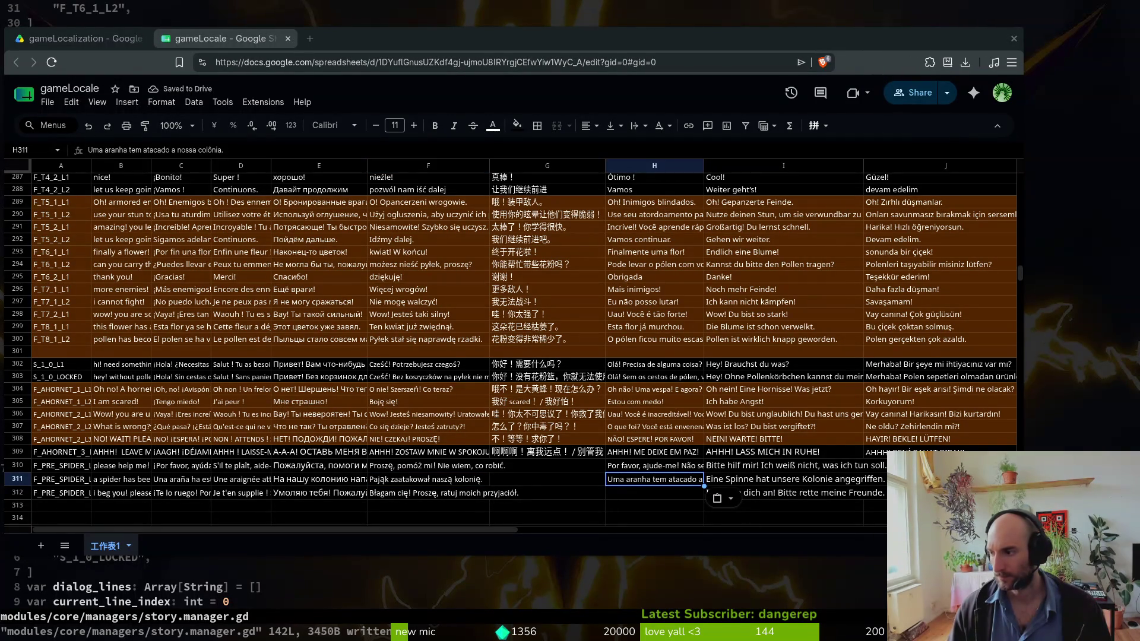
- Paste the Turkish spider-attack and help-me lines into J311 and J310
left_click(876, 479)
type("Bir örümcek kolonimize saldırıyor.")
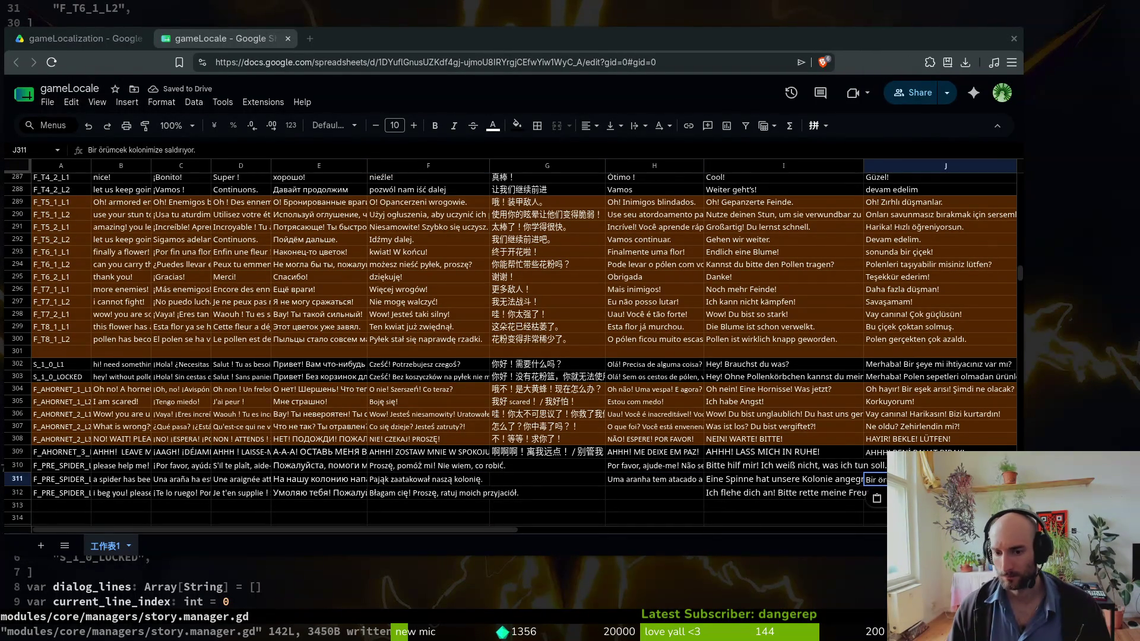
left_click(875, 466)
type("Lütfen bana yardım et! Ne yapacağımı bilmiyorum.")
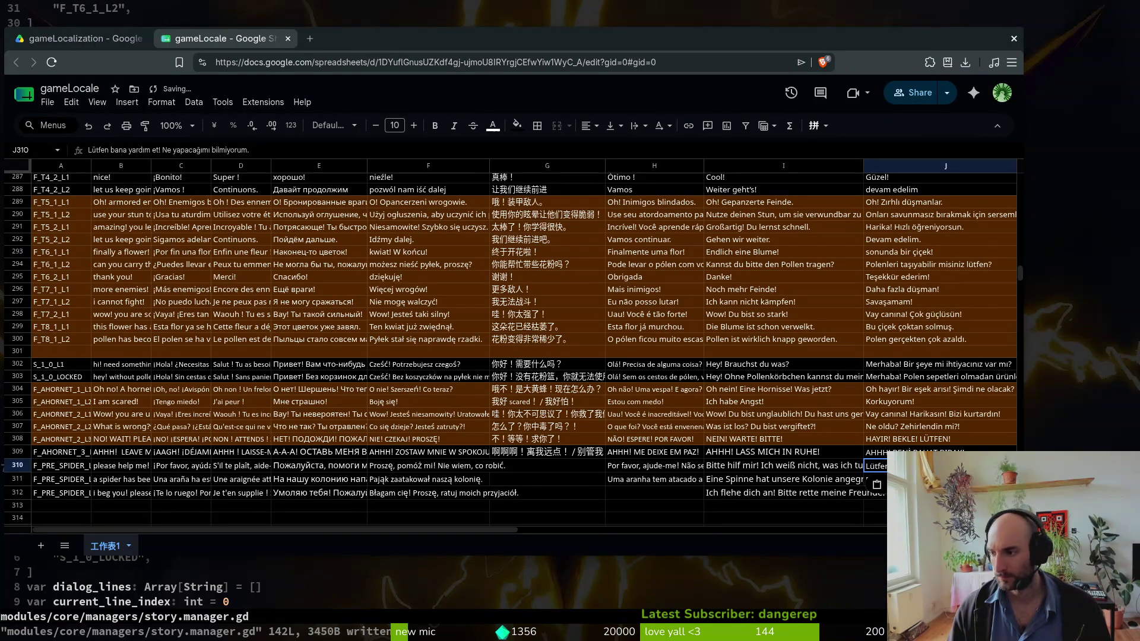
- Paste the Simplified Chinese translations into G310:G312
left_click(536, 468)
type("请帮帮我！我不知道该怎么办。")
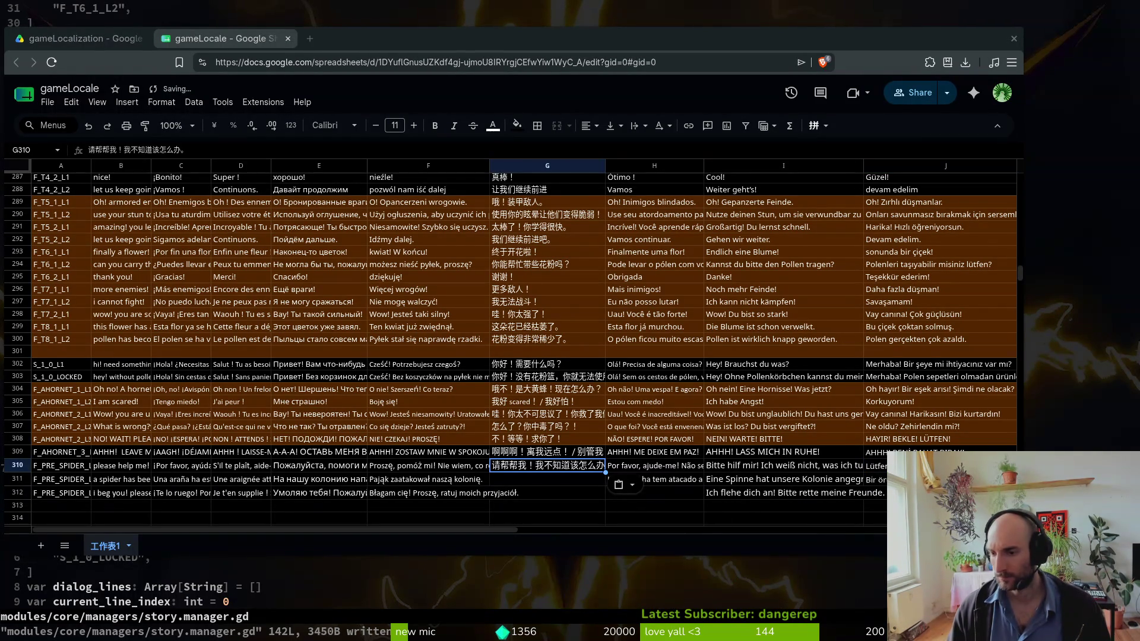
left_click(497, 479)
type("有一只蜘蛛一直在攻击我们的群体。")
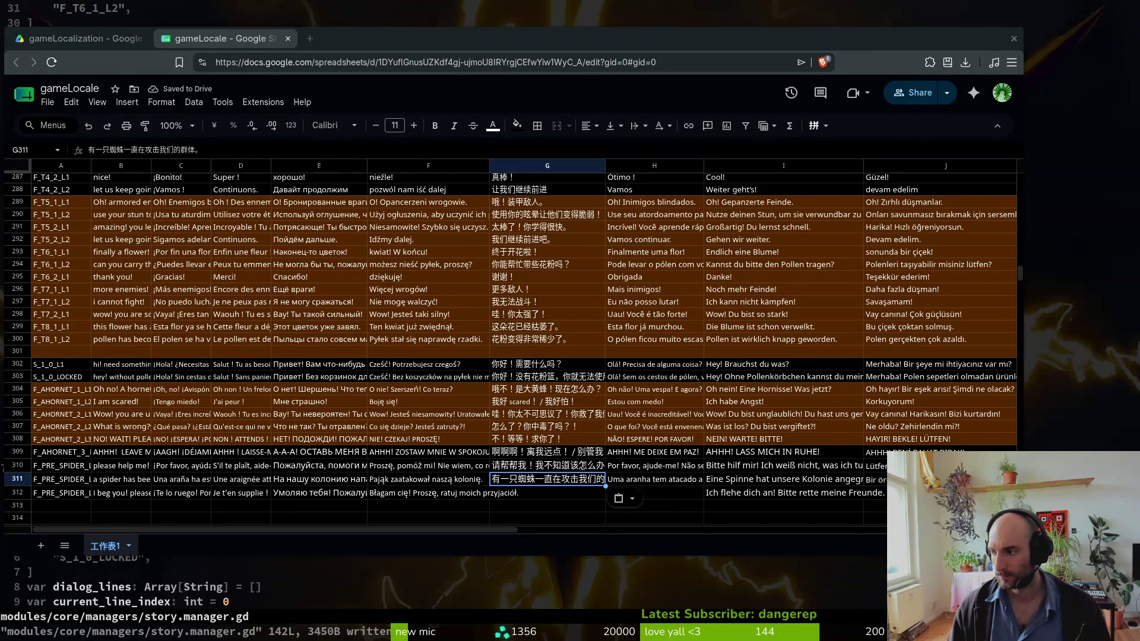
left_click(568, 494)
type("我求求你了！请救救我的朋友们。")
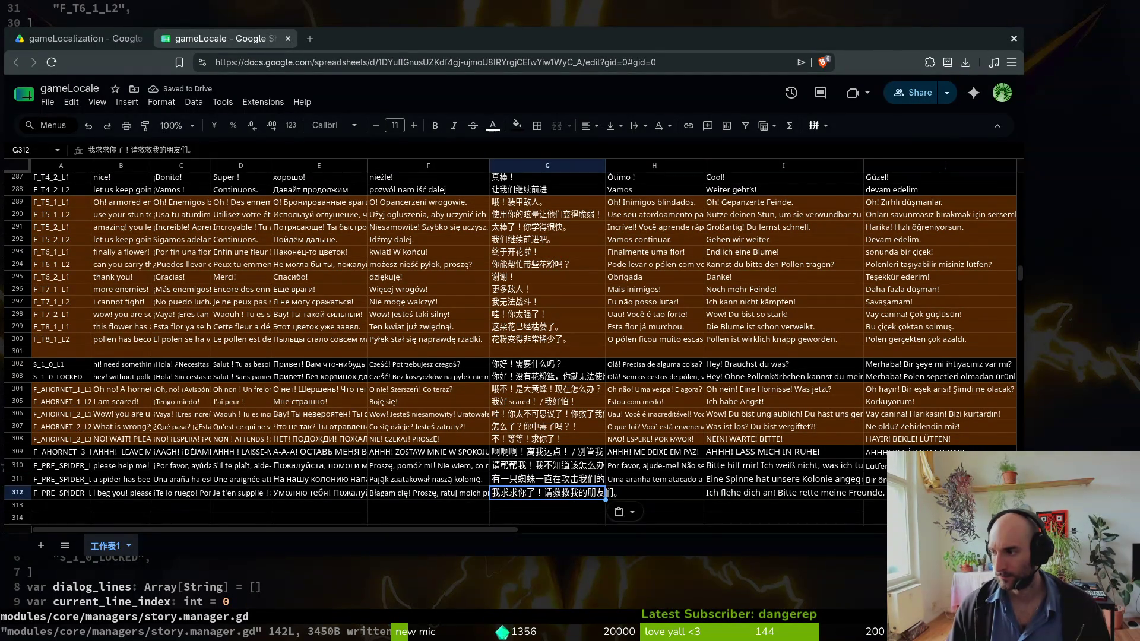
- Paste the Portuguese and Turkish save-my-friends lines into H312 and J312, then review rows 311-312
left_click(654, 495)
type("Eu te imploro! Por favor, salve os meus amigos.")
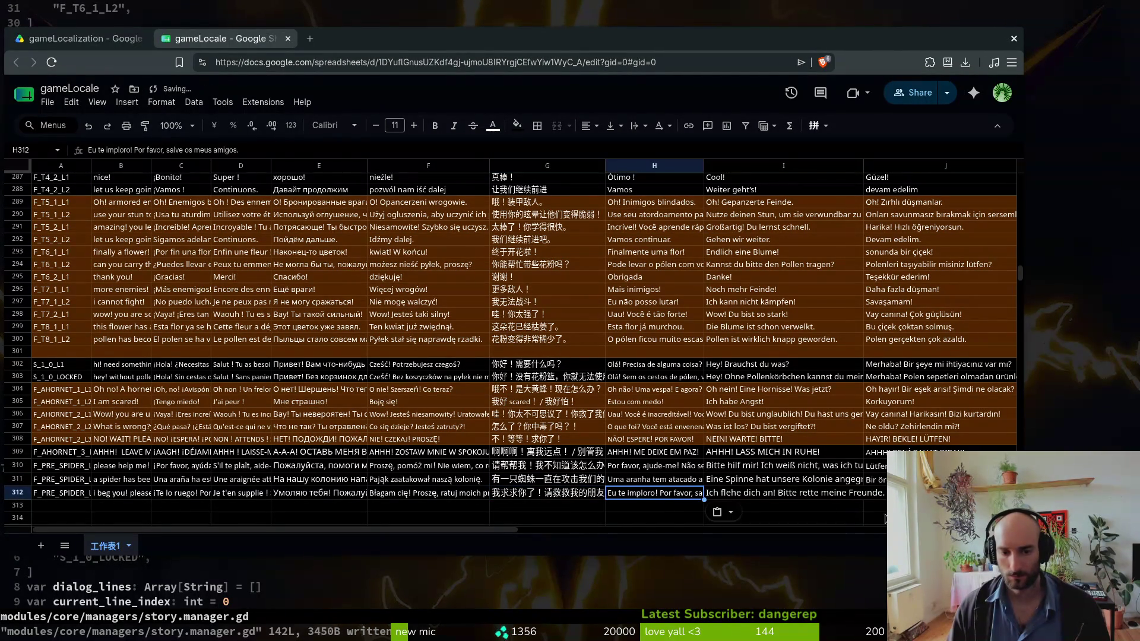
key("alt+Tab")
key("alt+Tab")
key("Right")
key("Right")
type("Sana yalvarıyorum! Lütfen arkadaşlarımı kurtar.")
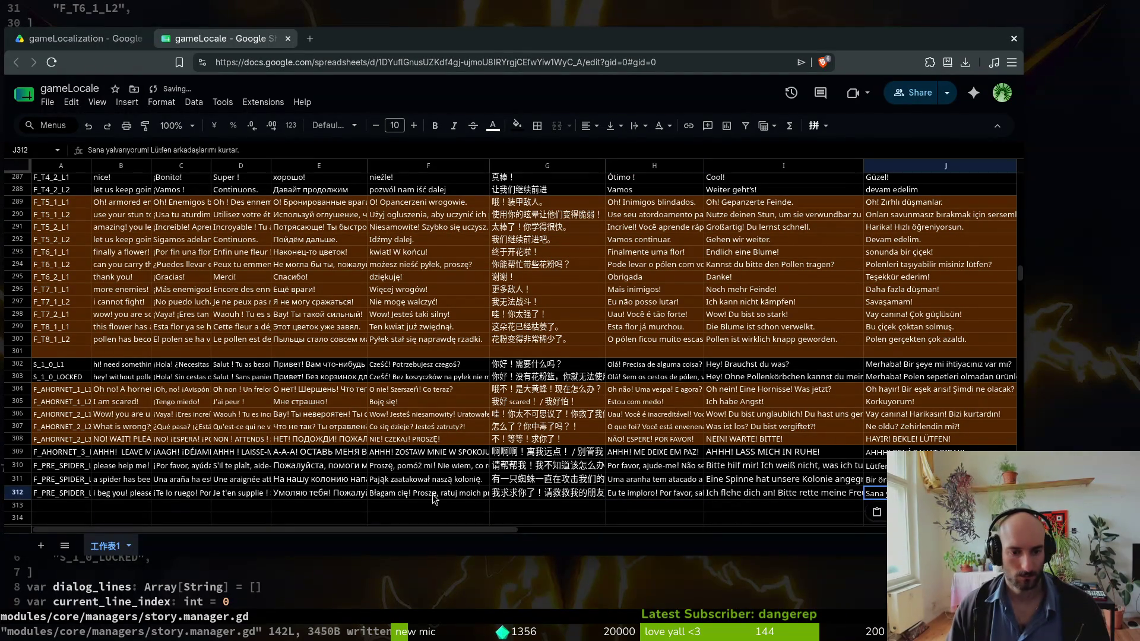
left_click(421, 496)
left_click(319, 496)
left_click(246, 484)
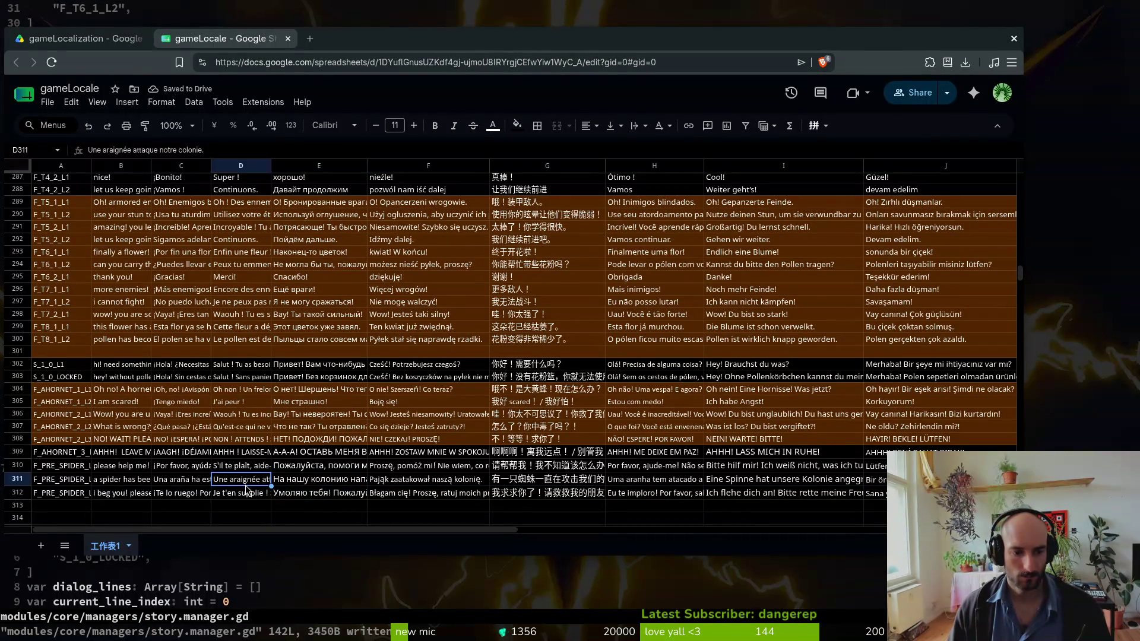
key("alt+Tab")
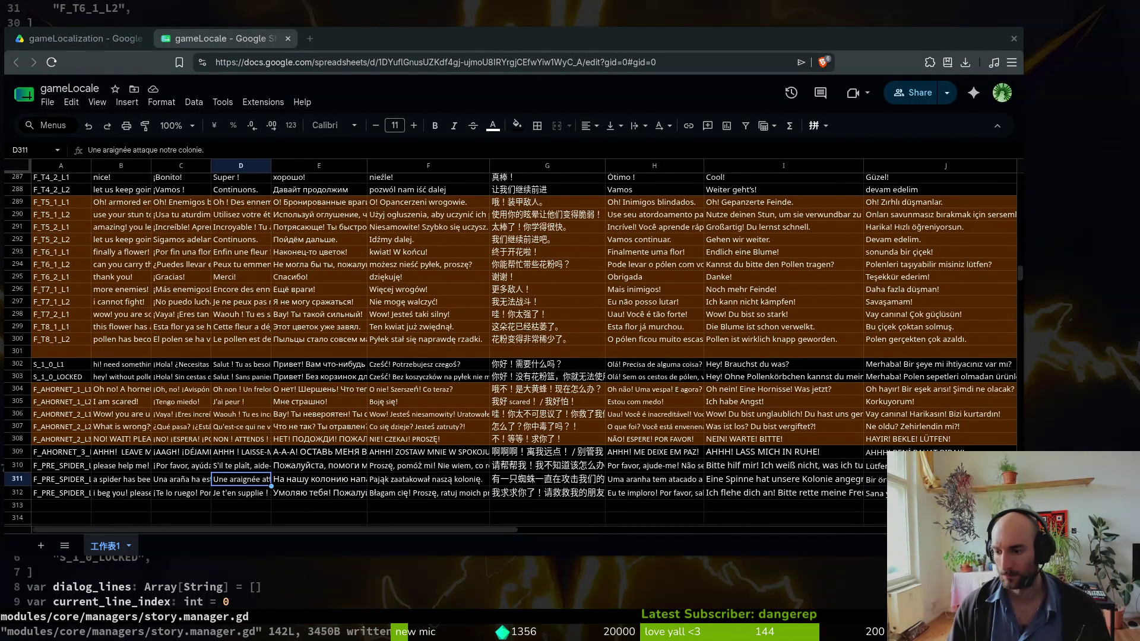
- Fill rows 309–312 across columns A–J with the brown background colour
left_click_drag(43, 454, 944, 492)
right_click(204, 470)
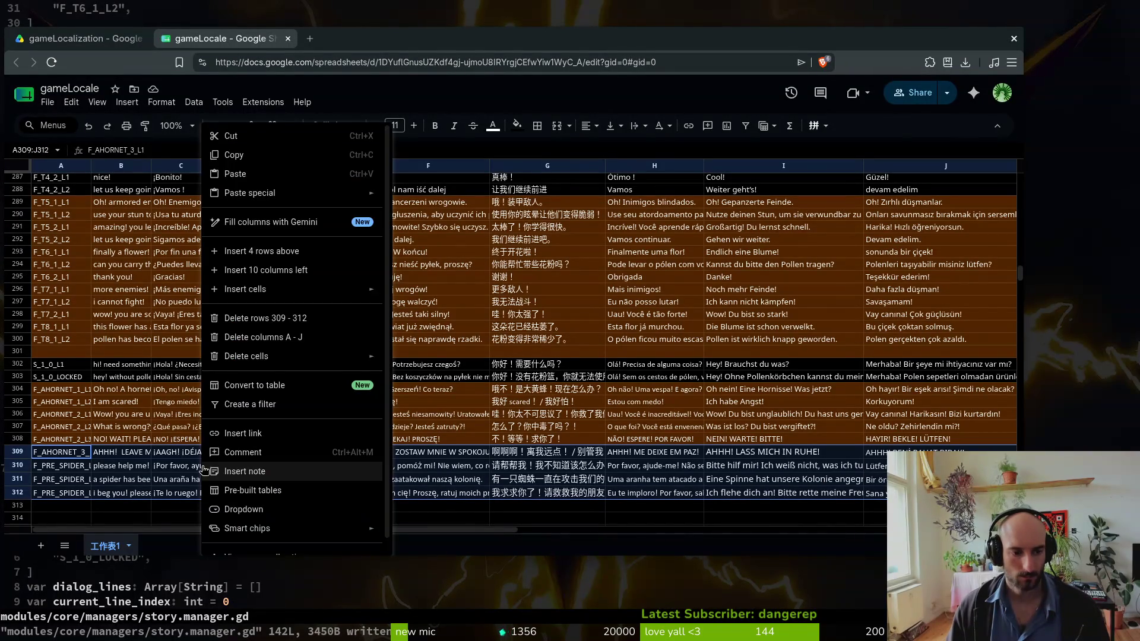
left_click(488, 149)
left_click(517, 125)
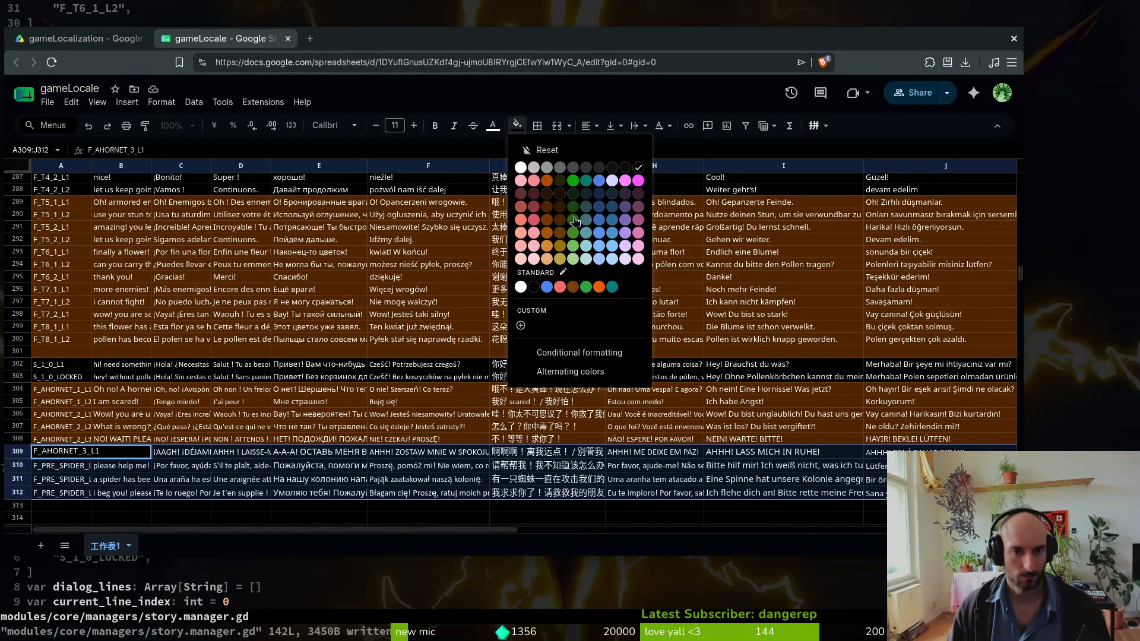
left_click(559, 207)
left_click(227, 465)
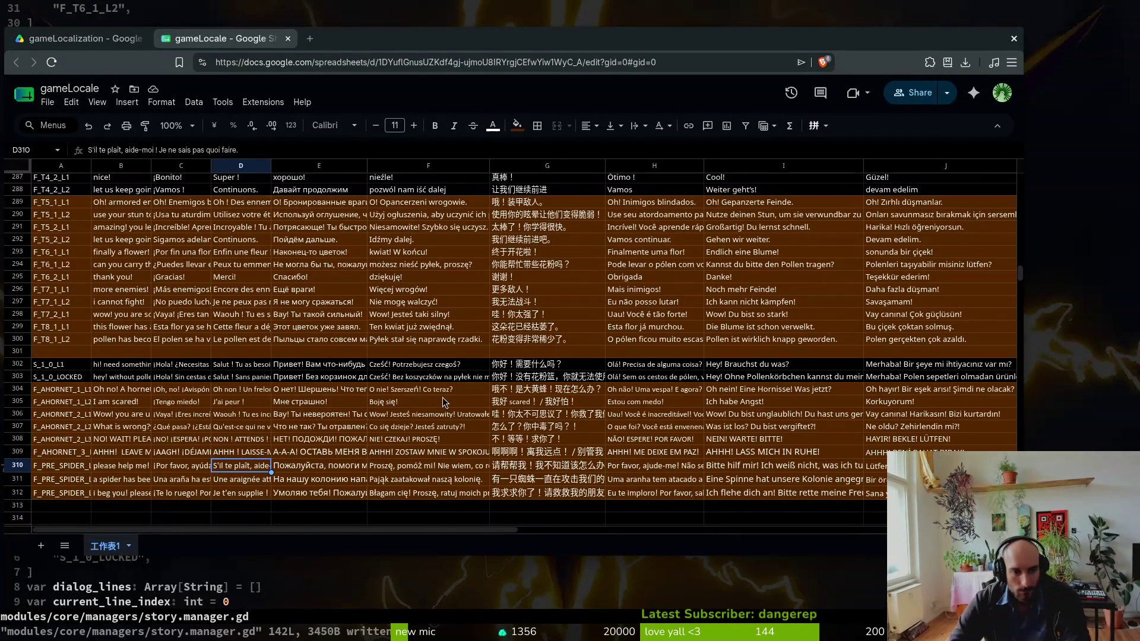
- Compare the newly filled rows with those above and select the Russian cell in row 310
scroll(447, 404, "up", 5)
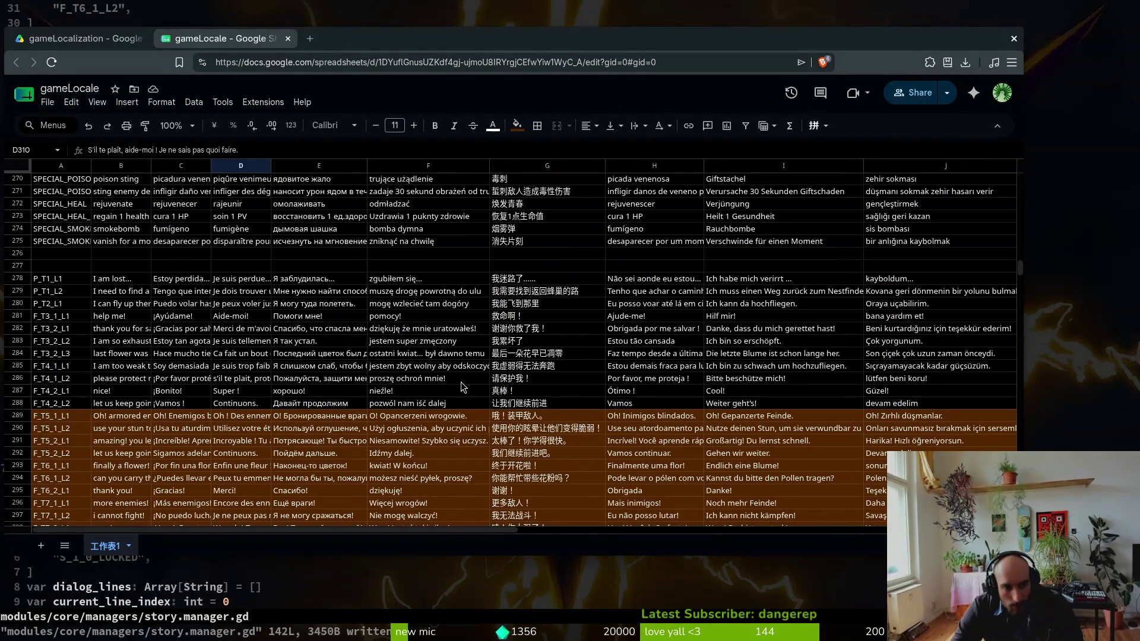
scroll(348, 395, "down", 7)
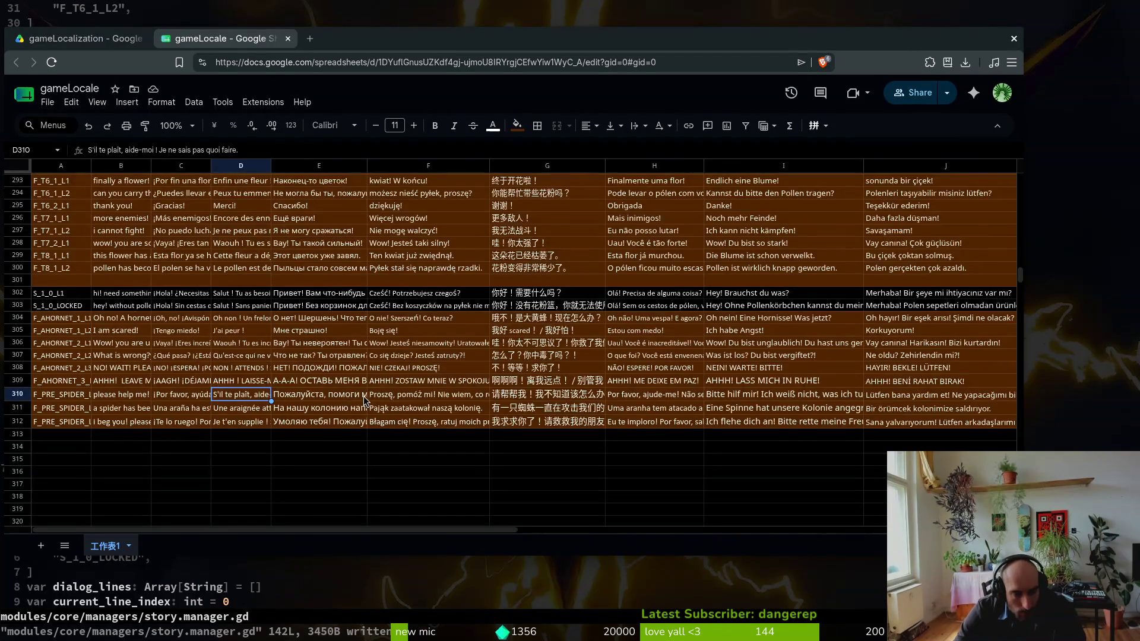
scroll(369, 396, "up", 7)
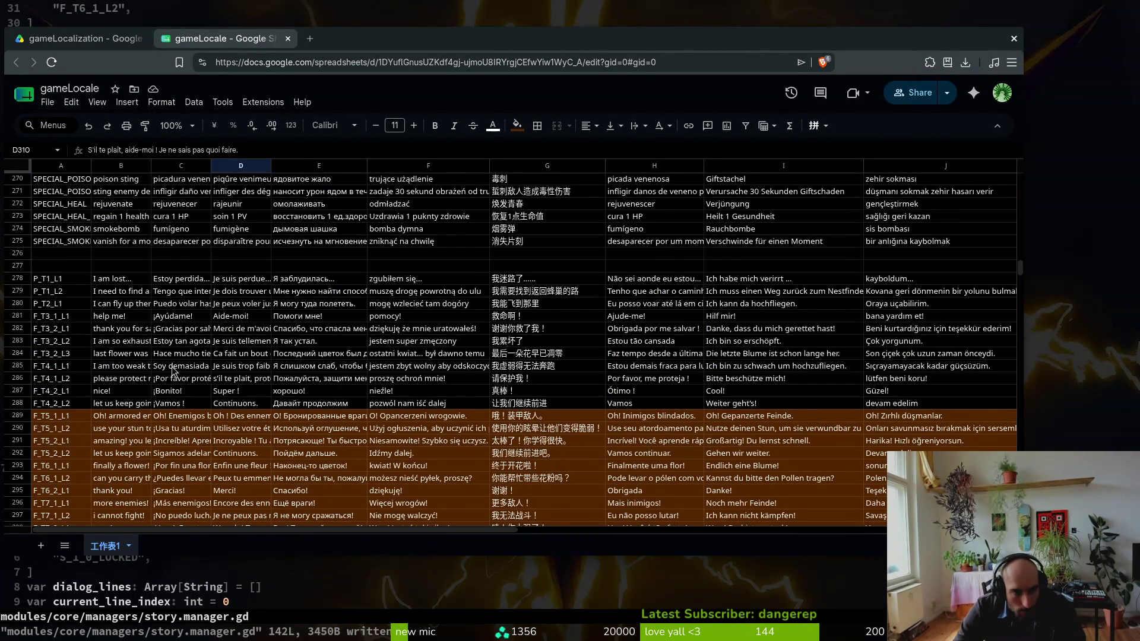
scroll(468, 373, "down", 10)
scroll(465, 374, "up", 15)
scroll(463, 374, "up", 8)
scroll(464, 375, "down", 8)
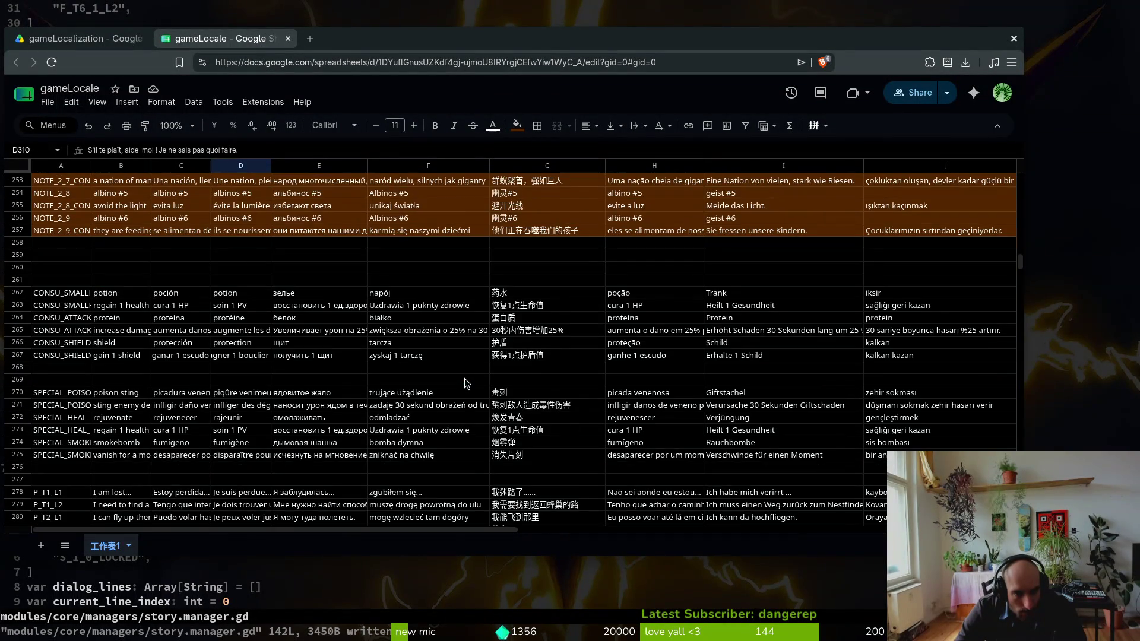
scroll(464, 379, "down", 10)
left_click(309, 468)
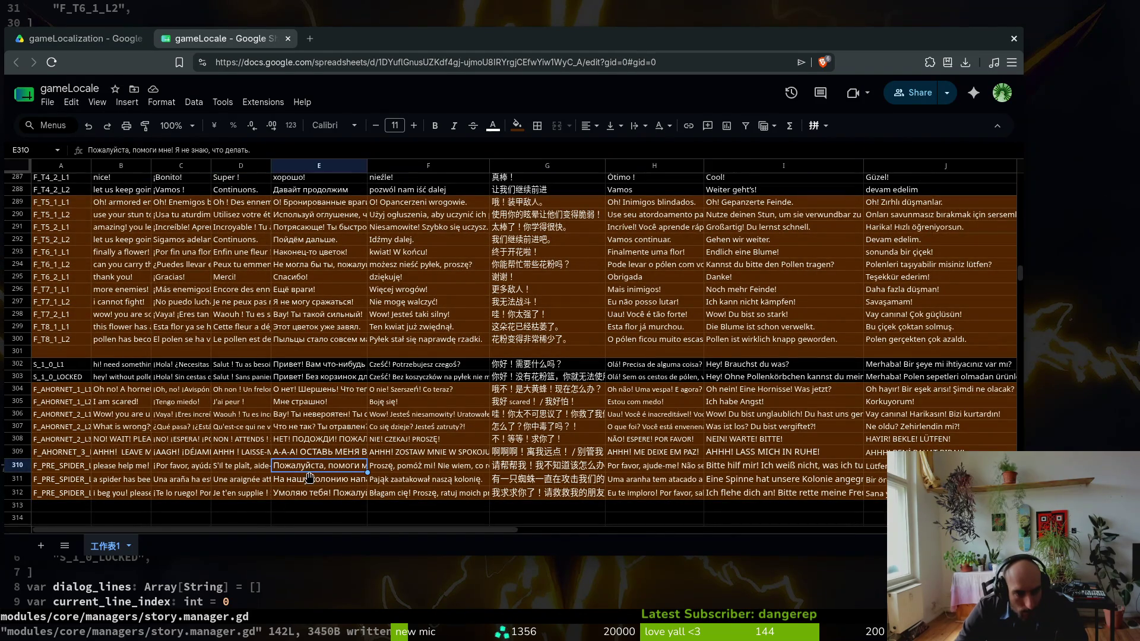
key("alt+Tab")
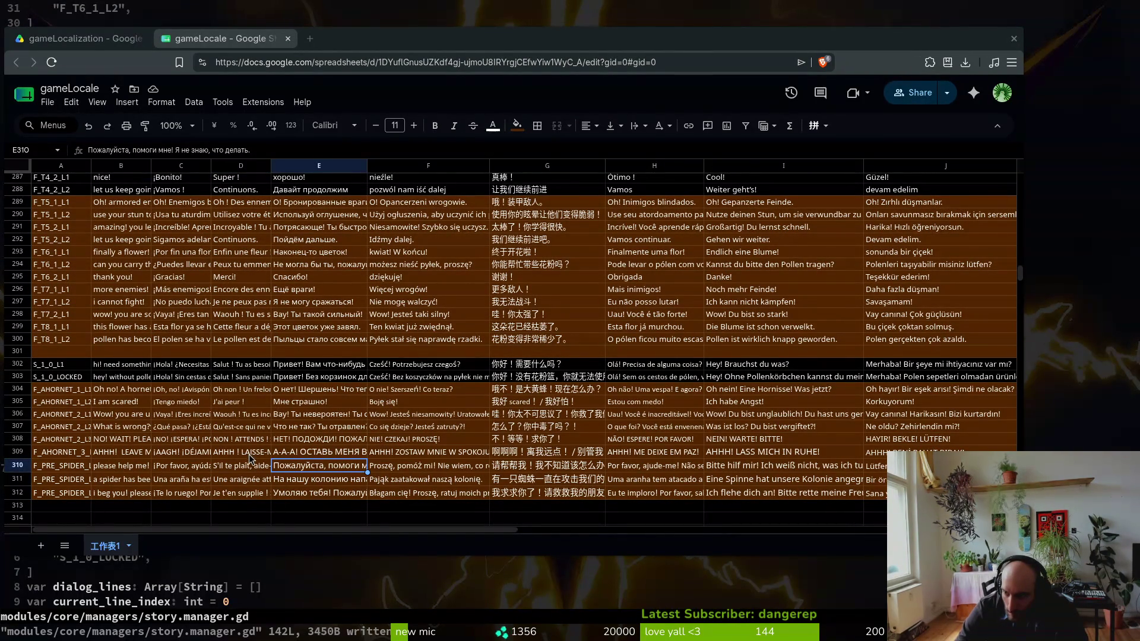
key("alt+Tab")
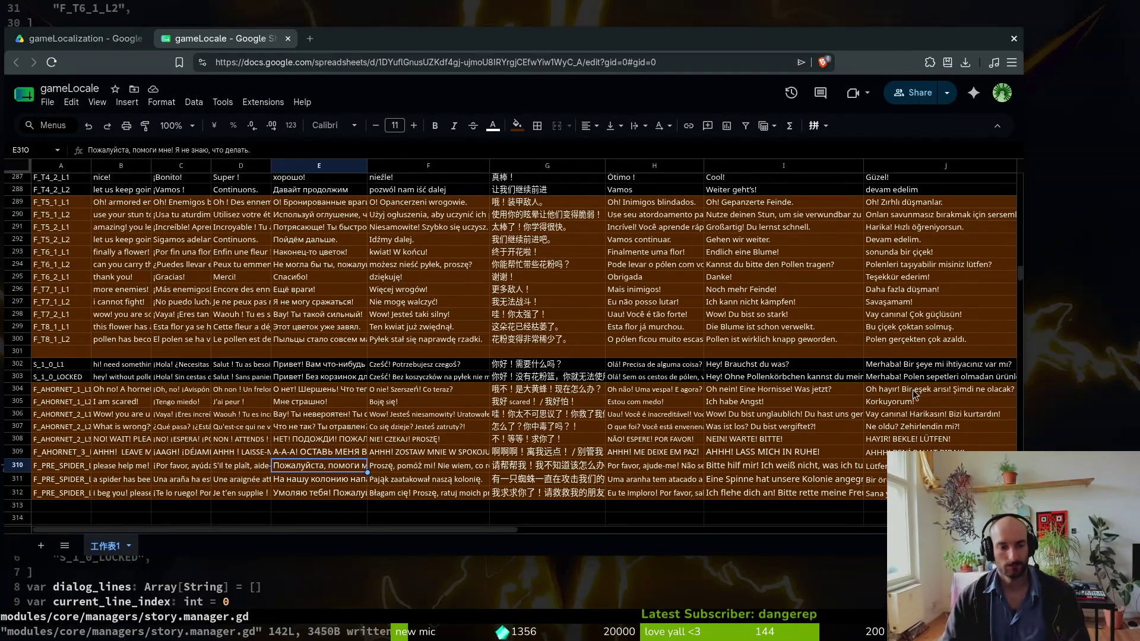
left_click(408, 290)
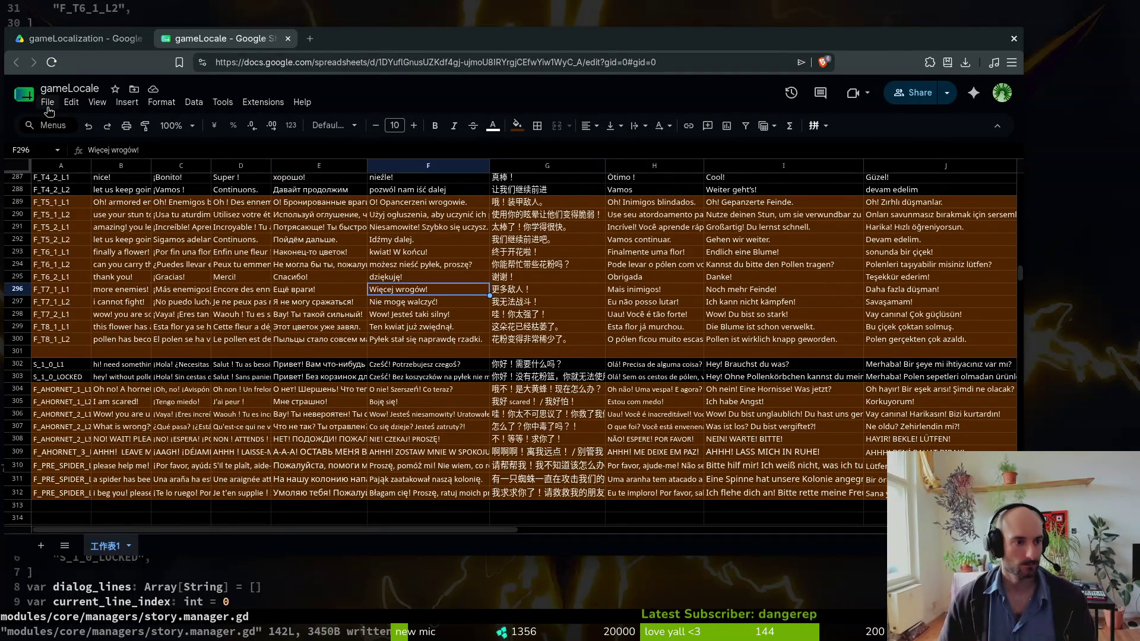
- Export the sheet as CSV, overwriting translations.csv in the pollinate-or-die docs folder
left_click(48, 104)
mouse_move(164, 248)
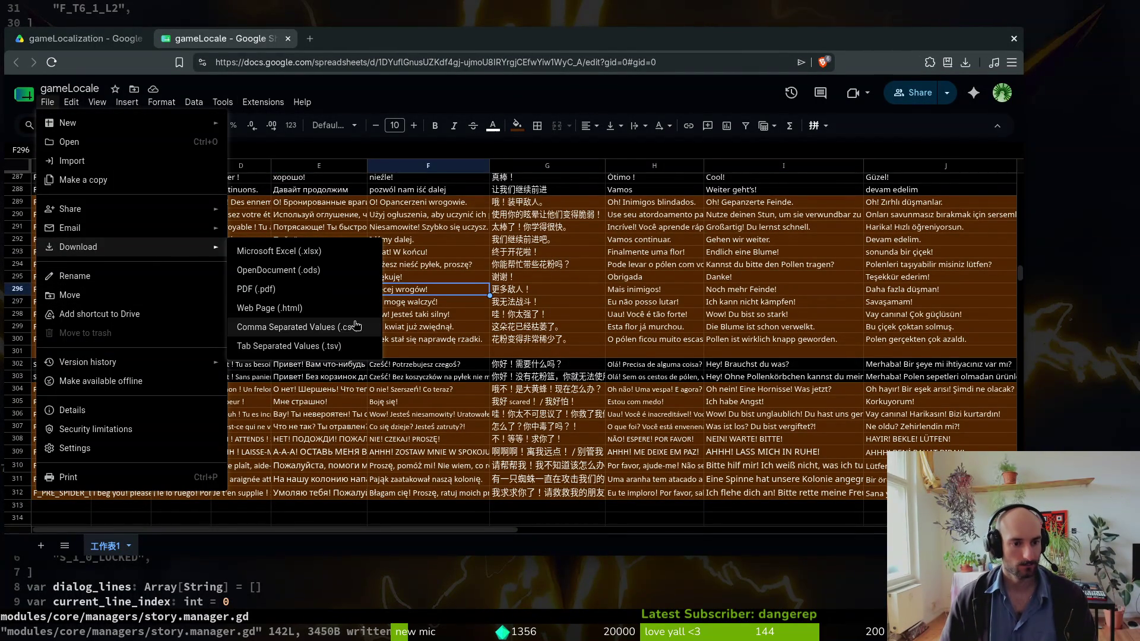
left_click(356, 325)
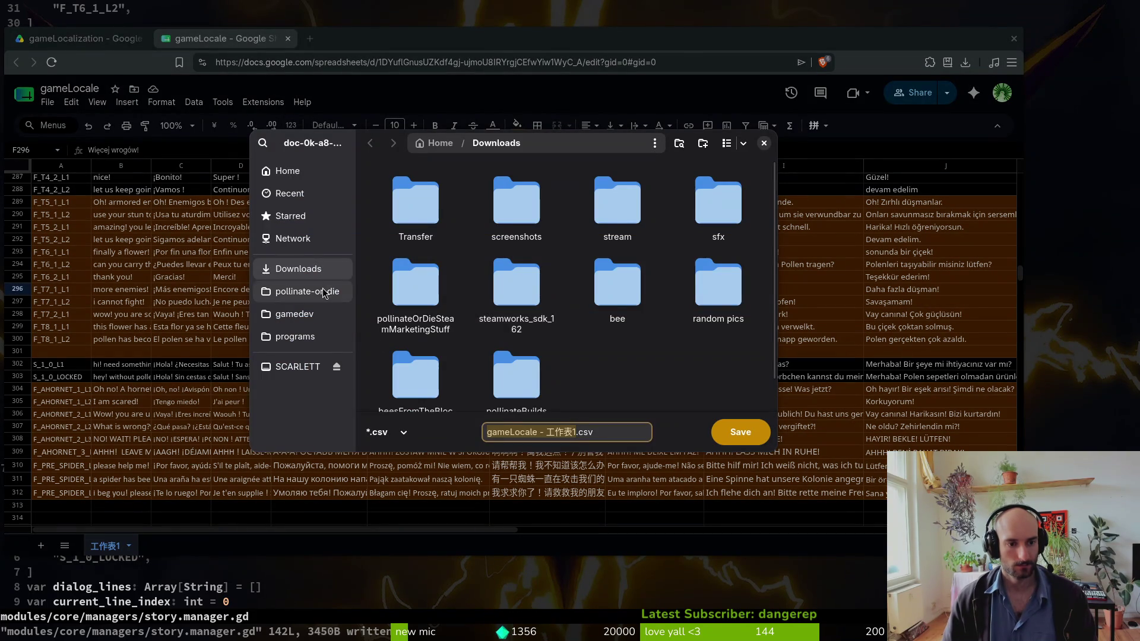
left_click(325, 292)
double_click(718, 205)
left_click(416, 205)
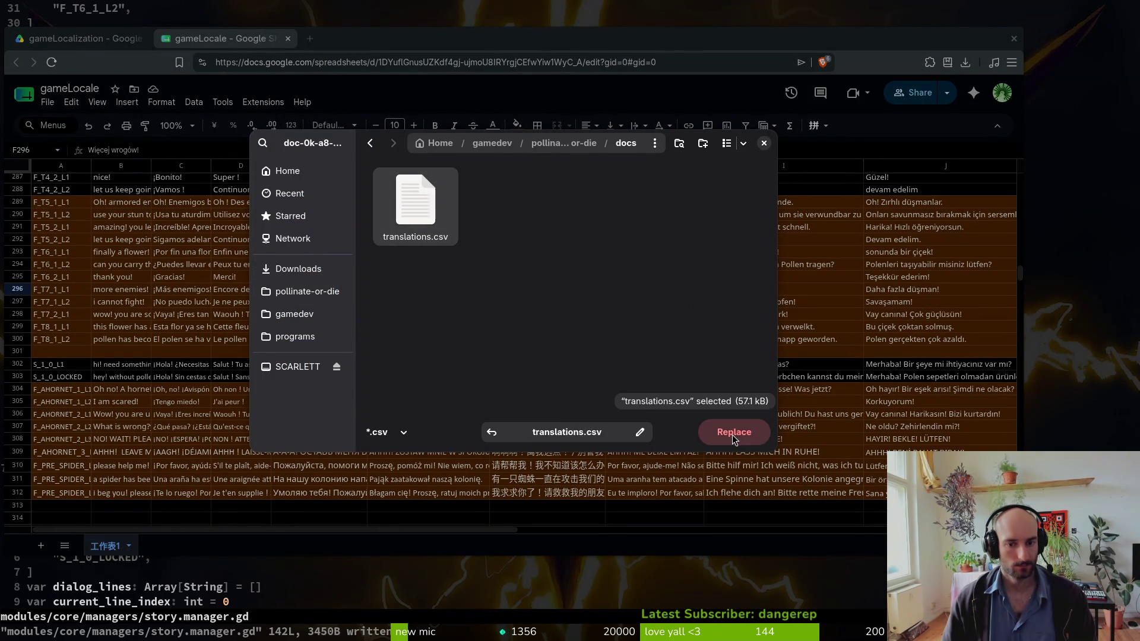
left_click(732, 438)
left_click(564, 323)
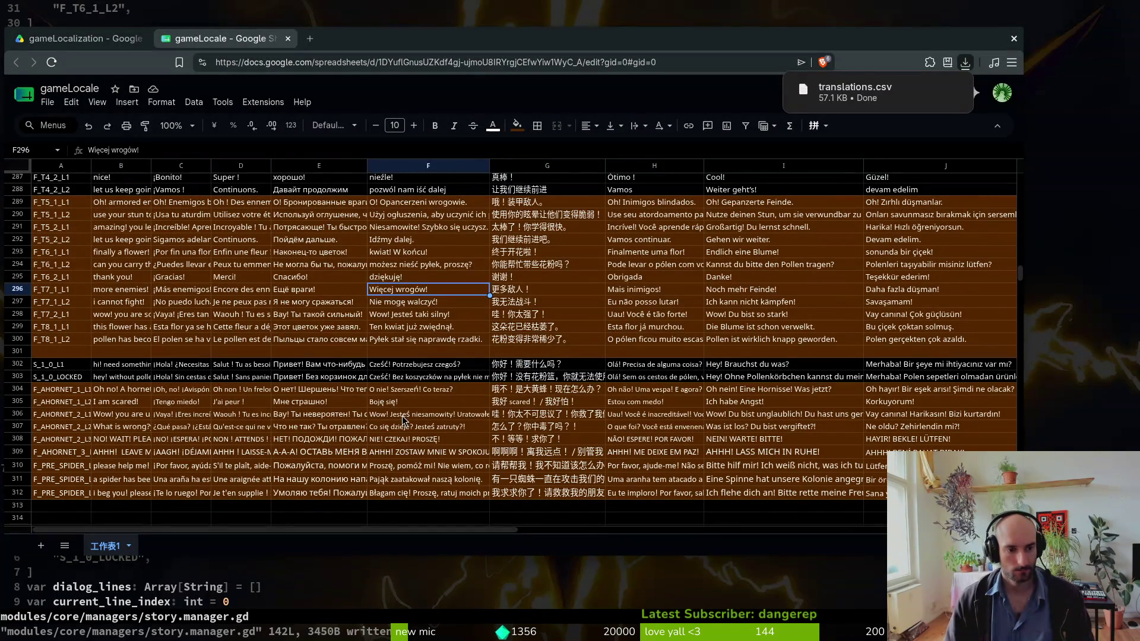
left_click(137, 380)
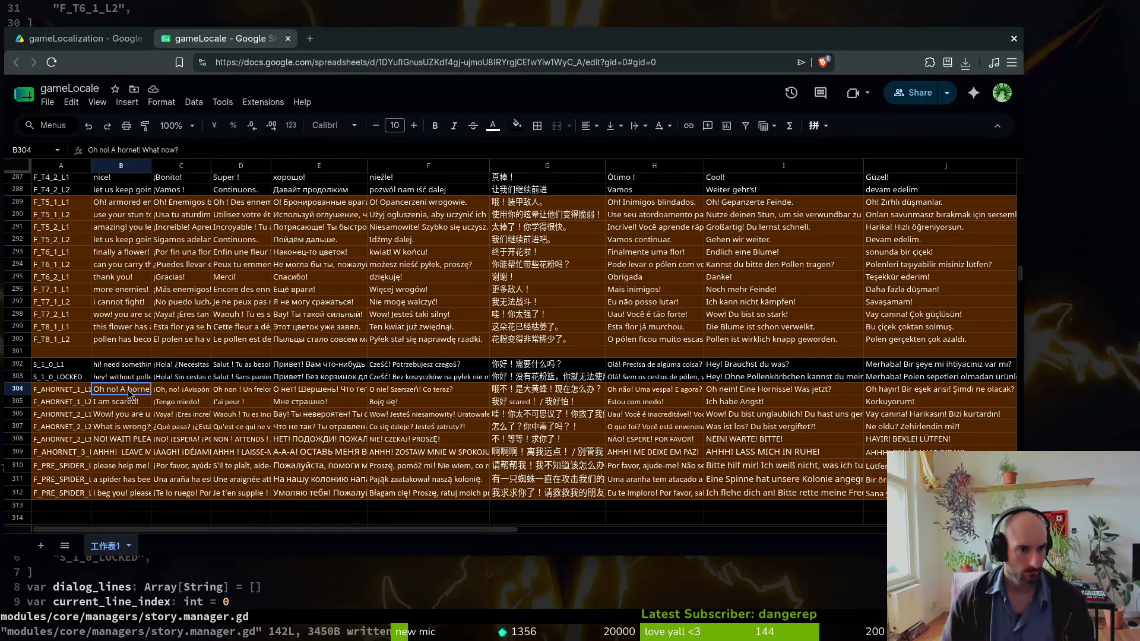
- Undo the accidental edit in B303 by pasting the copied cell back over it
key("ctrl+c")
type("q")
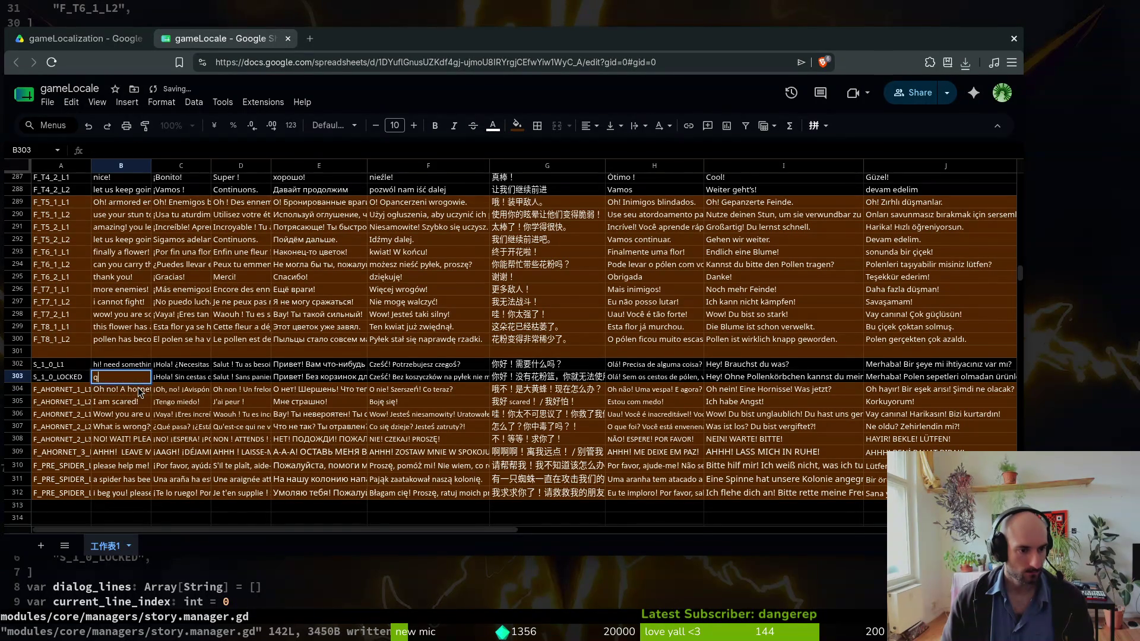
key("Escape")
key("ctrl+v")
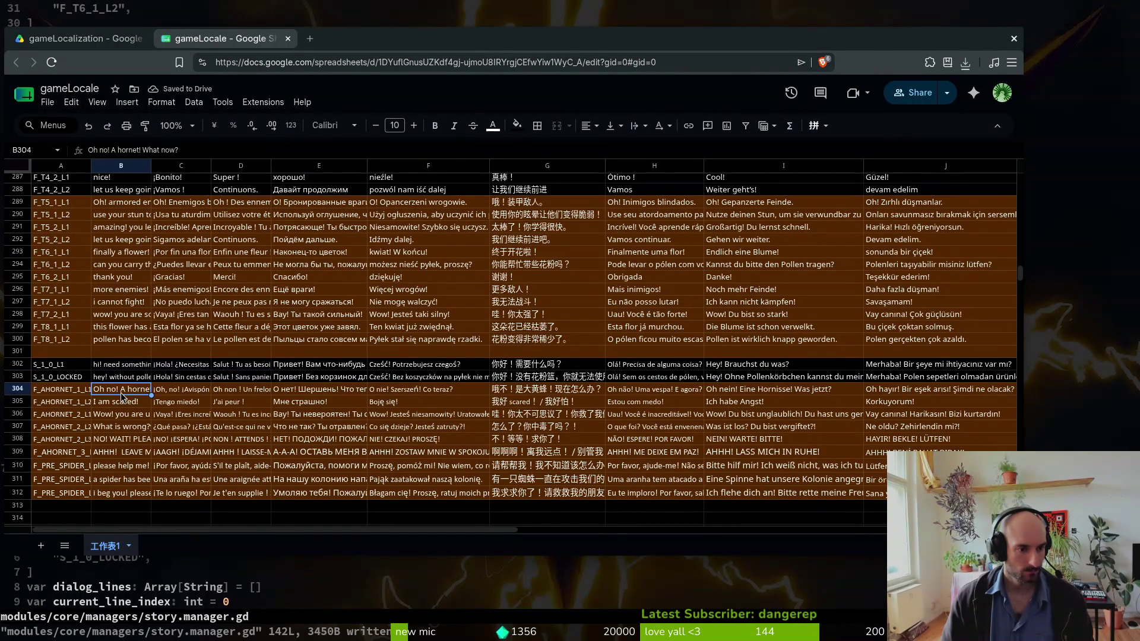
key("ctrl+v")
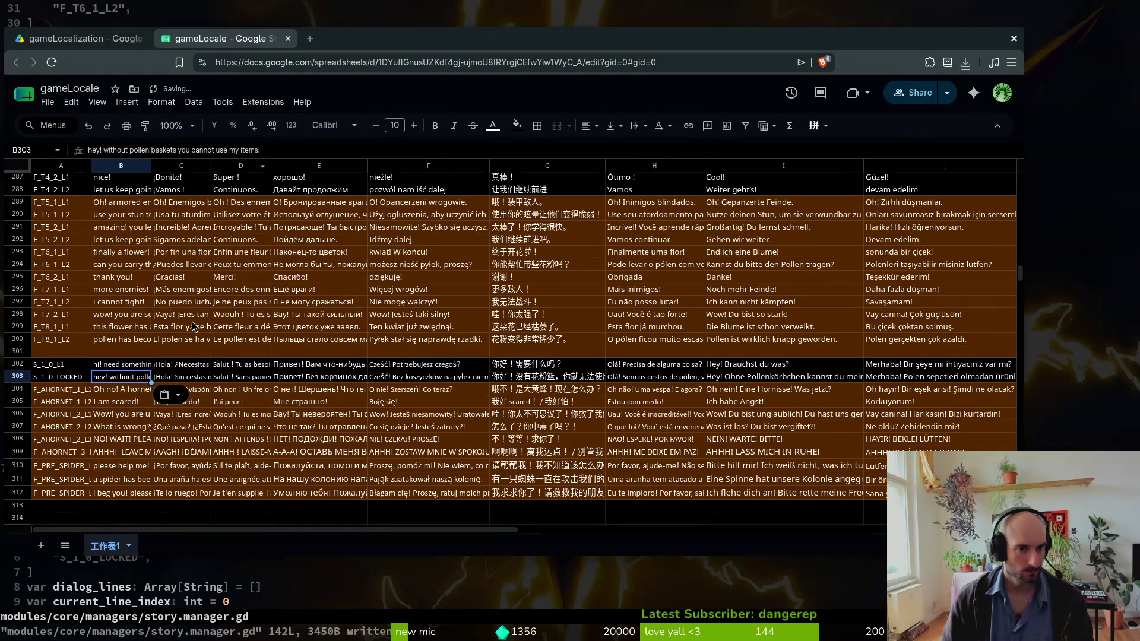
left_click(122, 390)
left_click(124, 382)
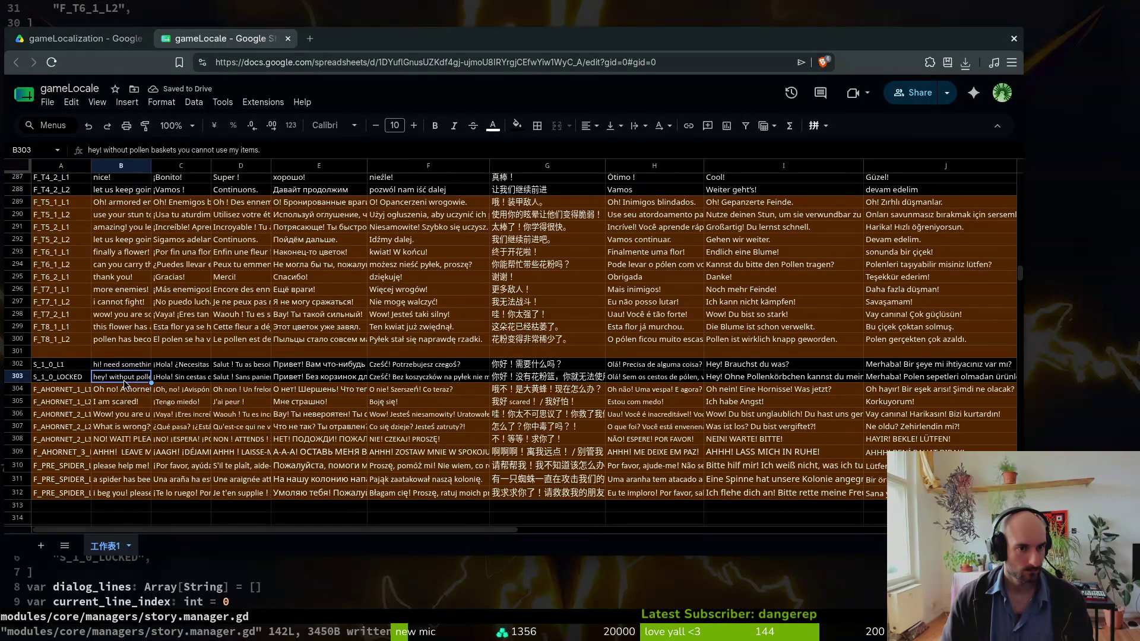
- Set the shop merchant rows B302:J303 to the Default (Sans Serif) font
left_click(110, 368)
key("shift+Right")
key("shift+Right")
key("shift+Right")
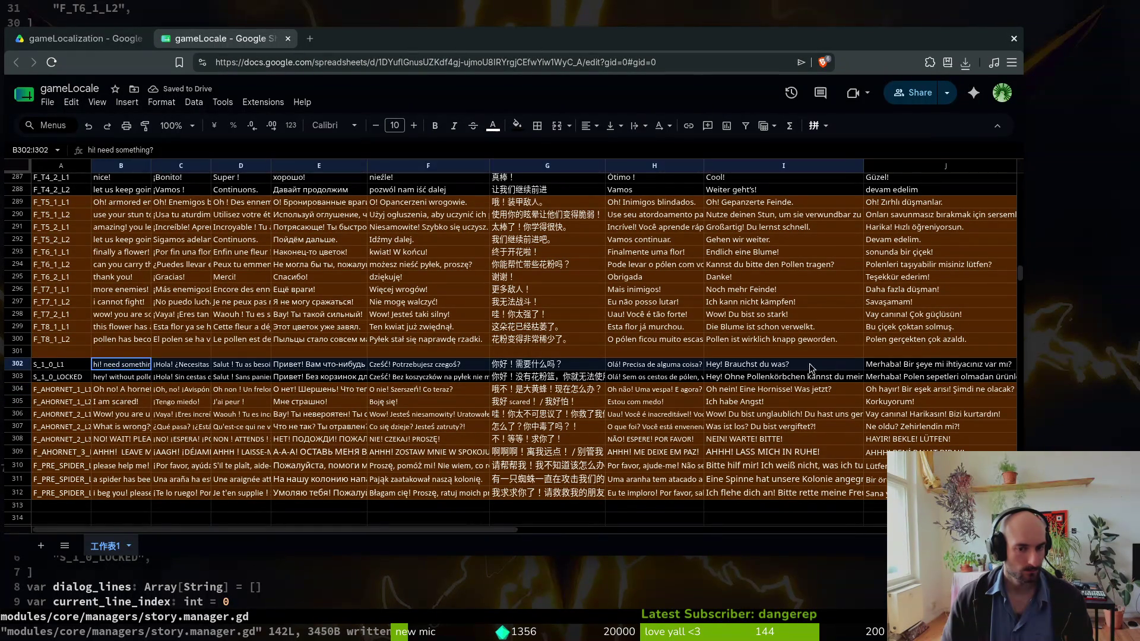
key("shift+Down")
left_click(333, 125)
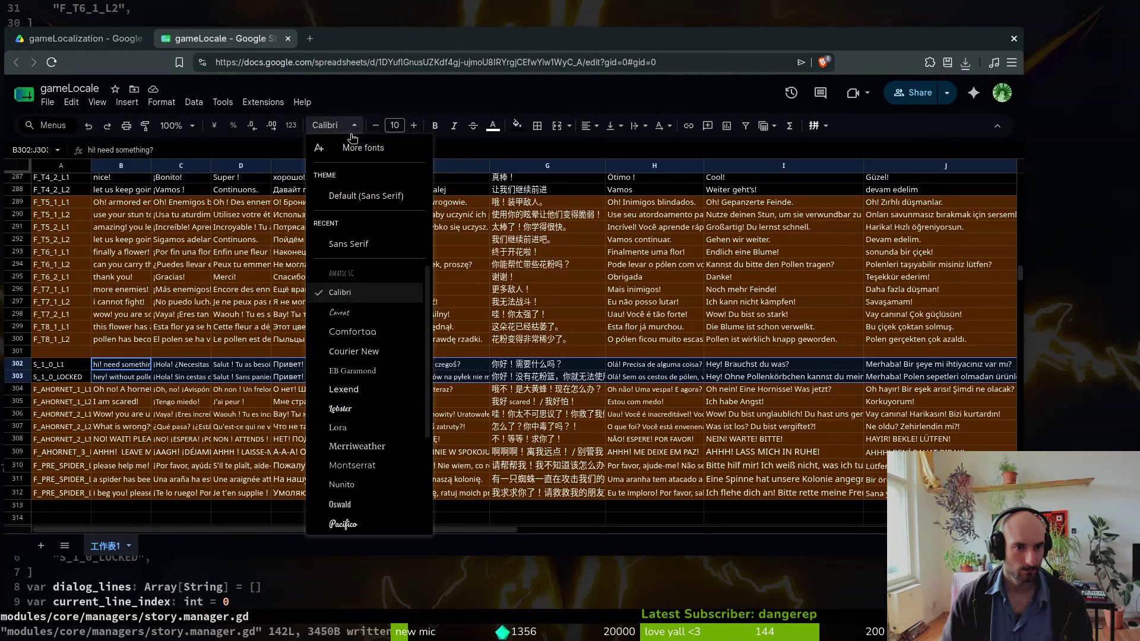
left_click(353, 200)
- Apply Default (Sans Serif) to all translation rows 278–312, replacing Calibri
left_click(107, 343)
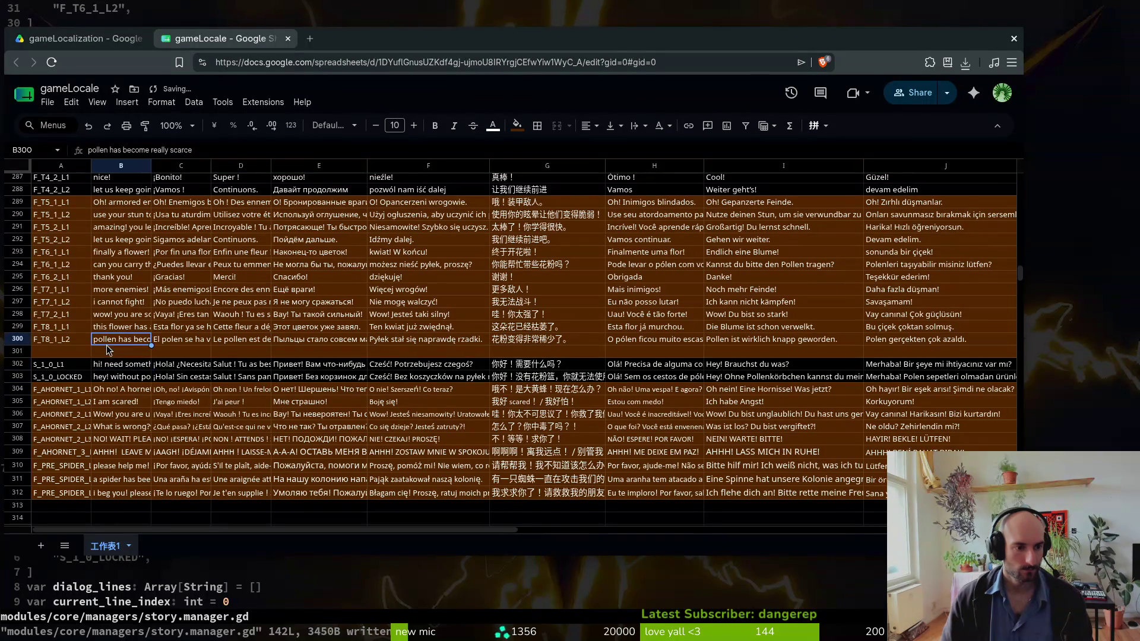
key("ctrl+a")
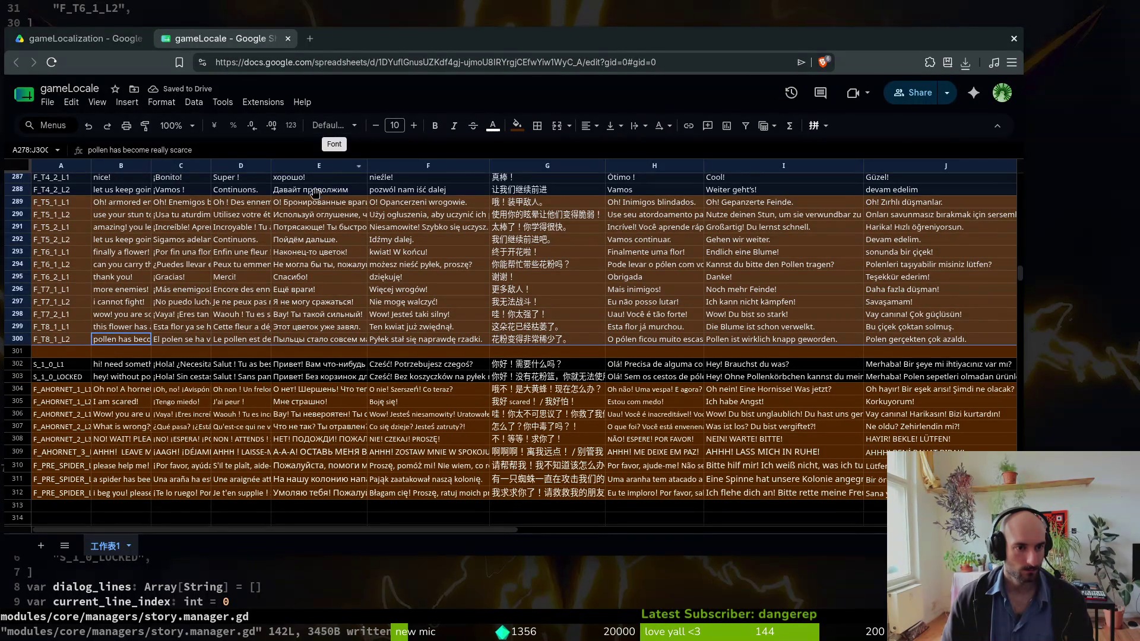
key("Tab")
key("Tab")
left_click(190, 380)
key("ctrl+a")
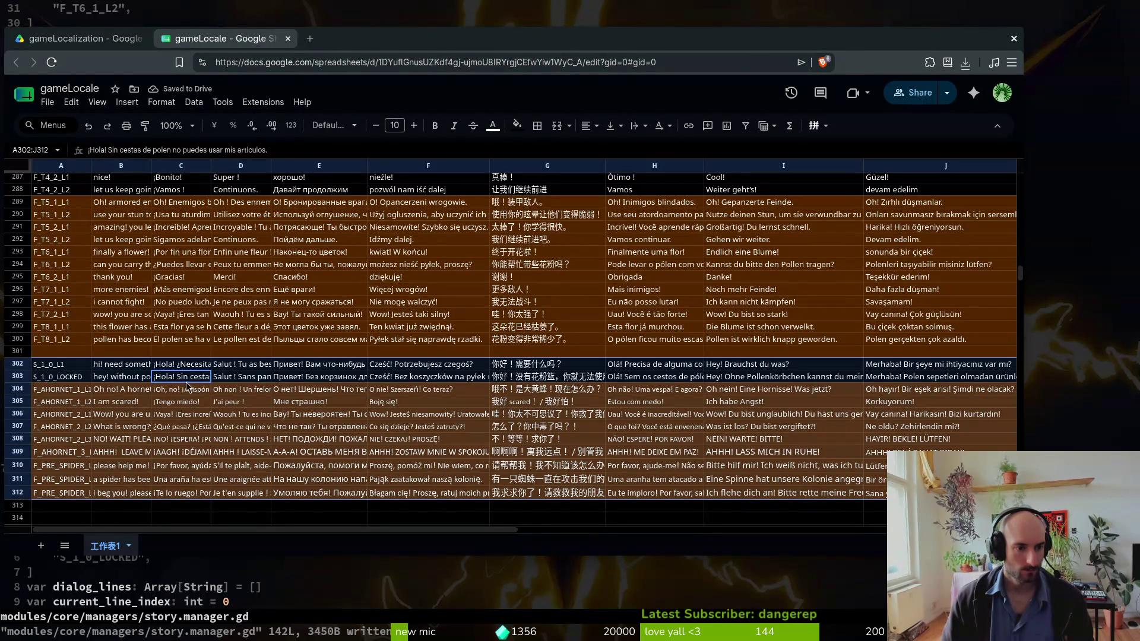
left_click(121, 355, "shift")
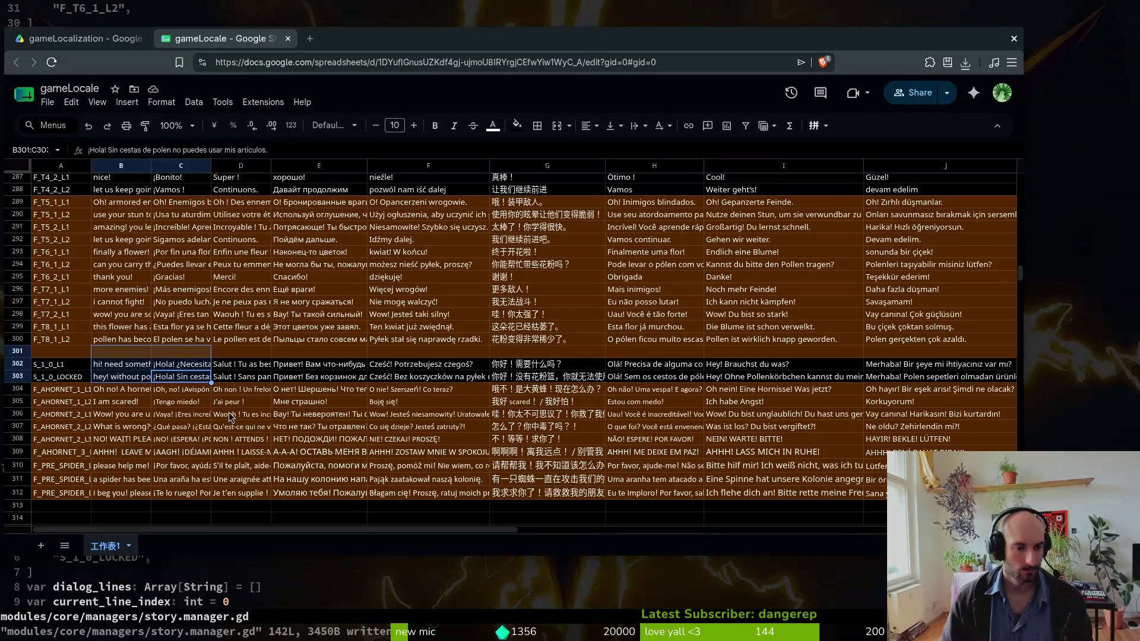
left_click_drag(229, 416, 184, 328)
key("ctrl+a")
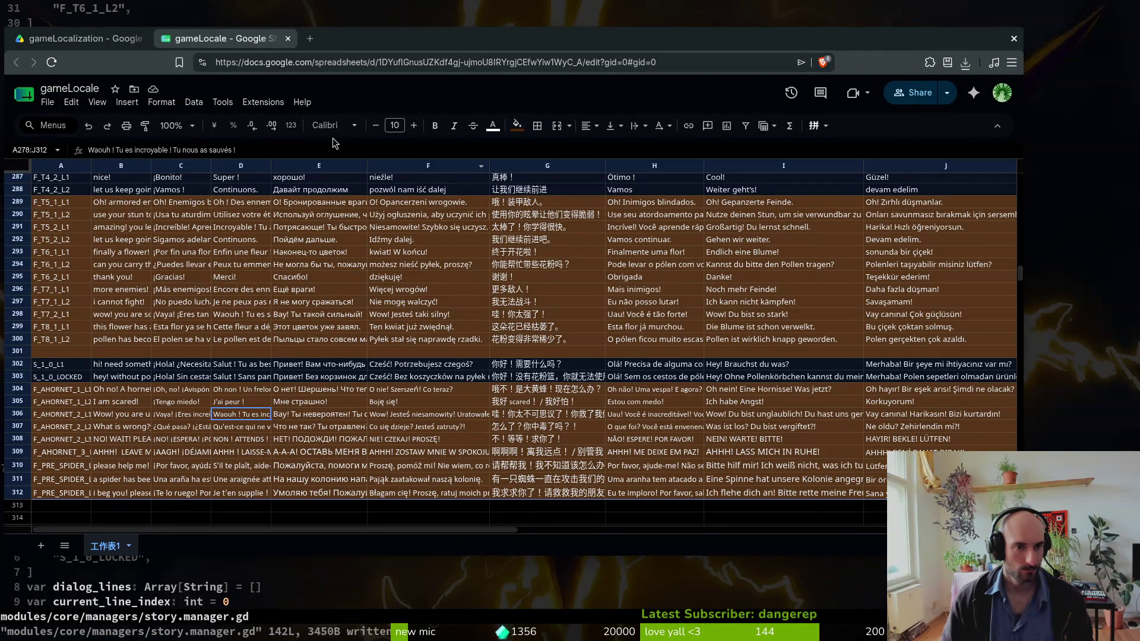
left_click(333, 126)
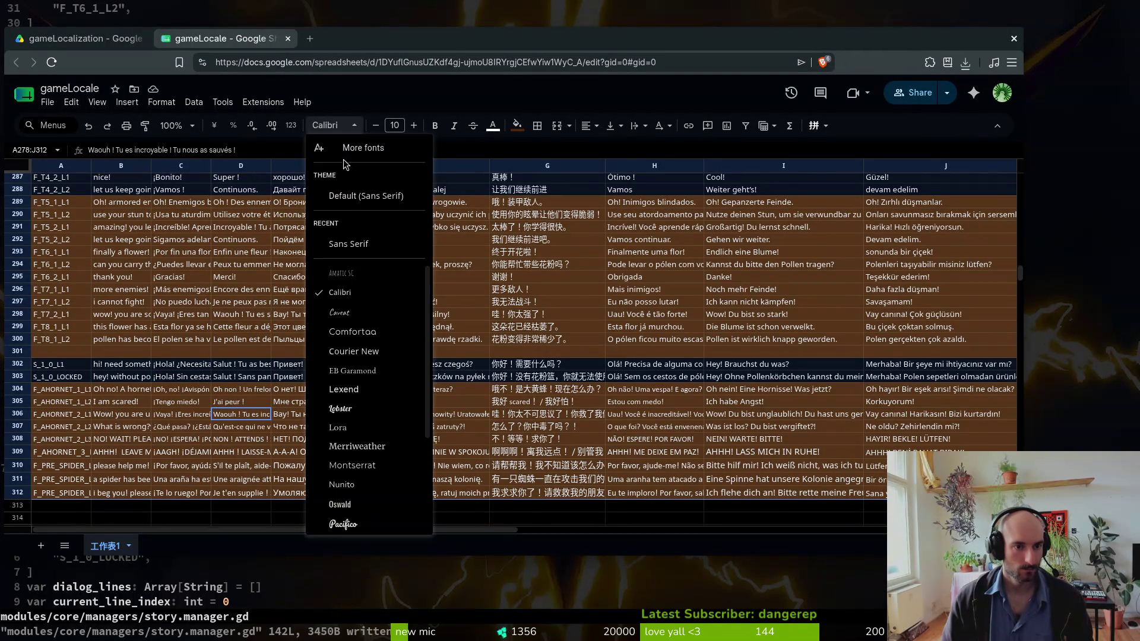
left_click(356, 196)
left_click(207, 330)
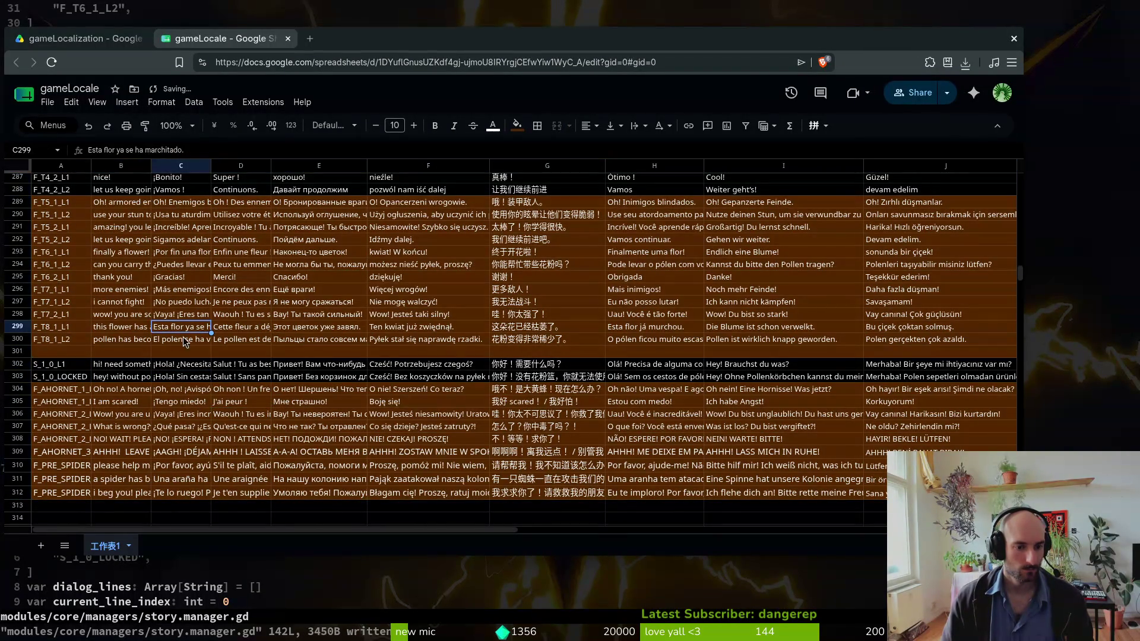
left_click(222, 367)
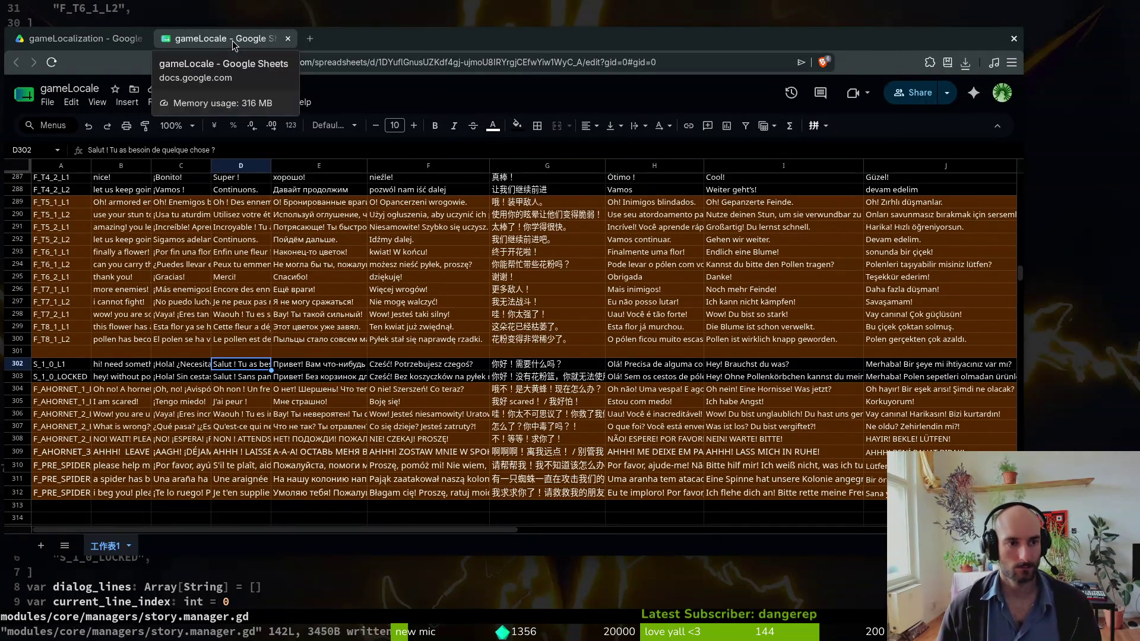
- Change line 82's start_dialog argument to story_manager.friend_PRE_SPIDER_lines and save friend.gd
key("alt+Tab")
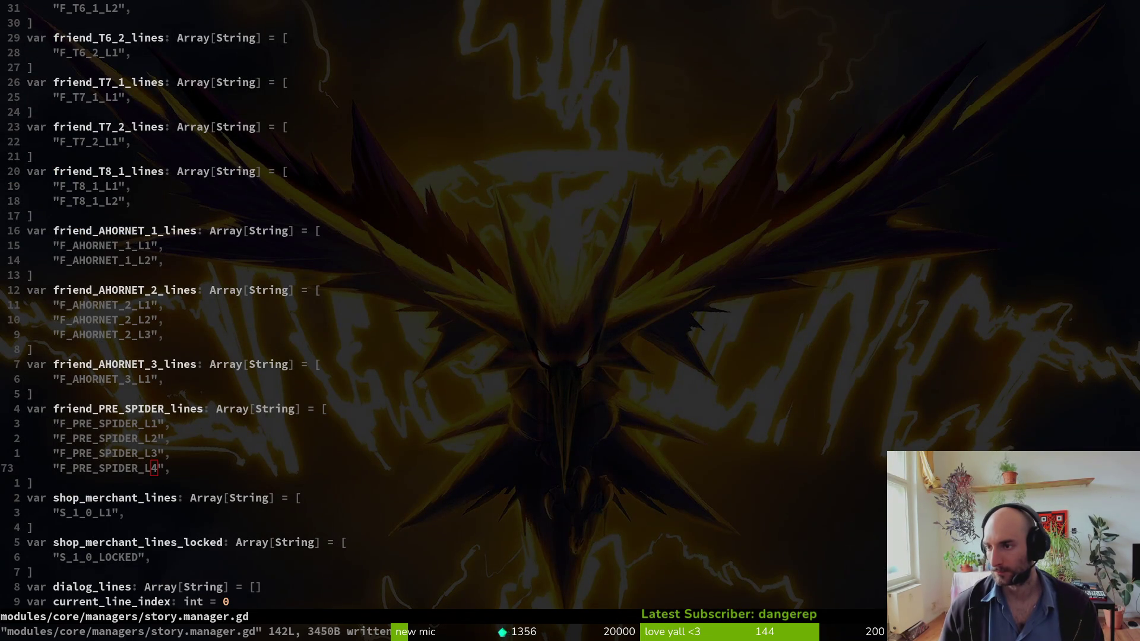
left_click(557, 364)
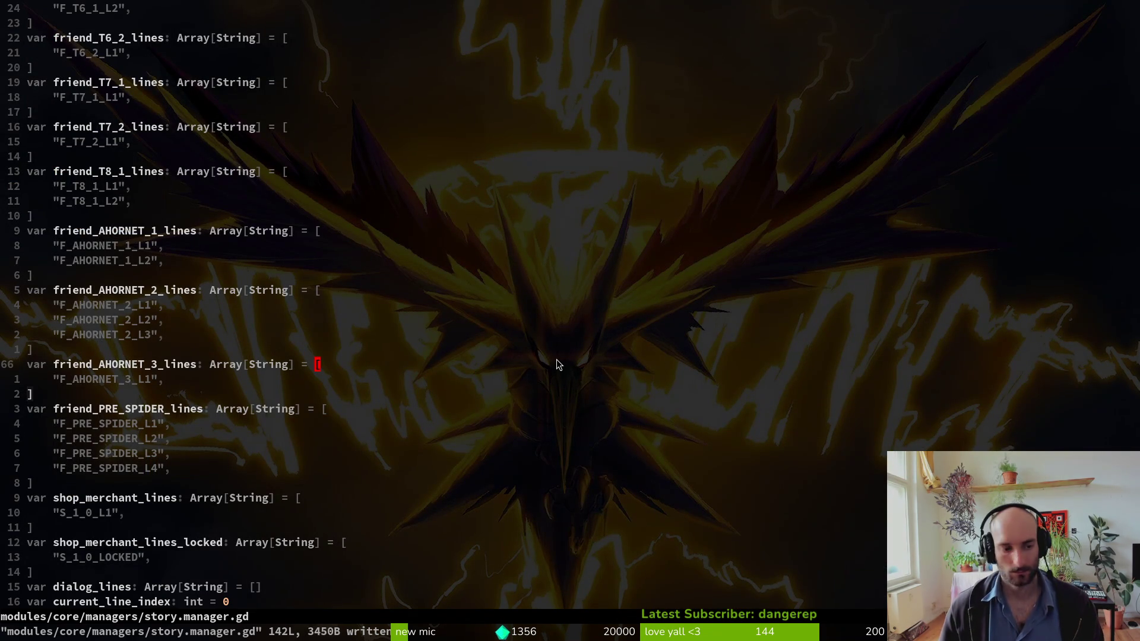
type(":qa")
key("Return")
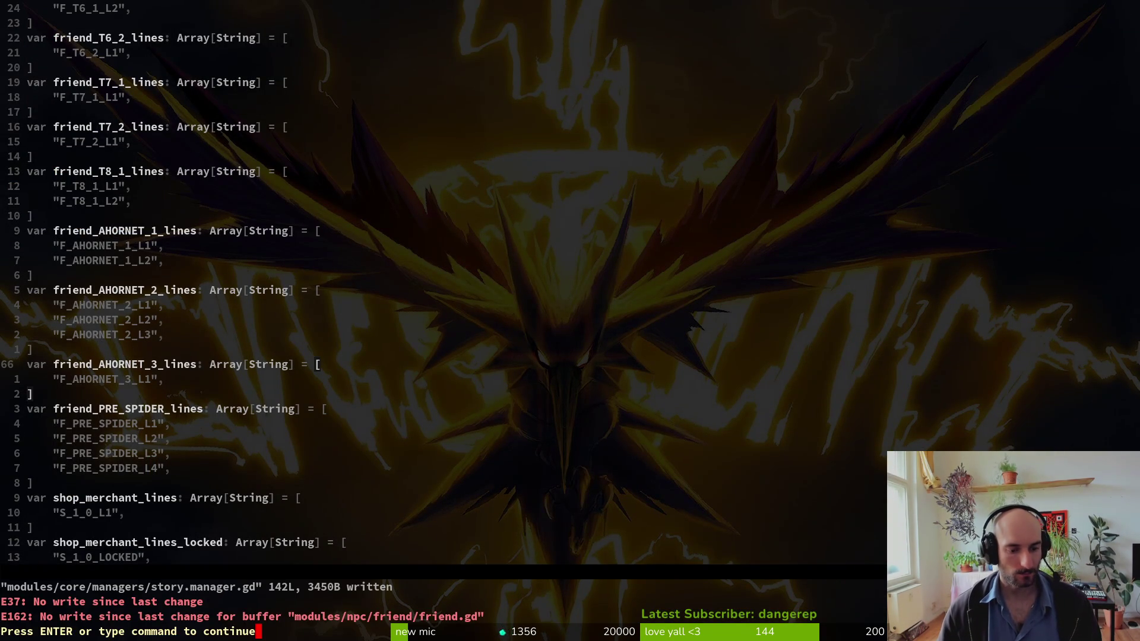
key("Return")
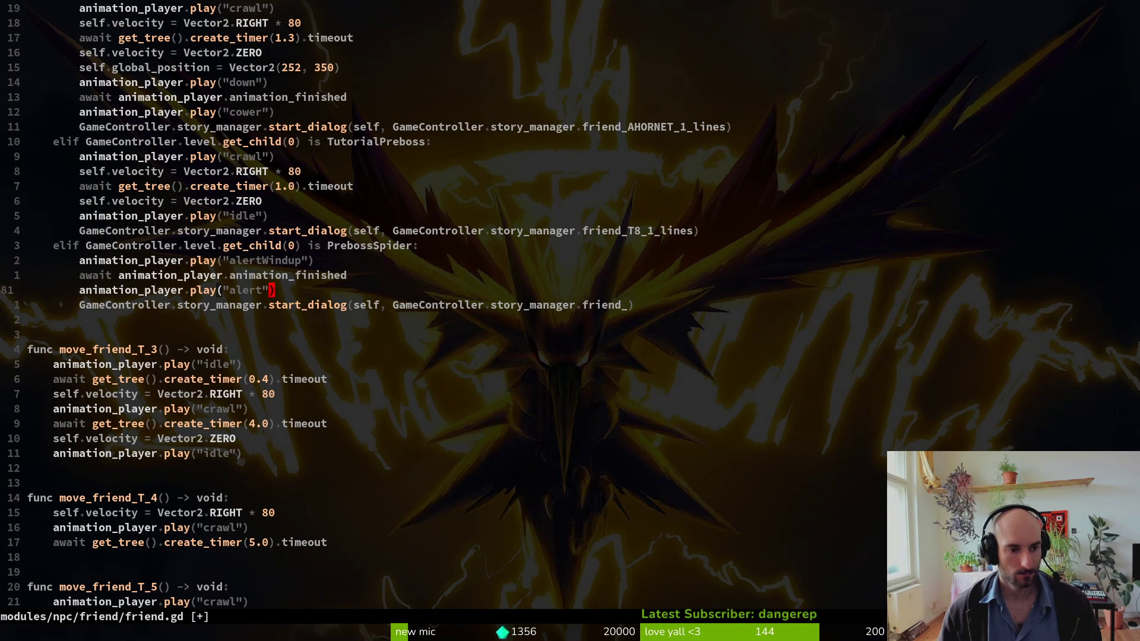
type("ciw")
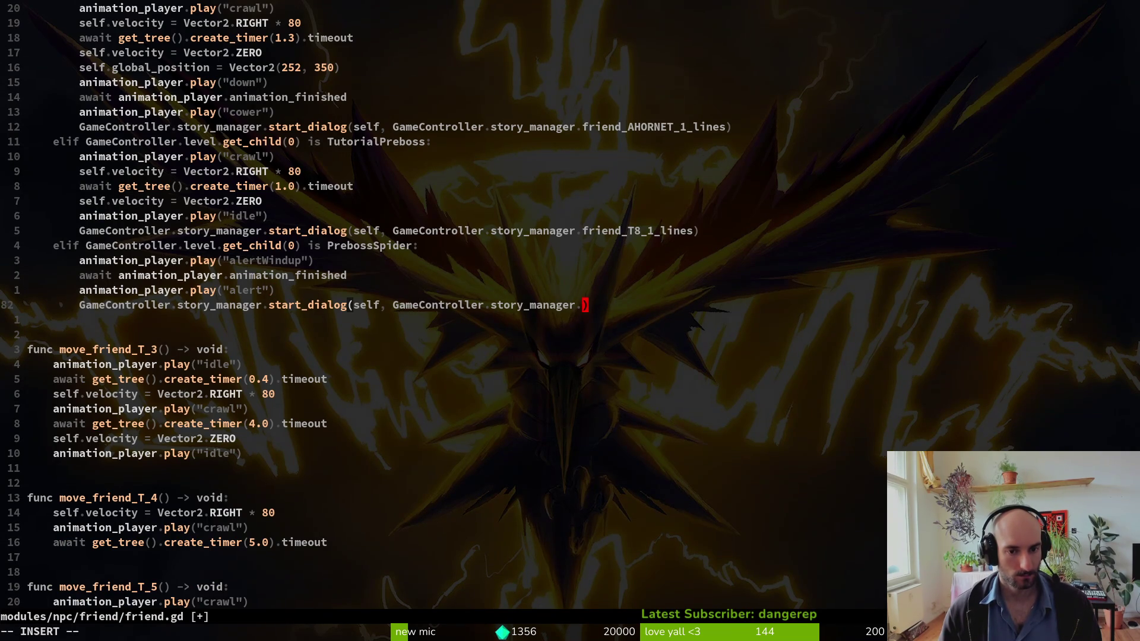
type("fripre")
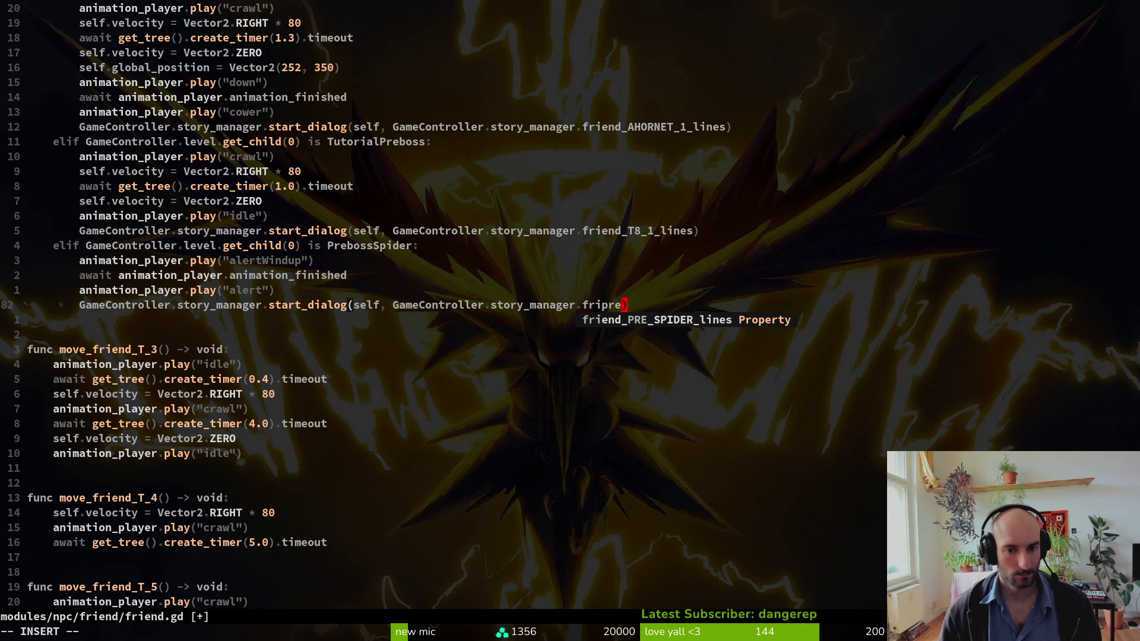
key("Return")
key("Escape")
type(":write")
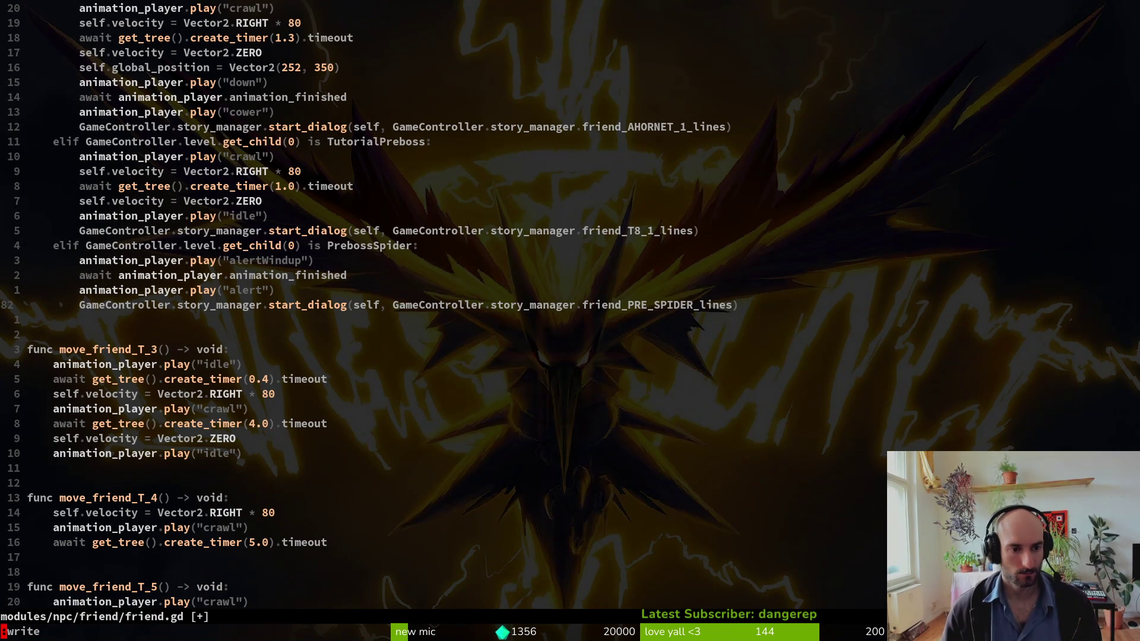
key("Return")
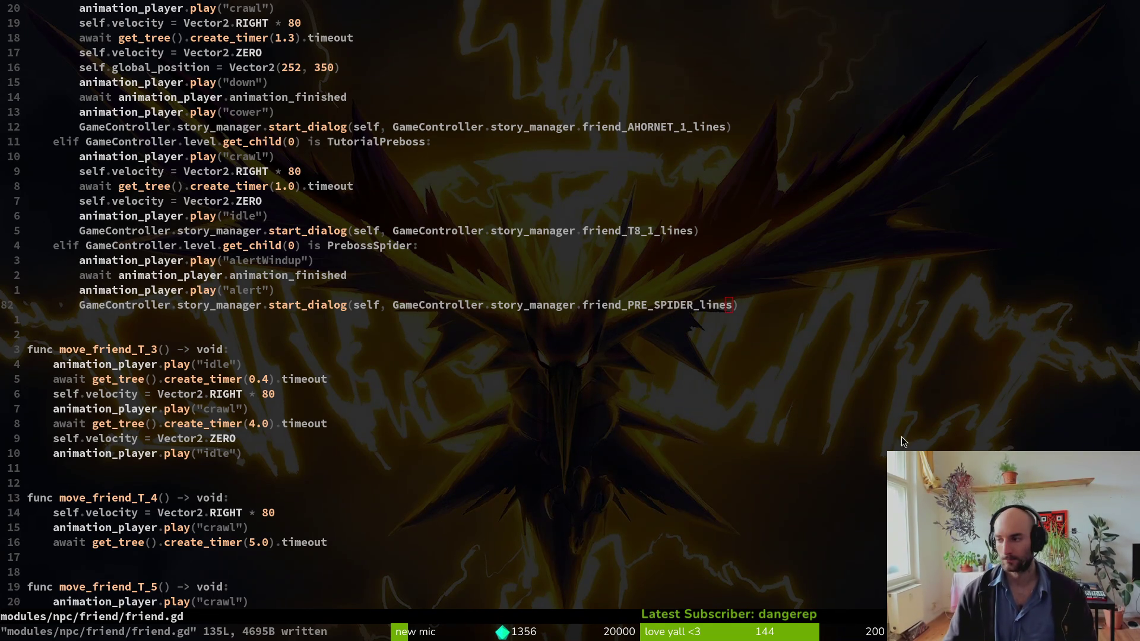
- Move the 'alert' animation line after alertWindup, delete the duplicate, and save friend.gd
left_click(257, 289)
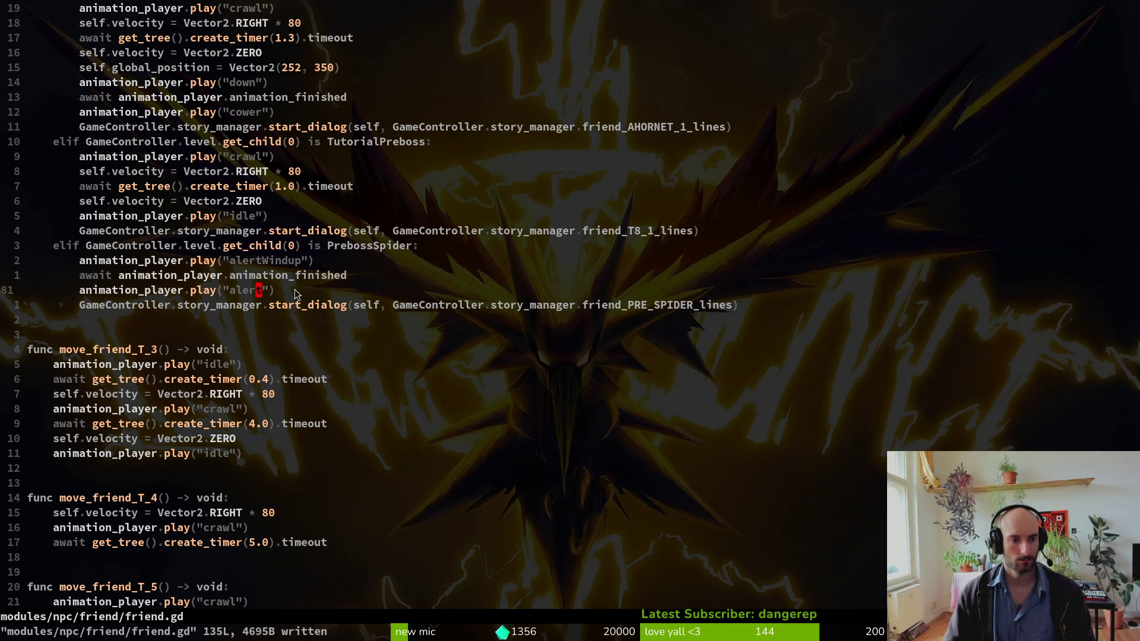
key("0")
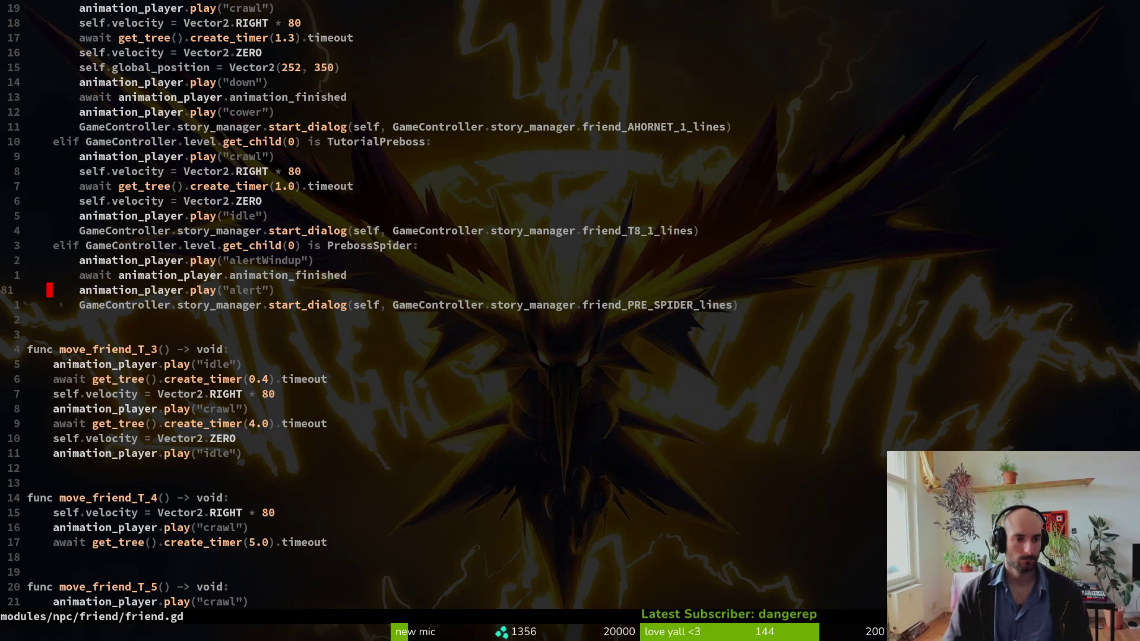
key("y")
key("y")
key("p")
key("V")
key("j")
key("Escape")
key("k")
key("d")
key("d")
key("p")
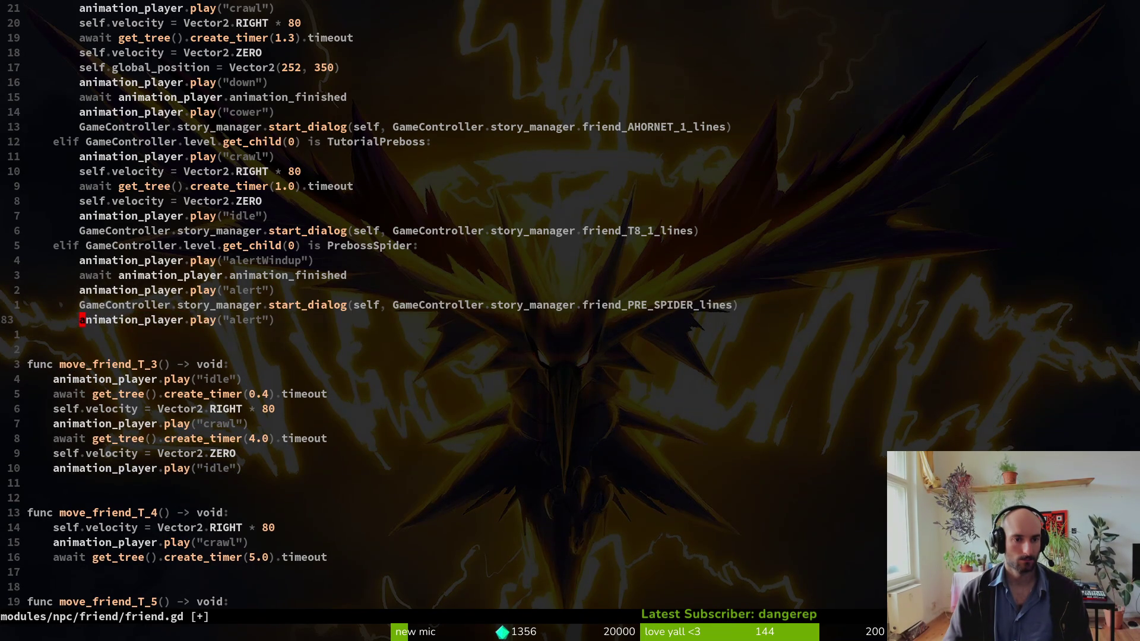
key("5")
key("k")
key("7")
key("k")
key("j")
key("j")
key("j")
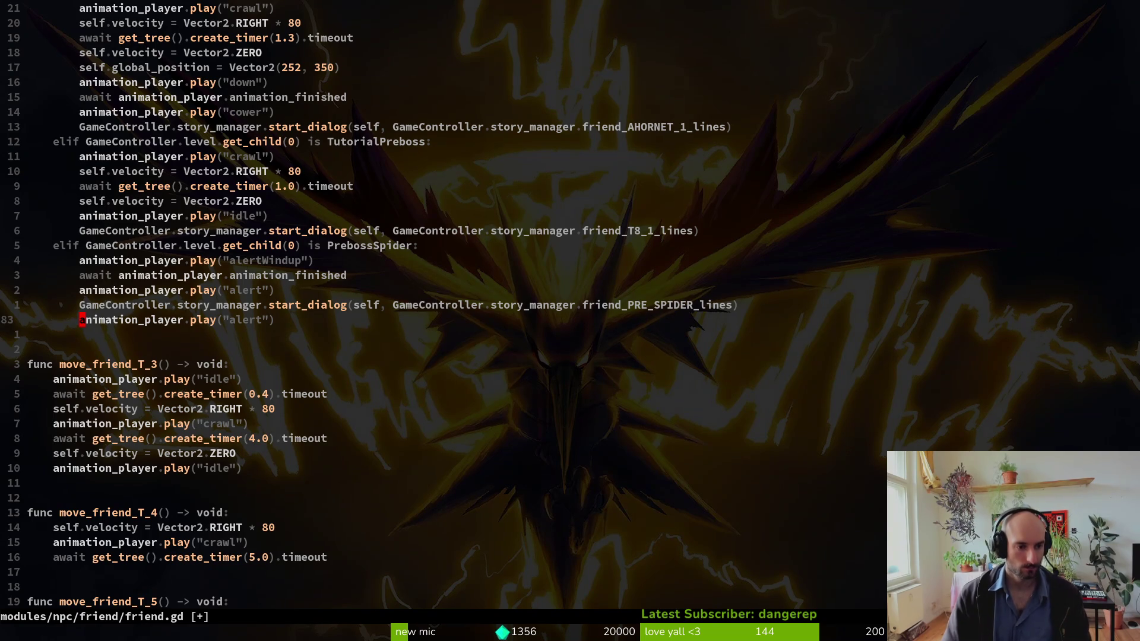
key("d")
key("d")
type(":w")
key("Return")
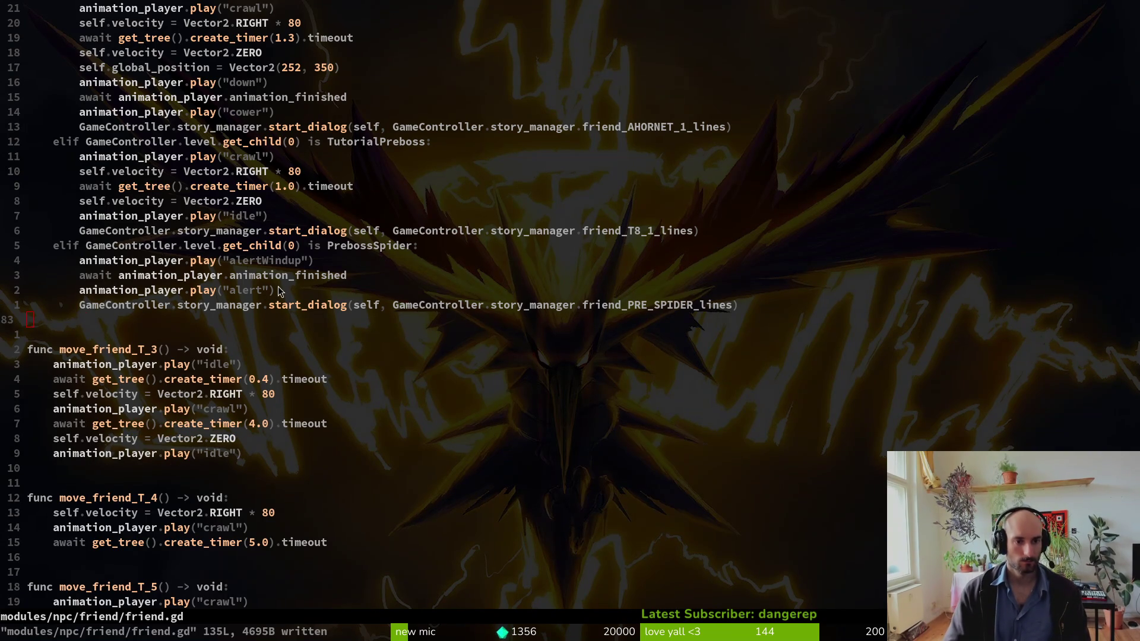
key("alt+Tab")
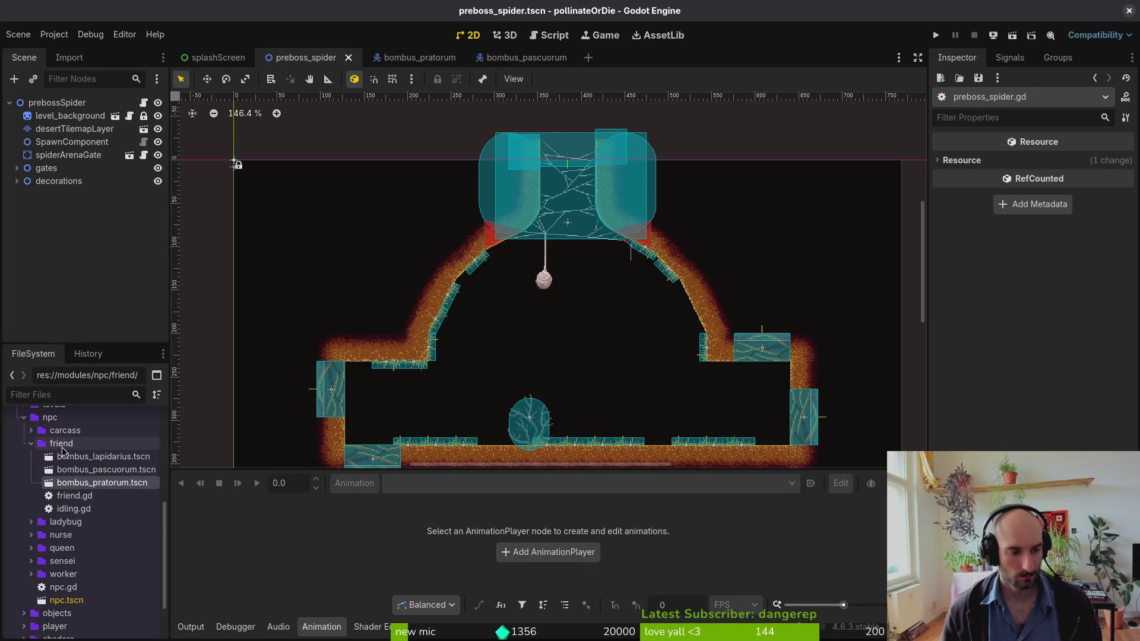
- Drop the bombusPratorum bee into the spider room and place it on the floor at 487, 318
left_click_drag(101, 482, 623, 416)
scroll(659, 355, "up", 4)
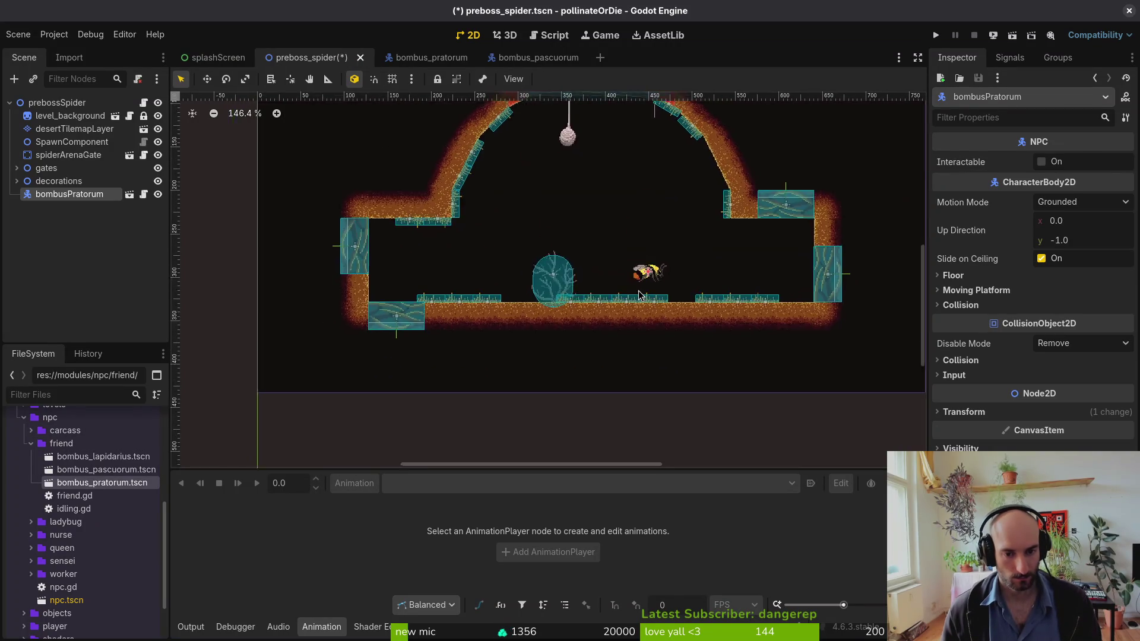
left_click_drag(656, 267, 711, 302)
scroll(697, 409, "down", 2)
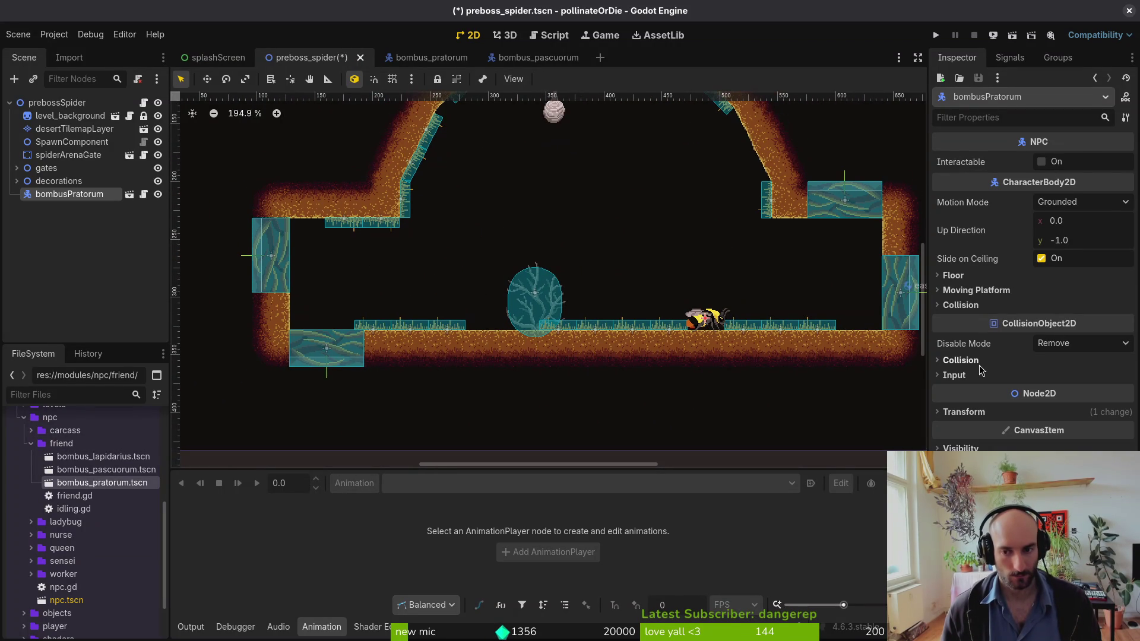
left_click(971, 413)
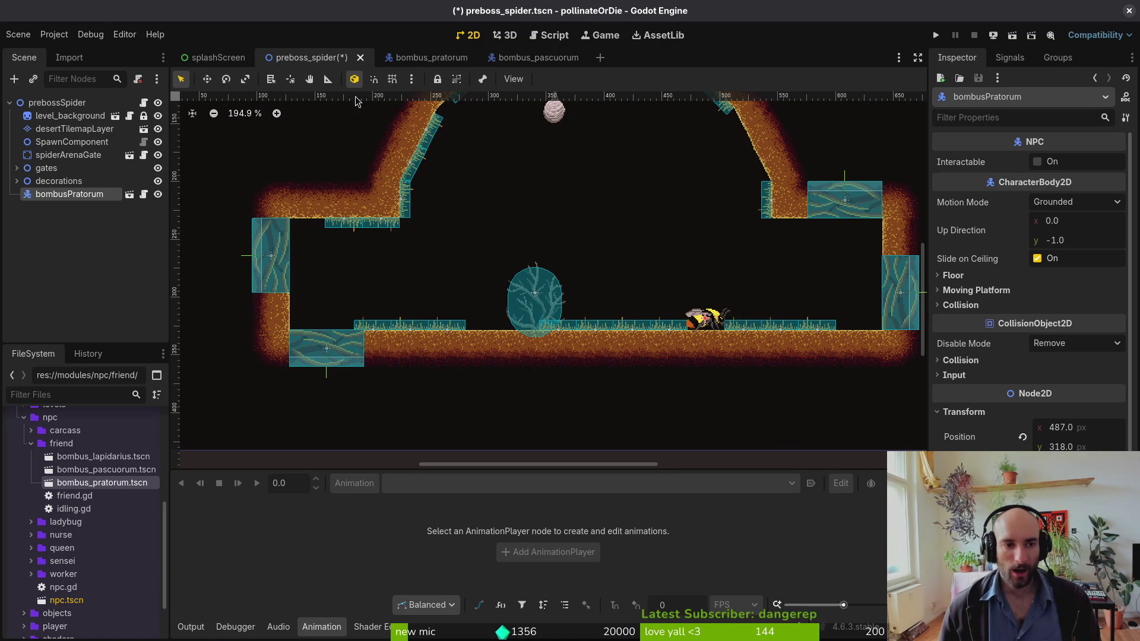
key("alt+Tab")
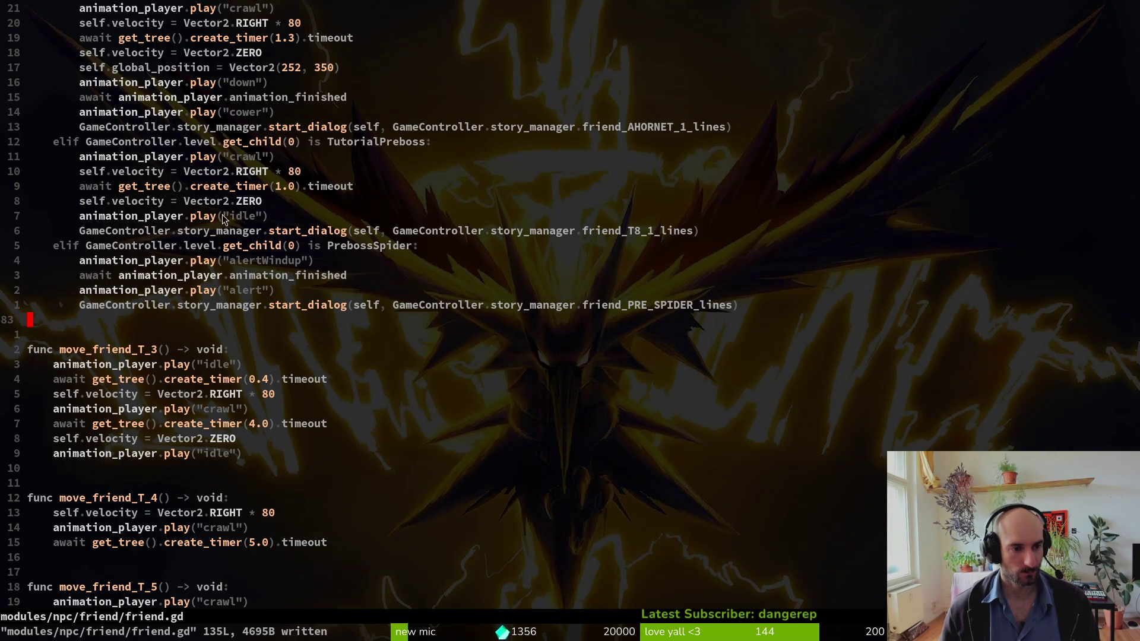
- Copy the TutorialPreboss crawl, velocity and timer lines into the PrebossSpider branch
left_click(173, 188)
key("shift+v")
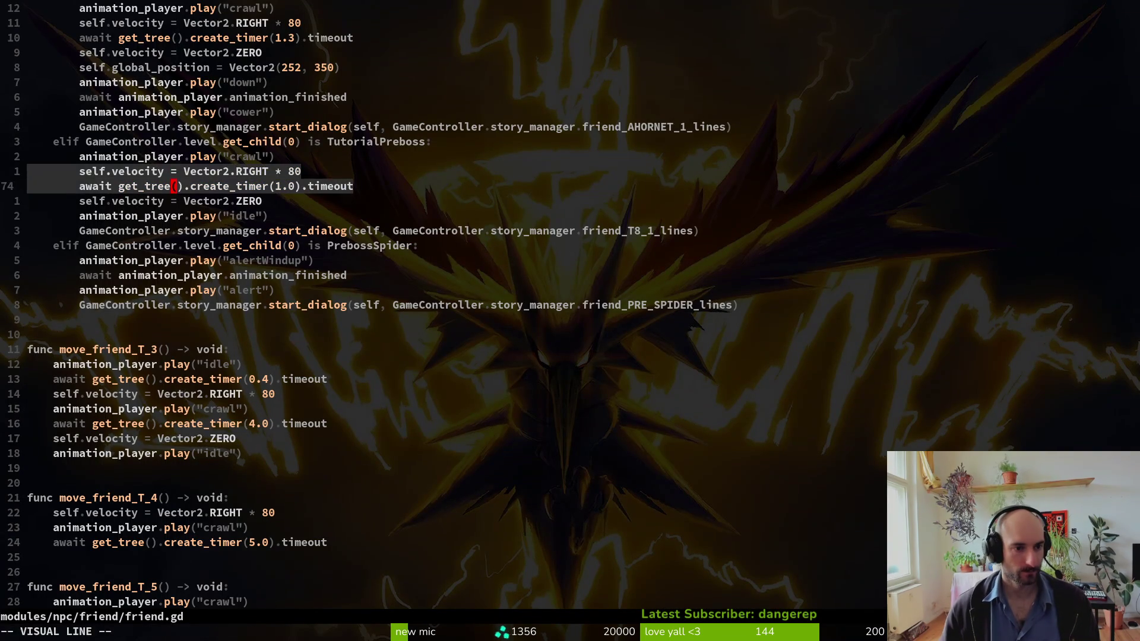
key("k")
key("k")
type("y:w")
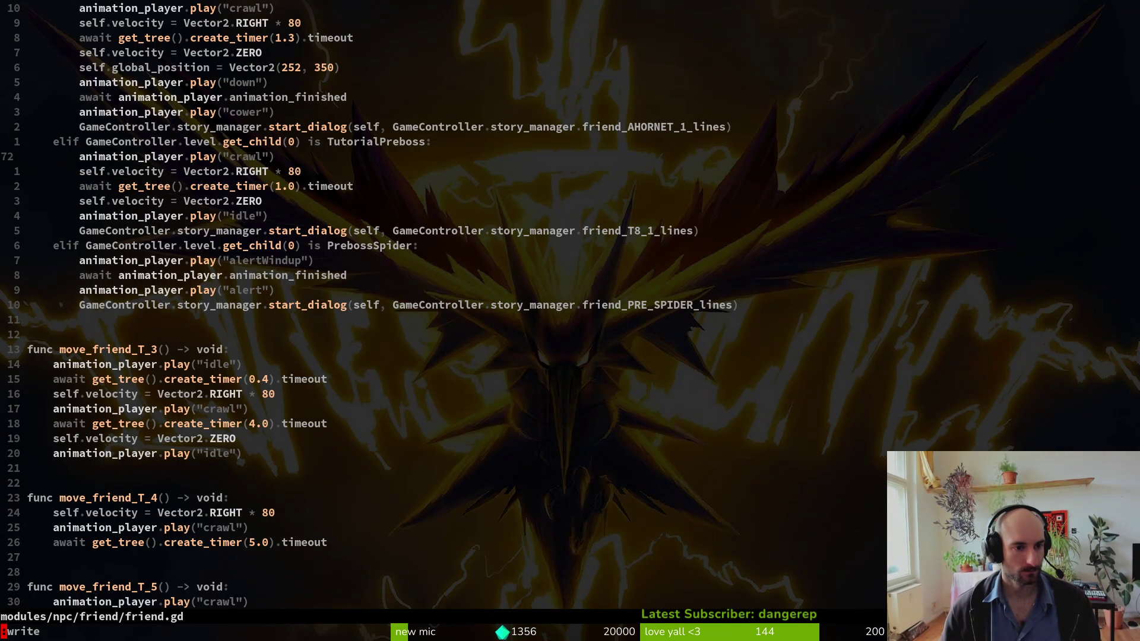
key("Return")
key("j")
key("j")
key("j")
key("p")
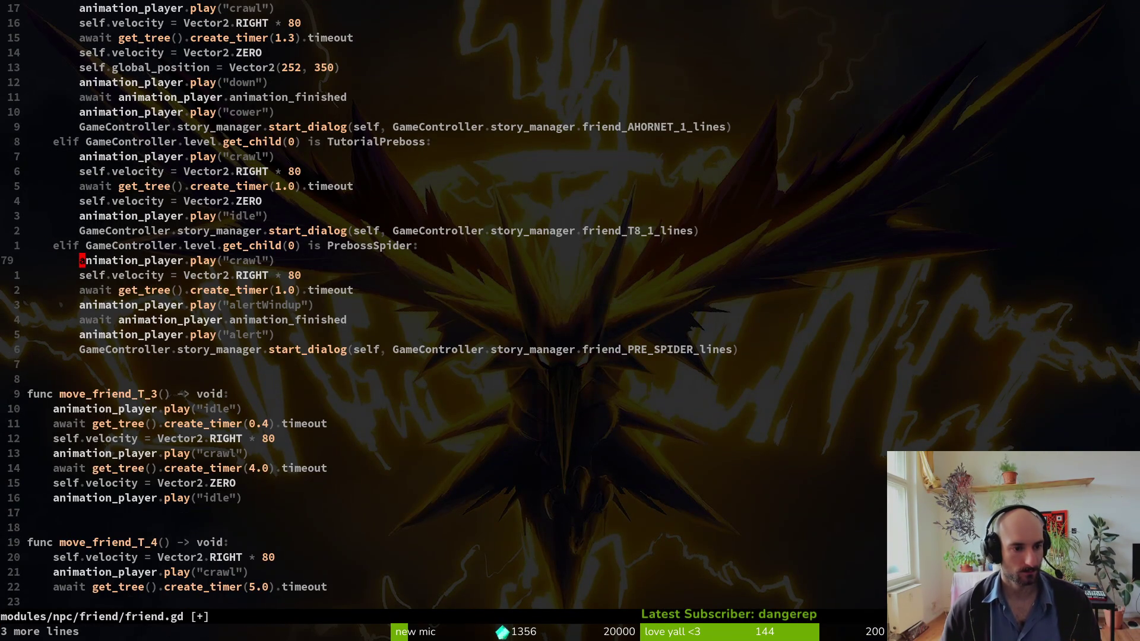
- Change the pasted direction from RIGHT to LEFT and the timer from 1.0 to 0.2 seconds
key("j")
key("dollar")
type("ciwLEFT")
key("Escape")
type(":w")
key("Return")
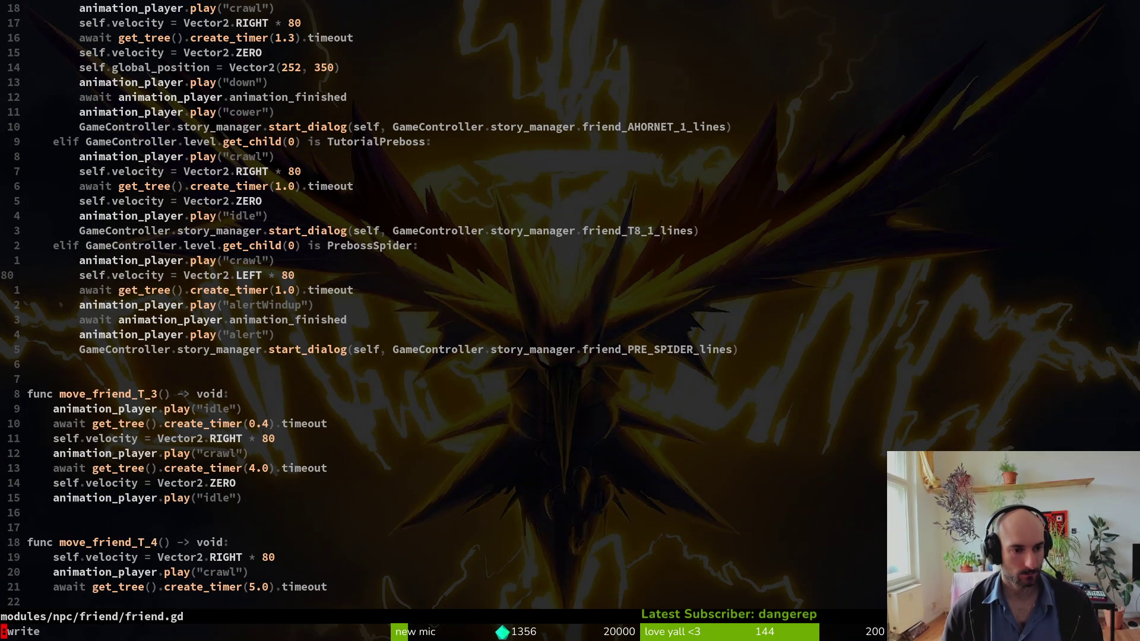
key("Return")
key("j")
type("ci(0.2")
key("Escape")
key("b")
key("b")
type(":w")
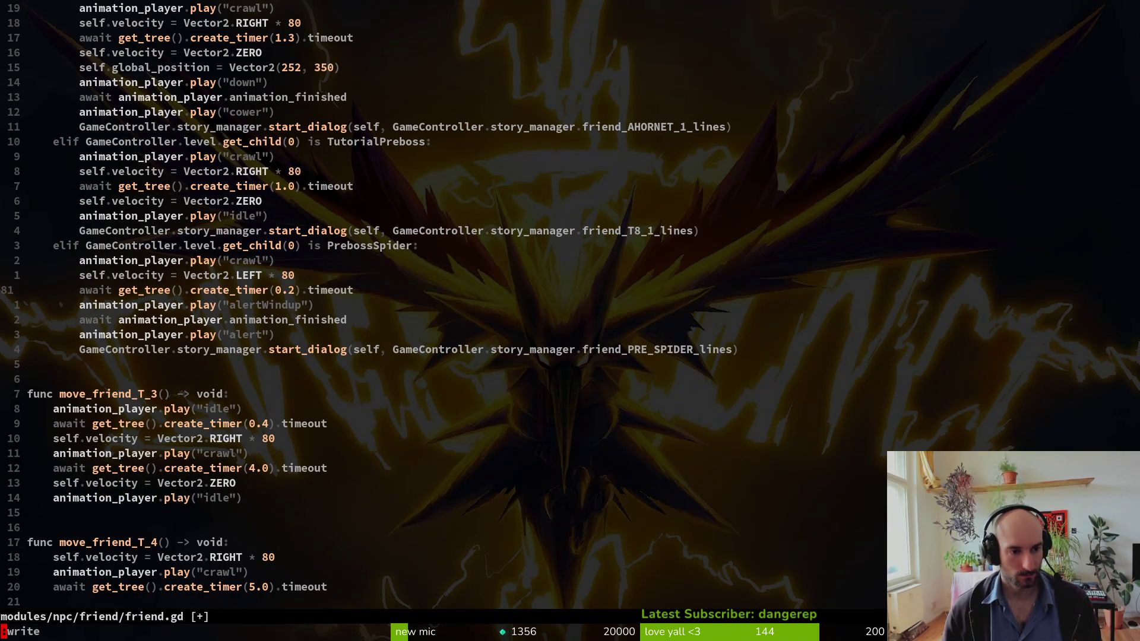
key("Return")
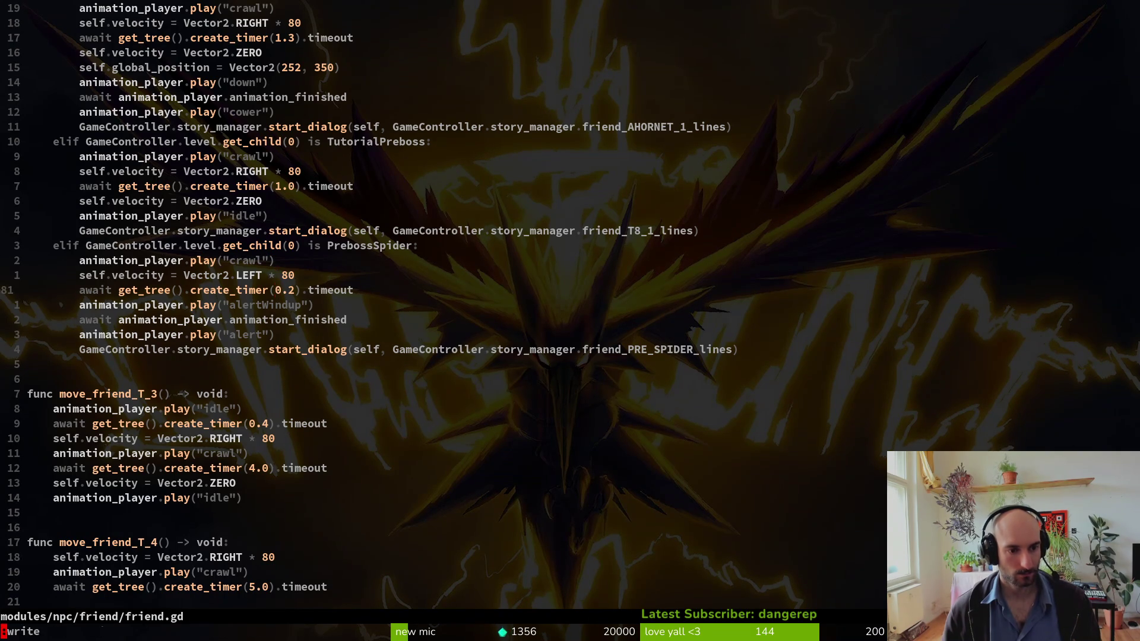
- Add a Vector2.ZERO velocity line after the timer, save, and run the game in Godot
key("k")
key("y")
key("y")
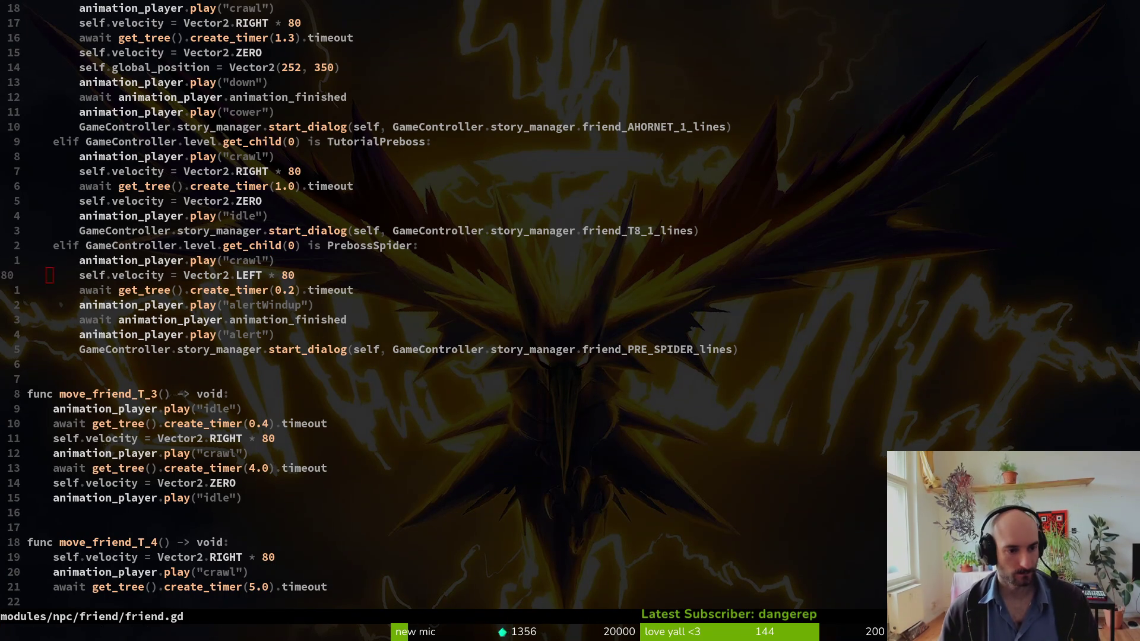
key("j")
key("p")
key("a")
key("BackSpace")
key("BackSpace")
key("BackSpace")
type("Z")
key("Tab")
key("Return")
key("Escape")
type(":w")
key("Return")
key("alt+Tab")
key("F5")
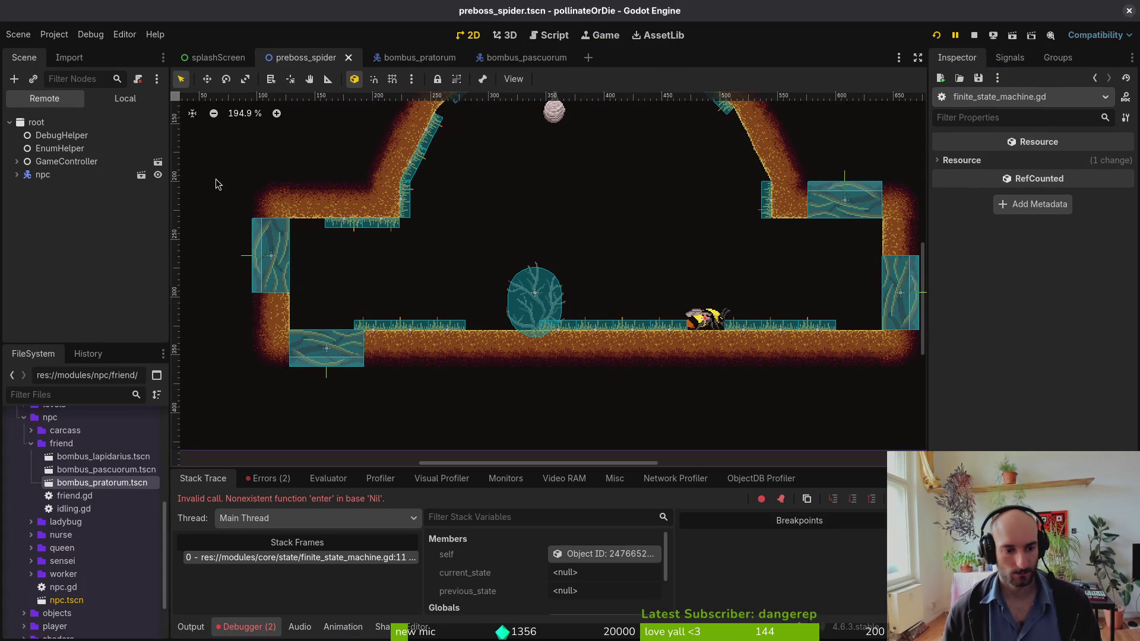
- Check the error list, retry the run, then stop the crashed game
left_click(291, 486)
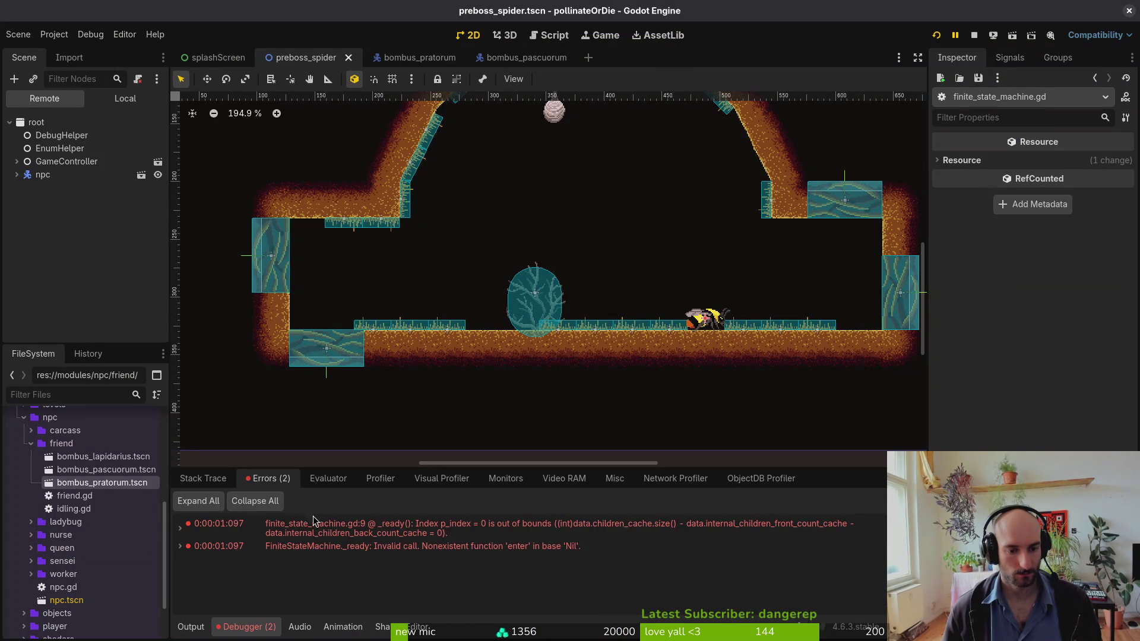
left_click(202, 479)
left_click(973, 35)
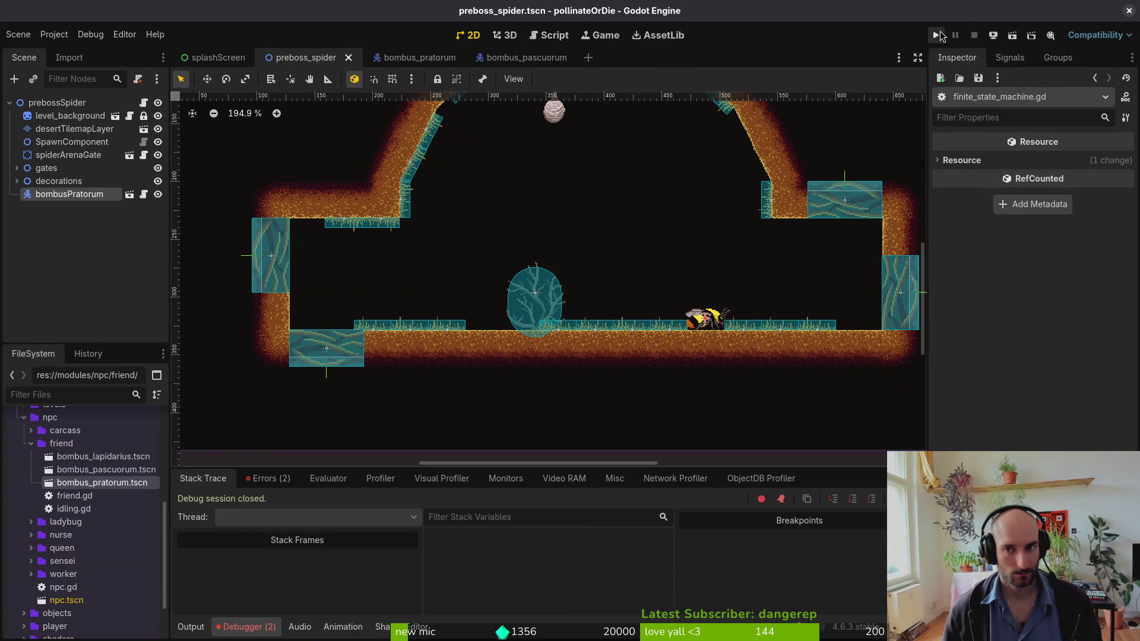
key("F5")
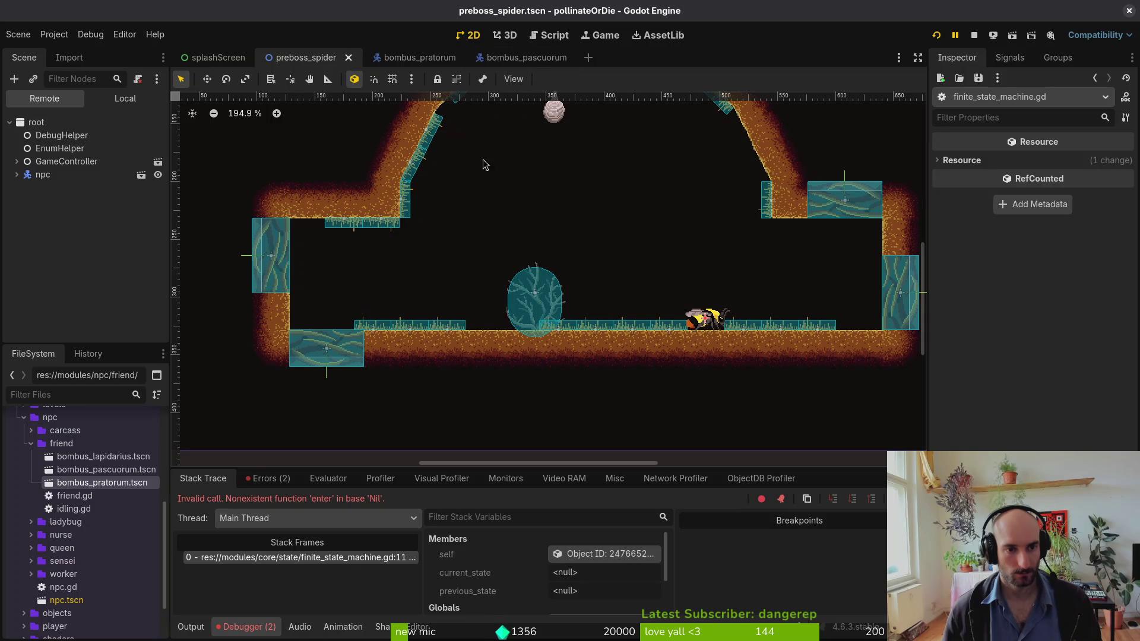
left_click(975, 35)
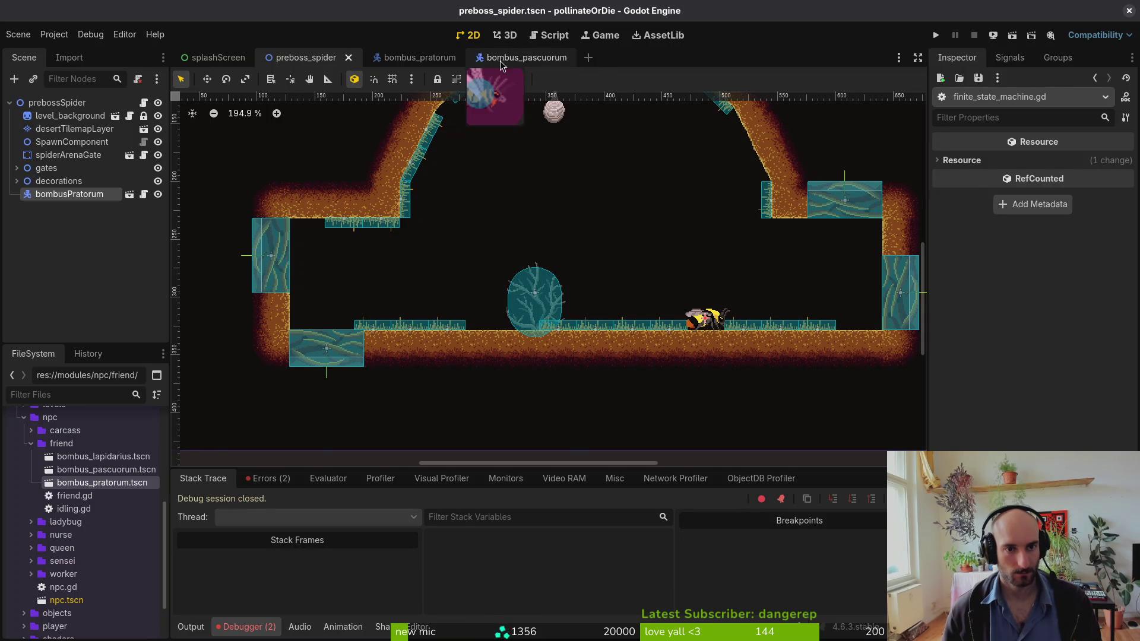
- Inspect the finiteStateMachine's idling state in bombus_pascuorum and save that scene
left_click(510, 57)
left_click(66, 102)
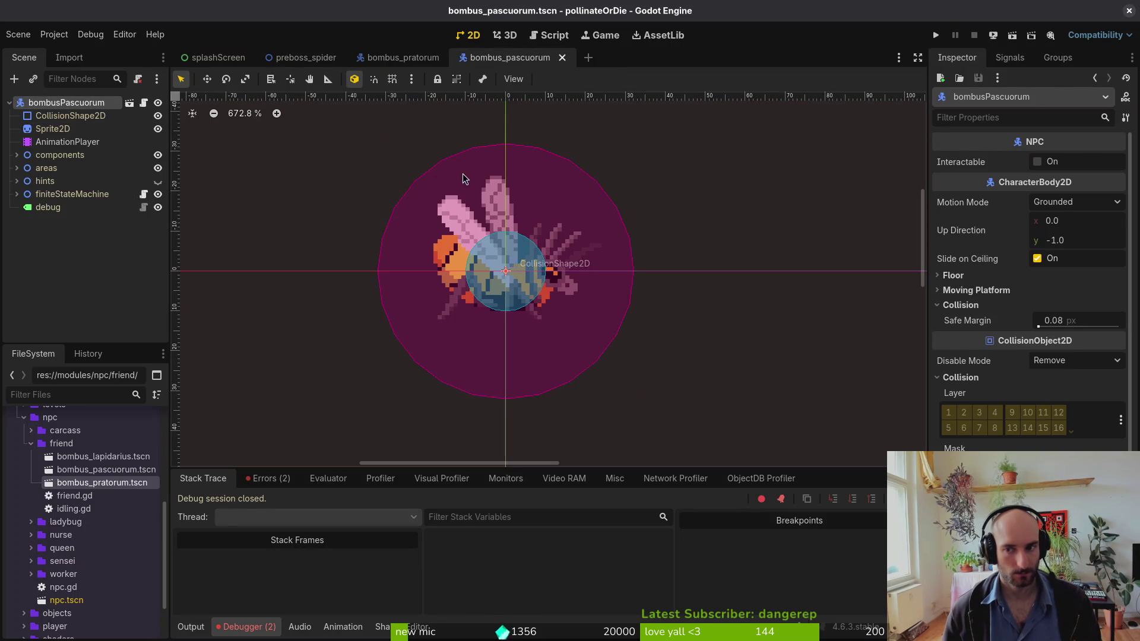
left_click(56, 195)
left_click(17, 194)
left_click(38, 207)
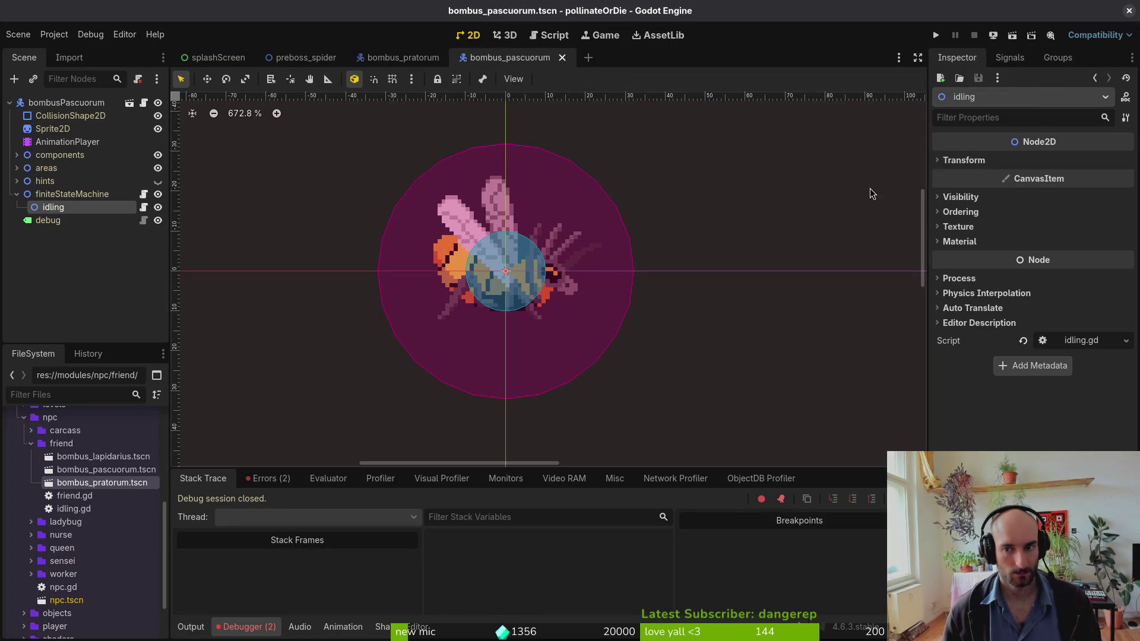
key("ctrl+s")
- Compare the bombusPratorum root node in bombus_pratorum against the bombus_pascuorum scene
left_click(403, 57)
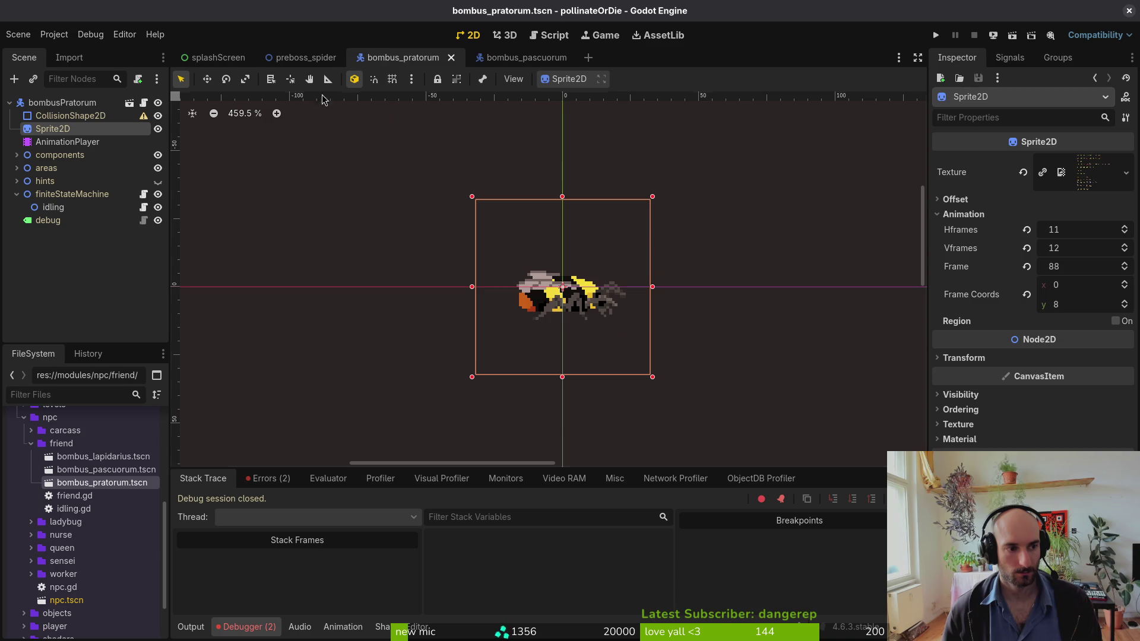
left_click(92, 103)
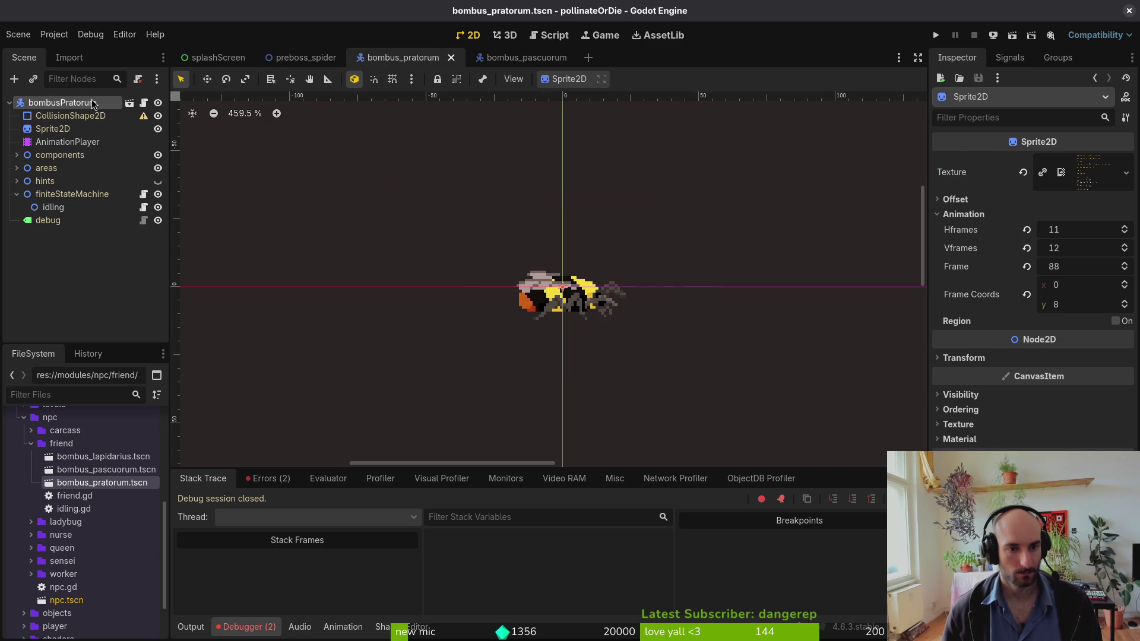
left_click(511, 58)
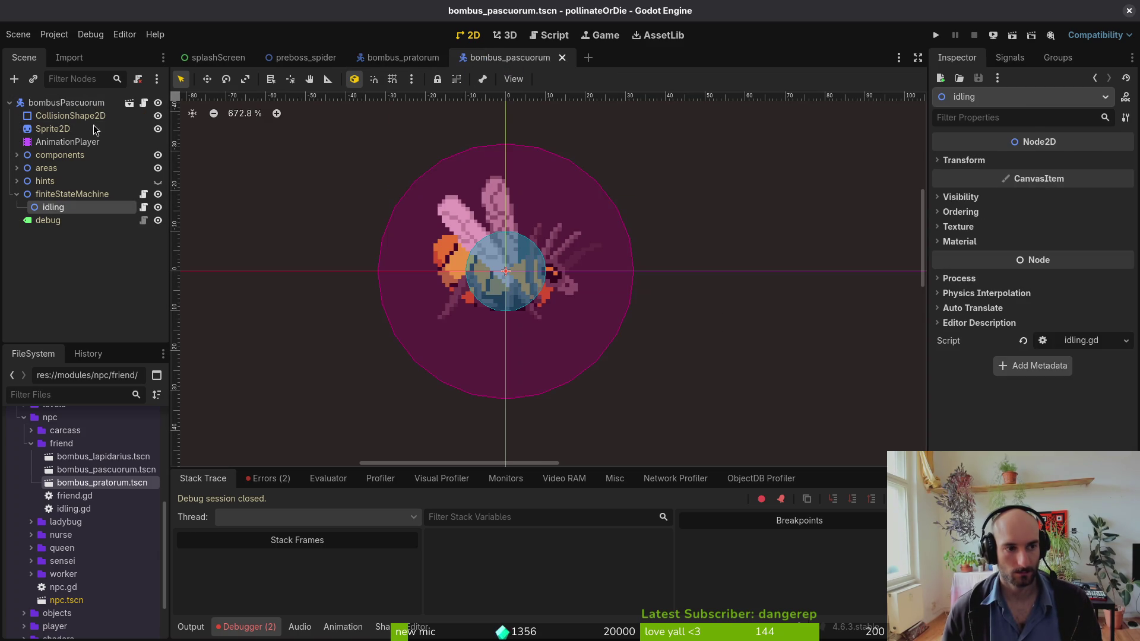
left_click(404, 57)
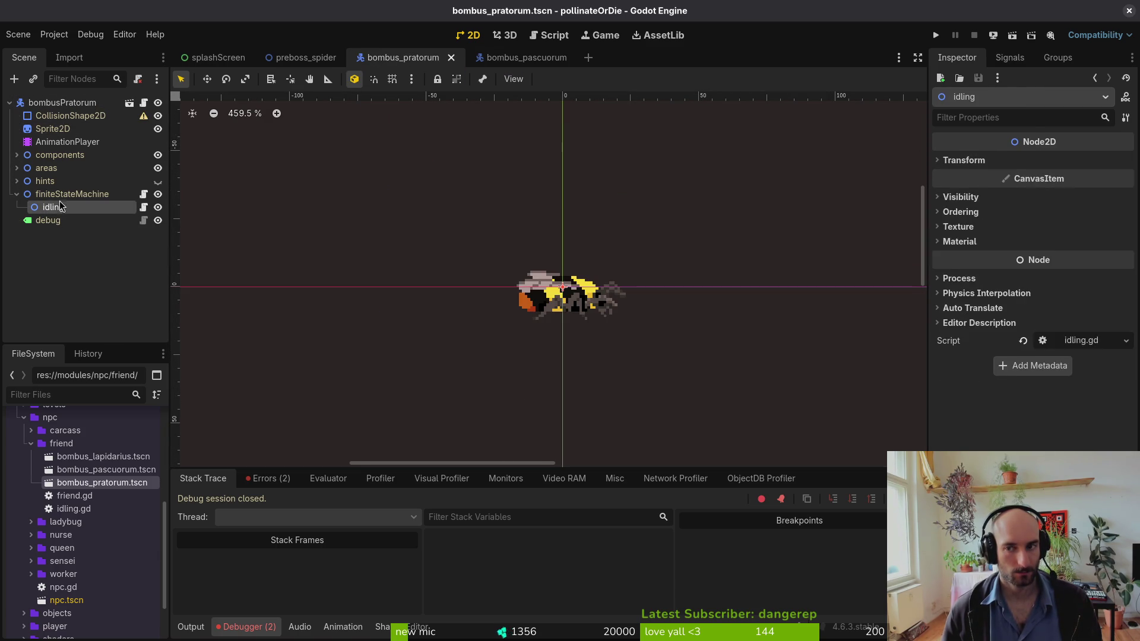
left_click(119, 102)
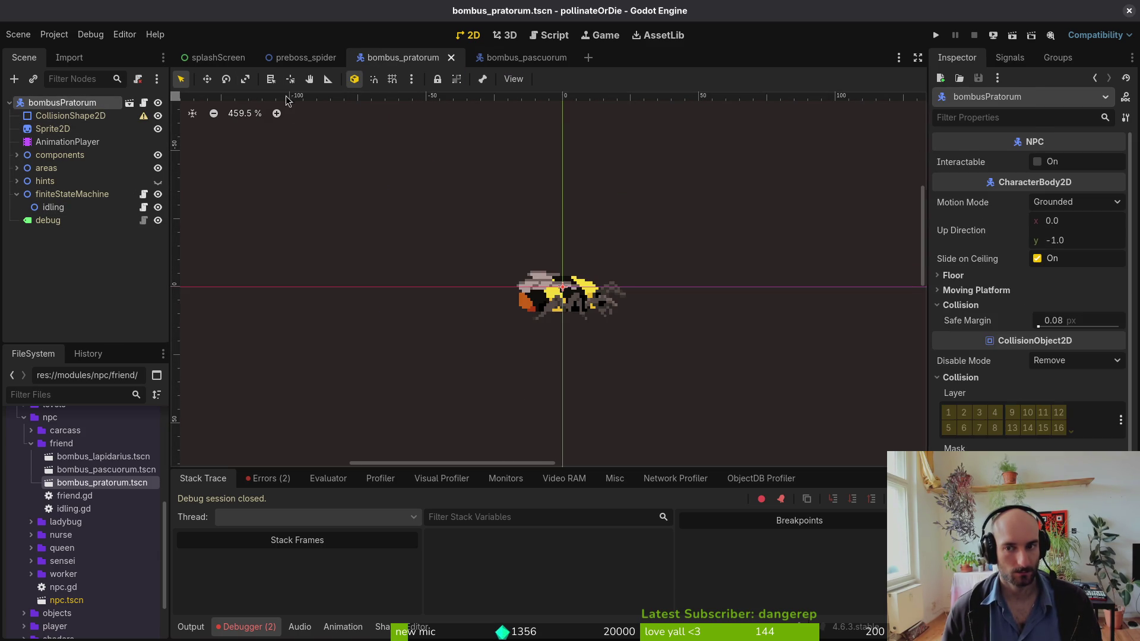
- Save the preboss_spider scene and show its two finite state machine errors
left_click(289, 62)
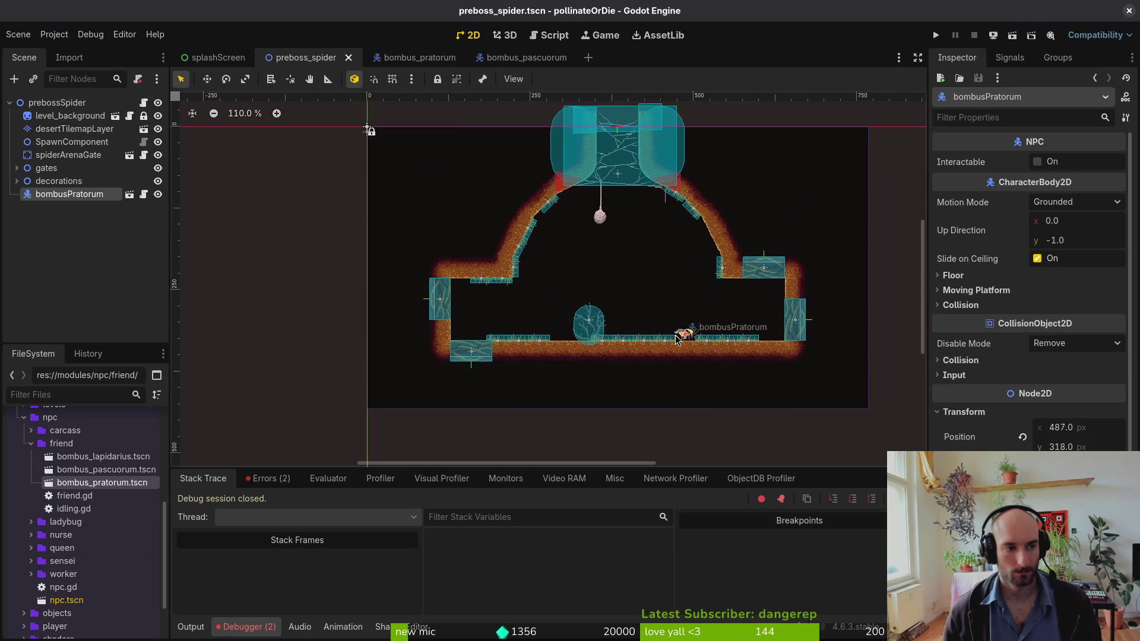
key("ctrl+s")
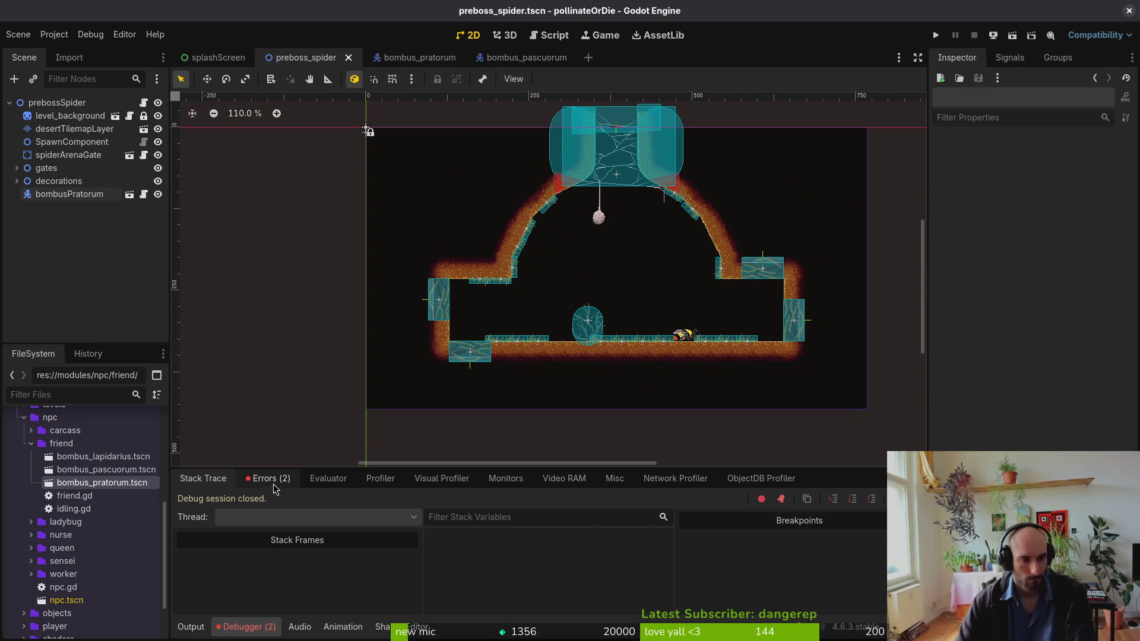
left_click(273, 483)
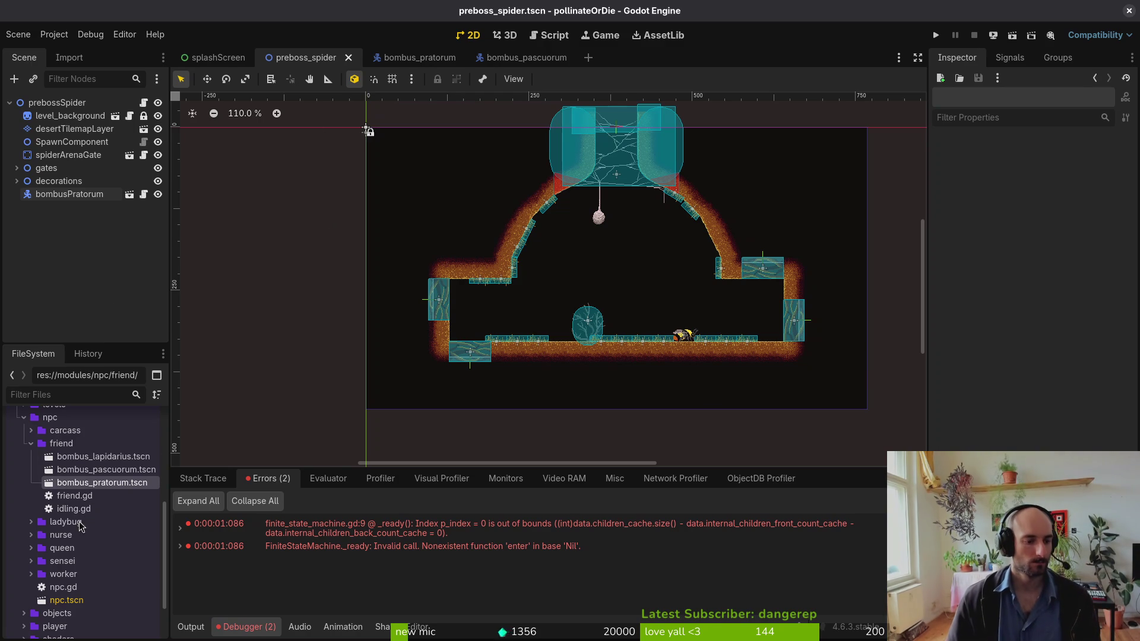
left_click(67, 601)
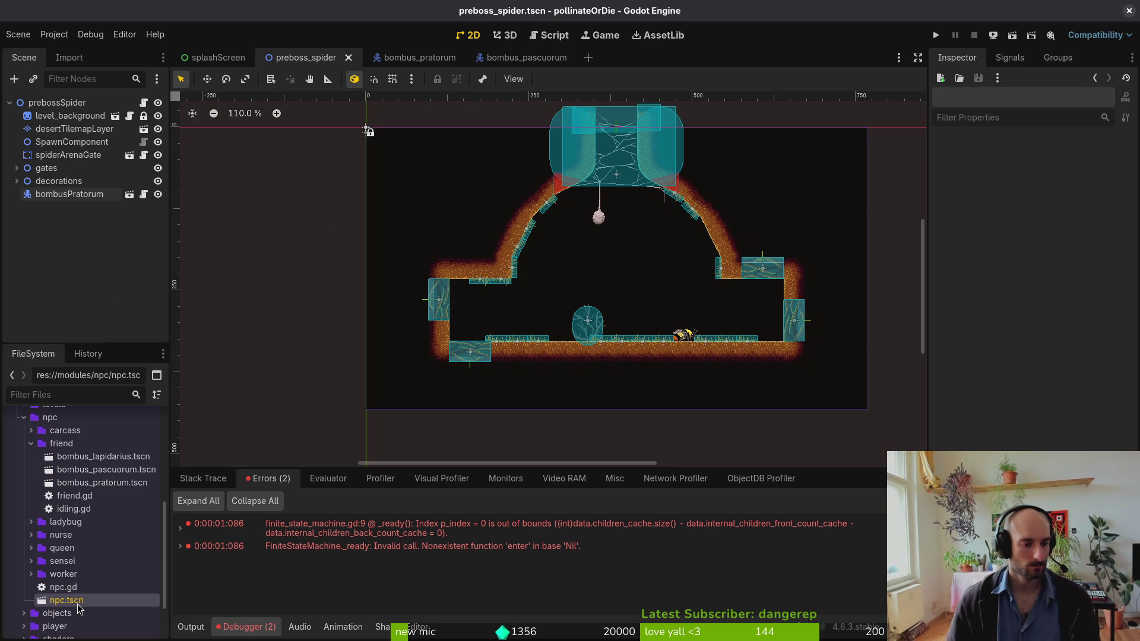
- Open the base npc.tscn scene and look over the file actions for it and npc.gd
double_click(78, 605)
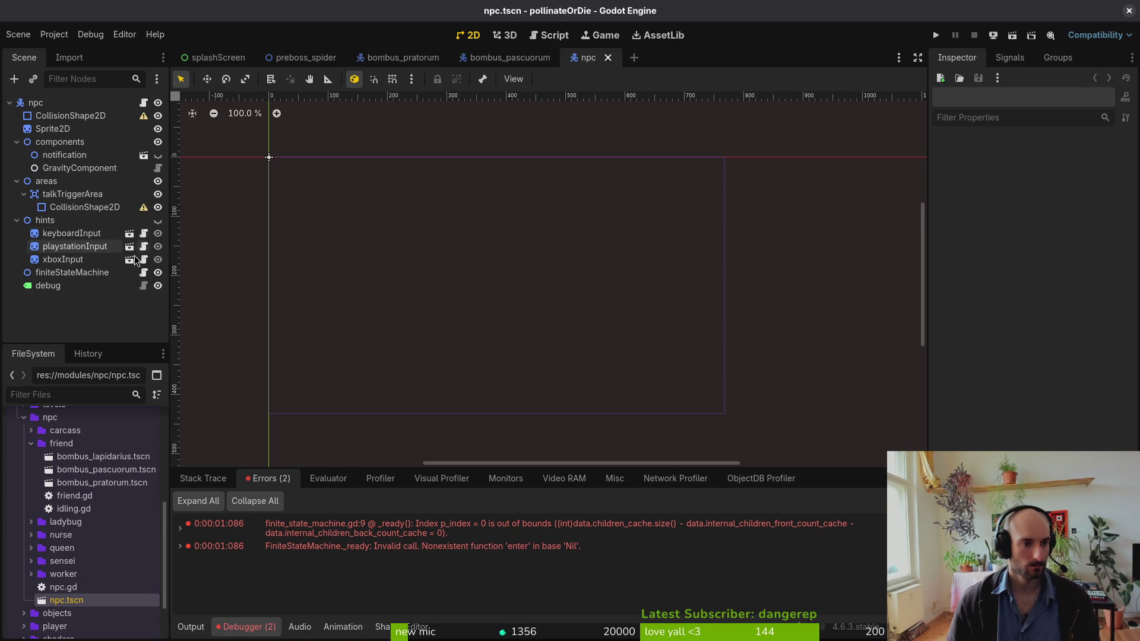
right_click(67, 602)
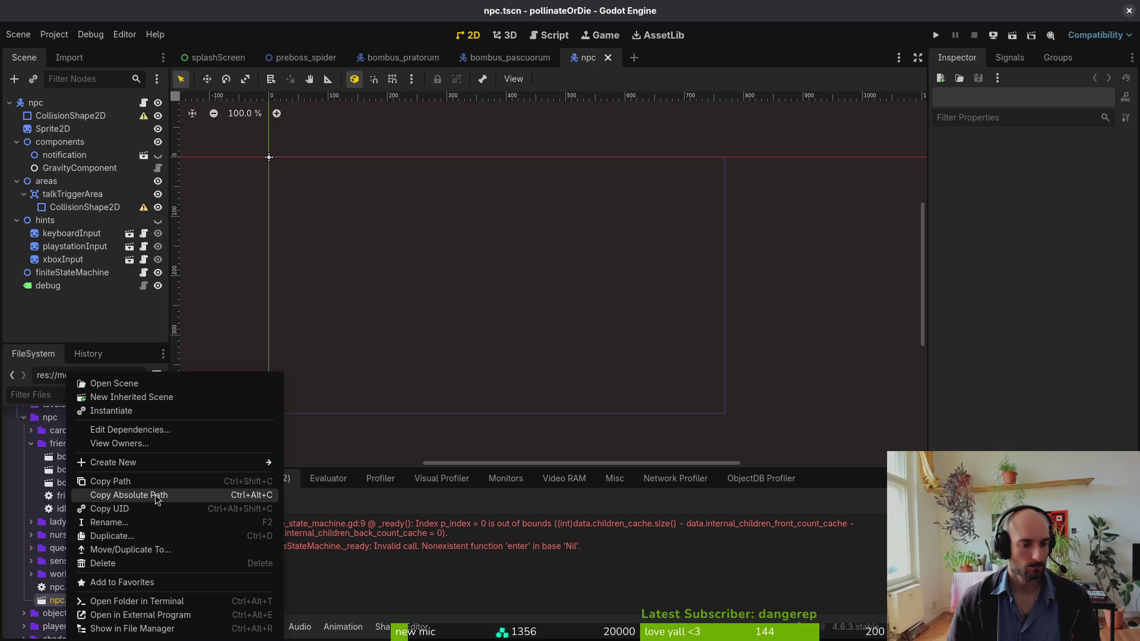
key("Escape")
left_click(56, 587)
right_click(62, 588)
key("Escape")
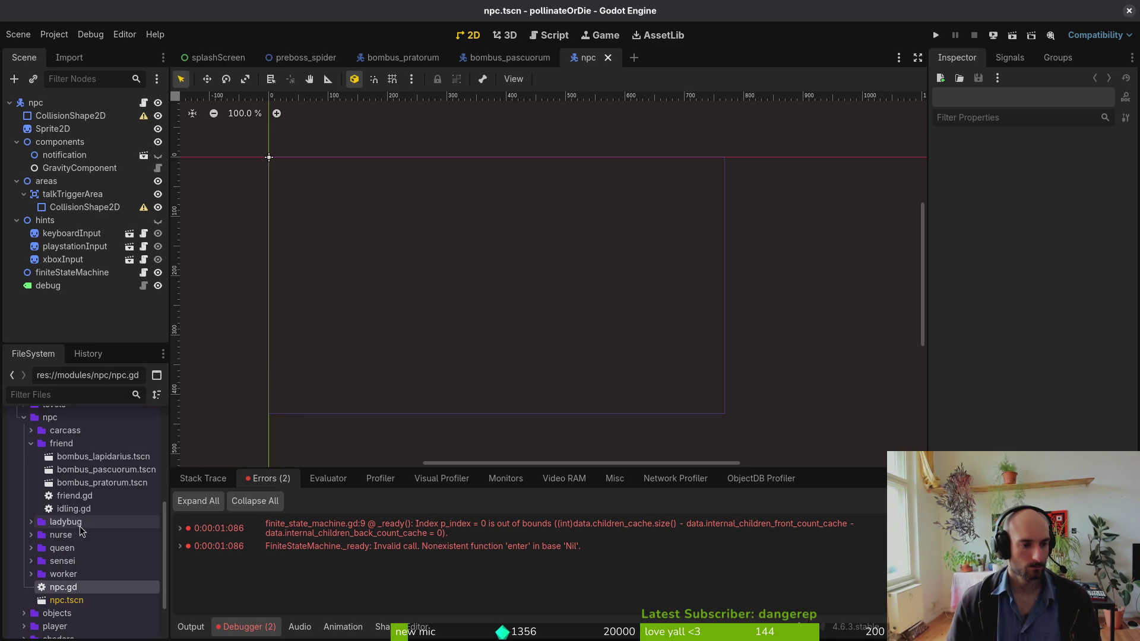
- Check the bombus_pratorum and npc.tscn file actions, then run the project to test the npc scene
left_click(90, 483)
right_click(91, 482)
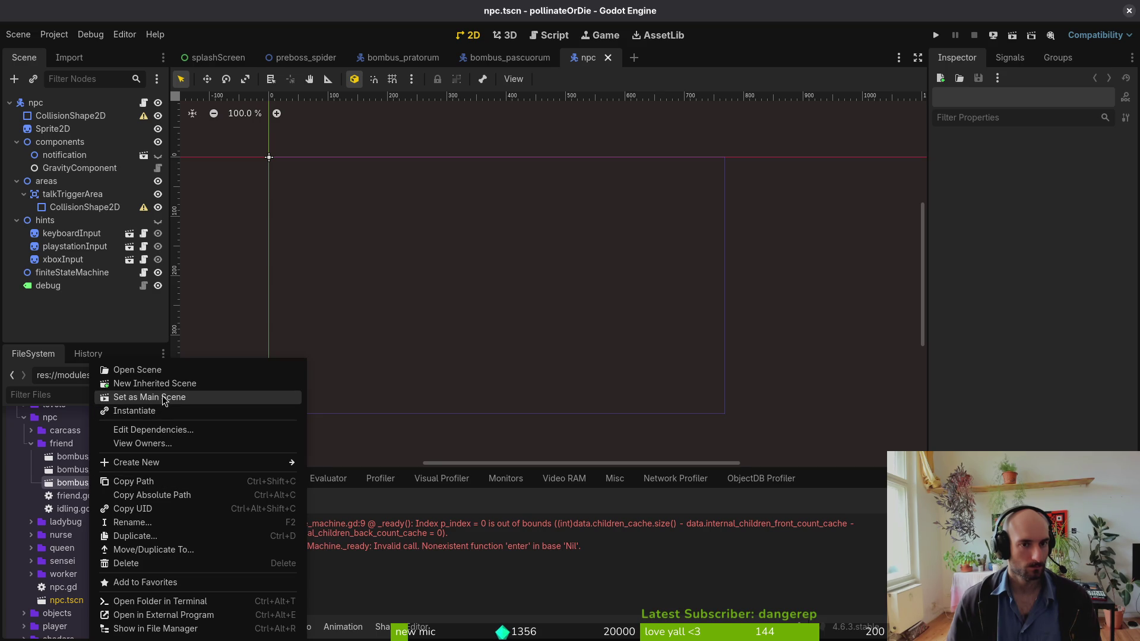
key("Escape")
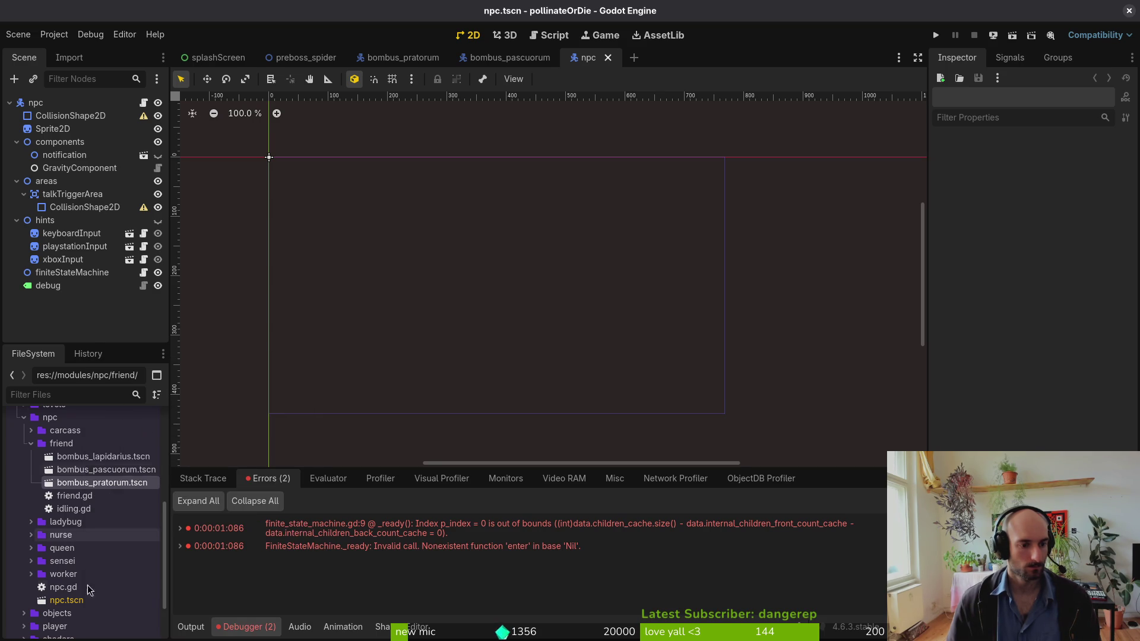
left_click(65, 601)
right_click(76, 602)
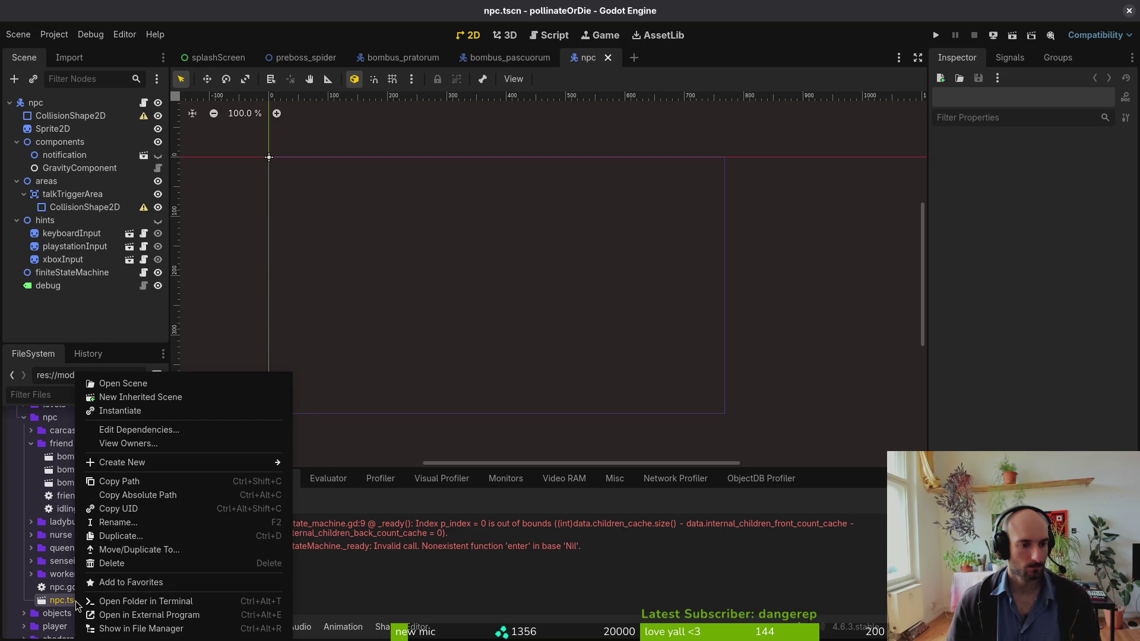
key("Escape")
scroll(73, 487, "up", 6)
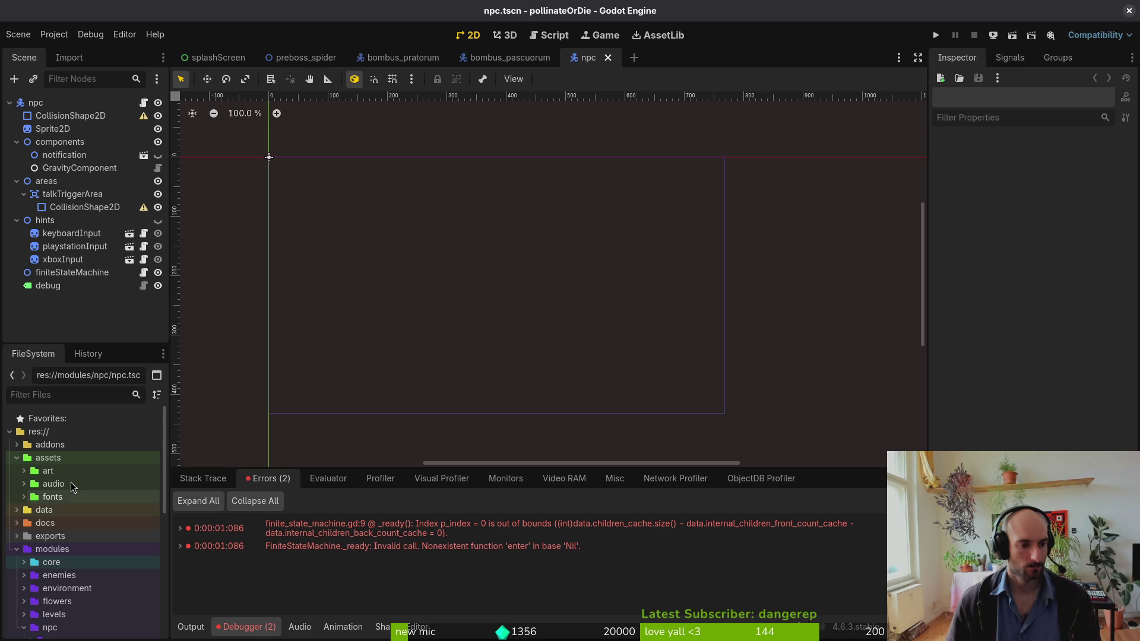
left_click(936, 35)
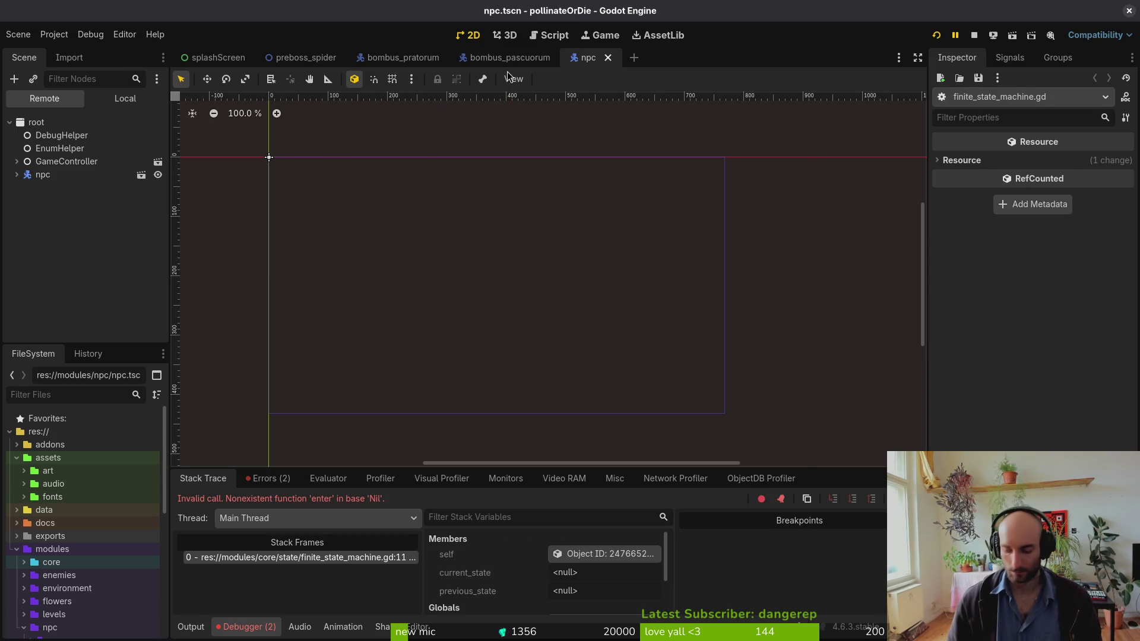
- Quick-open the splashScreen.tscn scene
key("alt+shift+o")
type("splats")
key("Down")
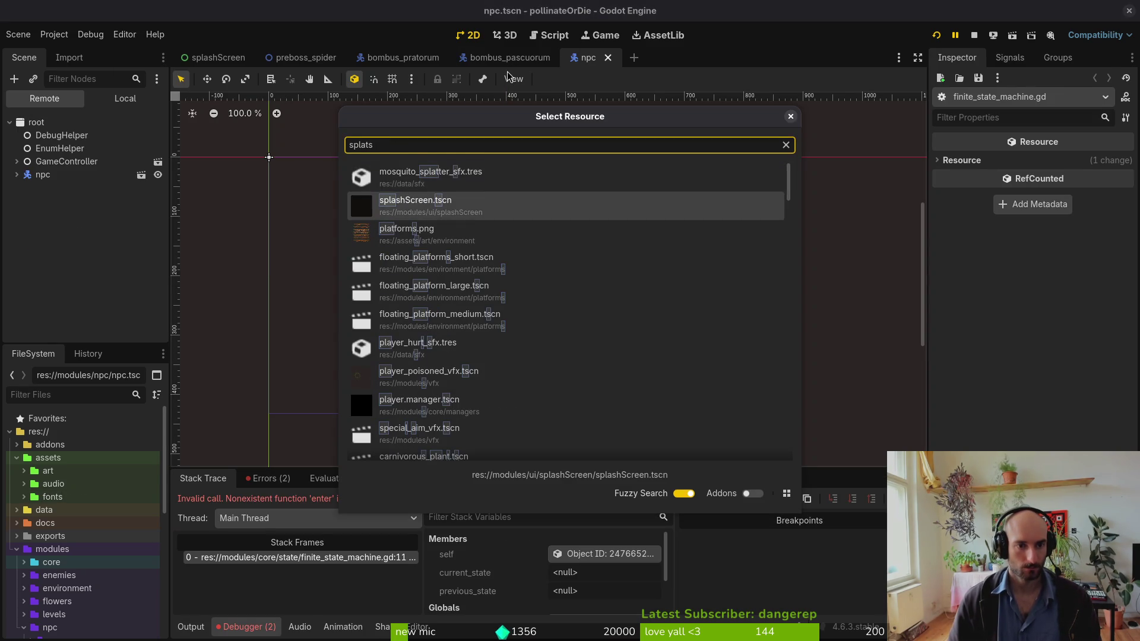
key("Return")
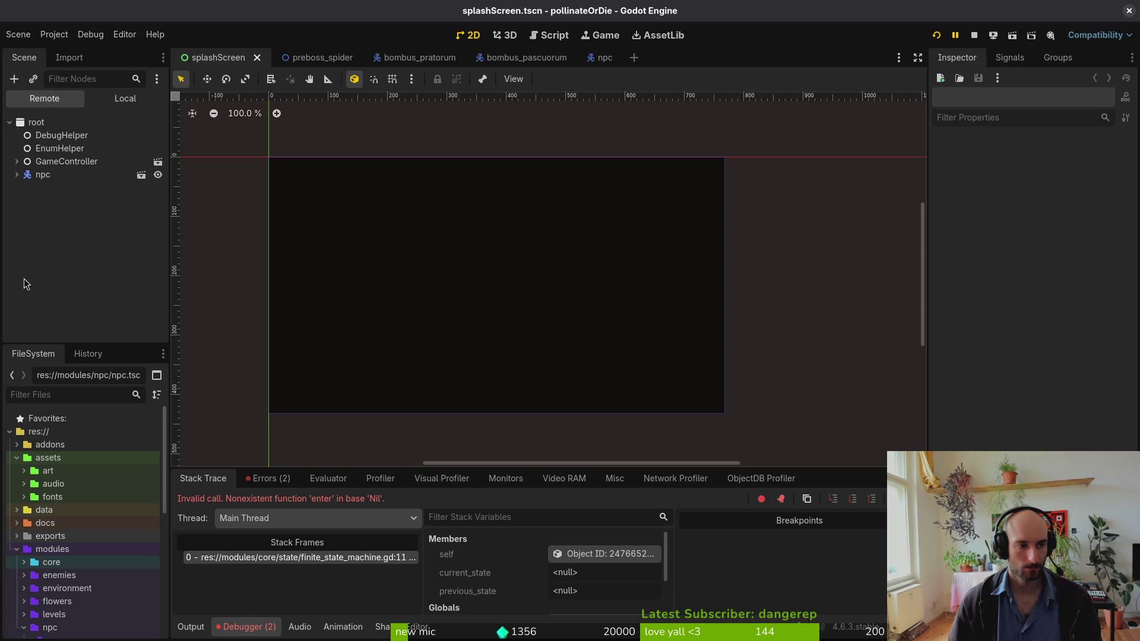
- Revert the Application > Run Main Scene setting in Project Settings to empty
left_click(54, 34)
left_click(80, 50)
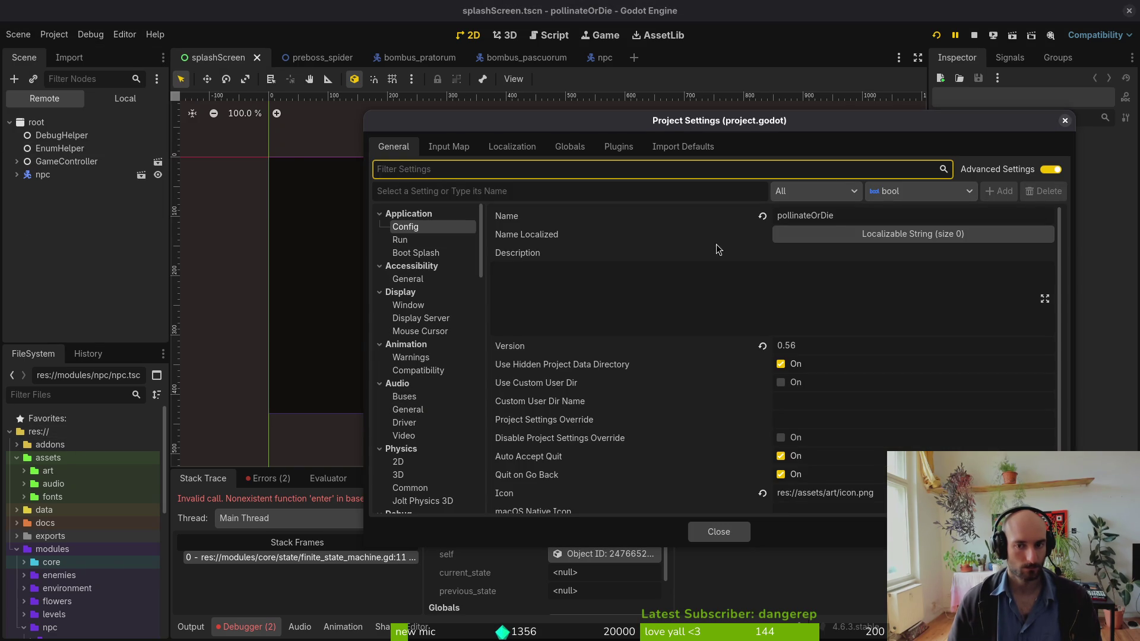
left_click(444, 241)
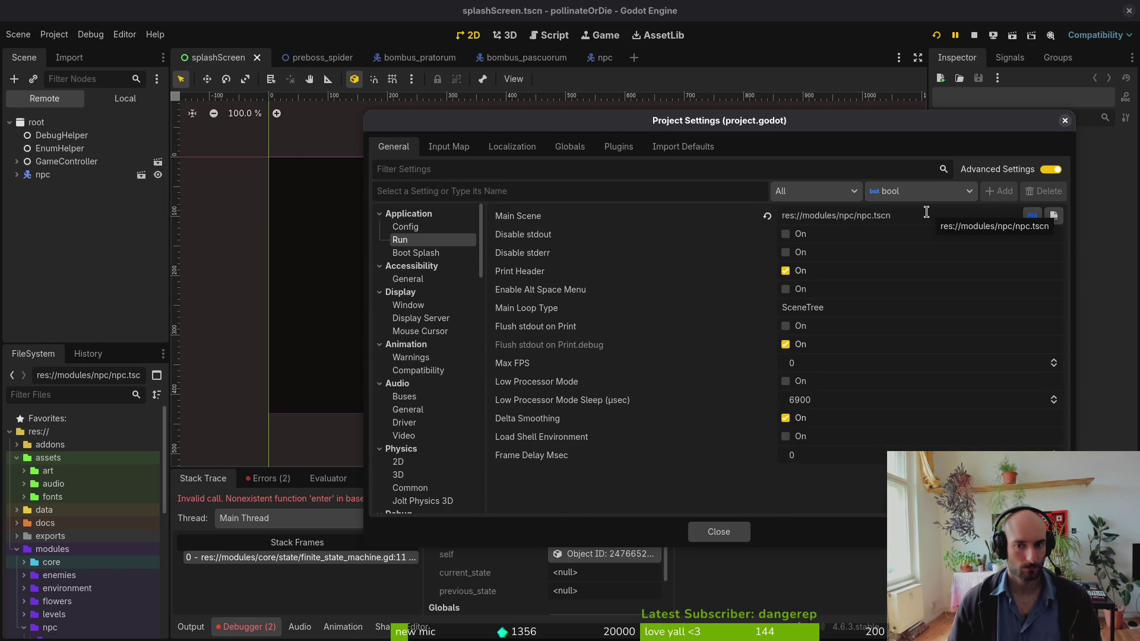
left_click(767, 215)
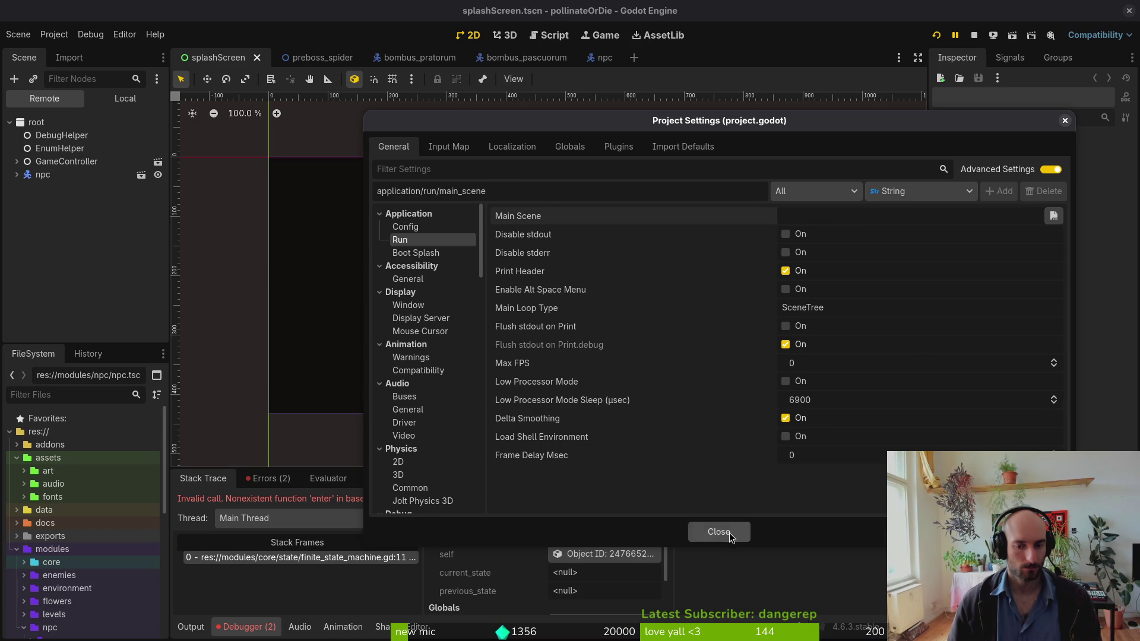
left_click(729, 532)
key("super")
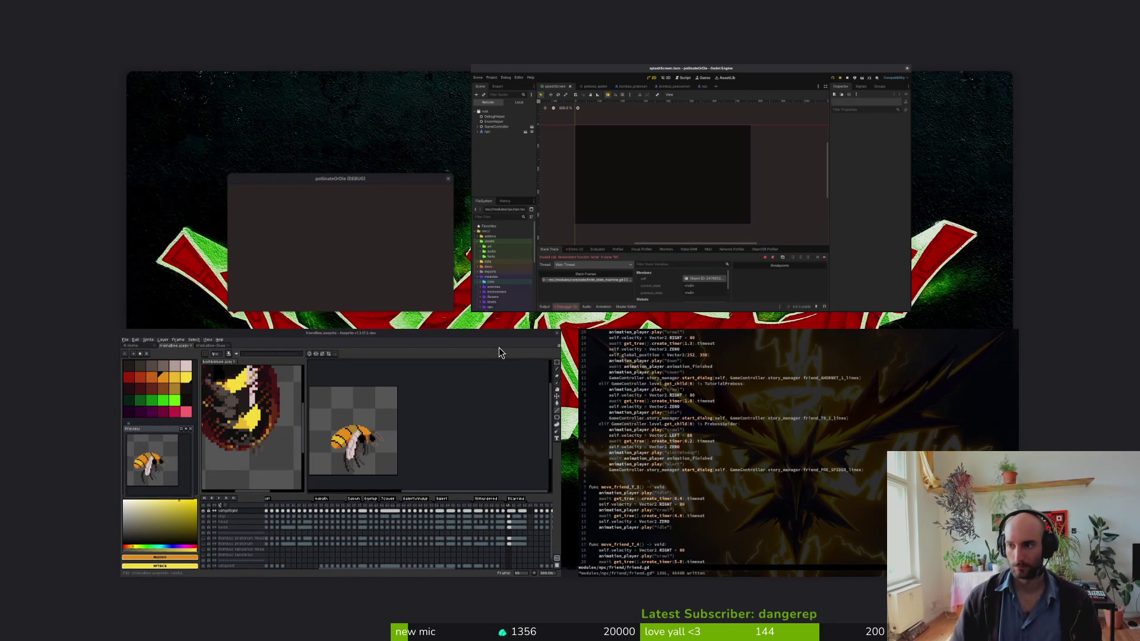
- In the terminal, quit Vim and run tig status
key("super")
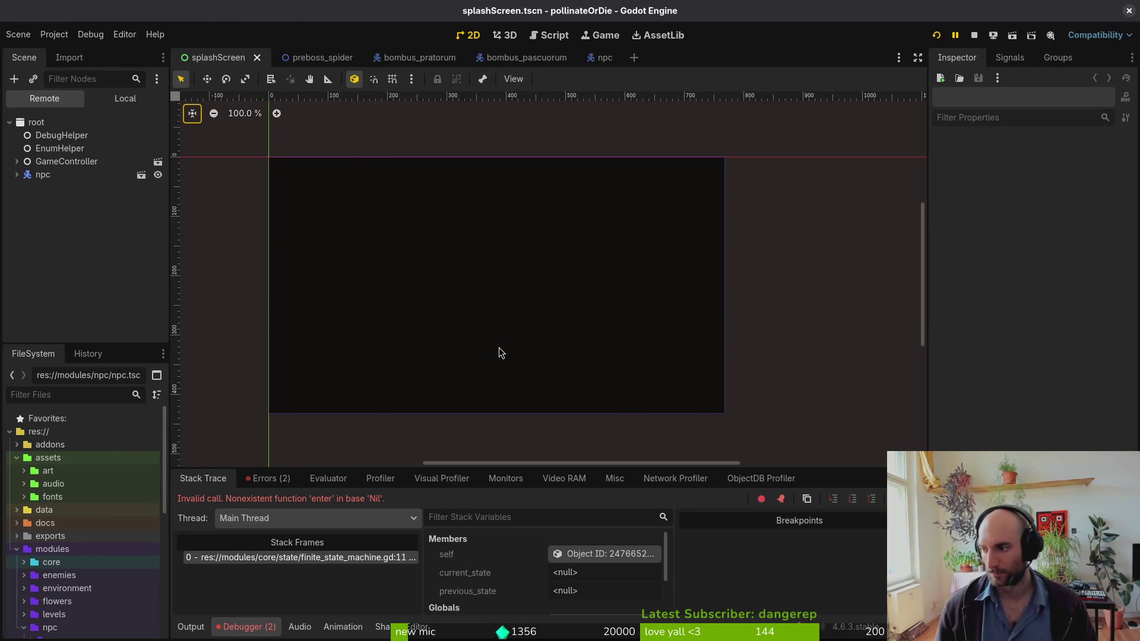
key("super+2")
type(":q")
key("Return")
type("tig status")
key("Return")
- Select project.godot in tig, view its diff, and revert the change with !
key("Down")
key("Down")
key("Down")
key("Return")
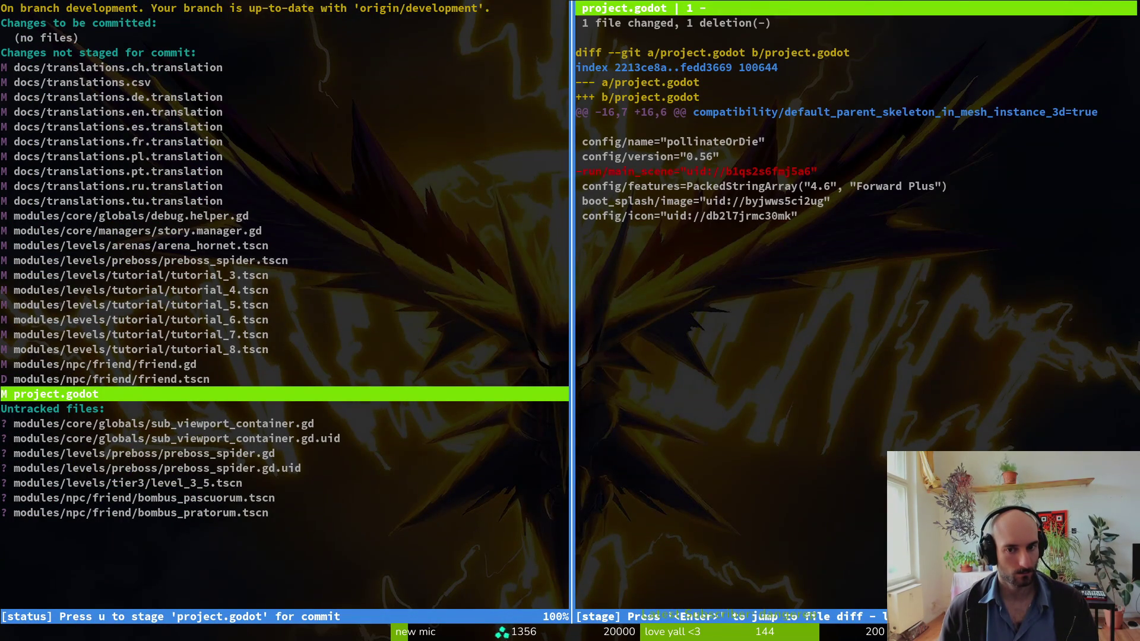
key("exclam")
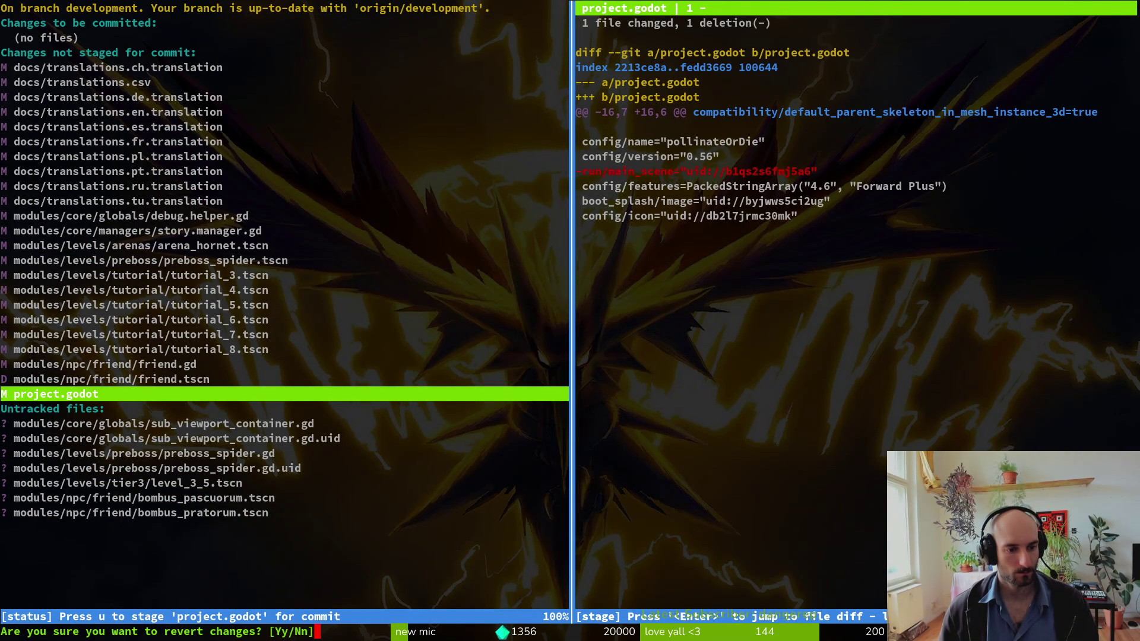
- Confirm discarding the project.godot change, quit tig, and reload project.godot from disk
key("y")
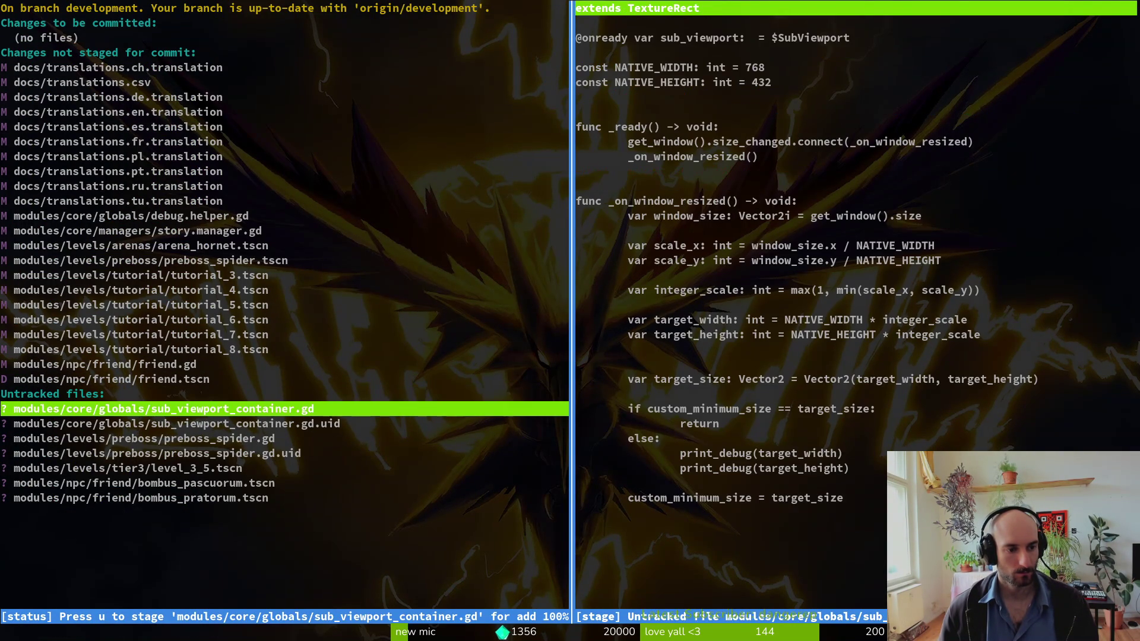
key("q")
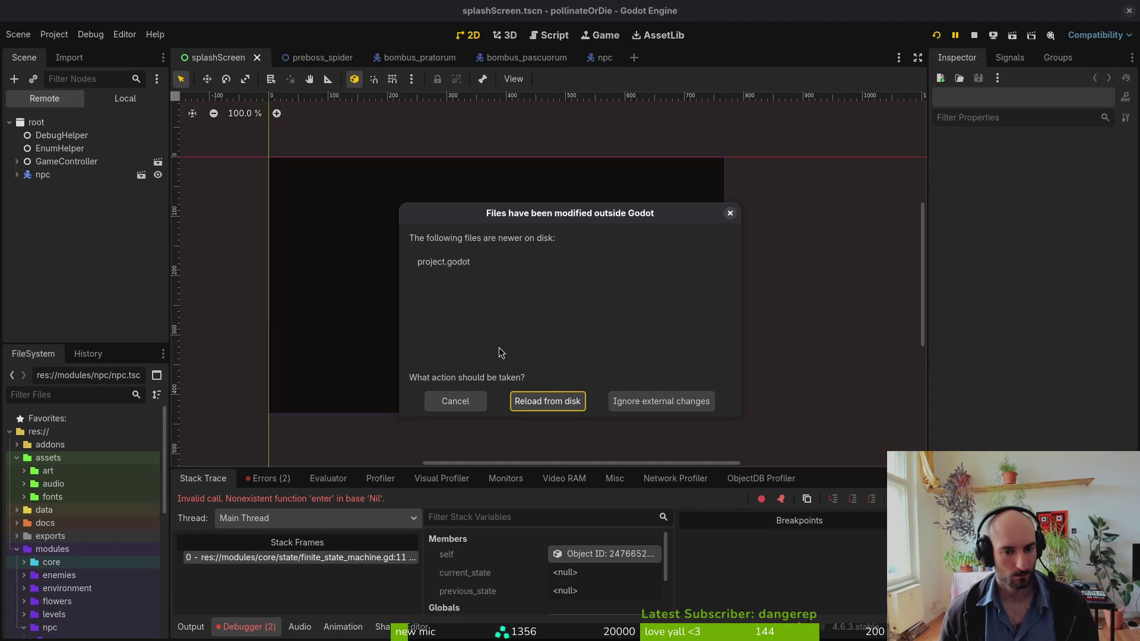
left_click(570, 401)
- Run the game, continue the save, load p_spider via the level selector, then reopen bombus_pascuorum
left_click(934, 35)
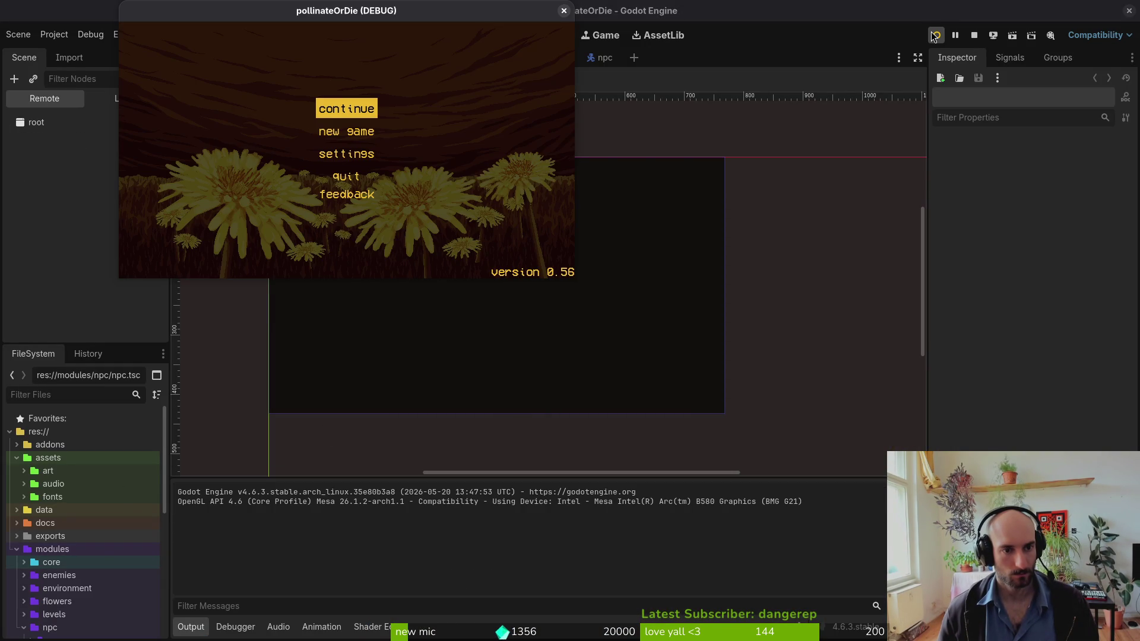
left_click(343, 101)
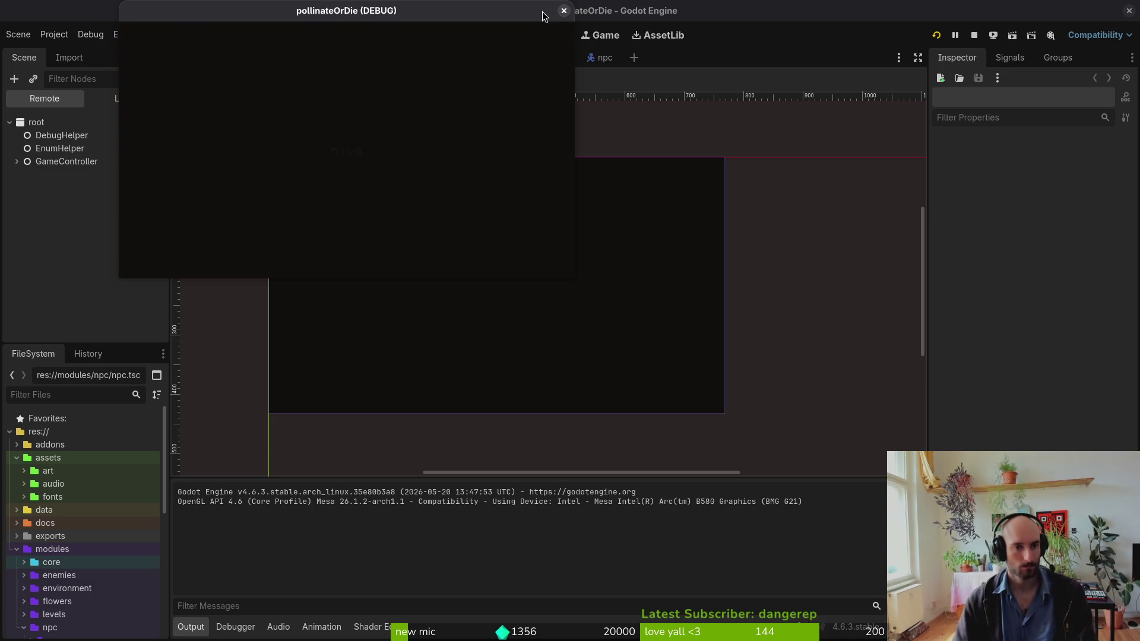
key("Escape")
key("Return")
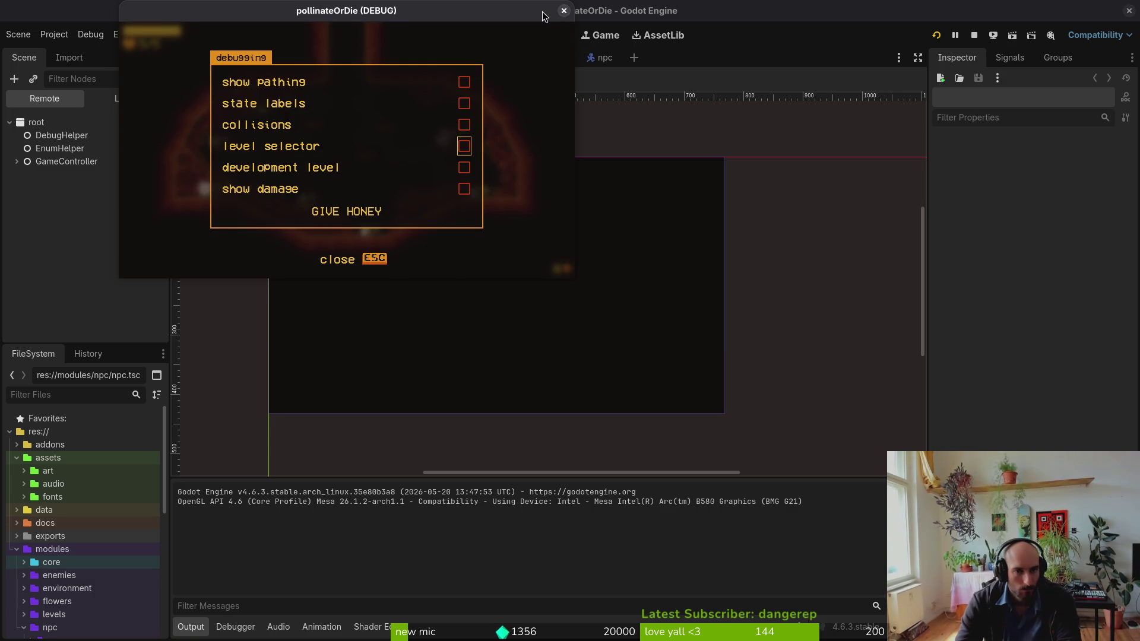
key("Escape")
key("Escape")
key("Return")
key("Right")
key("Down")
key("Up")
key("Down")
key("Return")
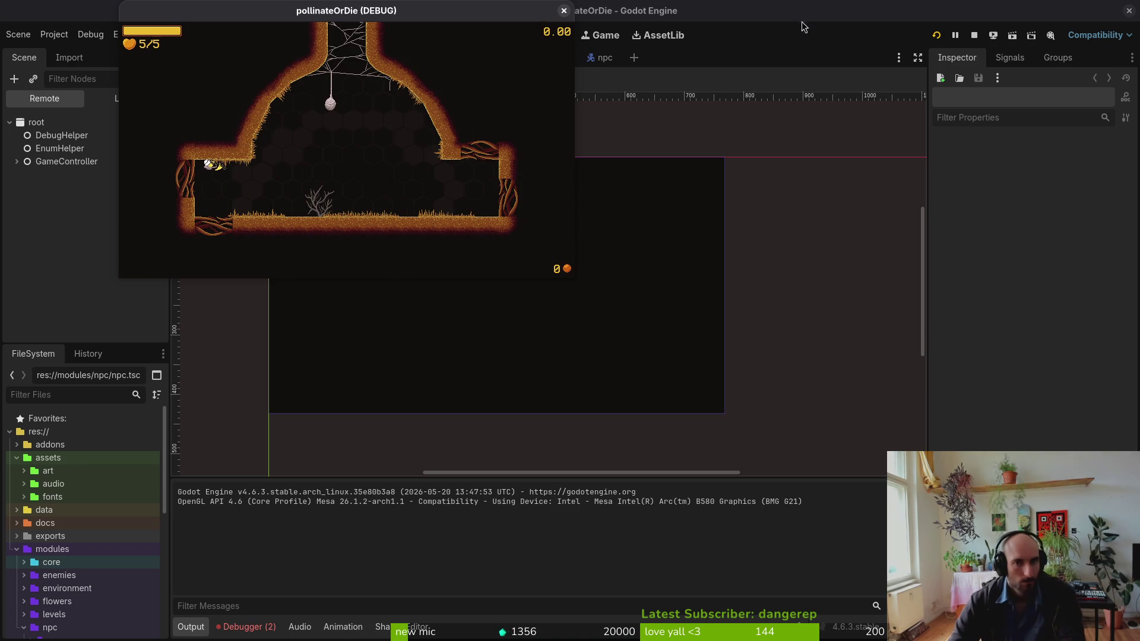
key("F8")
left_click(522, 58)
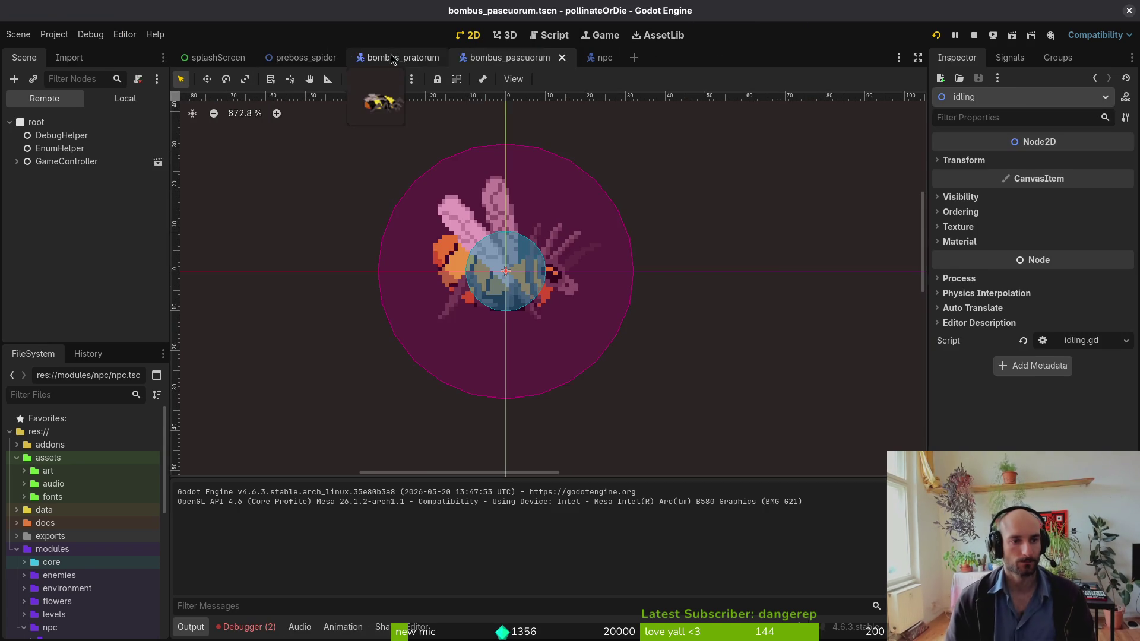
- Compare the CollisionShape2D of bombus_pratorum and bombus_pascuorum, including available shape types
left_click(392, 58)
left_click(104, 98)
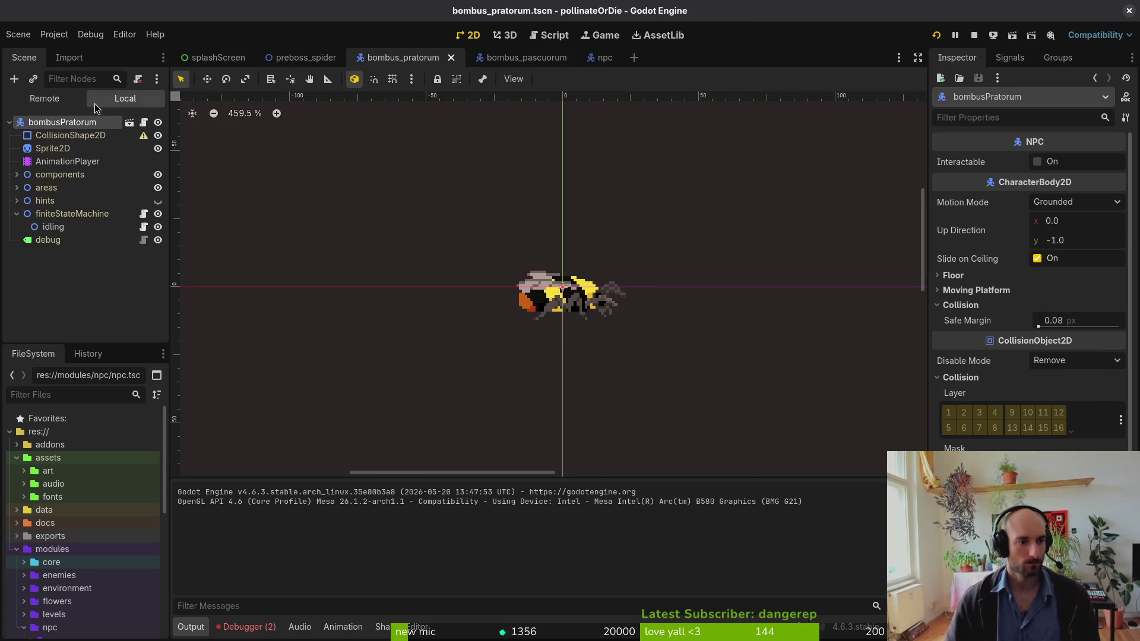
left_click(81, 135)
left_click(542, 57)
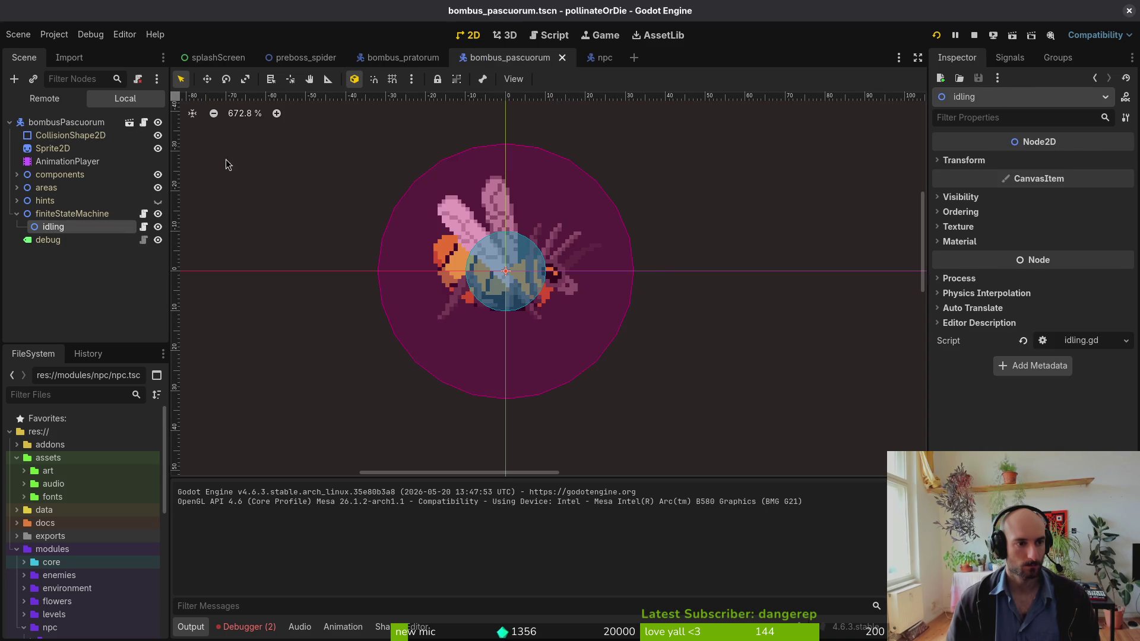
left_click(116, 135)
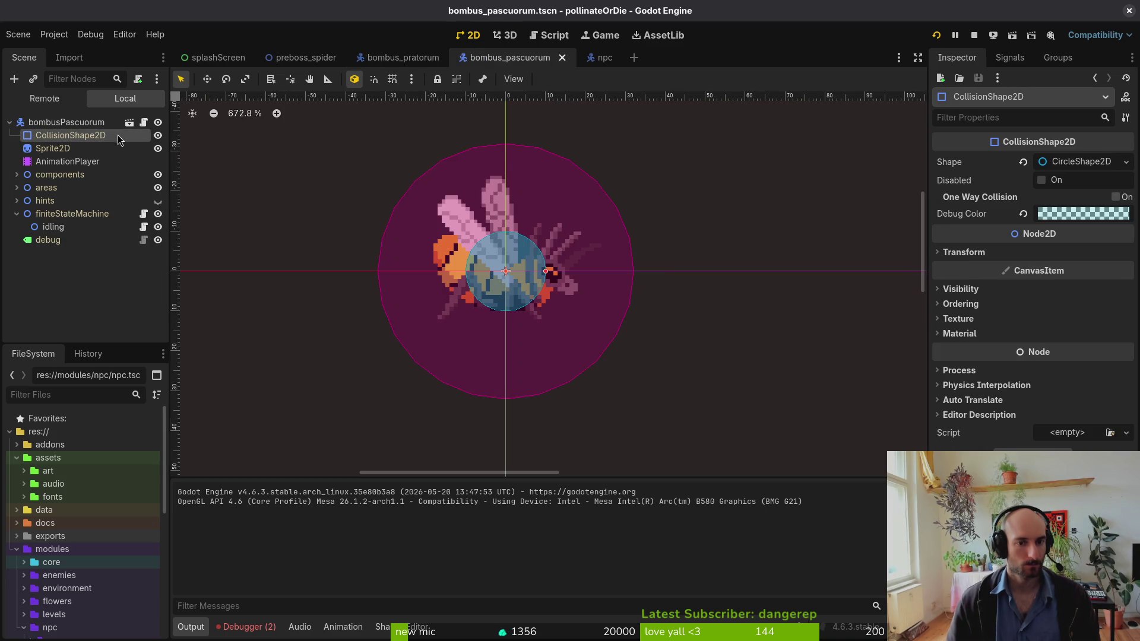
left_click(387, 57)
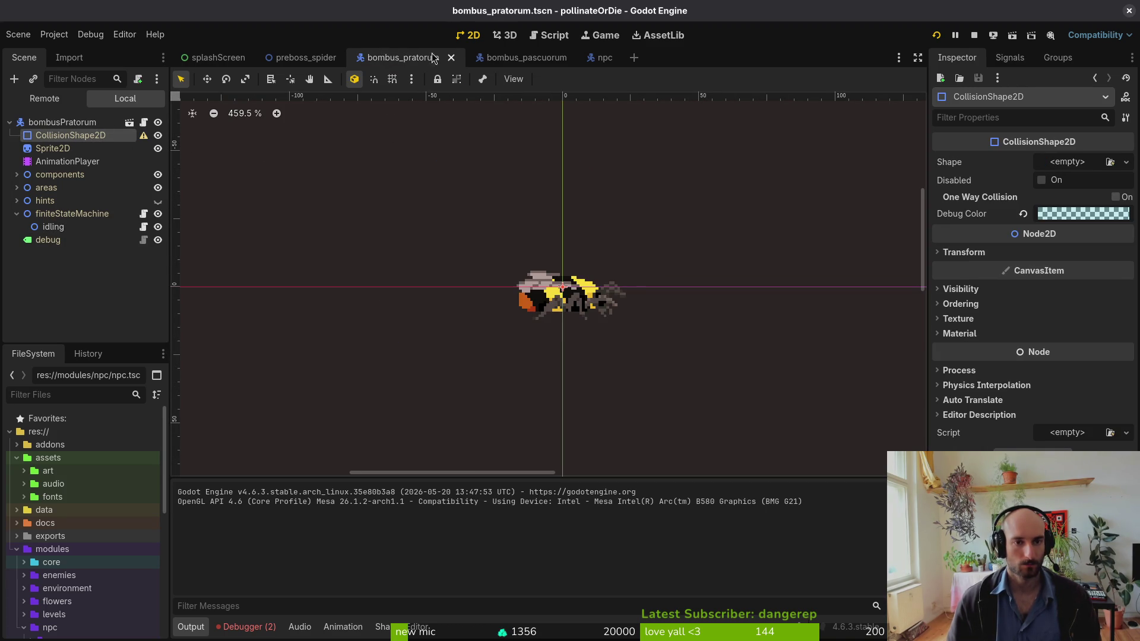
left_click(522, 58)
left_click(1053, 164)
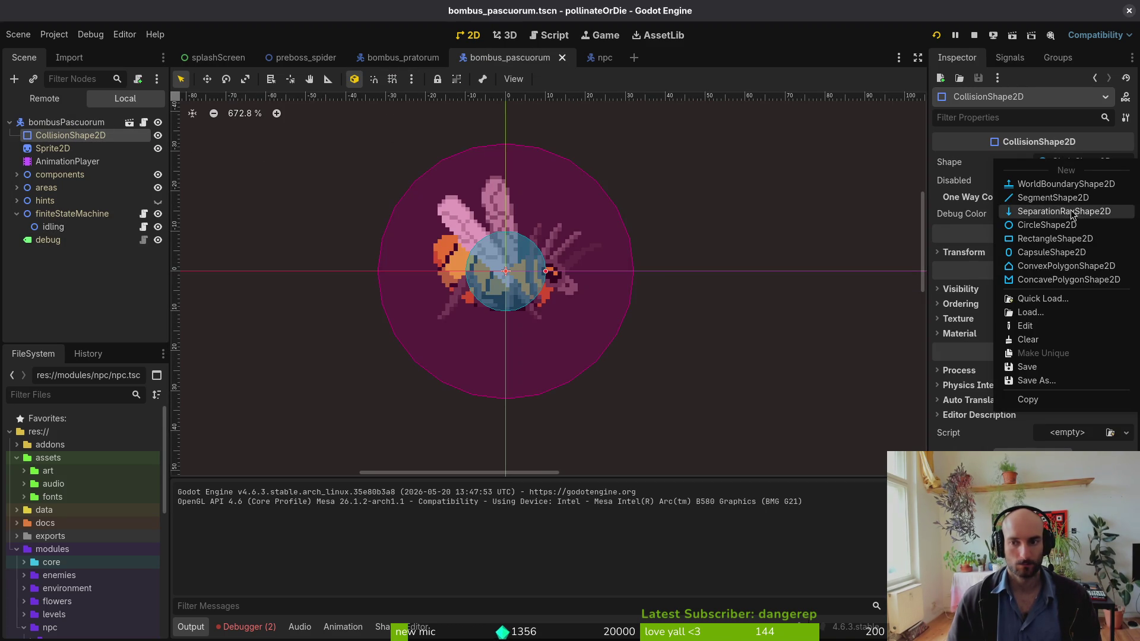
left_click(977, 181)
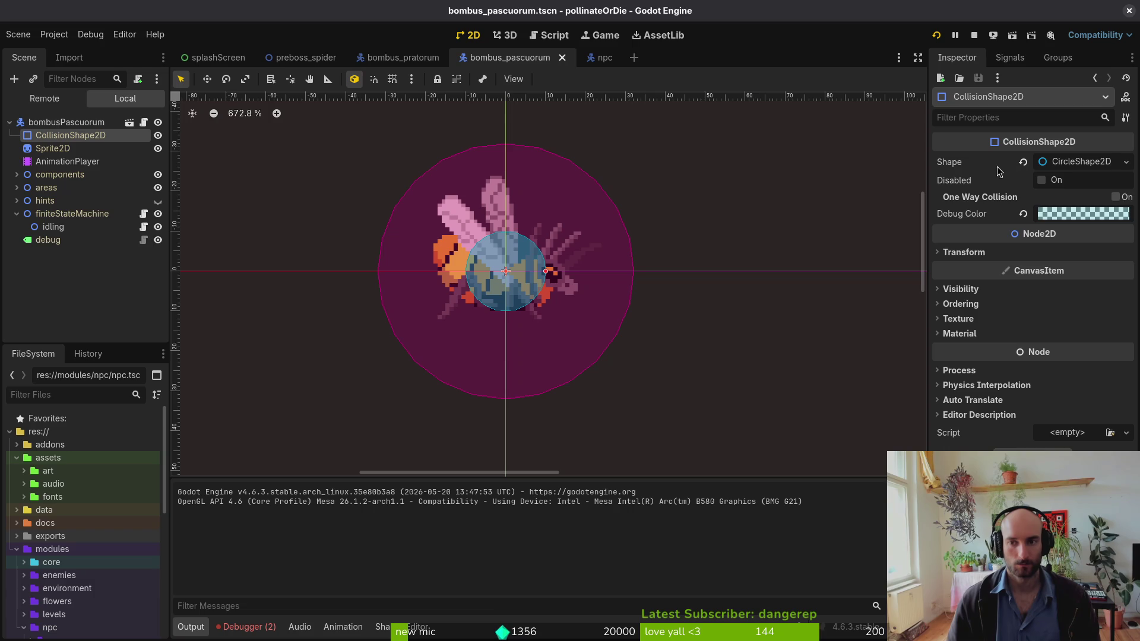
- Copy bombus_pascuorum's circle Shape into bombus_pratorum's empty CollisionShape2D and save
right_click(1007, 174)
left_click(998, 172)
key("ctrl+shift+Tab")
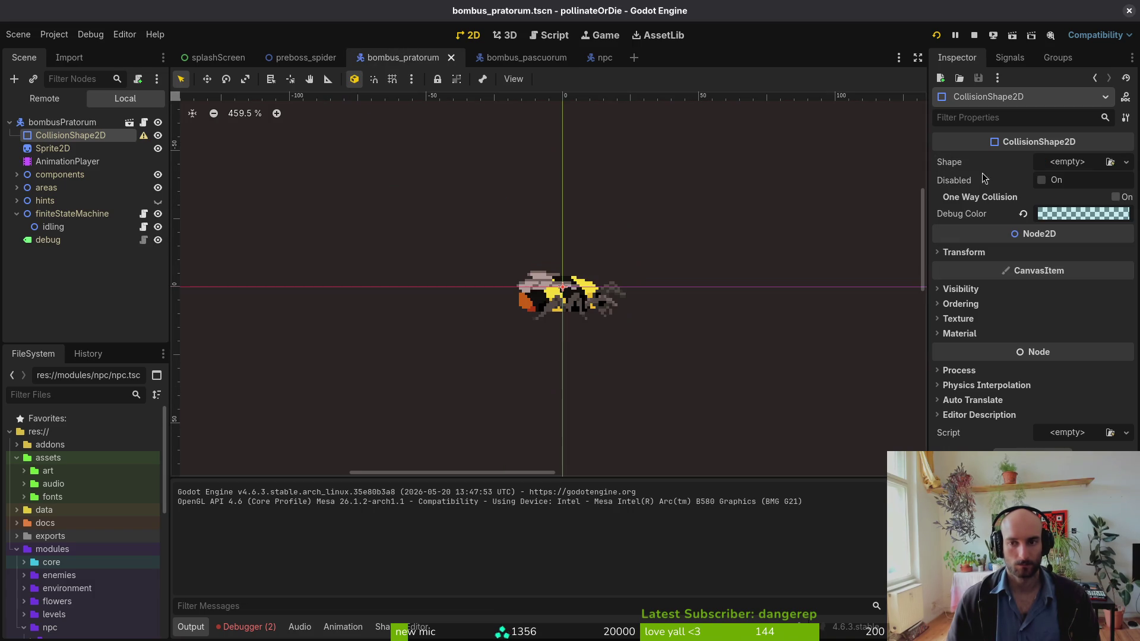
right_click(995, 161)
left_click(1039, 182)
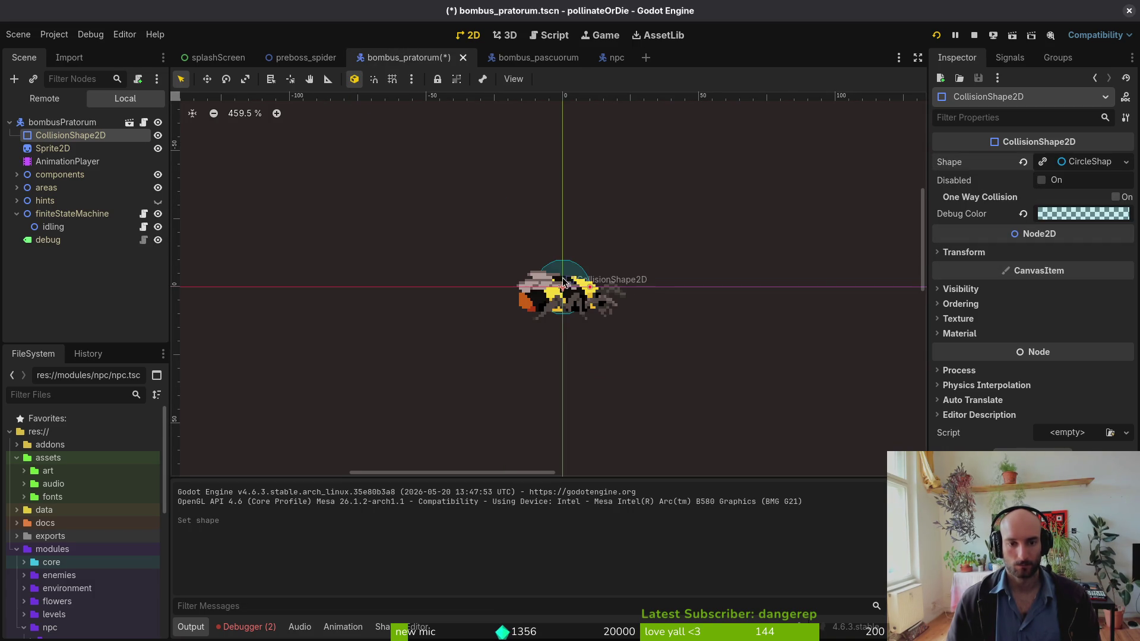
key("ctrl+s")
- Switch between the two bee scenes and expand bombus_pascuorum's areas node
left_click(530, 63)
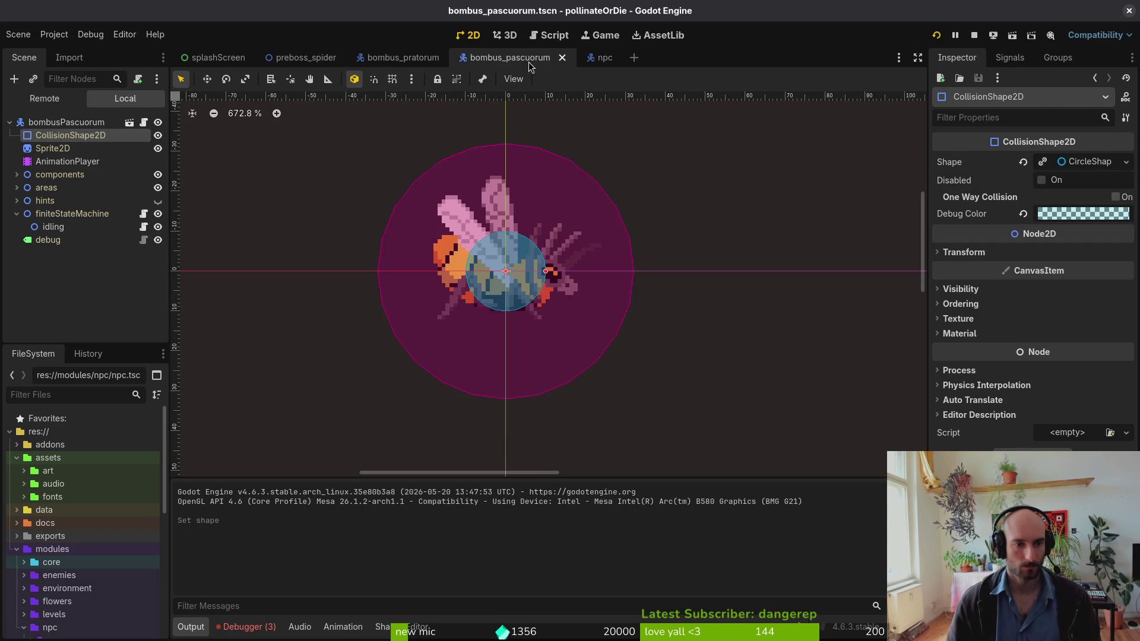
left_click(415, 63)
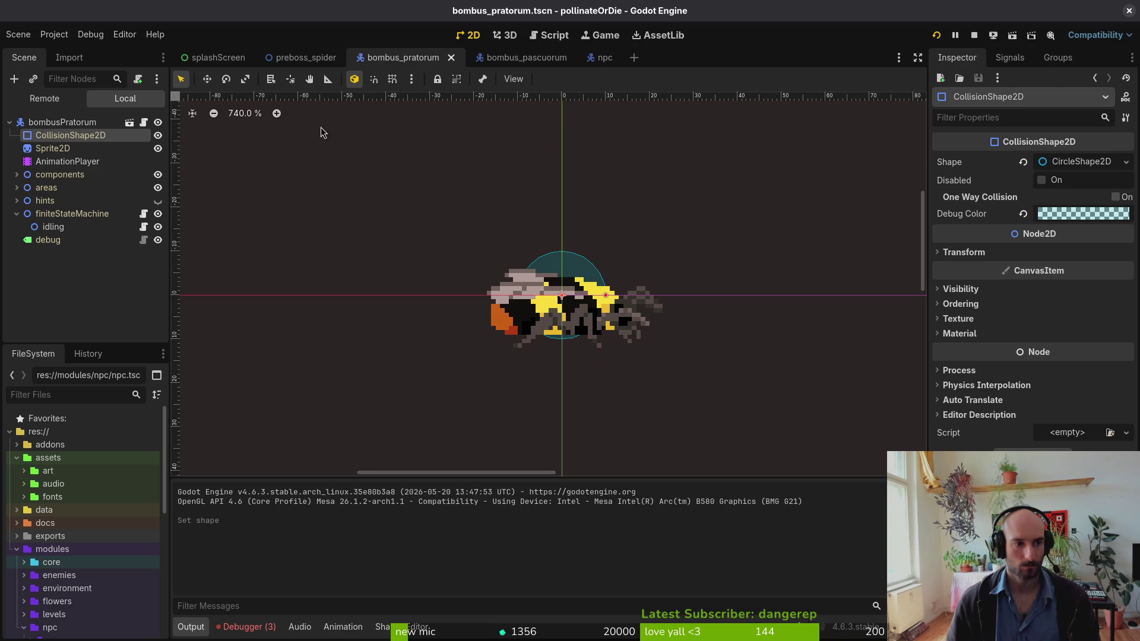
left_click(506, 59)
left_click(17, 188)
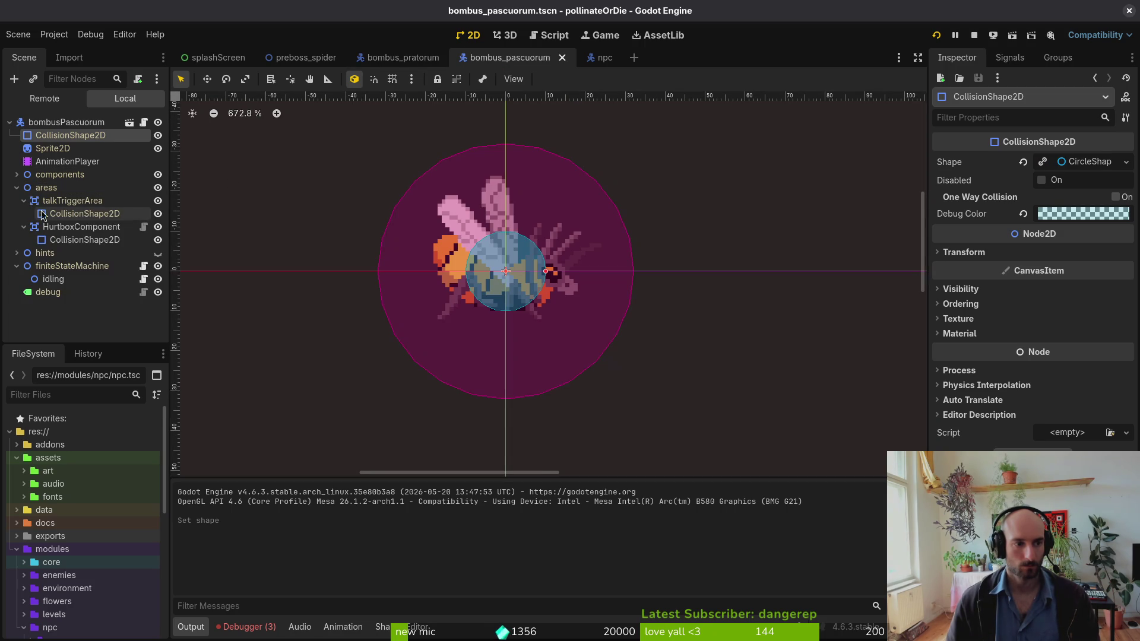
- Toggle the talkTriggerArea and HurtboxComponent collision circles, then expand bombus_pratorum's areas node
left_click(159, 201)
left_click(158, 201)
left_click(158, 227)
left_click(157, 227)
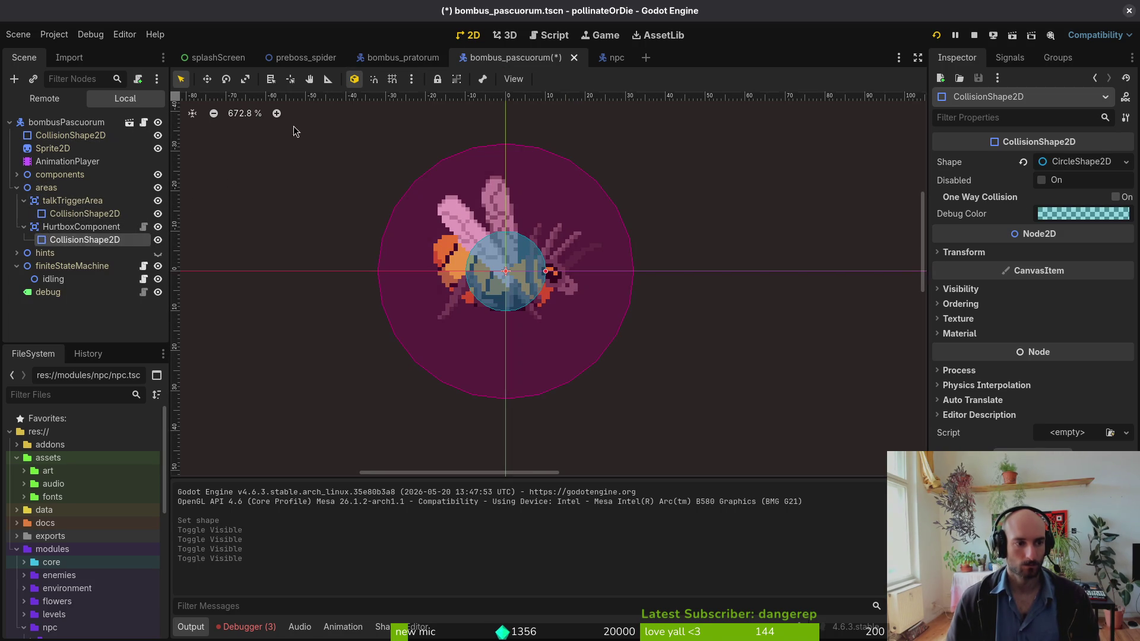
left_click(398, 57)
left_click(17, 188)
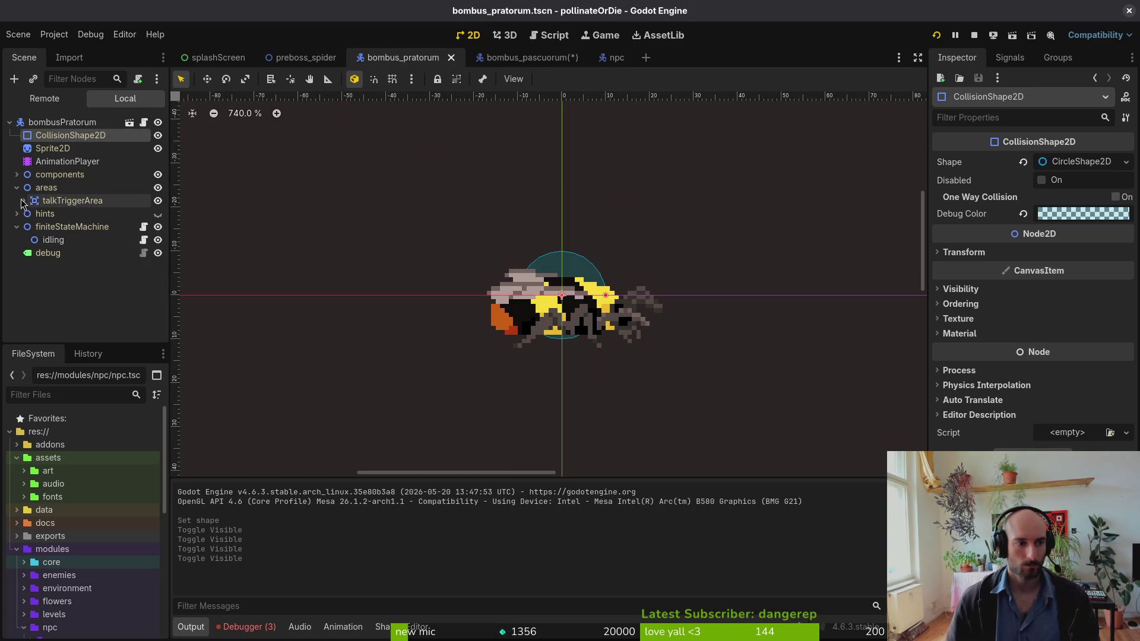
- Collapse the HurtboxComponent and areas branches in bombus_pascuorum and save the scene
left_click(511, 58)
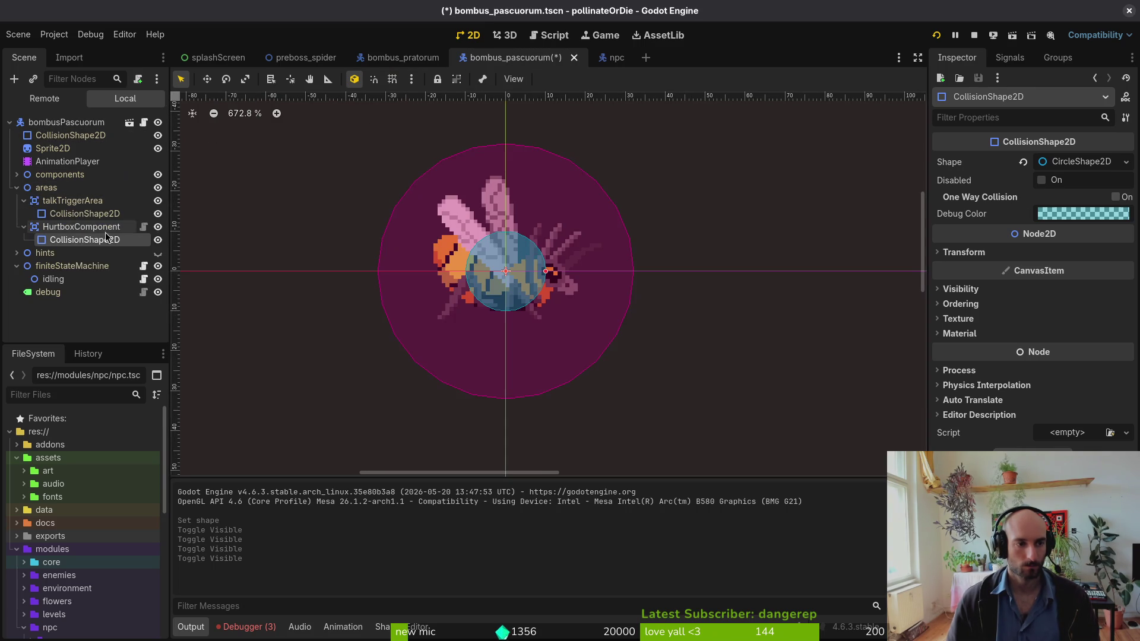
left_click(24, 226)
left_click(16, 188)
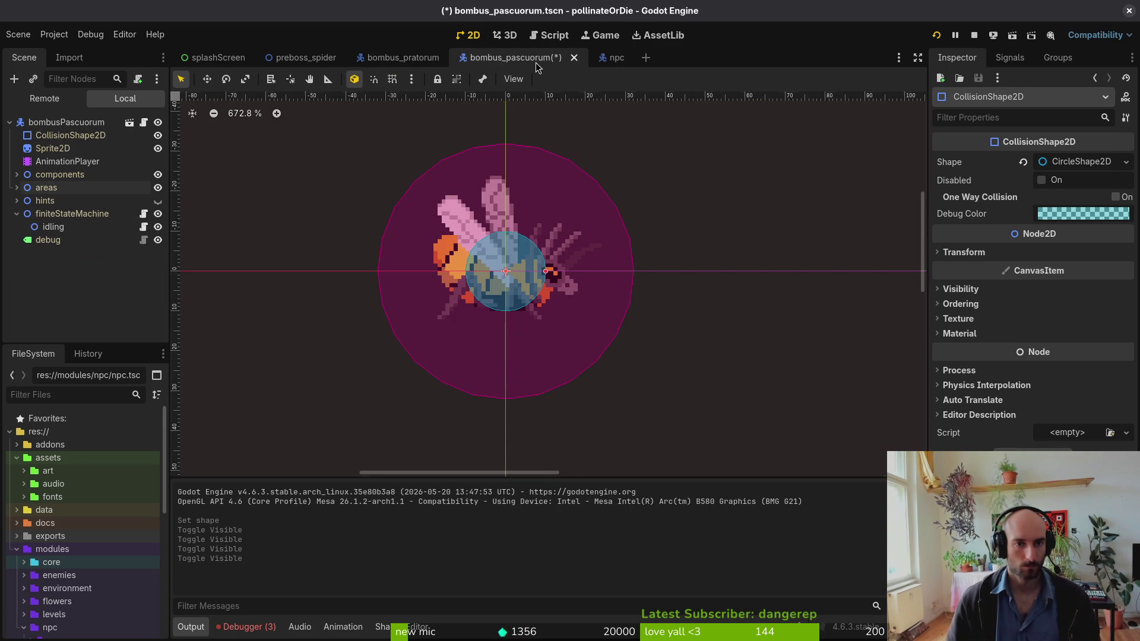
key("ctrl+s")
left_click(17, 188)
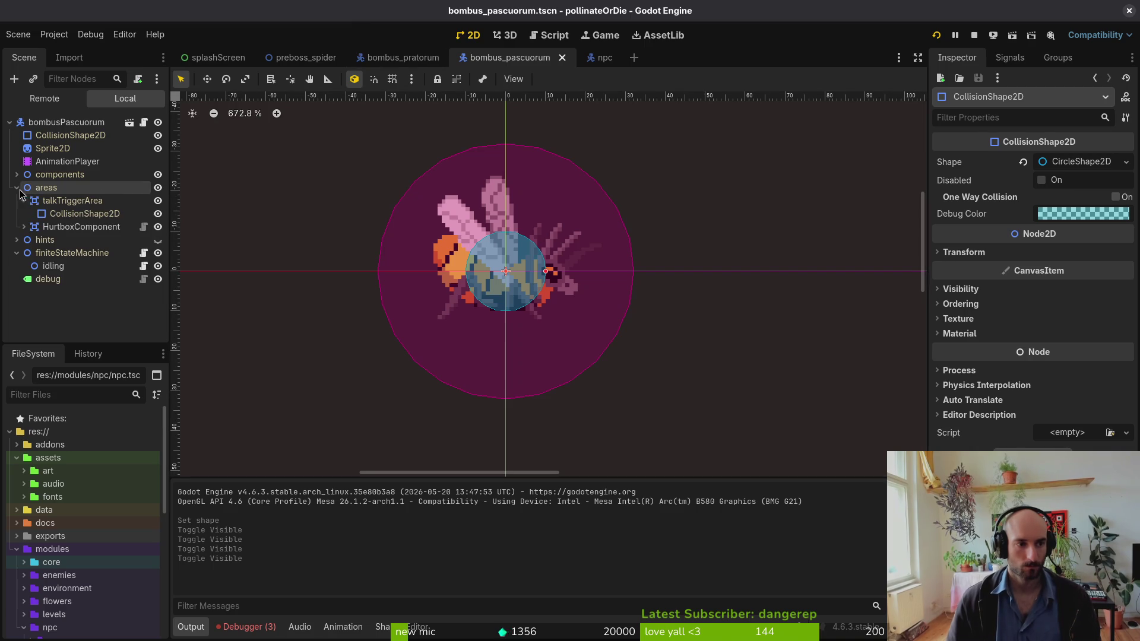
left_click(17, 188)
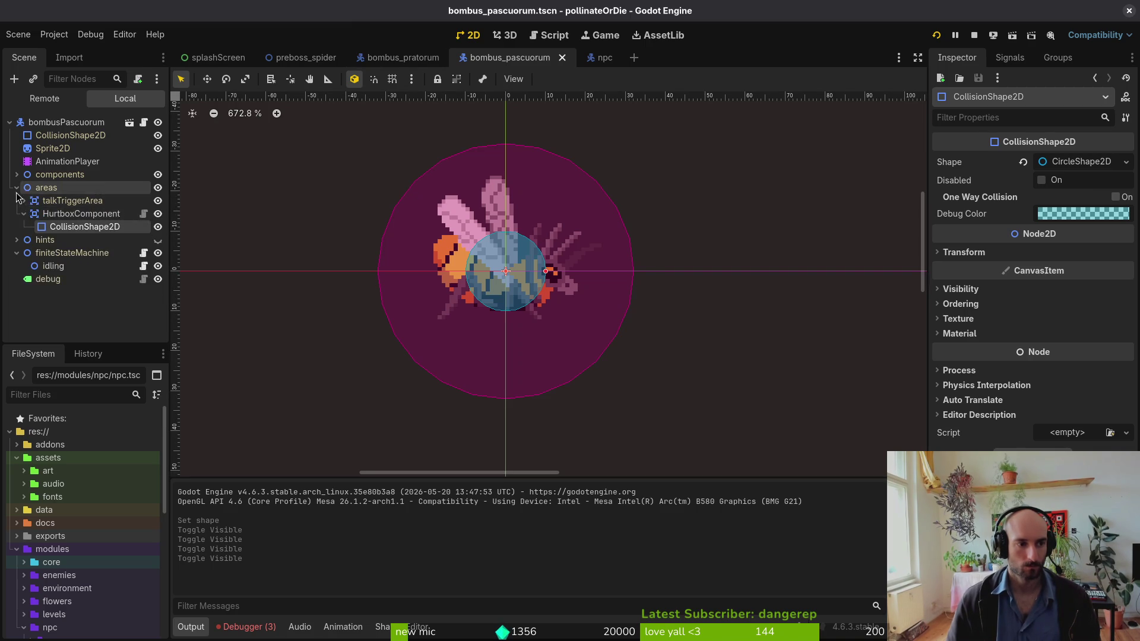
- Relaunch the game into the saved game, then open debug.helper.gd in Vim
left_click(974, 36)
key("F5")
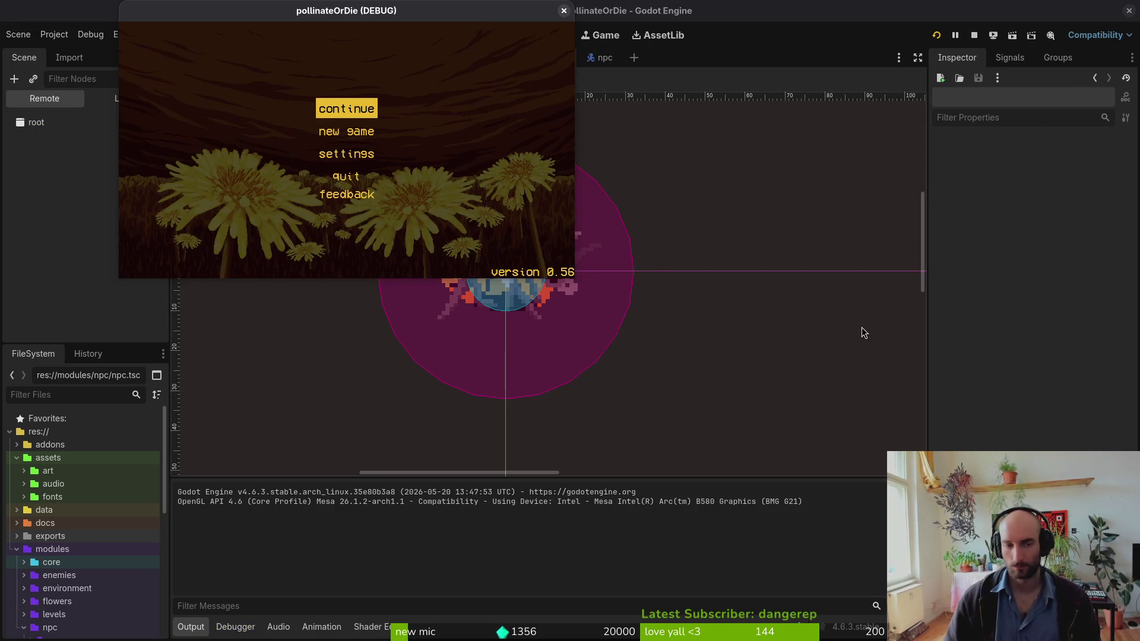
key("Return")
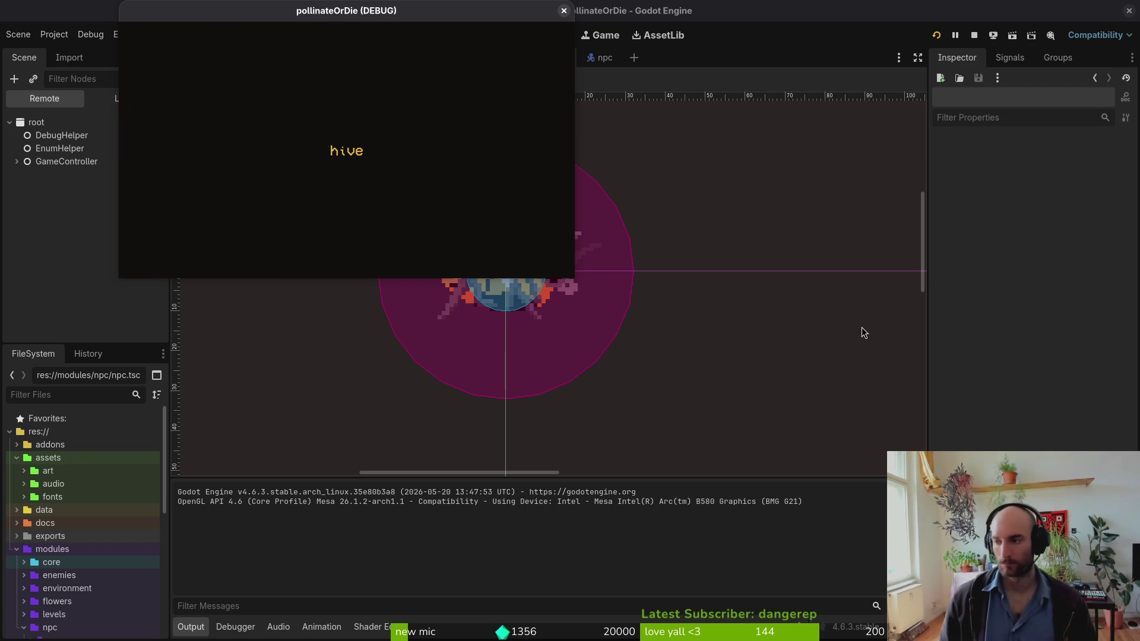
key("super+2")
type("vim")
key("Return")
type("debhelp")
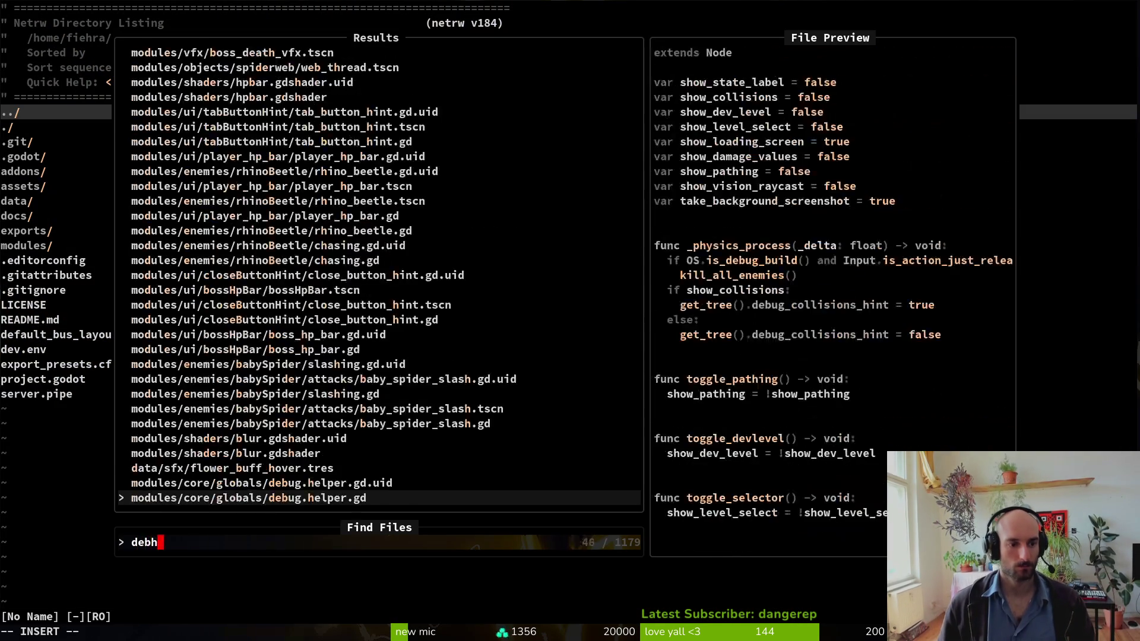
key("Return")
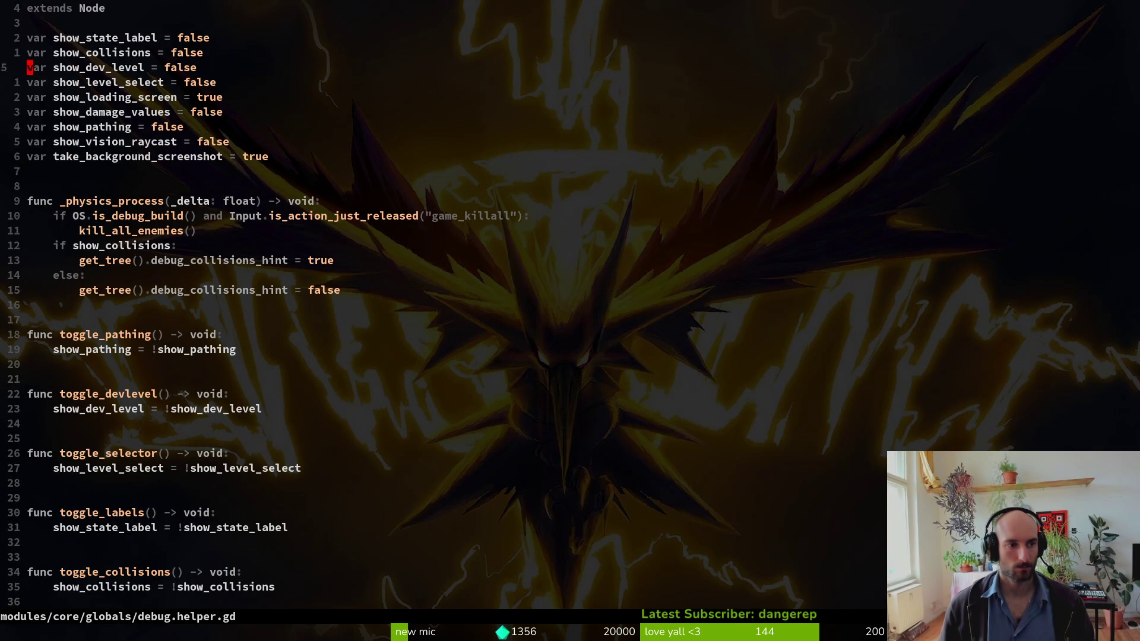
- Set show_level_select to true and show_loading_screen to false, and save the file
type("ciwtrue")
key("Escape")
key("k")
key("k")
key("j")
key("j")
key("j")
type("ciwfalse")
key("Escape")
type(":w")
key("Return")
key("k")
key("k")
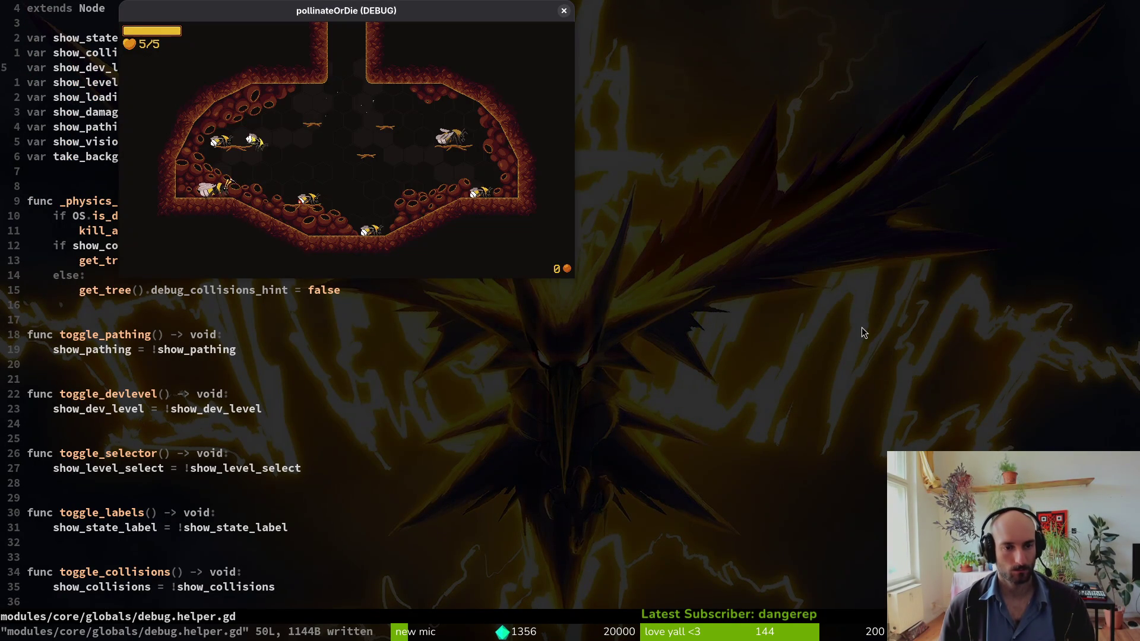
- Toggle the debugging options, then load a level from the F2 level selector
key("Escape")
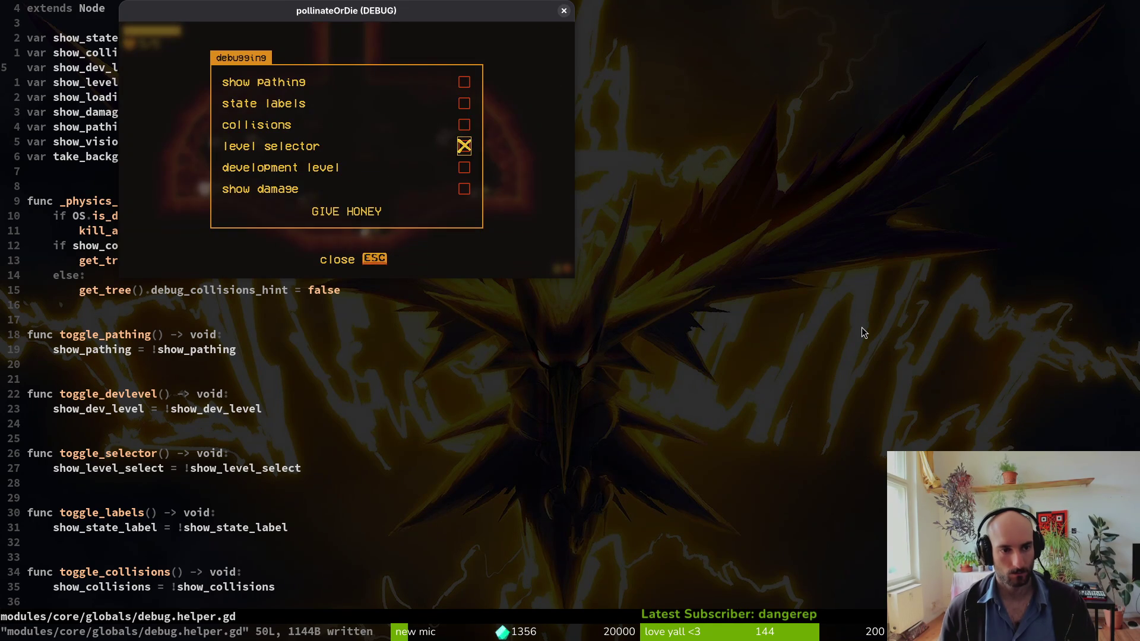
key("Escape")
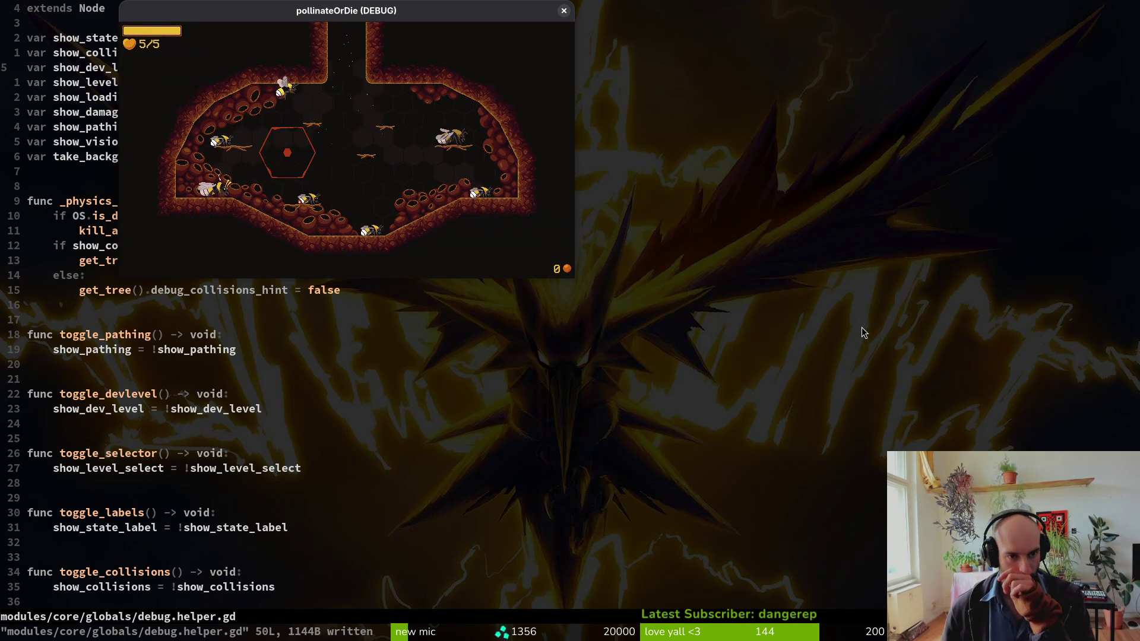
key("F2")
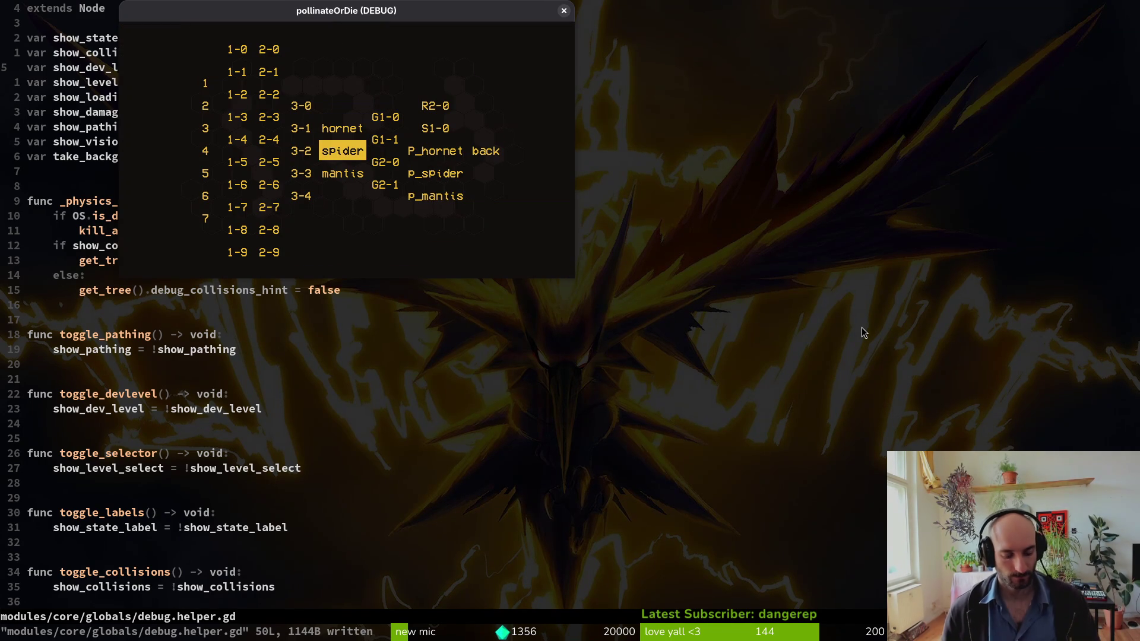
key("Right")
key("Right")
key("Up")
key("Return")
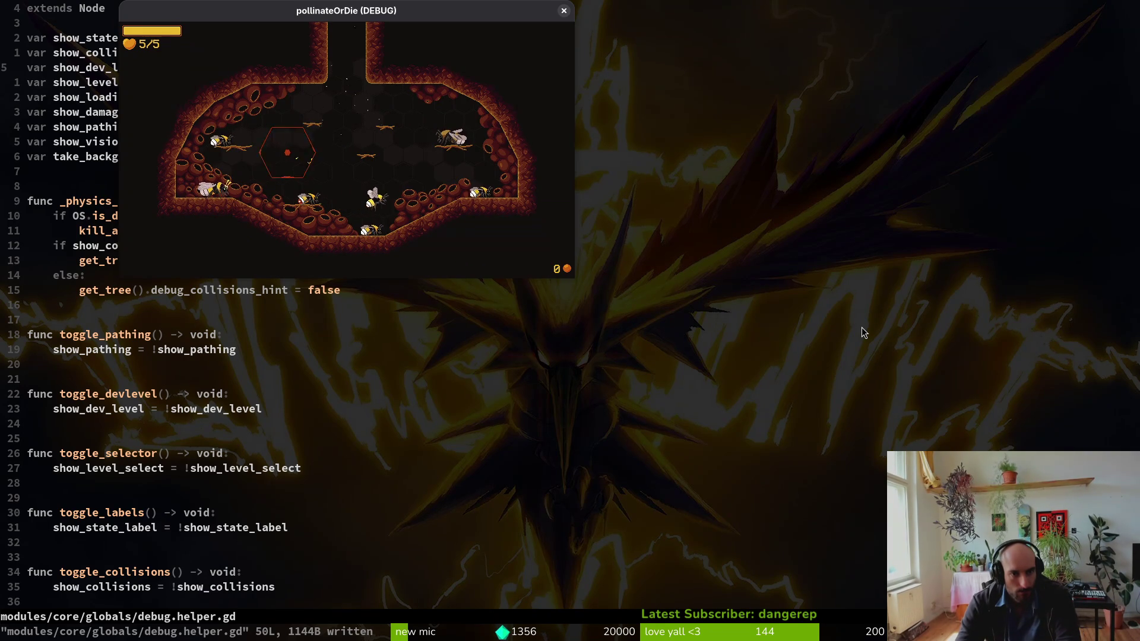
- Load the p_spider preboss room, step through the friend bee's dialogue, and close the game
key("Escape")
key("Right")
key("Right")
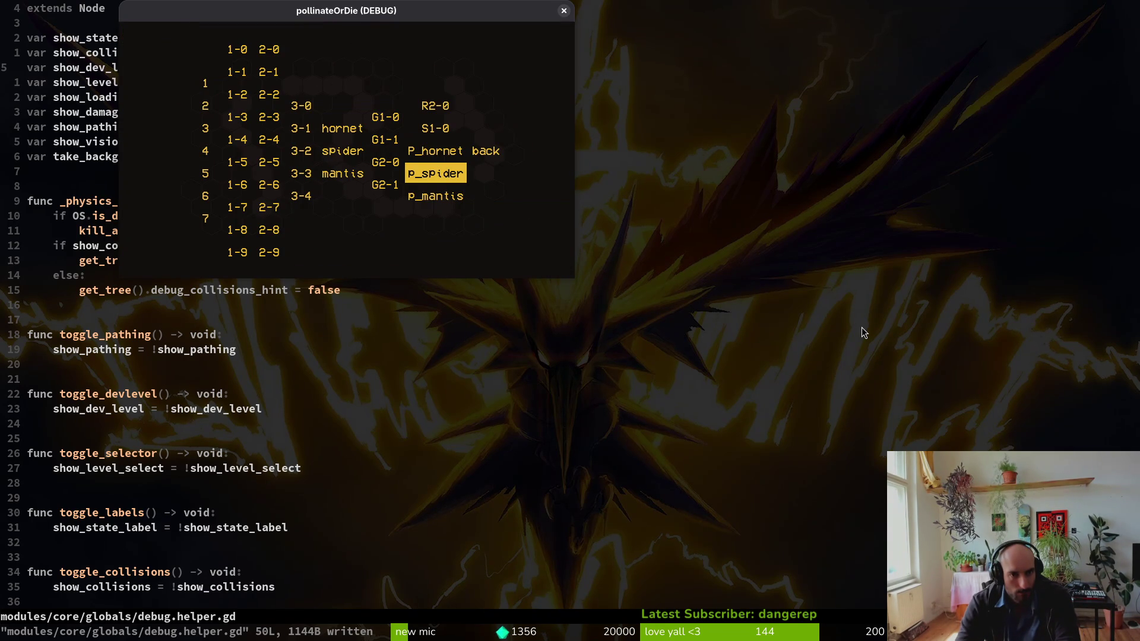
key("Return")
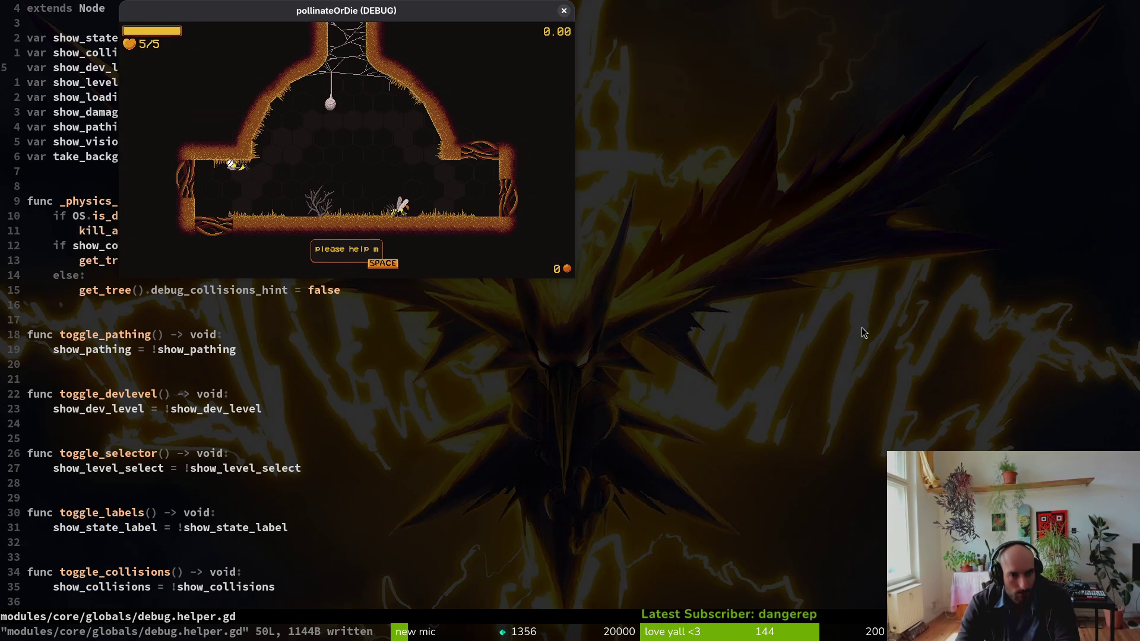
key("space")
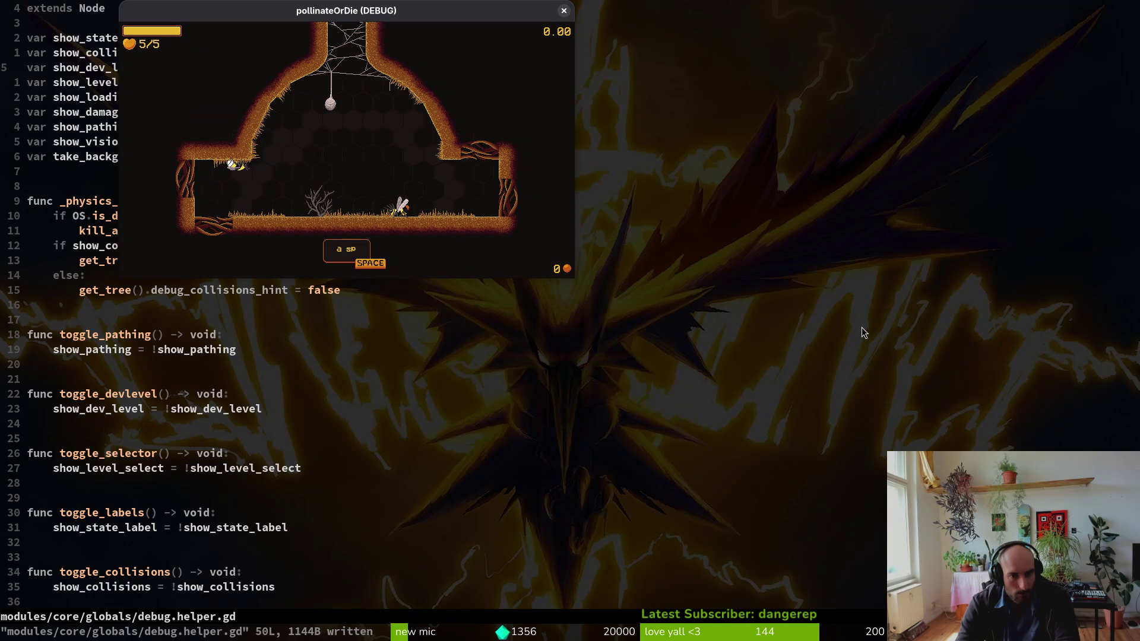
key("space")
key("space")
key("space")
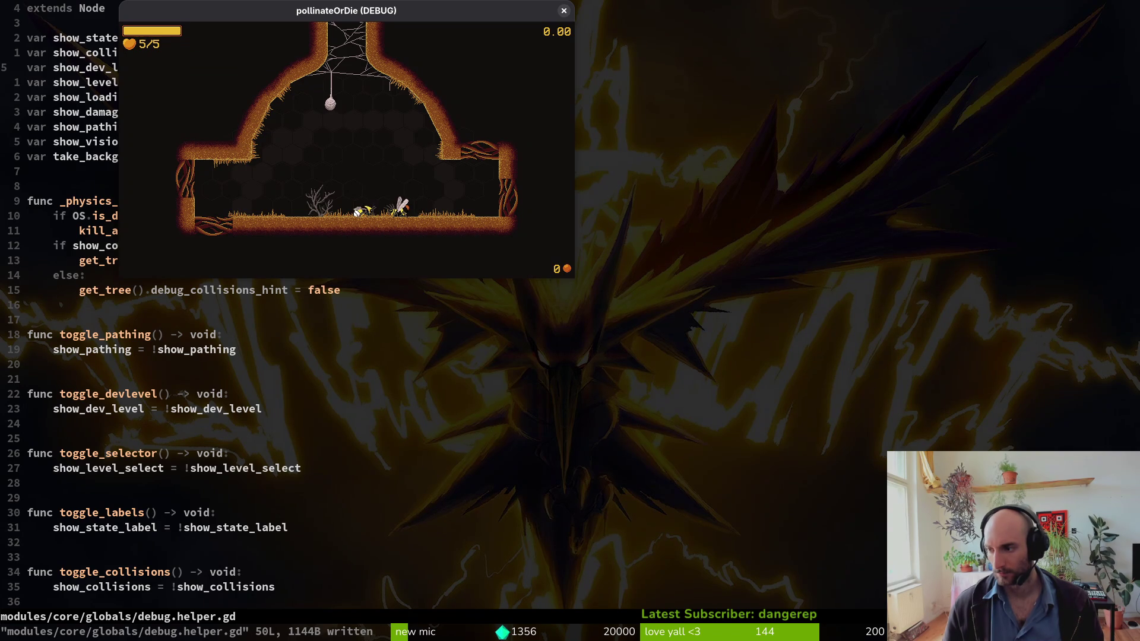
key("Escape")
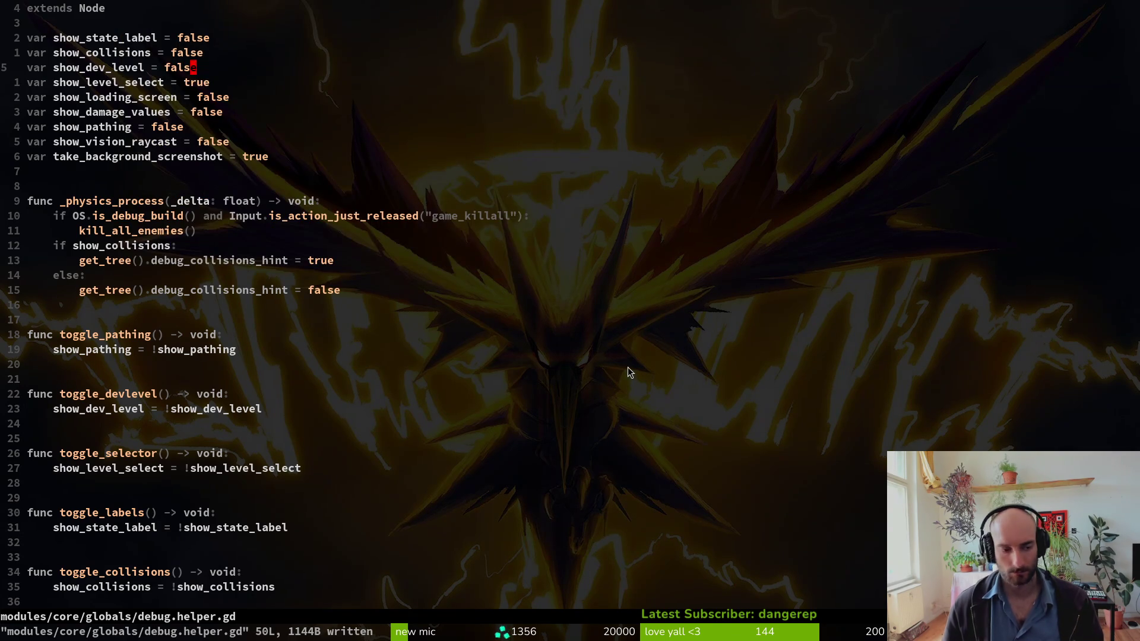
- Open story.manager.gd in Vim and delete the F_PRE_SPIDER_L4 line
key("space")
key("f")
key("f")
type("story")
key("Return")
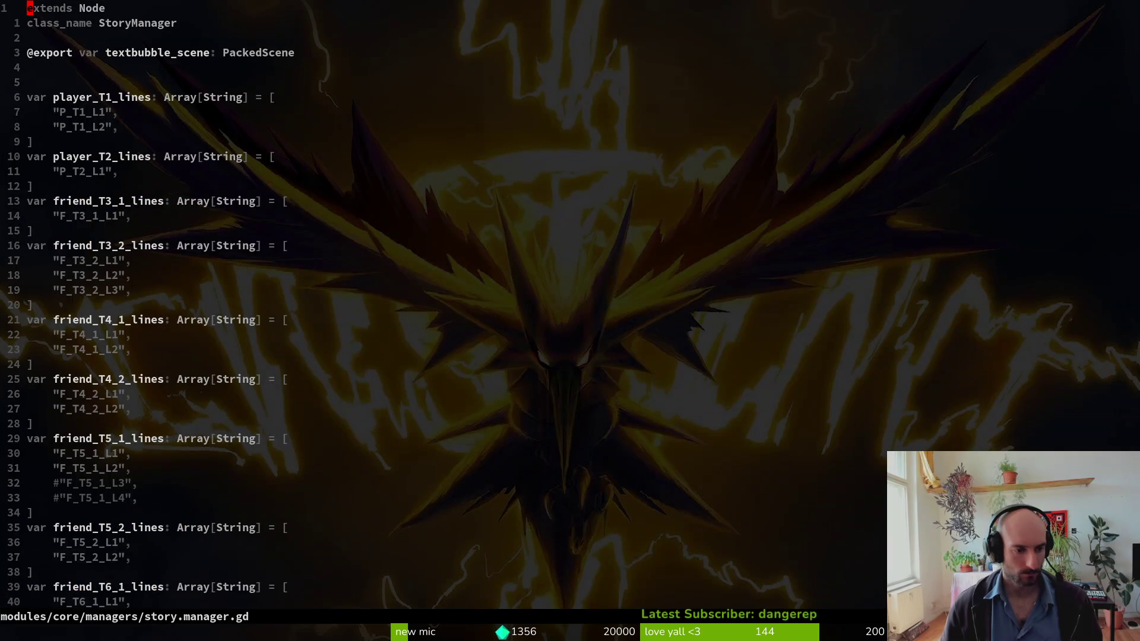
key("ctrl+d")
key("ctrl+d")
key("ctrl+d")
key("j")
key("j")
key("j")
key("d")
key("d")
- Save story.manager.gd and quit Vim back to the shell
type(":w")
key("Return")
type(":Wq")
key("Return")
type(":q")
key("Return")
- In tig's status view, stage the translation files and the story.manager.gd changes
type("tig")
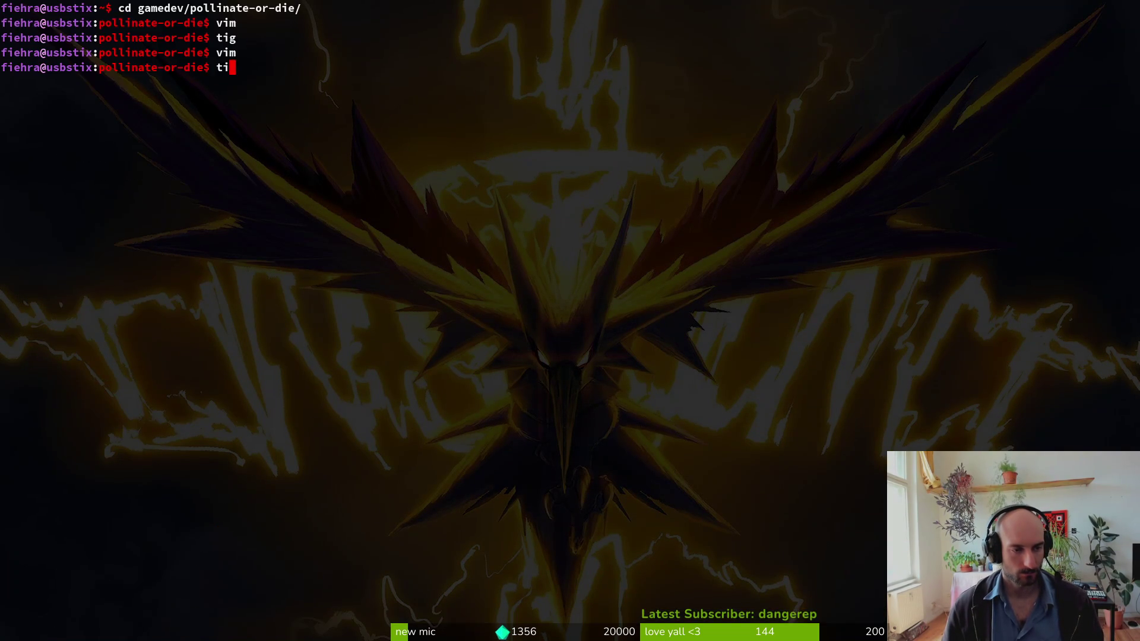
key("Return")
key("Down")
key("u")
key("u")
key("u")
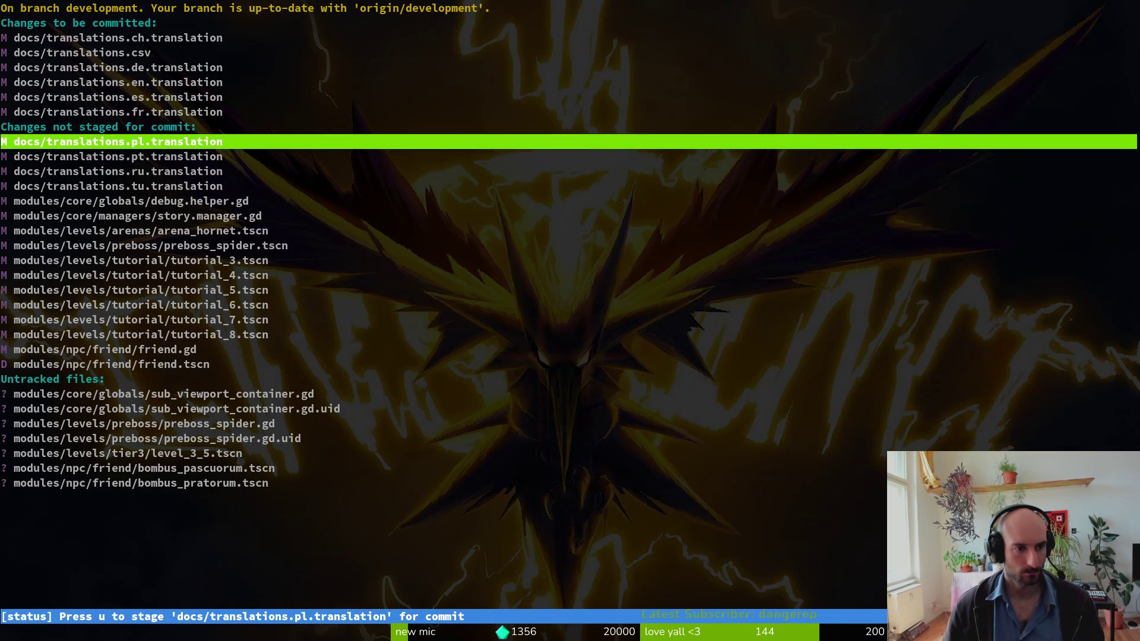
key("Down")
key("u")
key("Down")
key("Up")
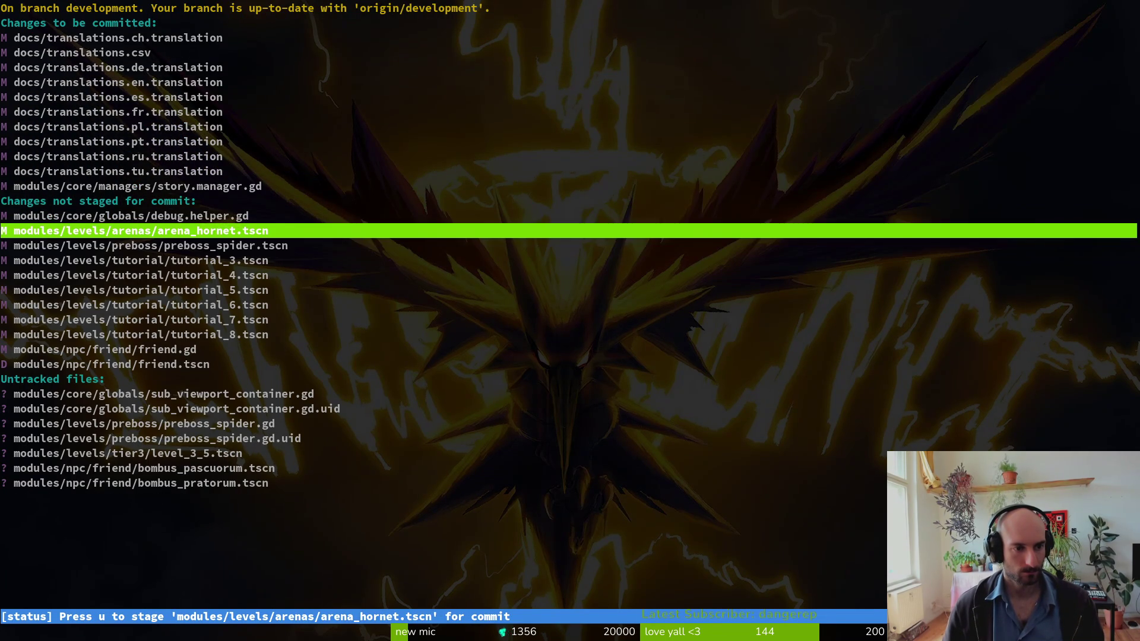
- Review the arena_hornet.tscn diff full size, then stage it
key("Return")
key("Tab")
key("O")
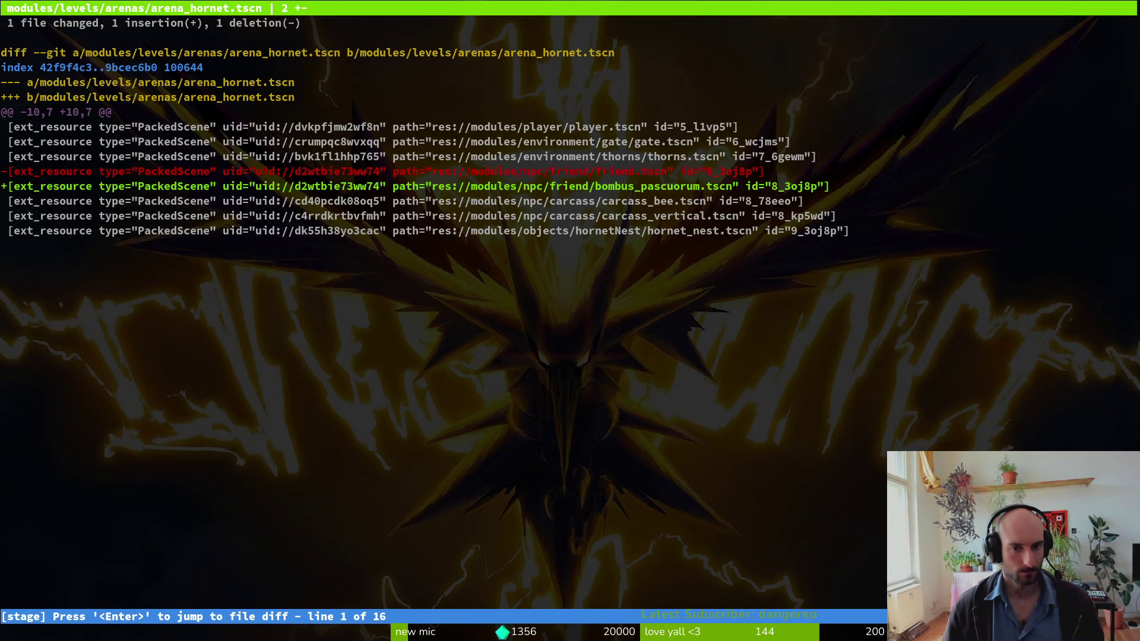
key("q")
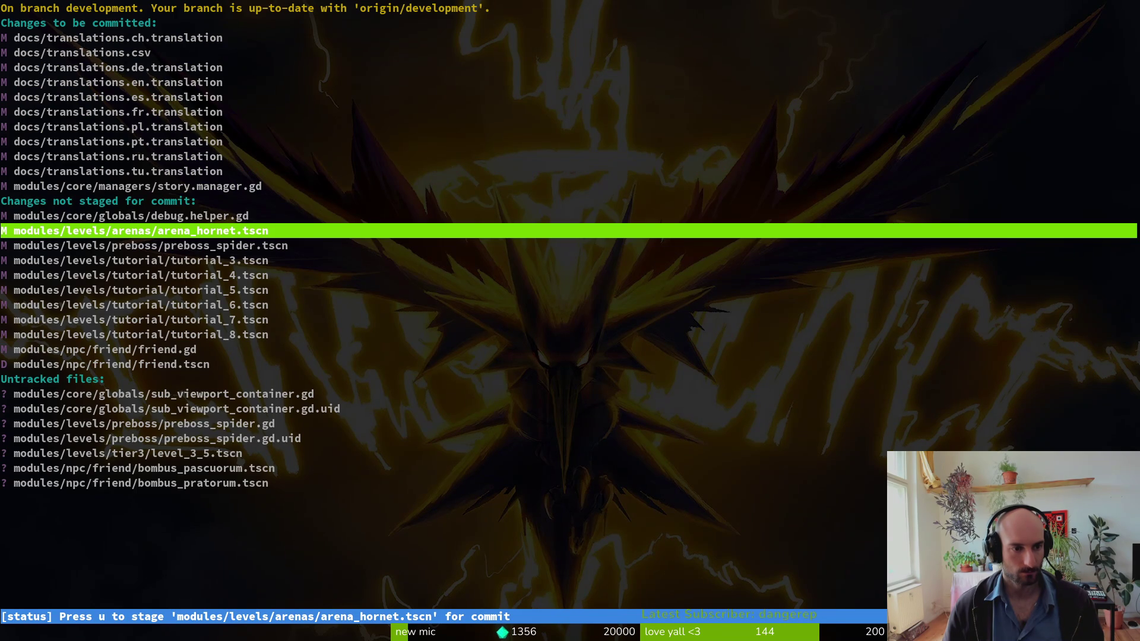
key("u")
- Stage preboss_spider.tscn, the tutorial level scenes, and friend.gd and friend.tscn
key("Down")
key("Up")
key("u")
key("u")
key("u")
key("u")
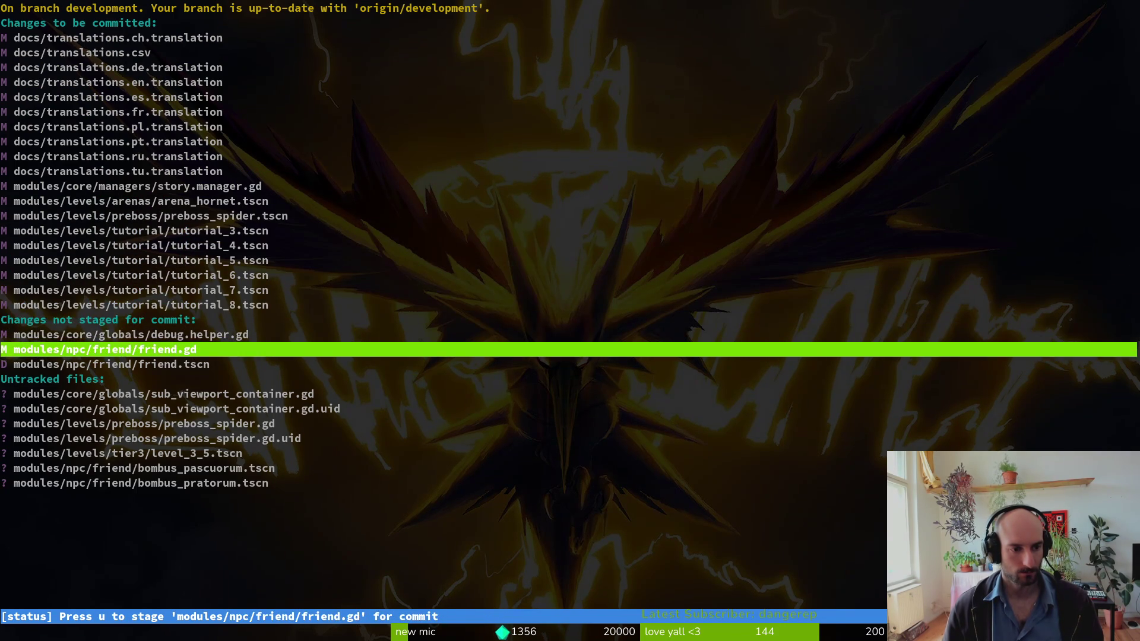
key("u")
key("u")
- Stage the new preboss_spider.gd script and bumblebee scenes, then quit tig
key("Down")
key("Down")
key("Down")
key("Up")
key("u")
key("u")
key("Down")
type("u")
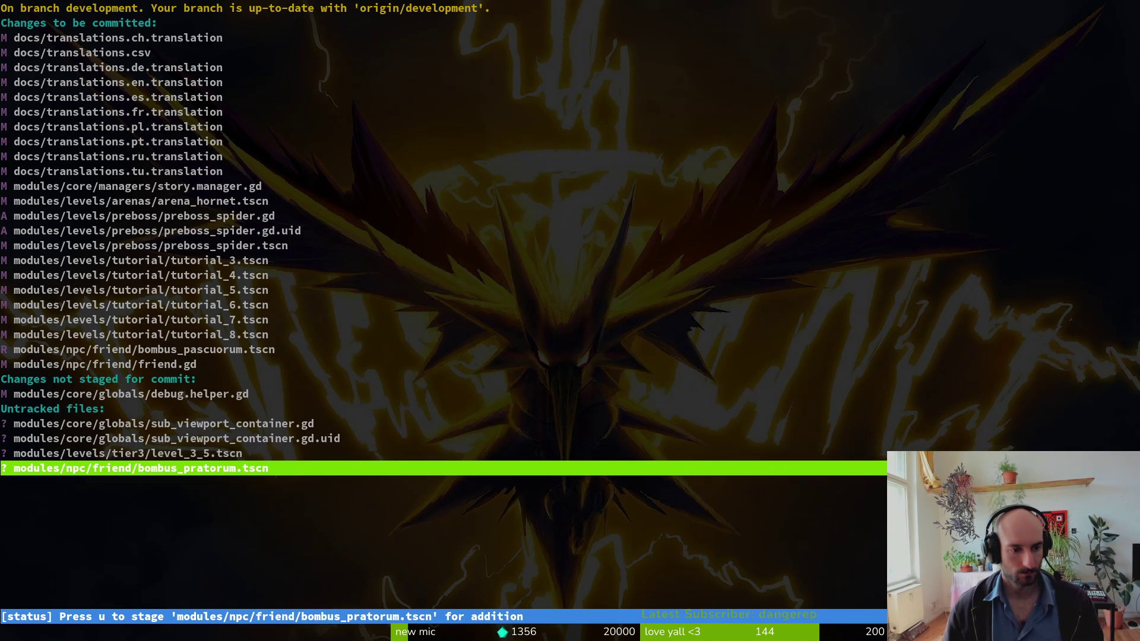
type("uqg")
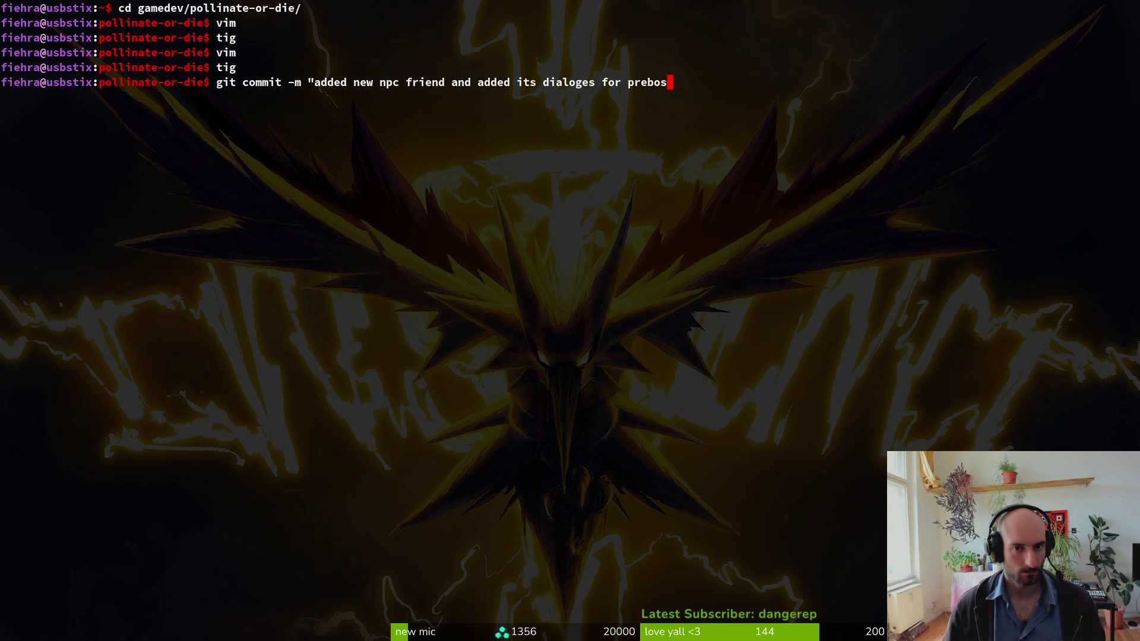
- Commit the staged changes with message "added new npc friend…" and start git push
type("\"")
key("Return")
type("git push")
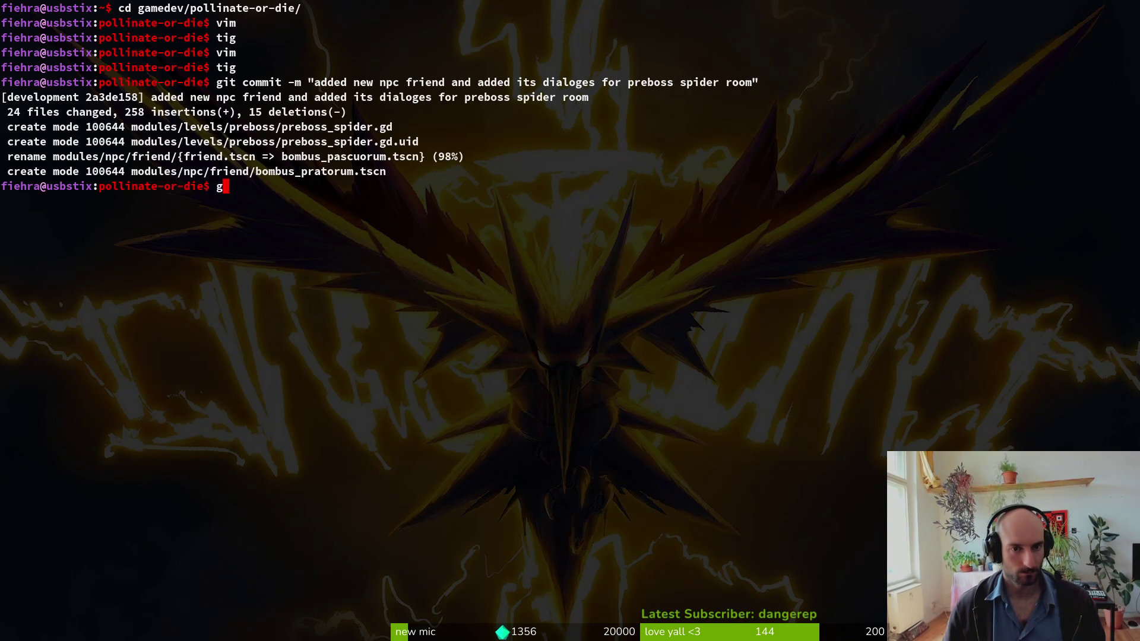
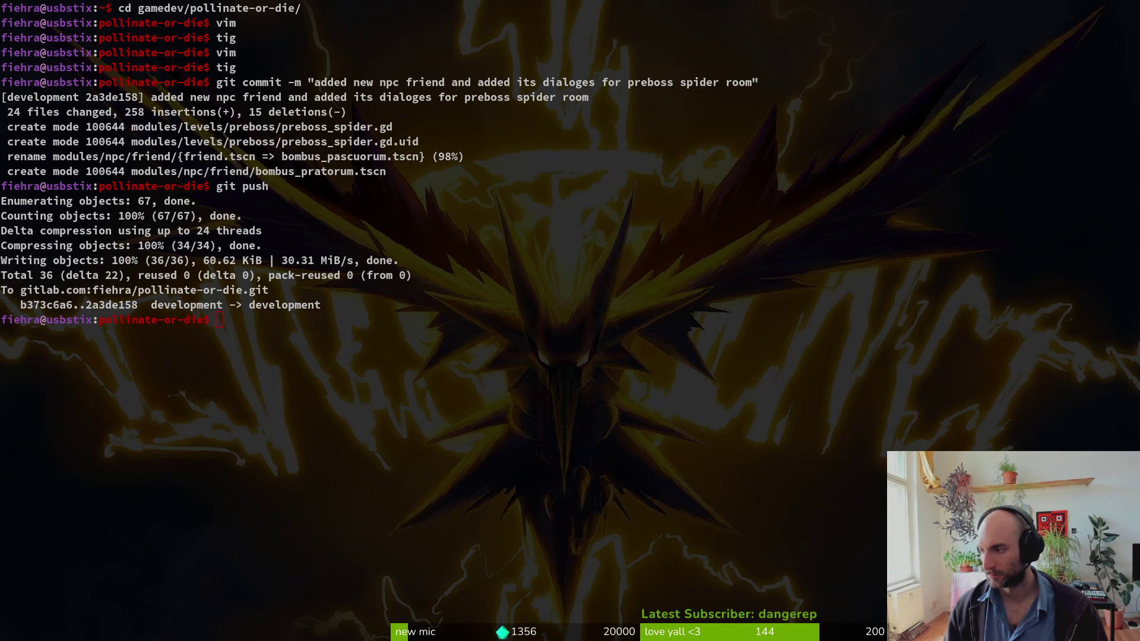
- Clear the terminal, check the repository in tig, then run the game from Godot
left_click(585, 409)
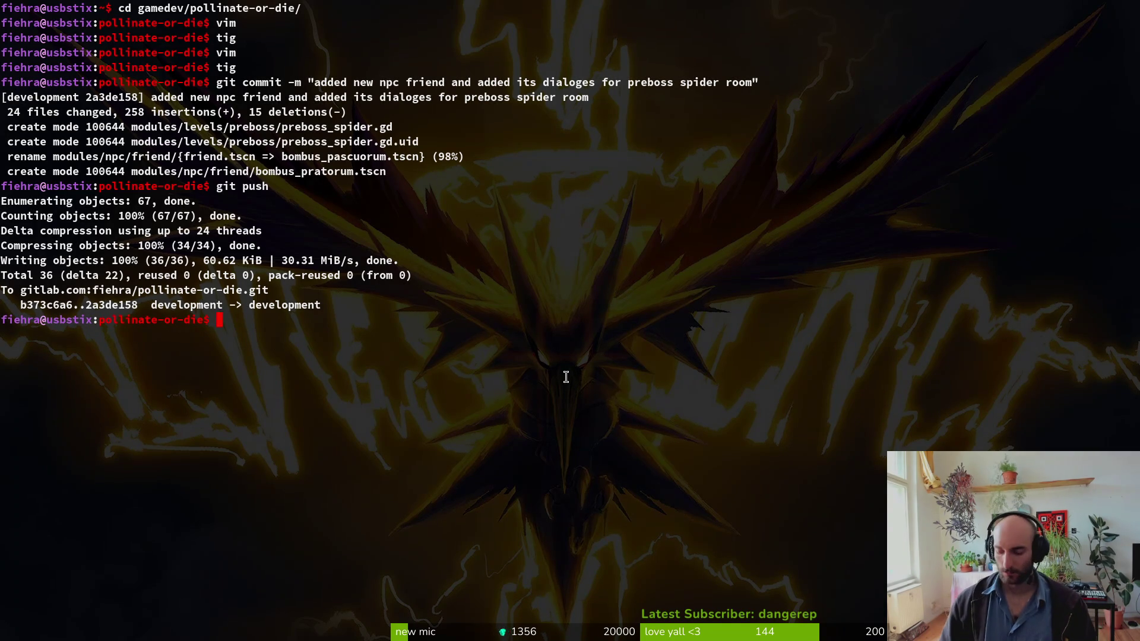
key("ctrl+l")
type("ig")
key("Return")
key("Down")
key("q")
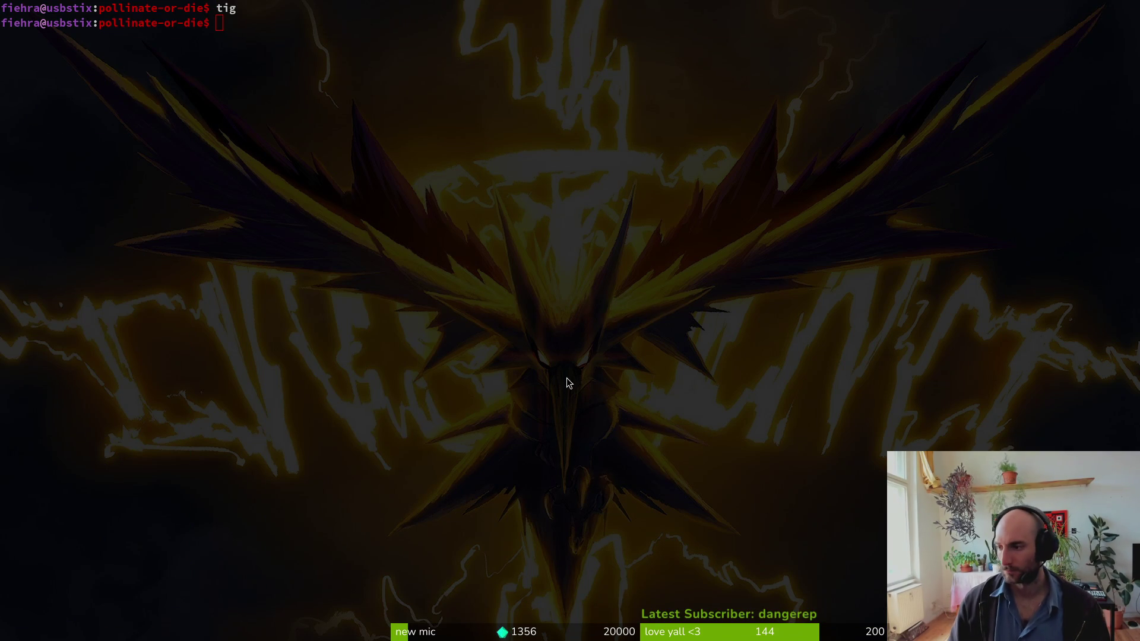
key("alt+Tab")
key("F5")
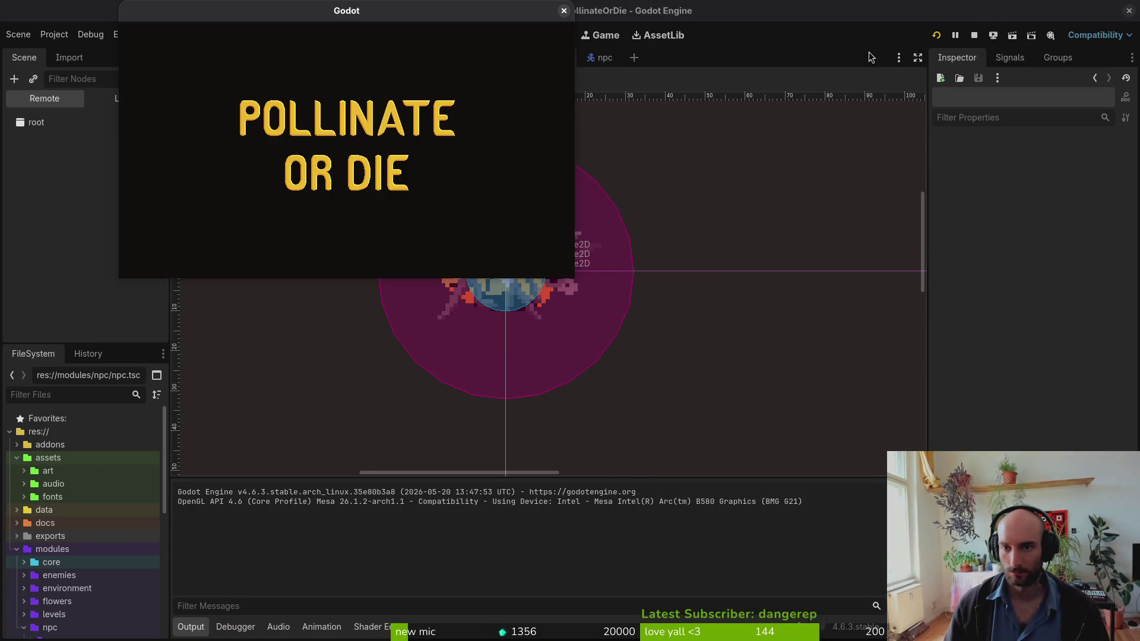
- Stop the game, view the bombus_pratorum.tscn scene, and return to friendBee.aseprite in Aseprite
left_click(974, 35)
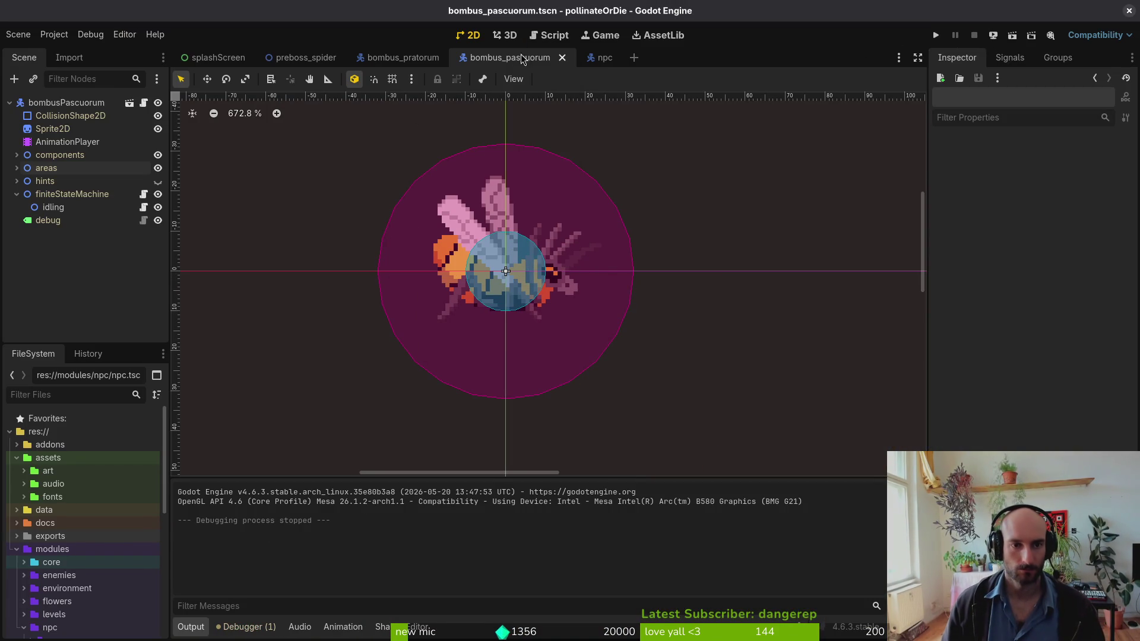
left_click(393, 57)
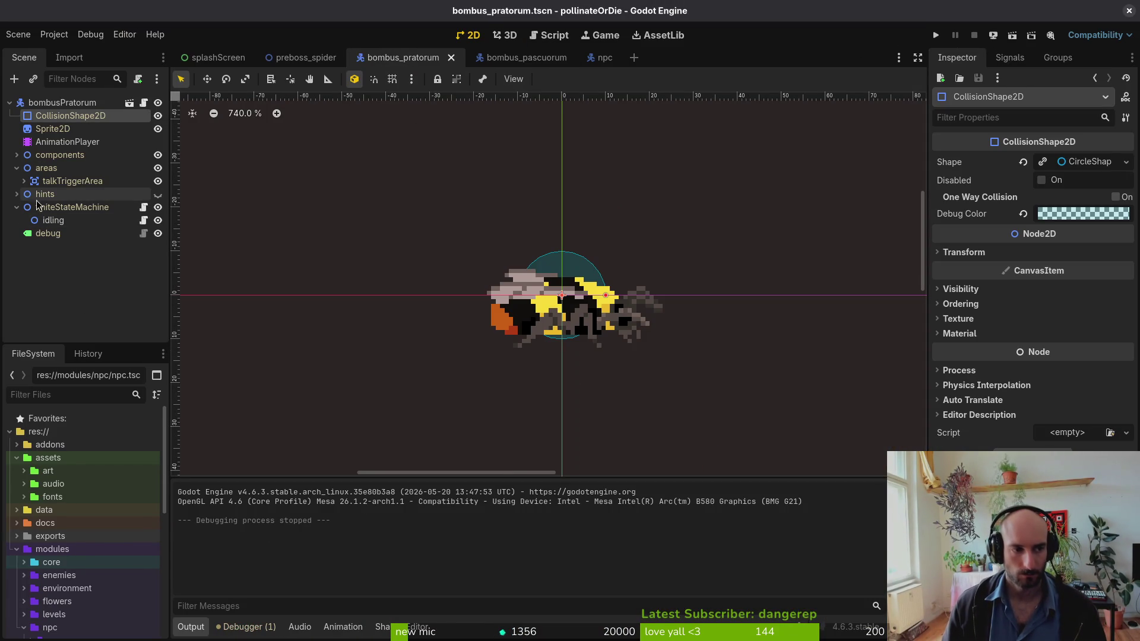
key("alt+Tab")
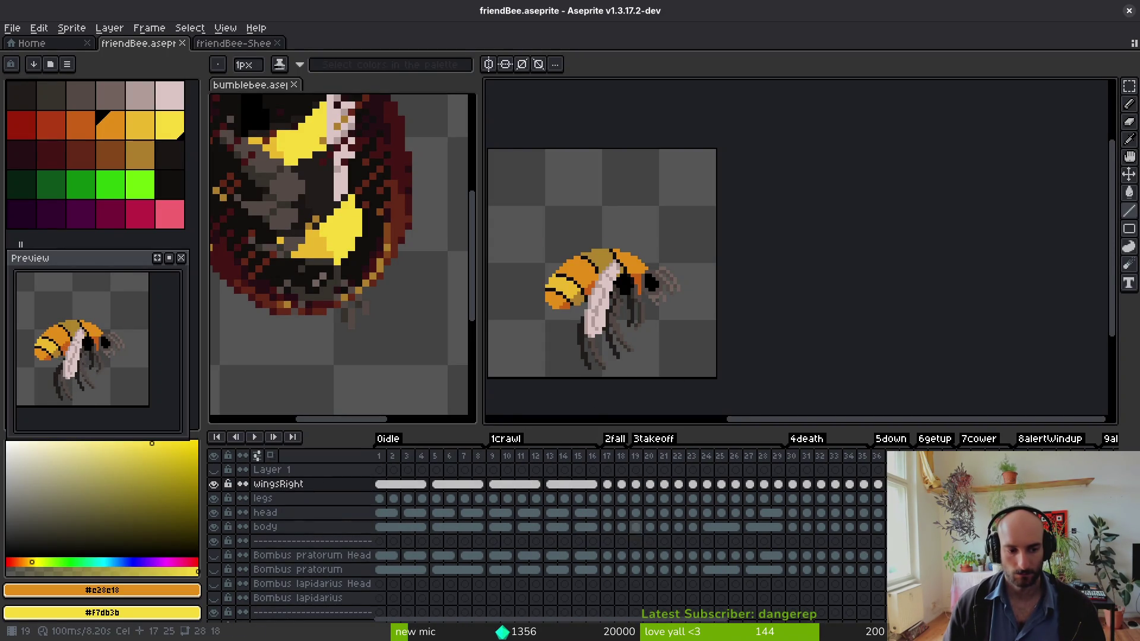
- Play the takeoff animation from frame 19 on the friendBee and bumblebee sprites
left_click(635, 527)
left_click(636, 485)
key("Return")
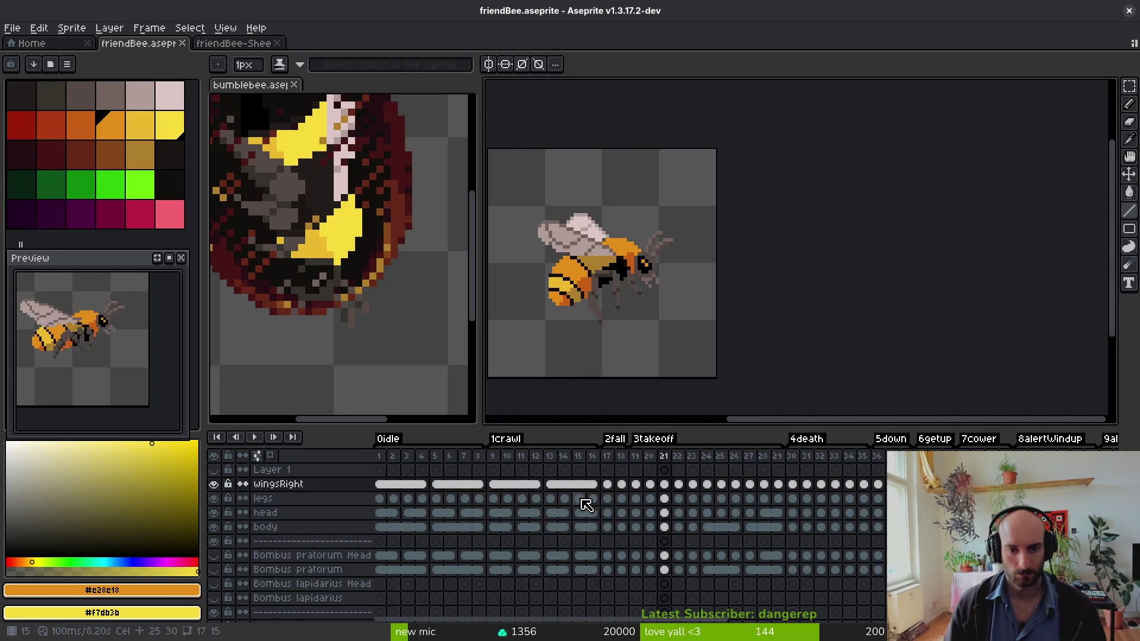
key("i")
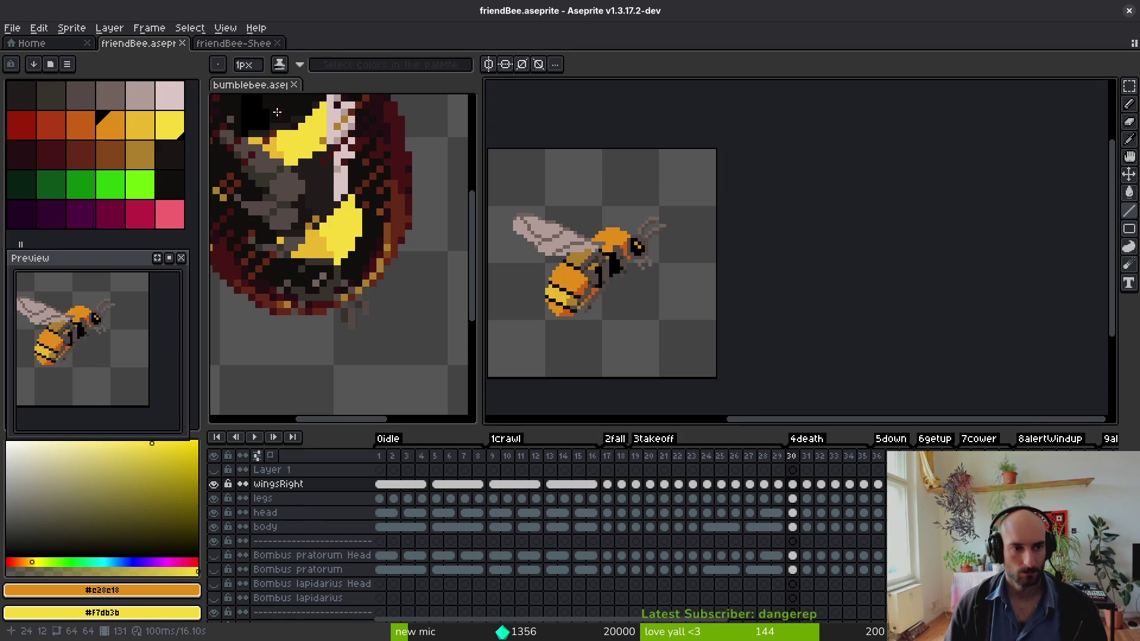
left_click(332, 297)
scroll(333, 297, "down", 5)
scroll(537, 525, "up", 10)
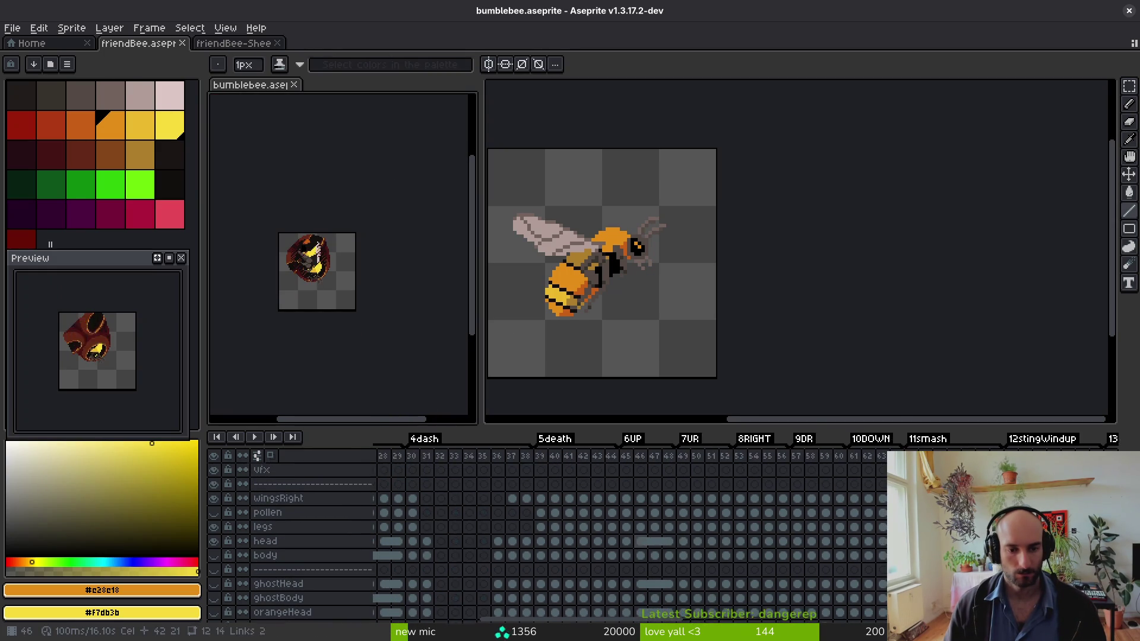
left_click(504, 555)
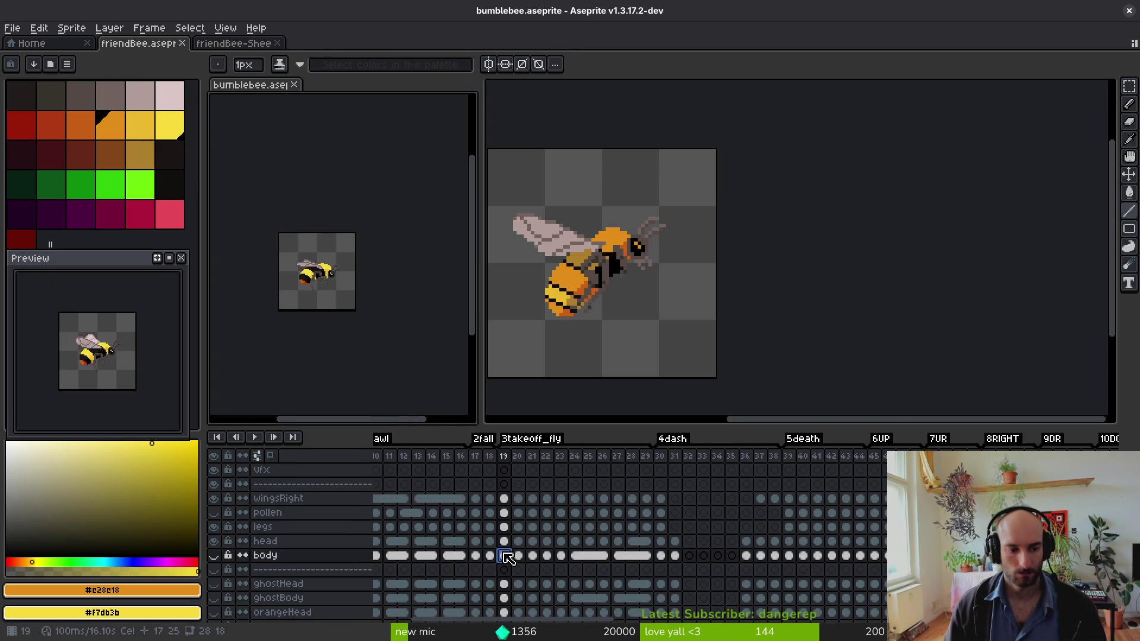
left_click(504, 498)
key("Return")
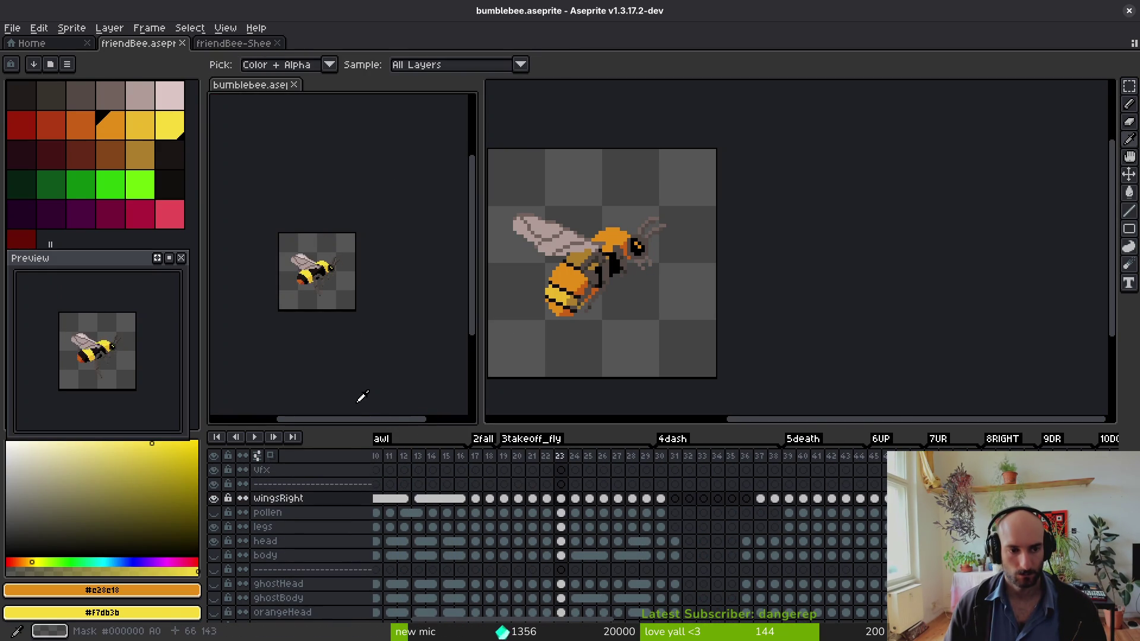
- Open hornet.aseprite from the project's assets/aseprite folder
left_click(44, 46)
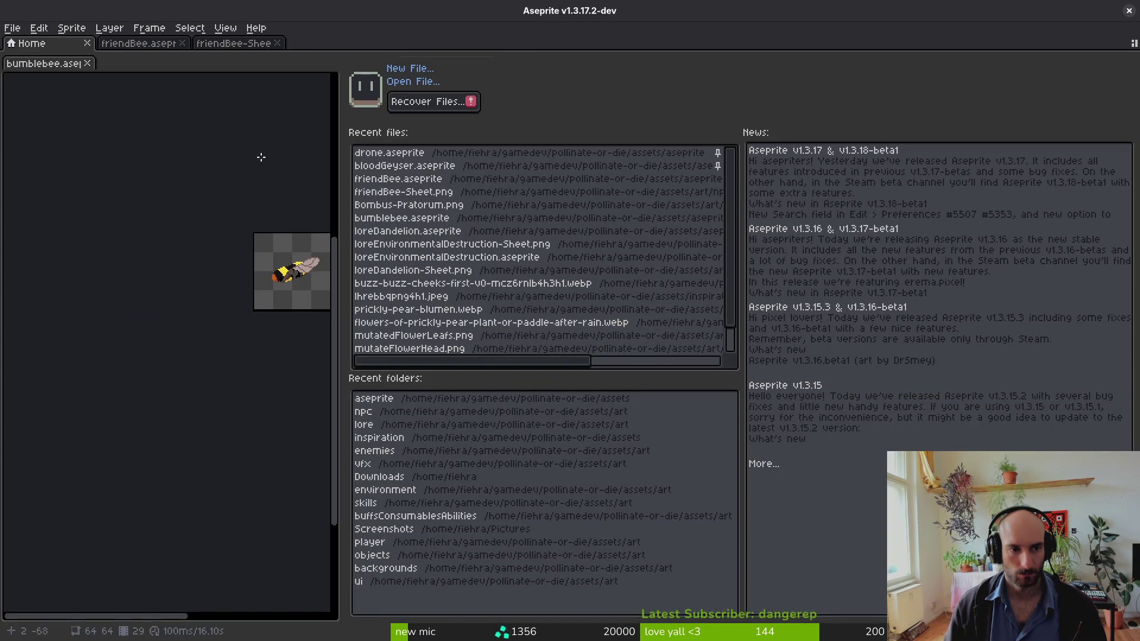
left_click(416, 84)
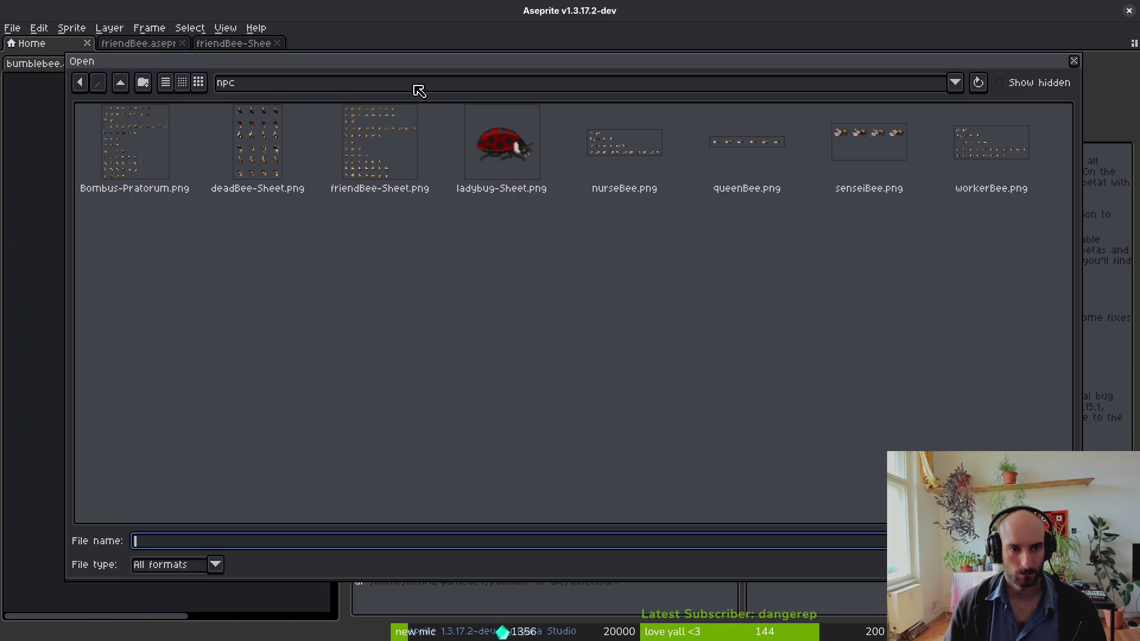
left_click(127, 84)
left_click(122, 82)
double_click(211, 145)
scroll(859, 395, "down", 5)
scroll(855, 362, "down", 10)
double_click(498, 409)
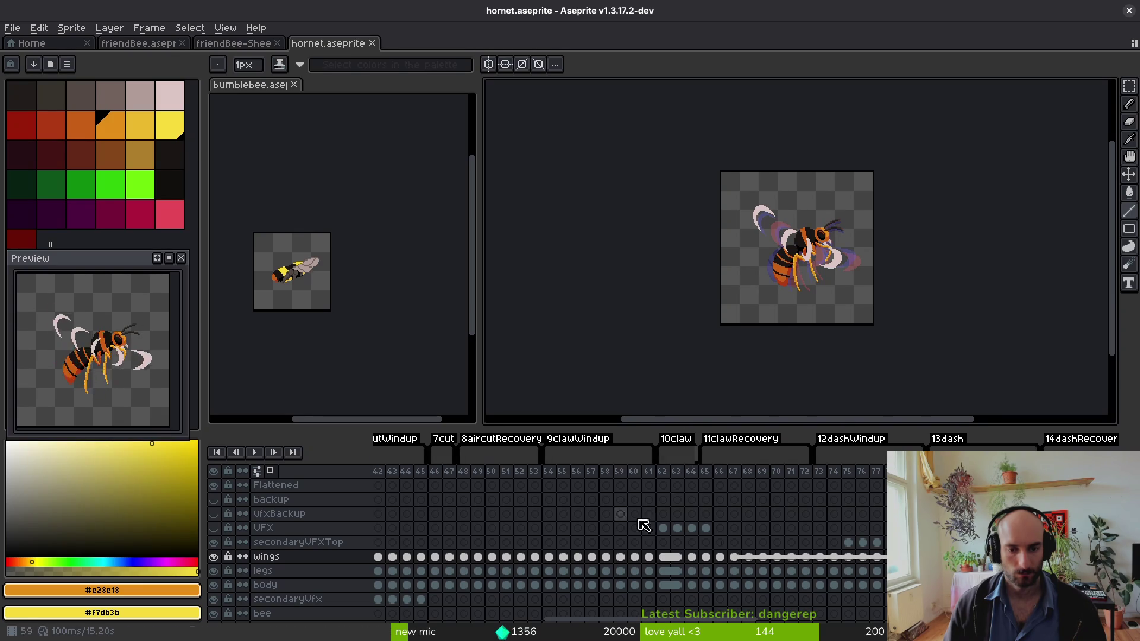
- Play the hornet animation and copy its frame 91 pose
key("Return")
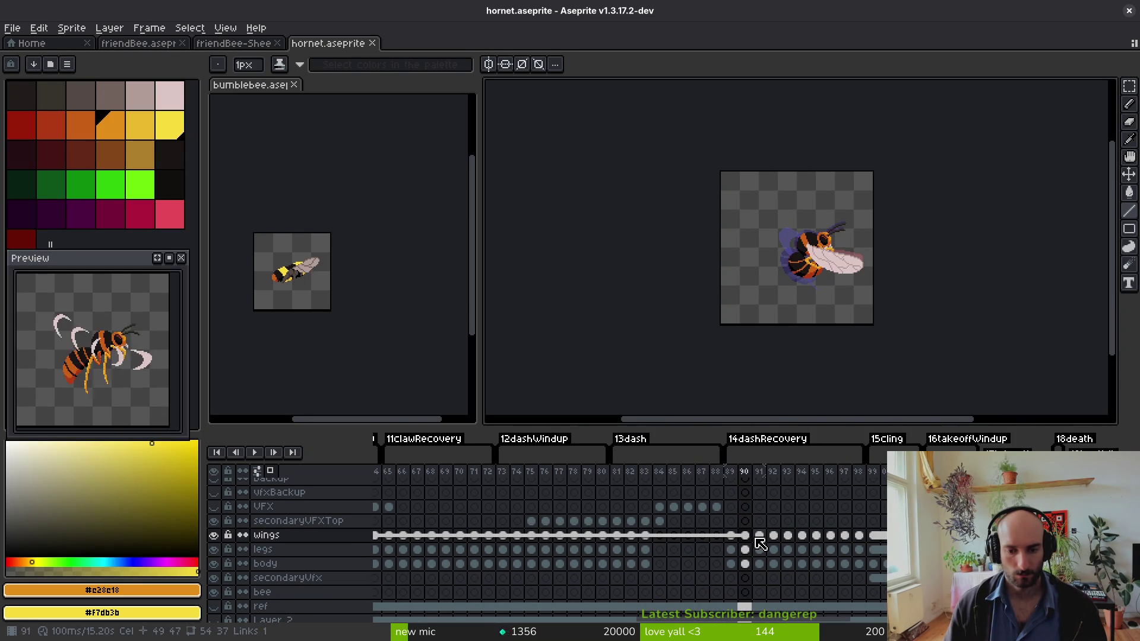
left_click(760, 537)
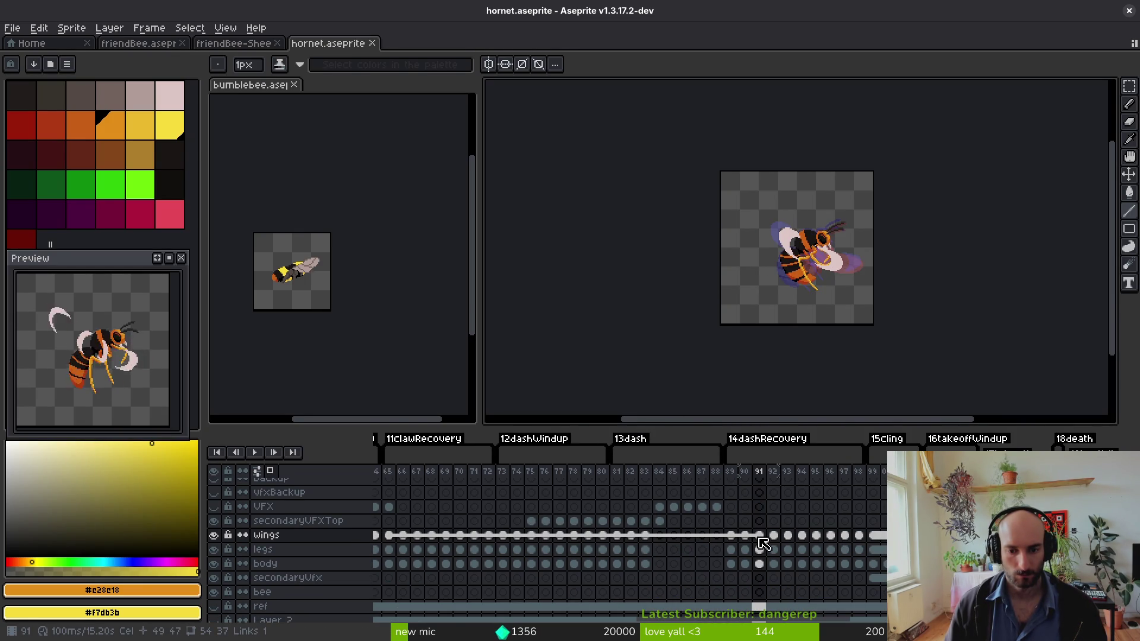
left_click(773, 538)
left_click(759, 538)
key("m")
key("ctrl+a")
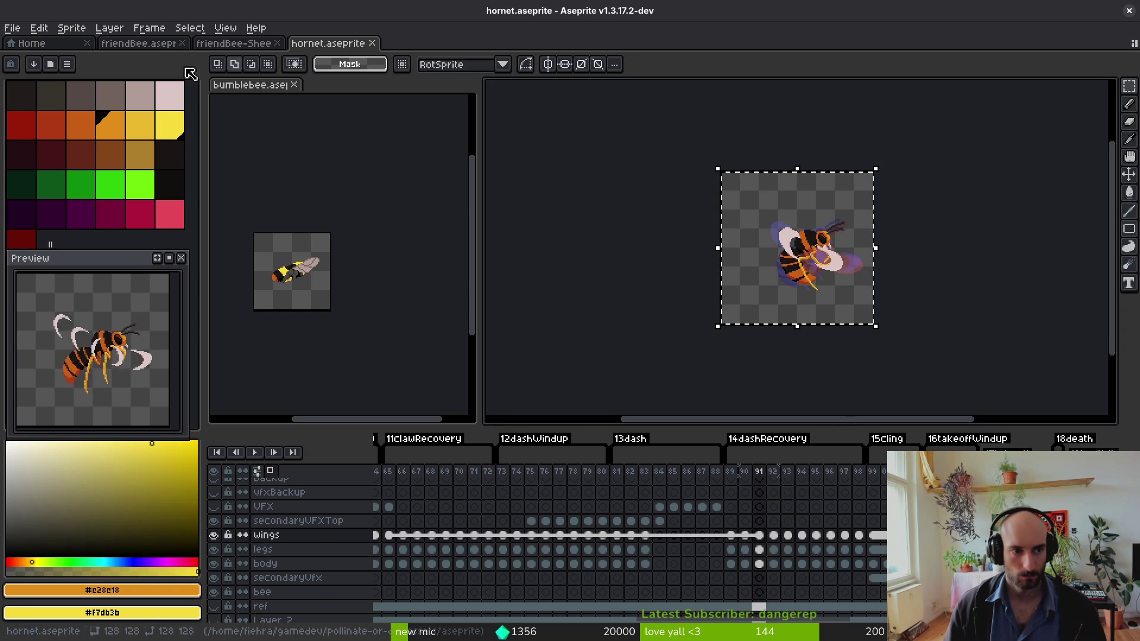
- Paste the hornet pose into the bumblebee frame at half size and save the bumblebee
left_click(324, 302)
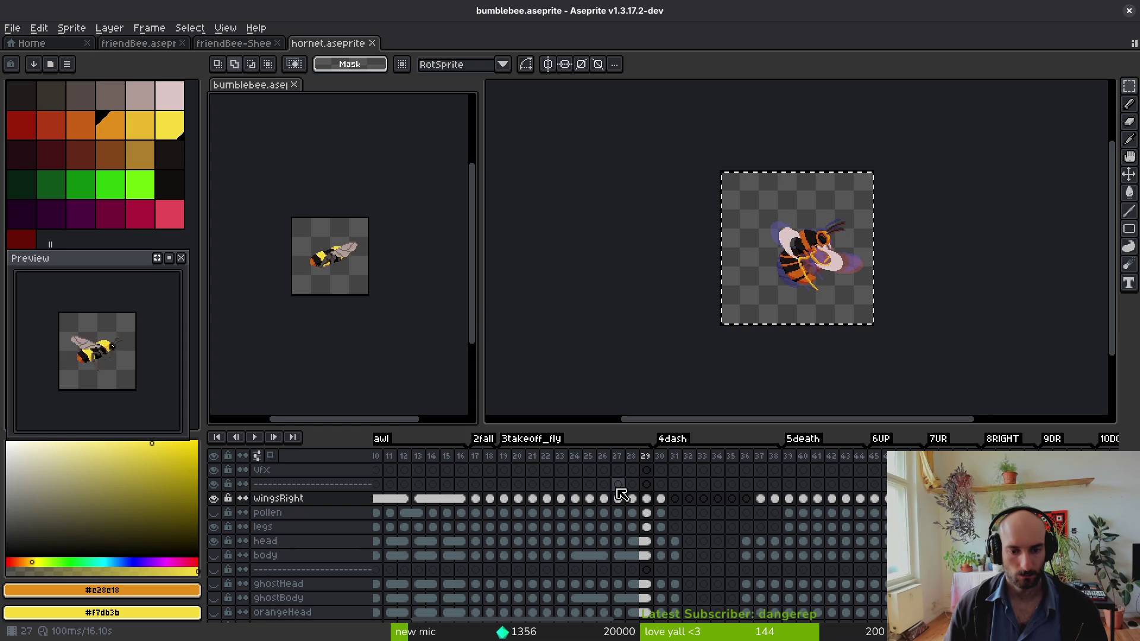
left_click(546, 484)
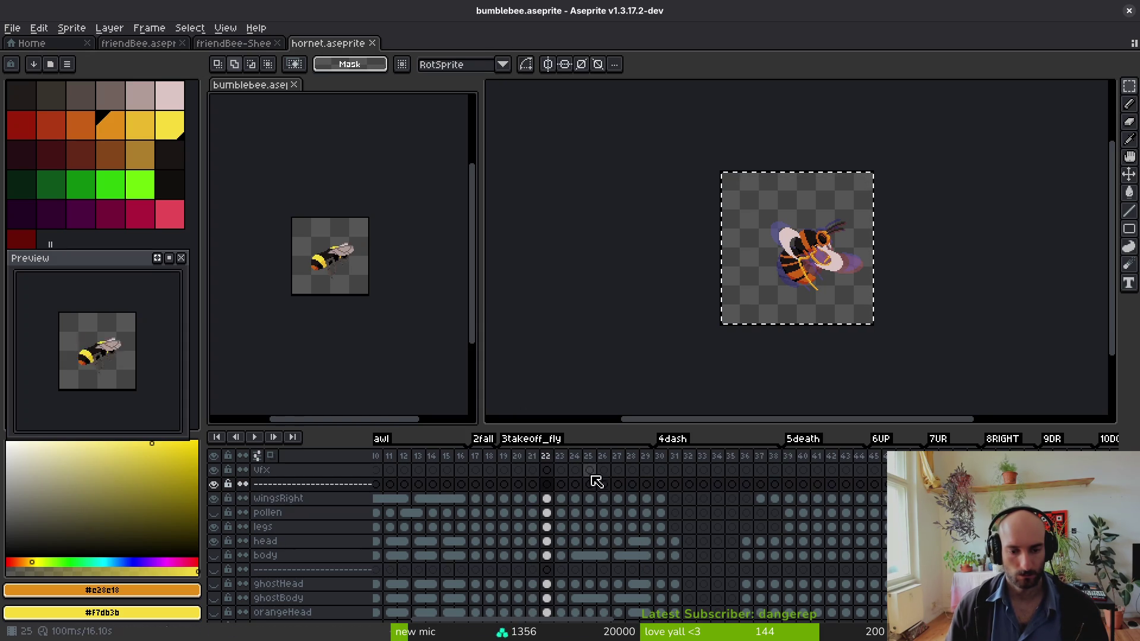
key("ctrl+v")
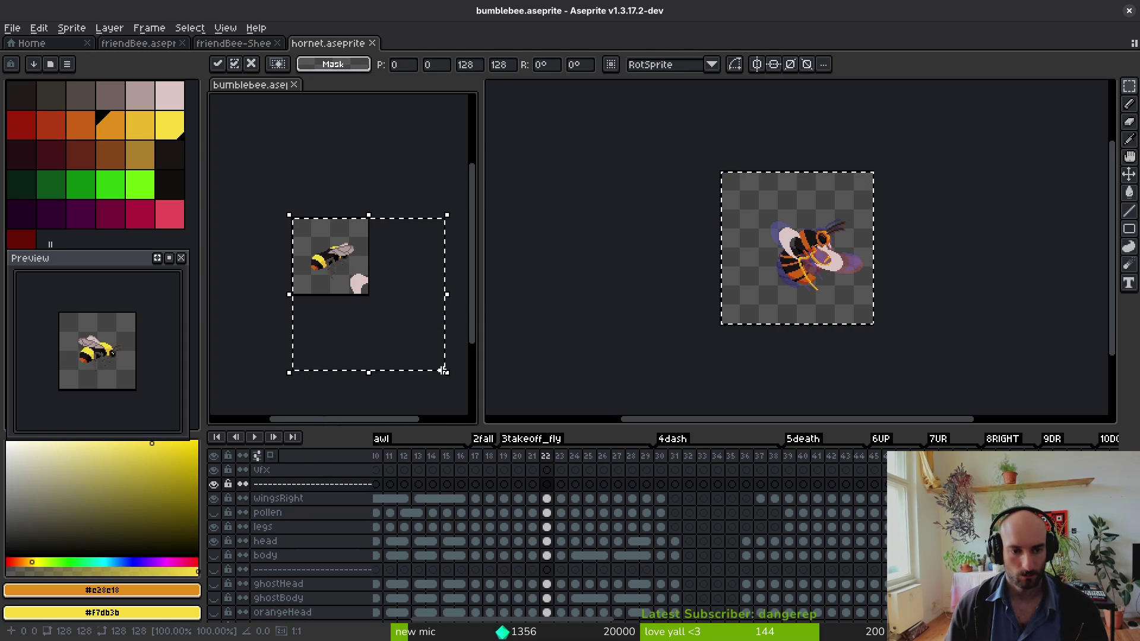
left_click_drag(443, 370, 364, 291)
scroll(375, 315, "up", 4)
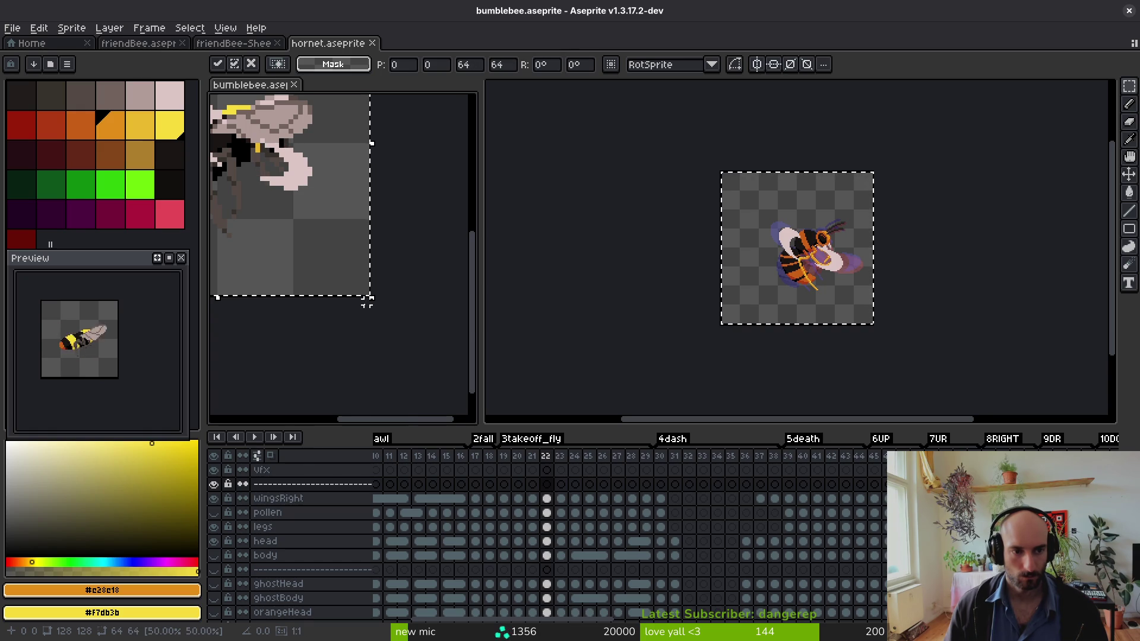
scroll(362, 306, "down", 4)
left_click(860, 315)
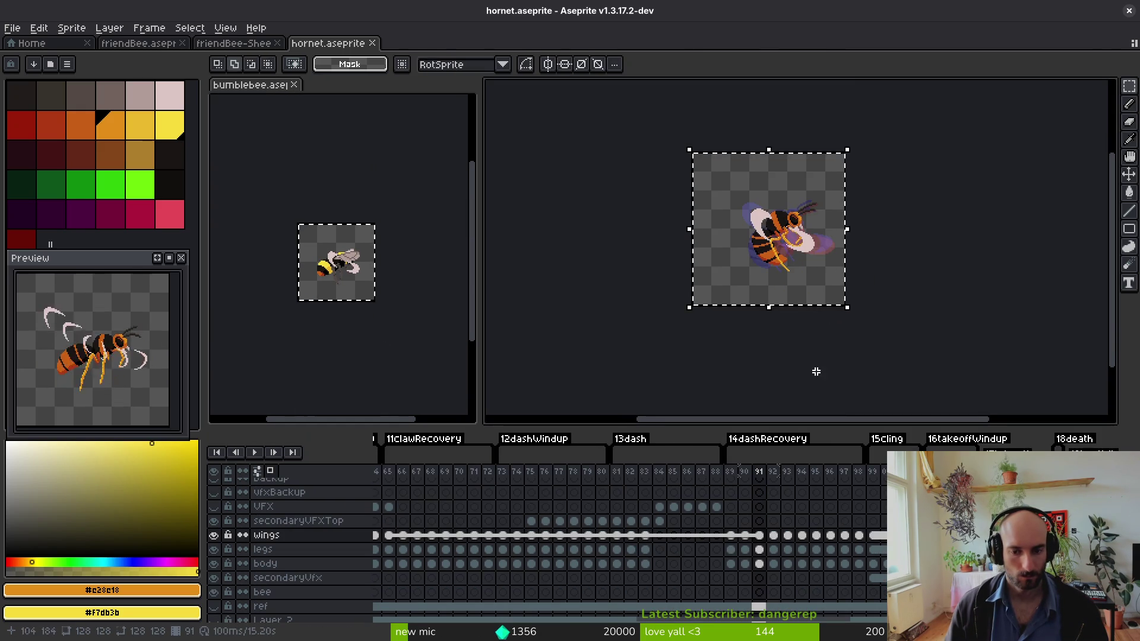
left_click(394, 297)
mouse_move(386, 310)
left_mouse_down()
mouse_move(453, 378)
mouse_move(378, 303)
left_mouse_up()
scroll(384, 308, "up", 4)
scroll(385, 312, "down", 4)
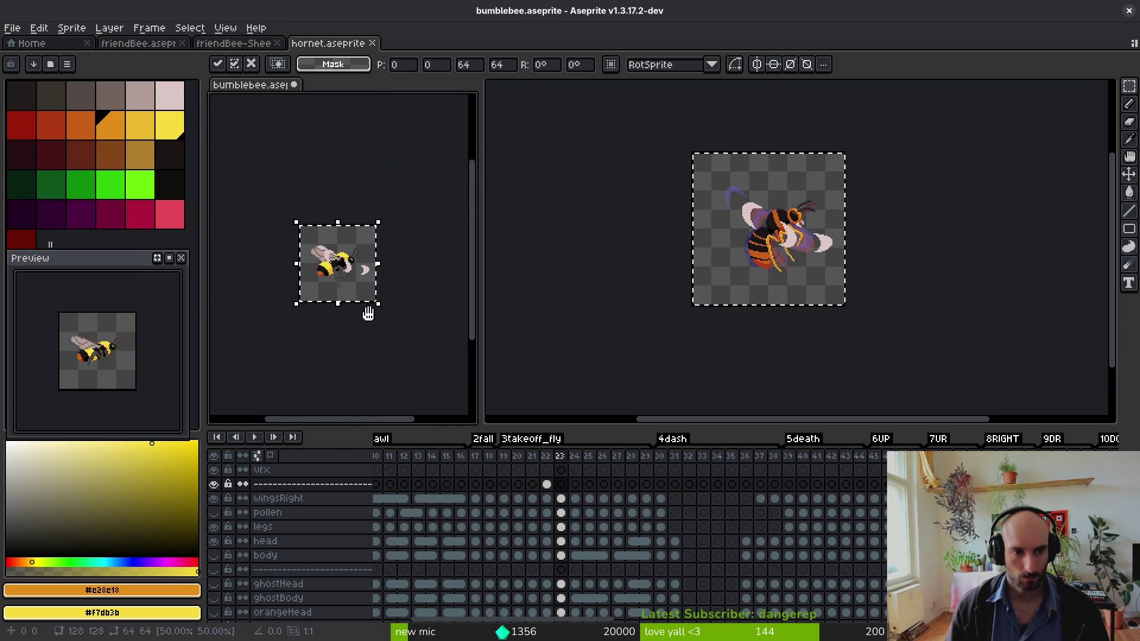
key("Return")
key("ctrl+s")
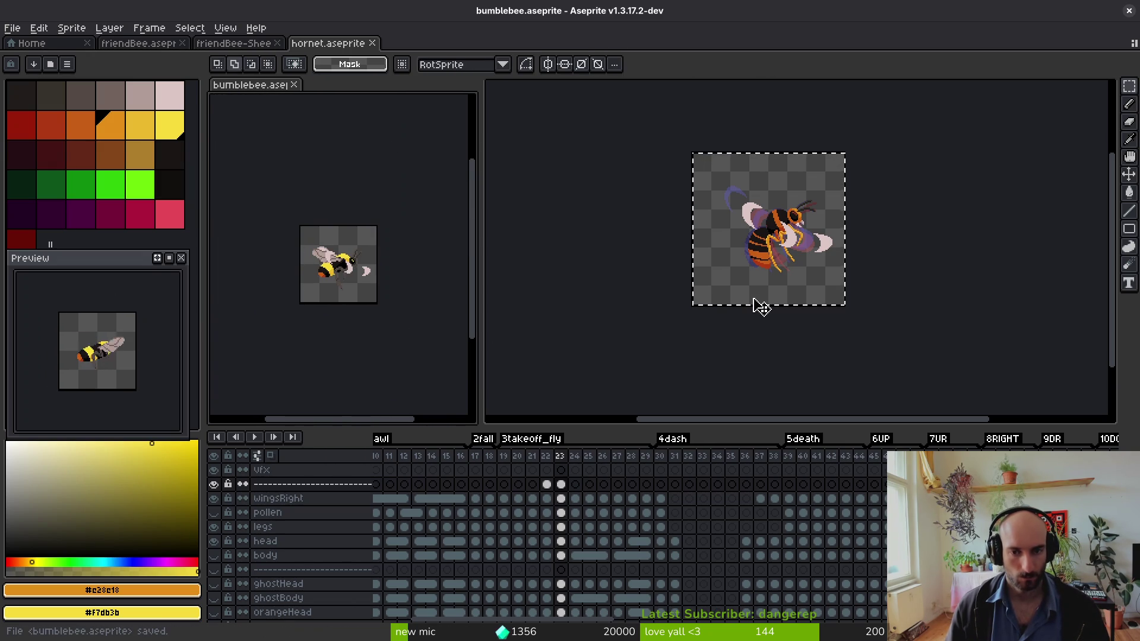
- Paste the hornet's frame 93 pose into bumblebee frame 24, shrunk to fit the 64-pixel bee
key("Right")
key("alt")
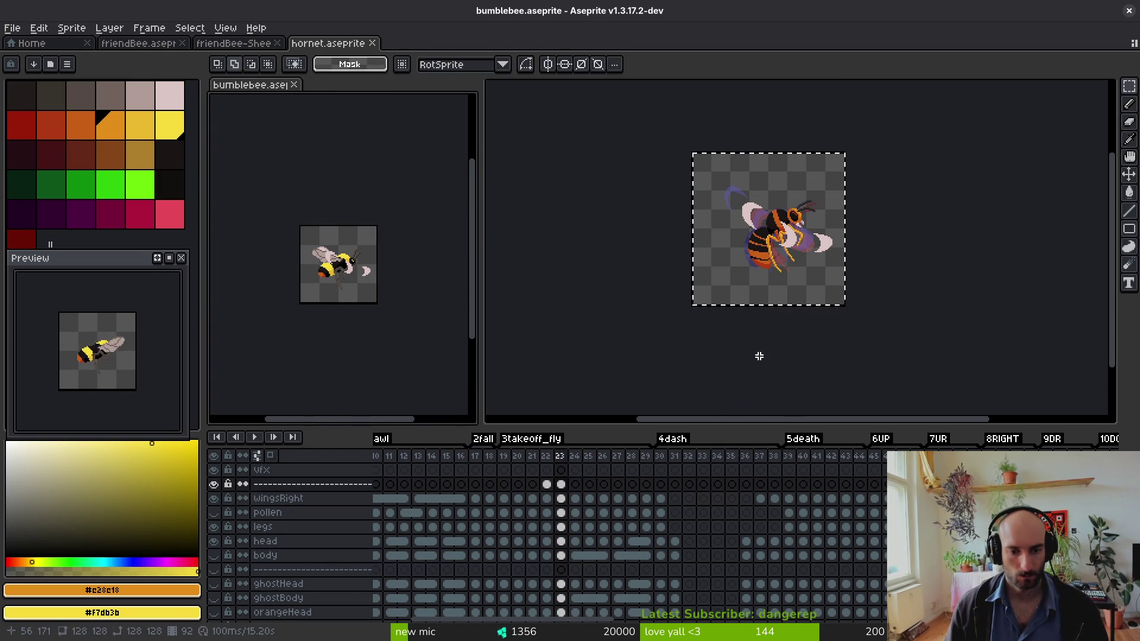
left_click(761, 347)
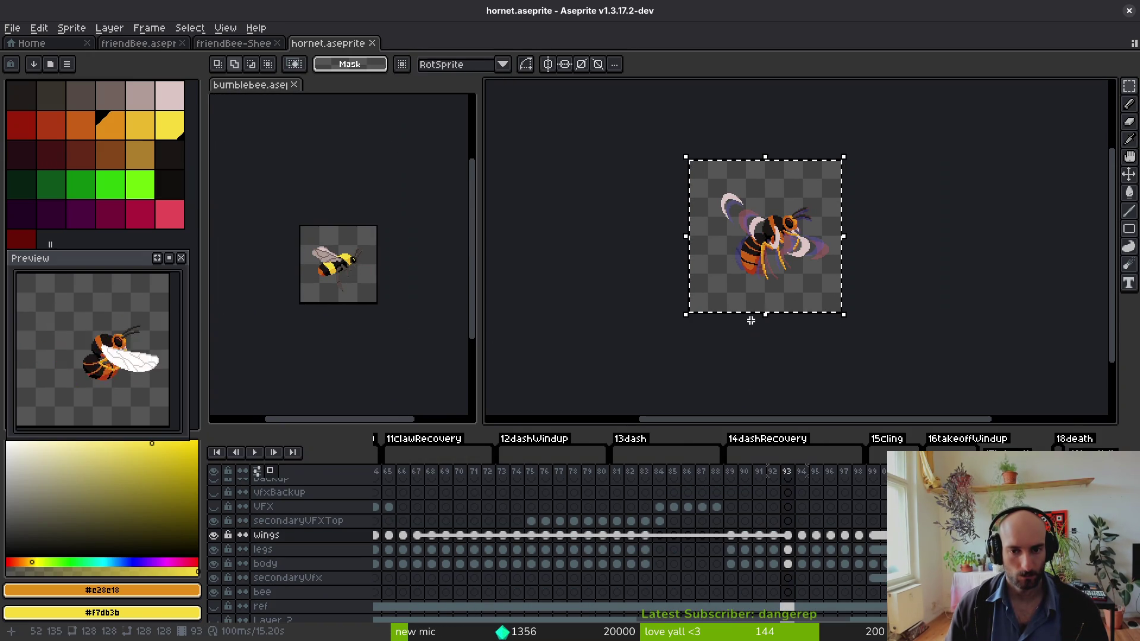
key("ctrl+c")
left_click(333, 300)
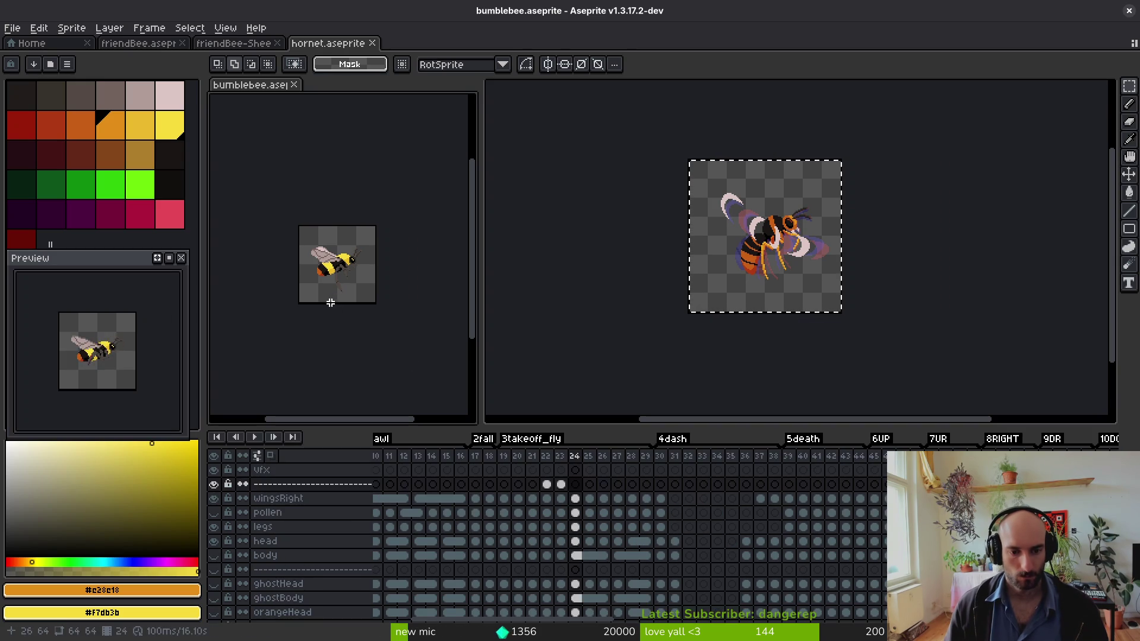
key("ctrl+v")
left_click_drag(450, 379, 376, 303)
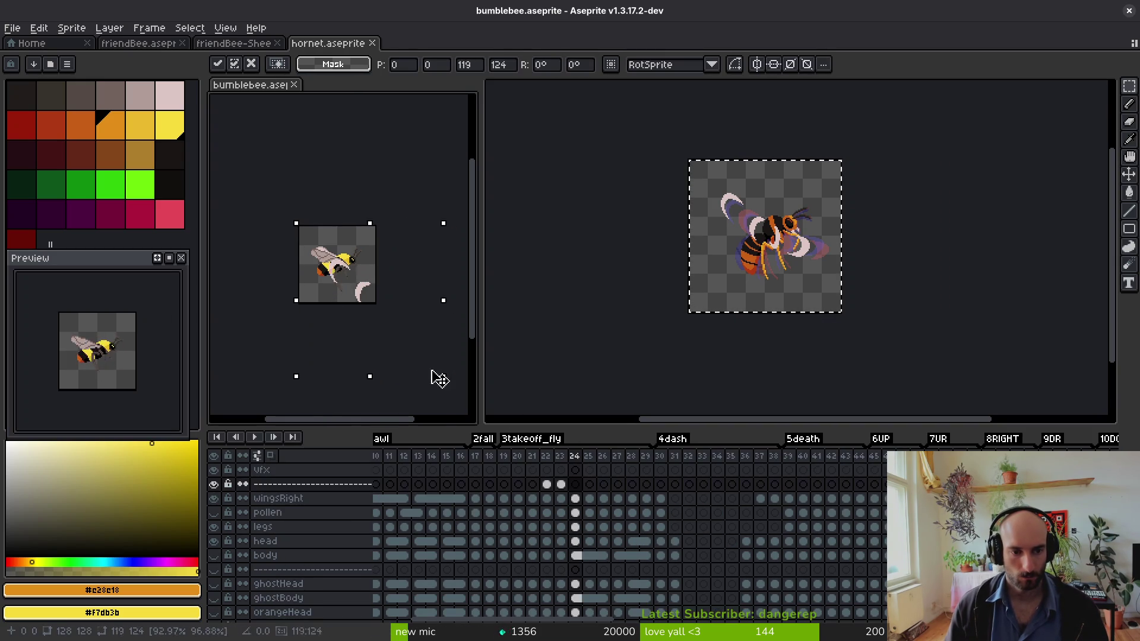
scroll(381, 316, "up", 2)
scroll(383, 324, "down", 2)
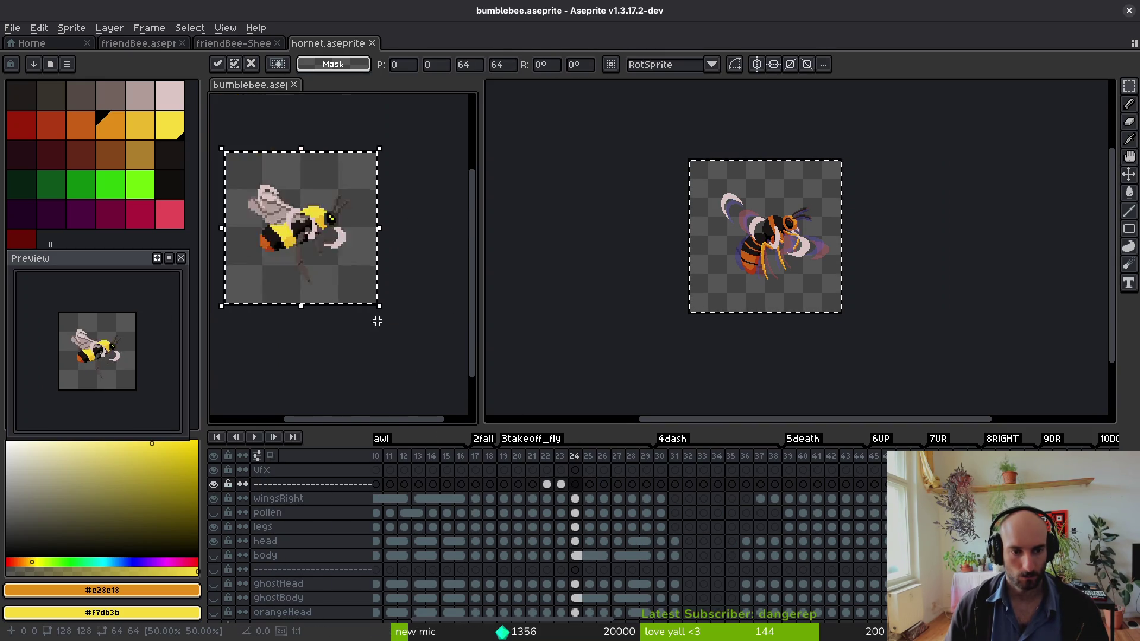
scroll(377, 327, "down", 1)
key("Return")
- Paste the hornet's frame 94 wings into the next bumblebee frame, resized to 64x64
left_click(770, 314)
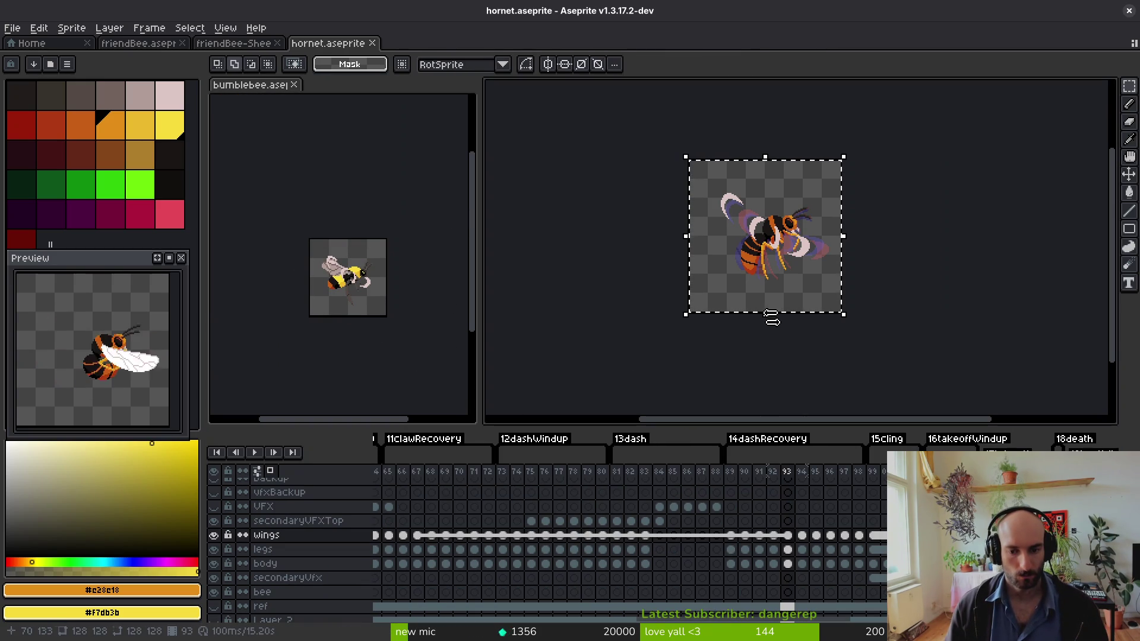
key("Right")
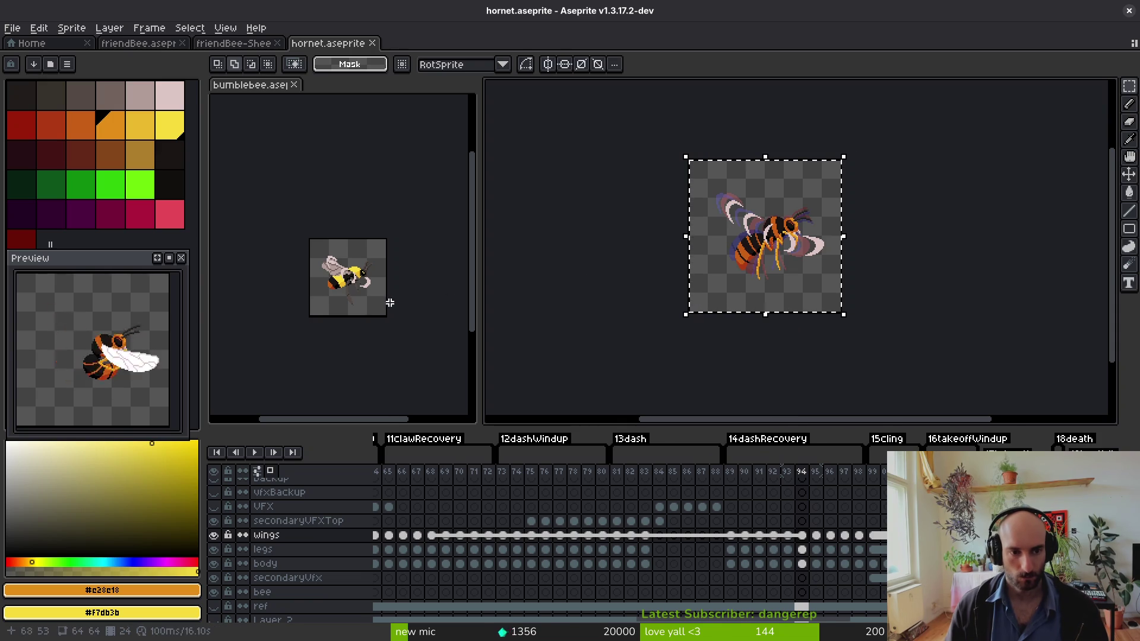
left_click(390, 300)
key("ctrl+v")
scroll(376, 289, "up", 2)
scroll(382, 309, "down", 2)
left_click_drag(410, 297, 357, 304)
left_click_drag(444, 356, 381, 301)
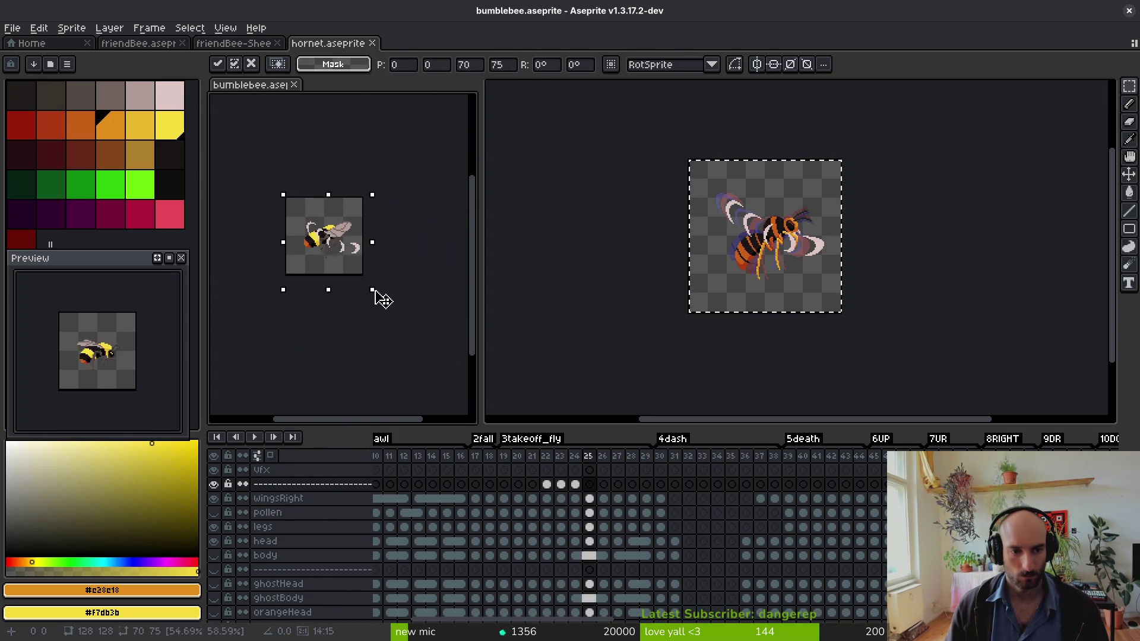
scroll(377, 291, "up", 2)
scroll(389, 296, "down", 2)
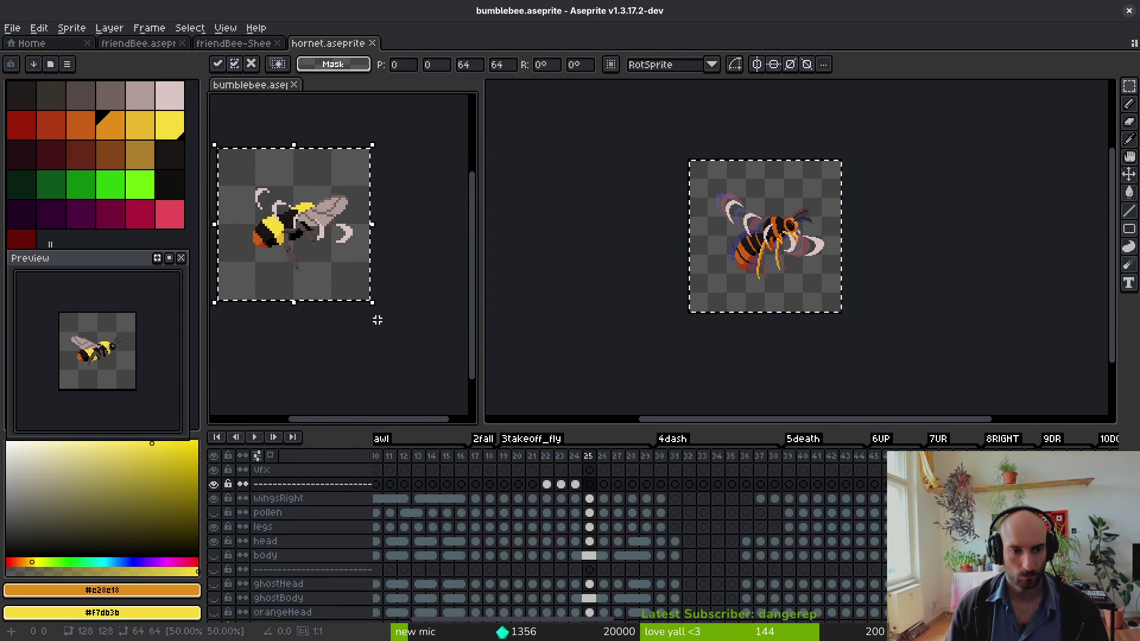
key("Return")
- Go to the Home page and bring up the file browser
left_click(745, 323)
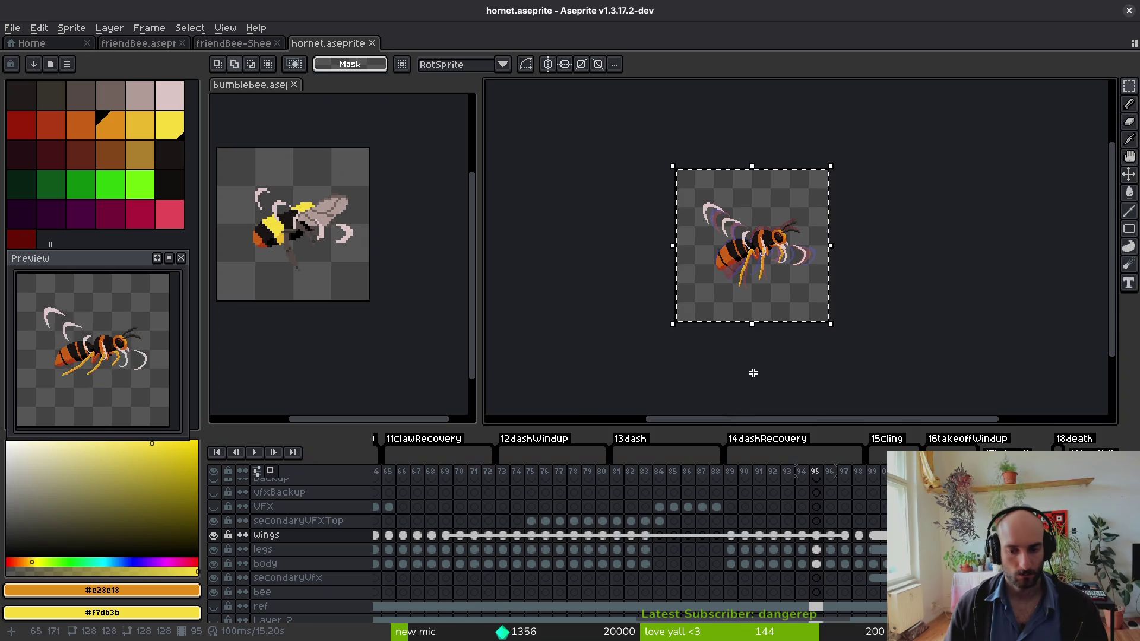
left_click(56, 43)
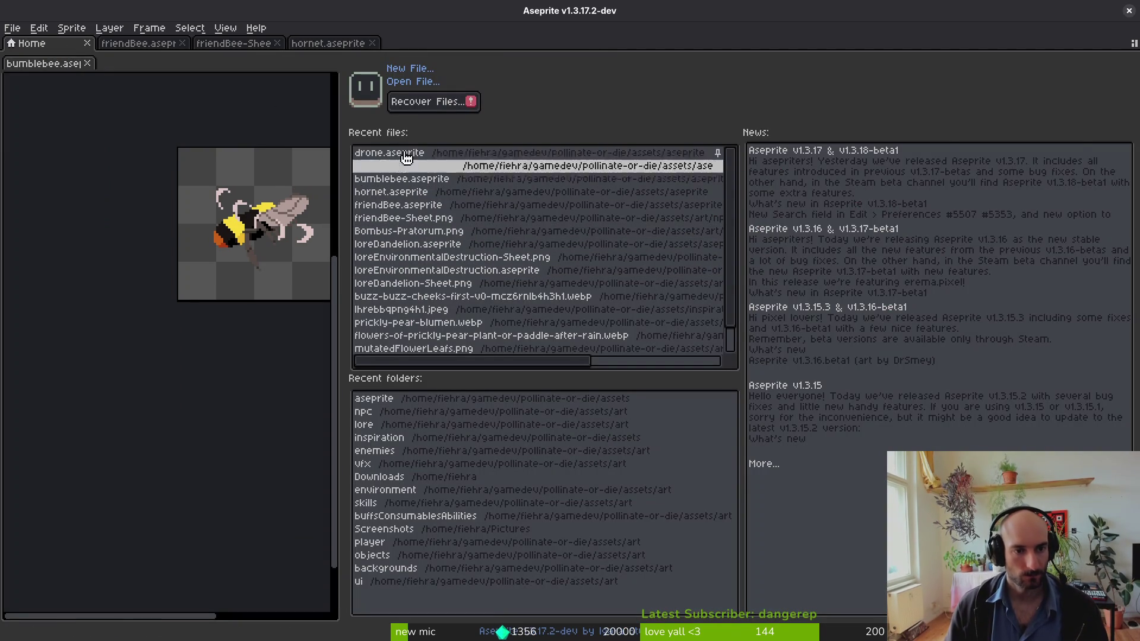
left_click(422, 87)
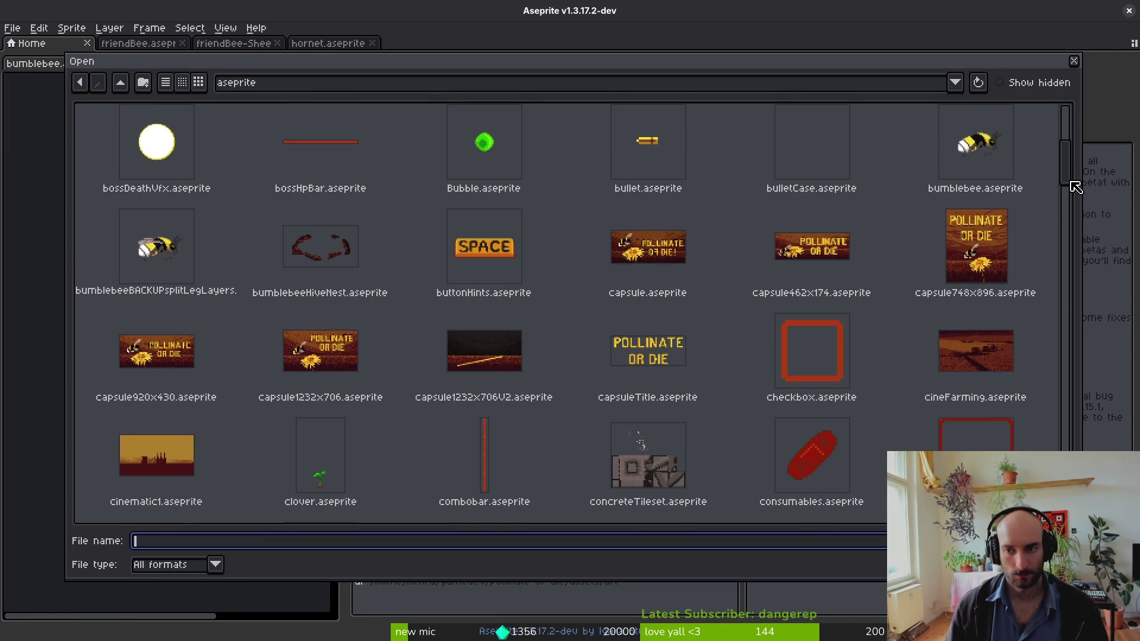
- Open wasp.aseprite
left_click_drag(1070, 184, 1069, 517)
left_click(489, 369)
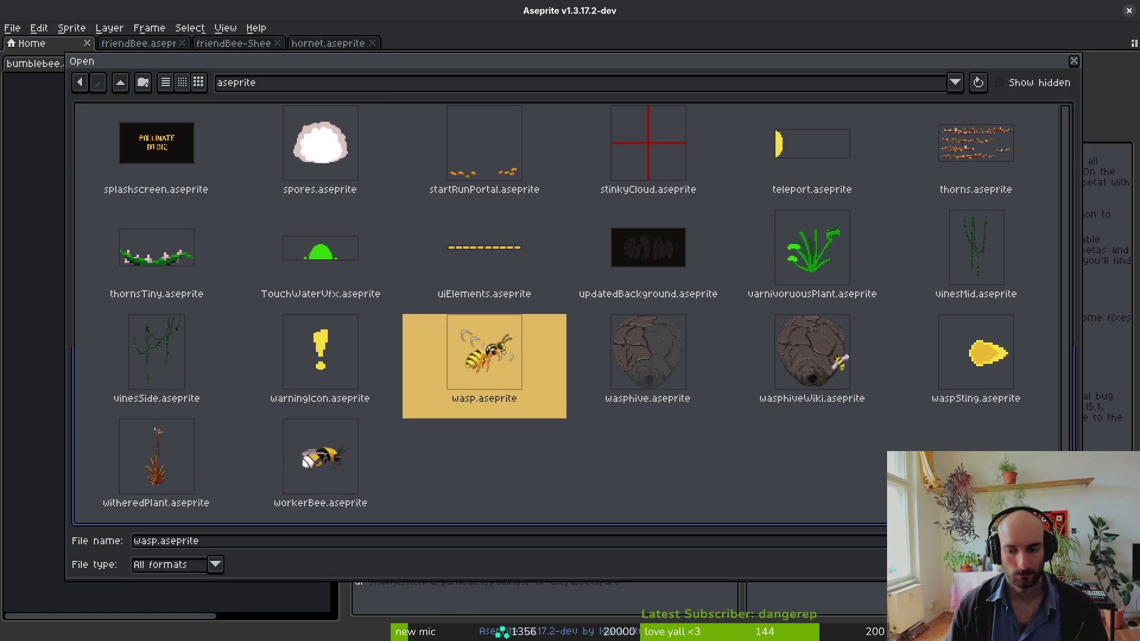
key("Return")
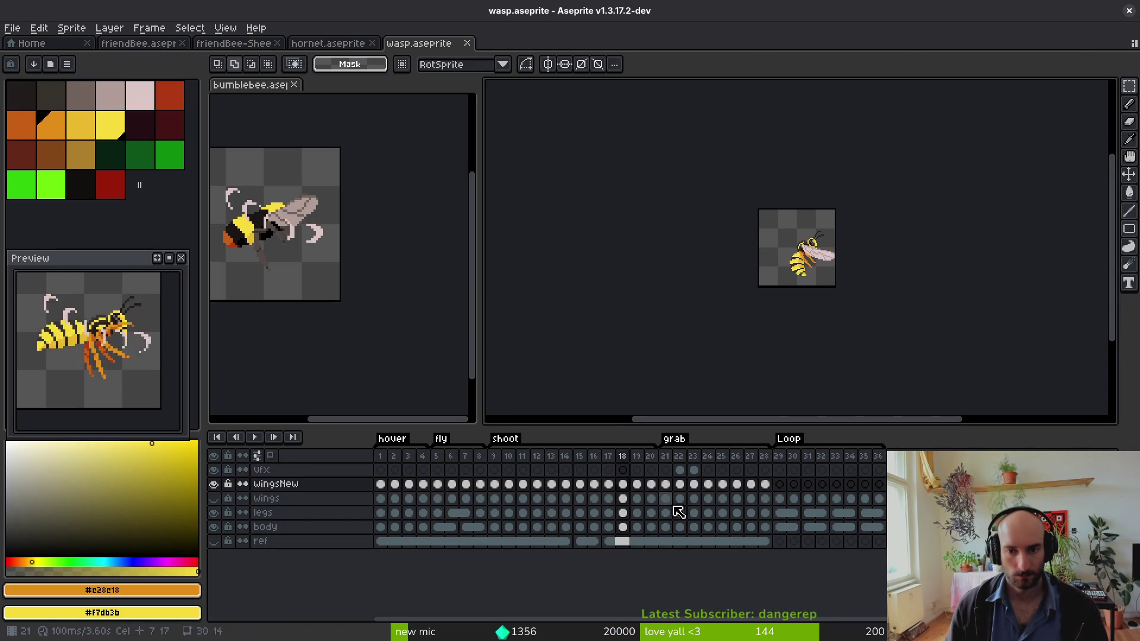
- Compare wasp frames 19–21 against bumblebee frame 22, flipping between the sprite tabs
key("Right")
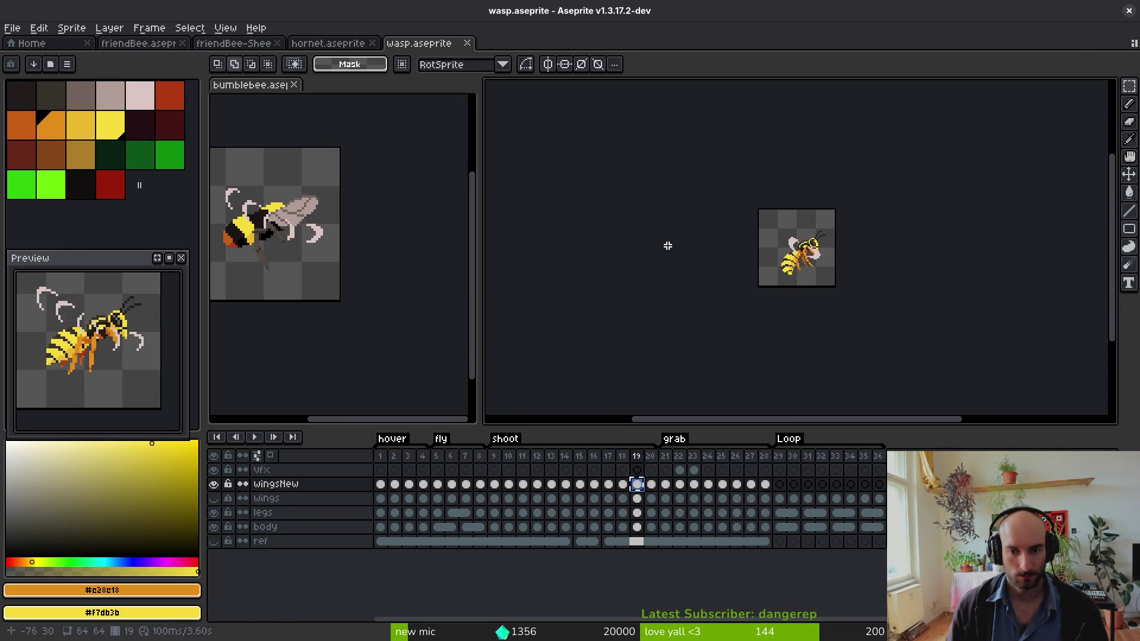
left_click(223, 50)
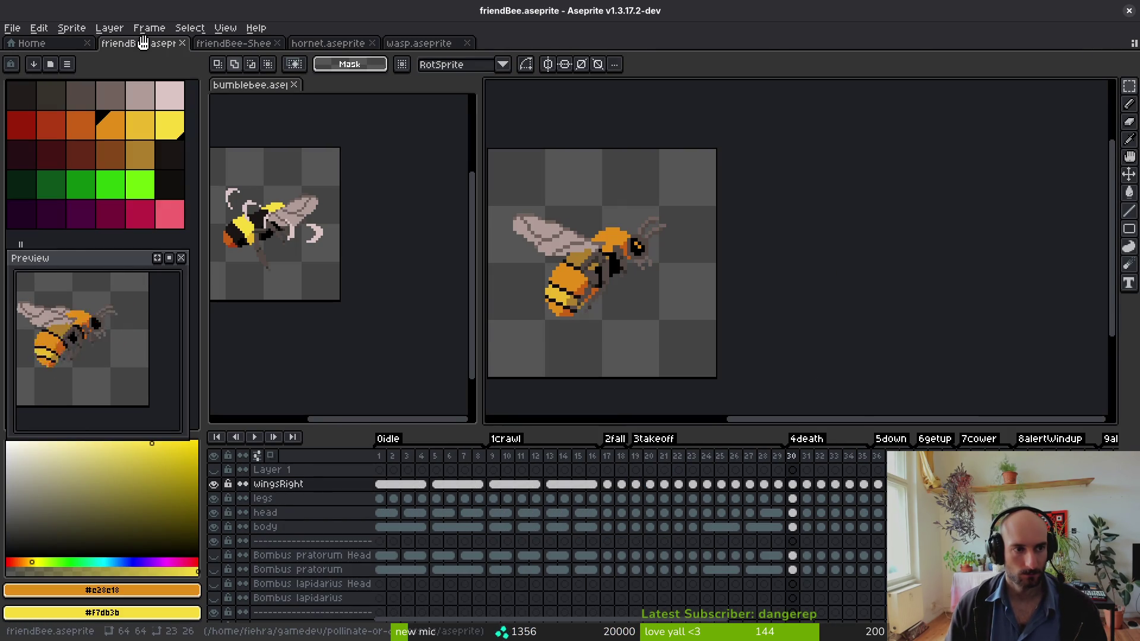
left_click(357, 43)
left_click(432, 48)
left_click(303, 187)
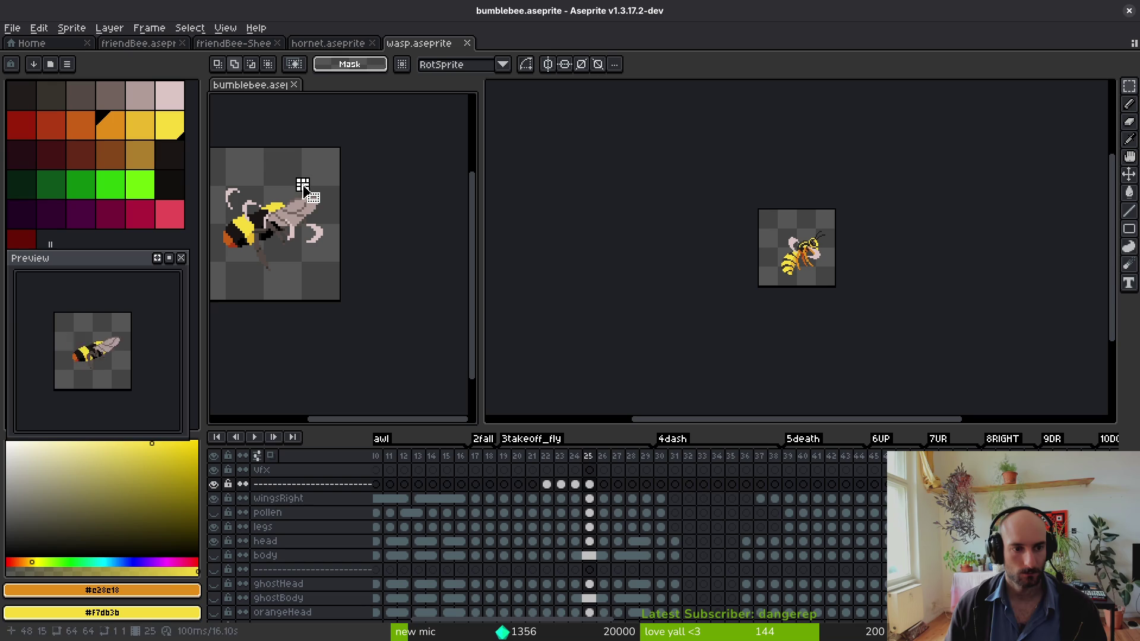
left_click(547, 484)
scroll(368, 292, "up", 2)
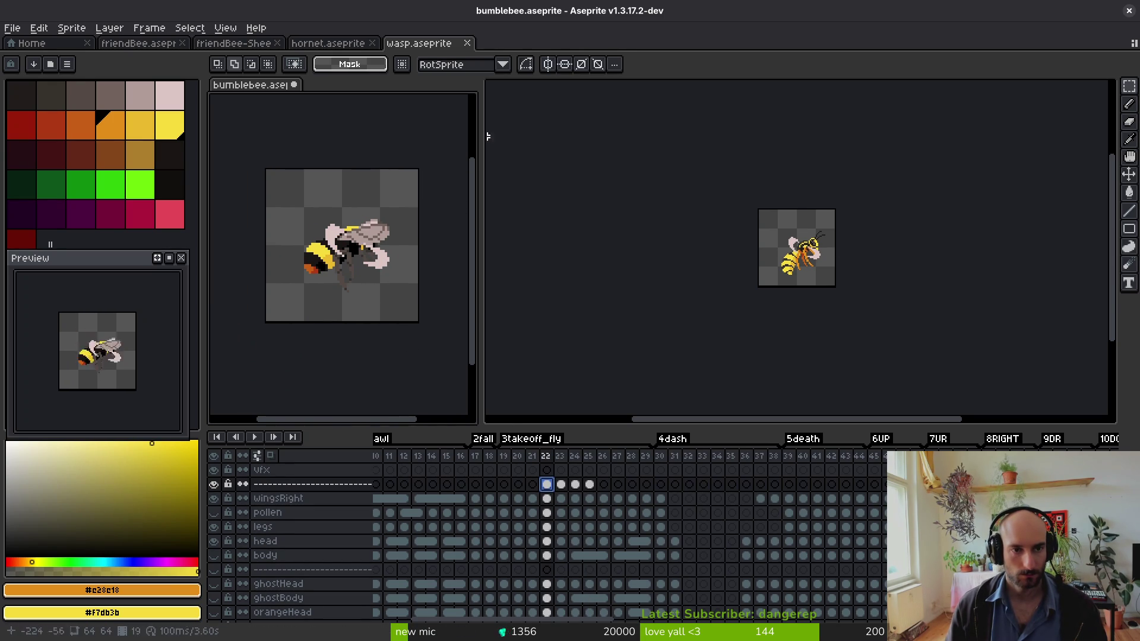
key("ctrl+Tab")
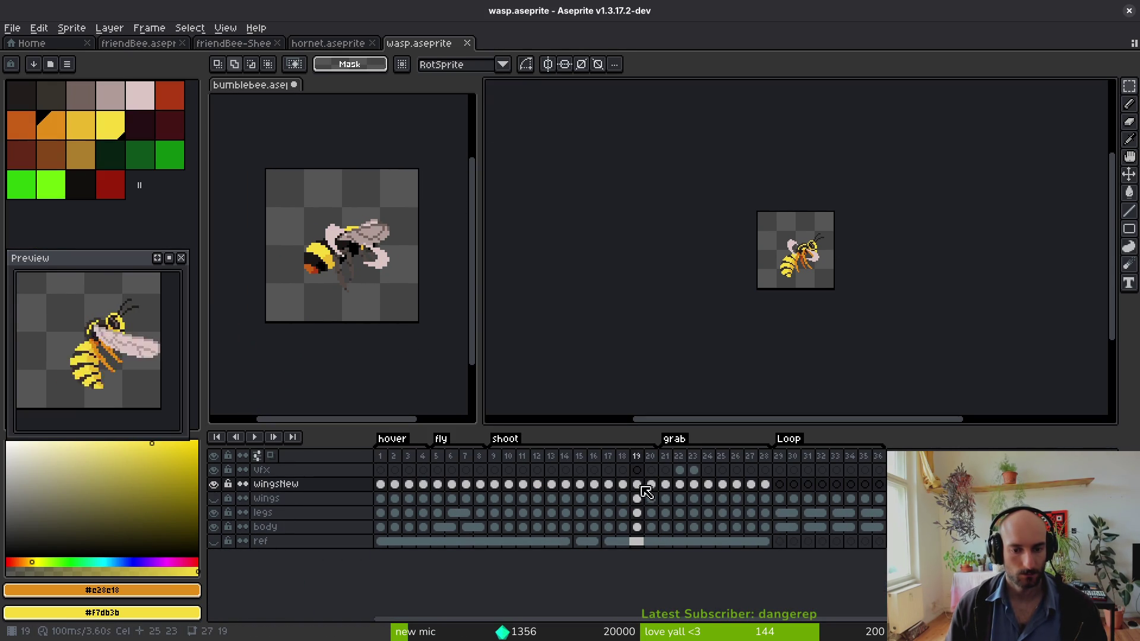
key("Right")
key("Right")
key("Left")
key("Left")
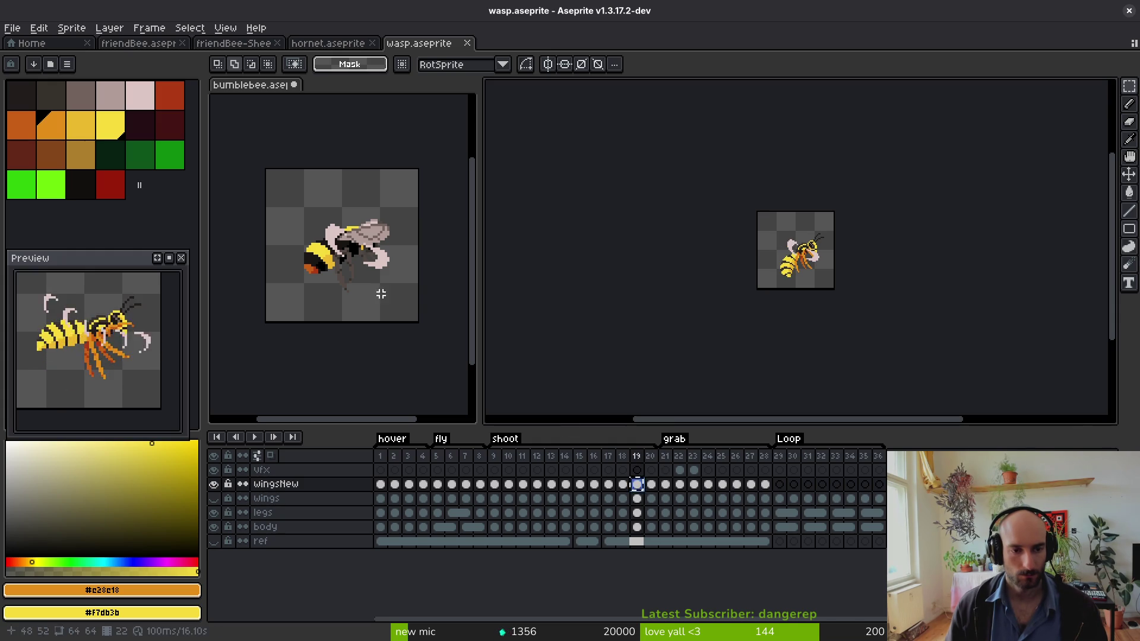
- Step the bumblebee through frames 21–24 alongside the wasp, then save the bumblebee
left_click(353, 279)
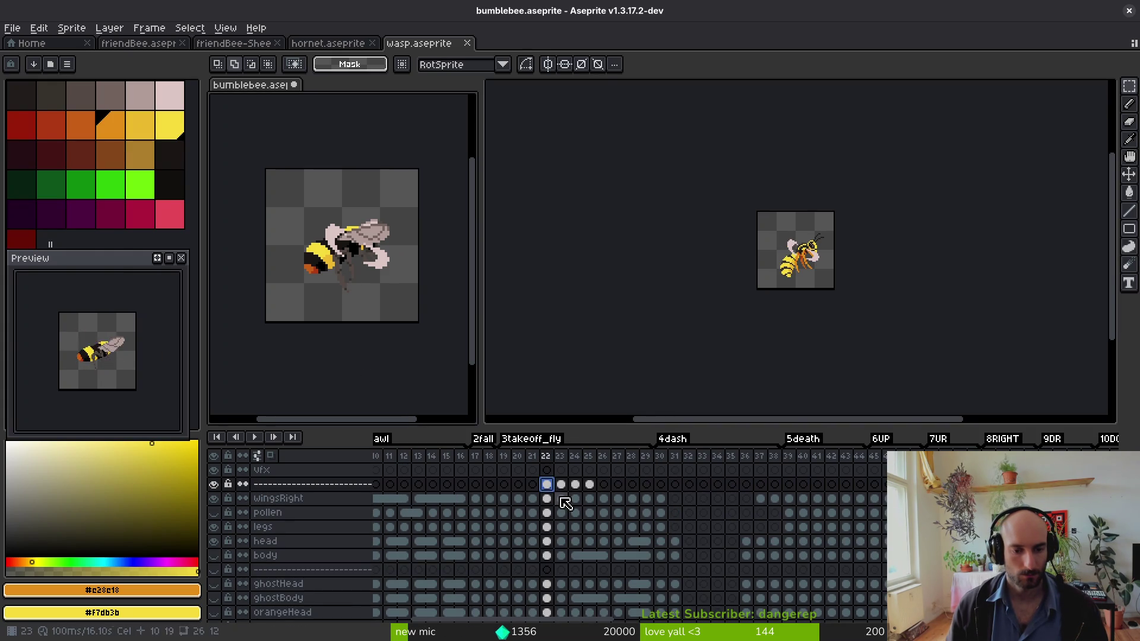
left_click(533, 484)
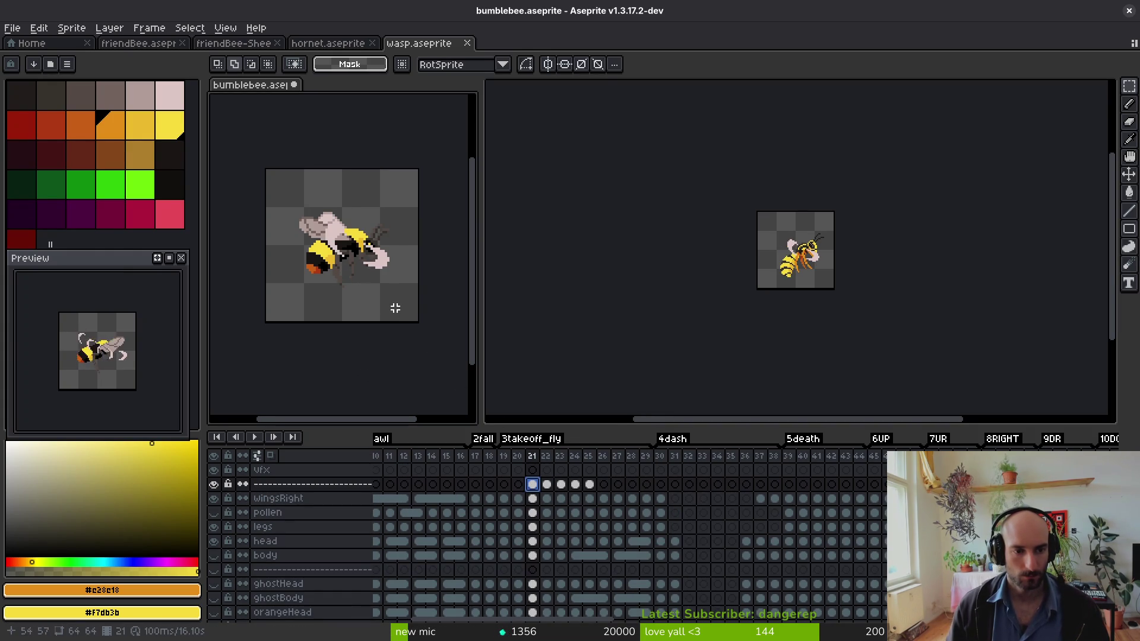
key("i")
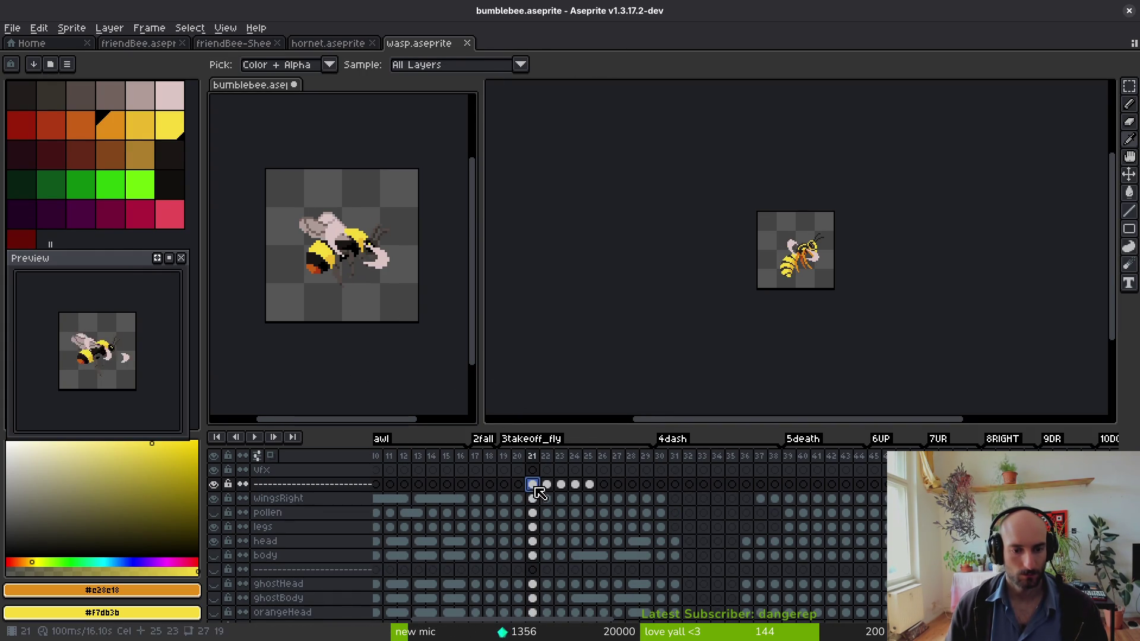
key("Right")
key("Right")
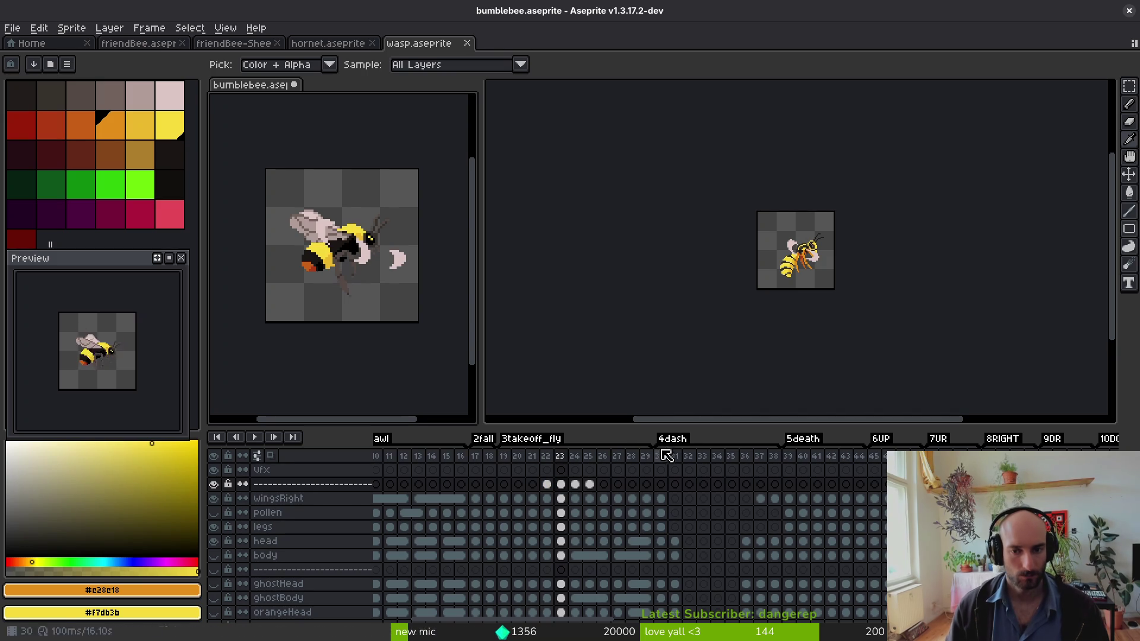
left_click(805, 307)
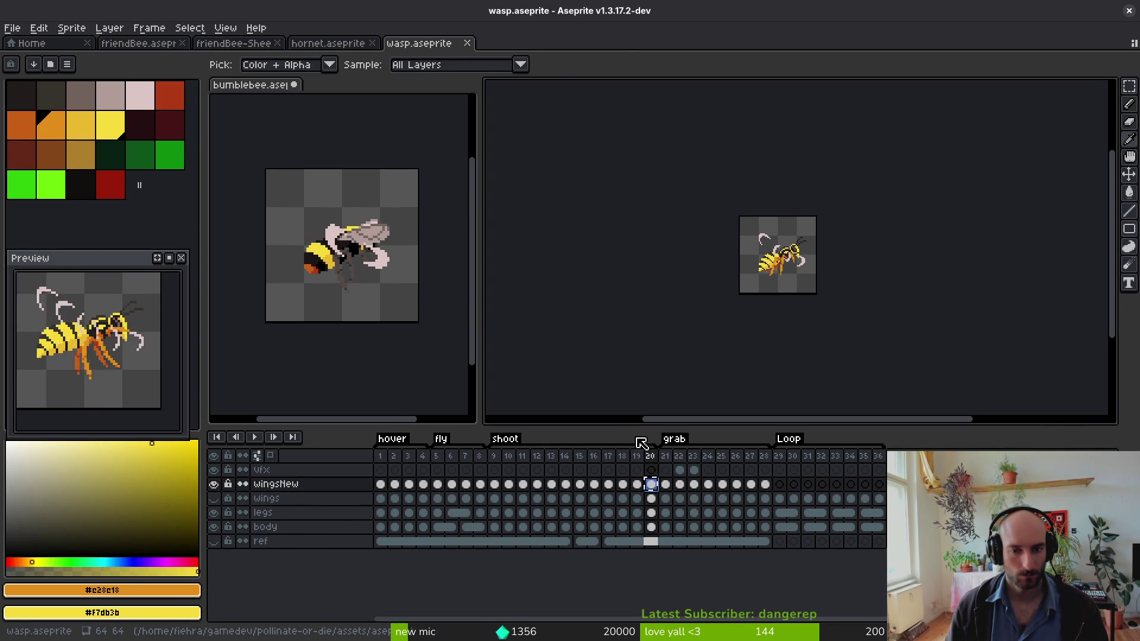
key("ctrl+Tab")
key("Right")
key("Right")
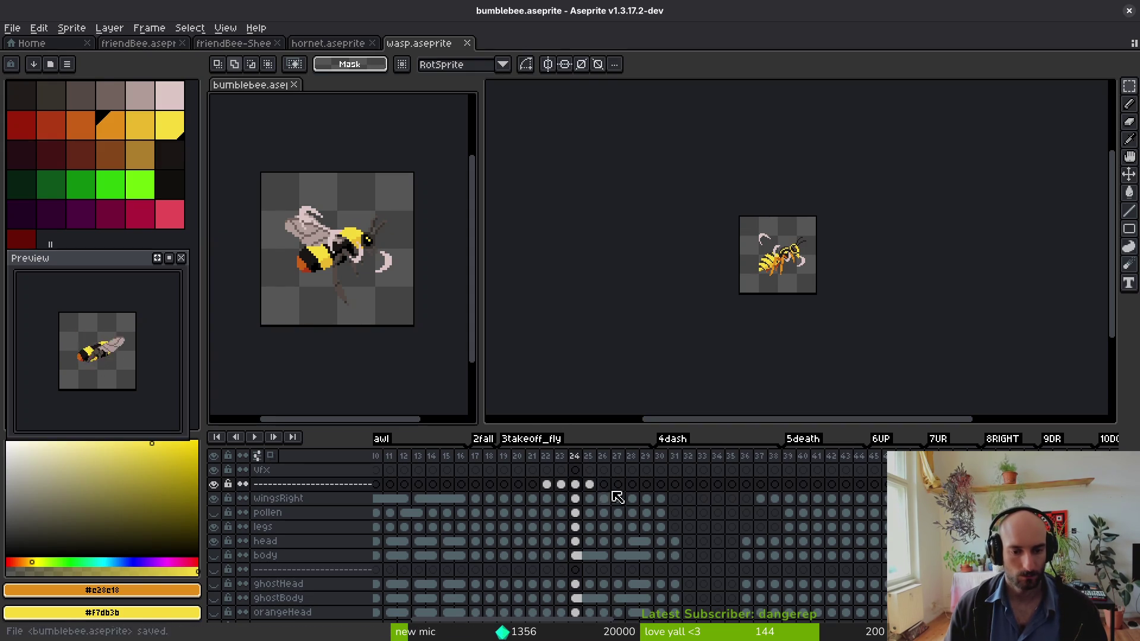
key("Right")
- Move the bumblebee to frame 25 and select the hornet's frame 95 pose for reference
key("i")
left_click(344, 44)
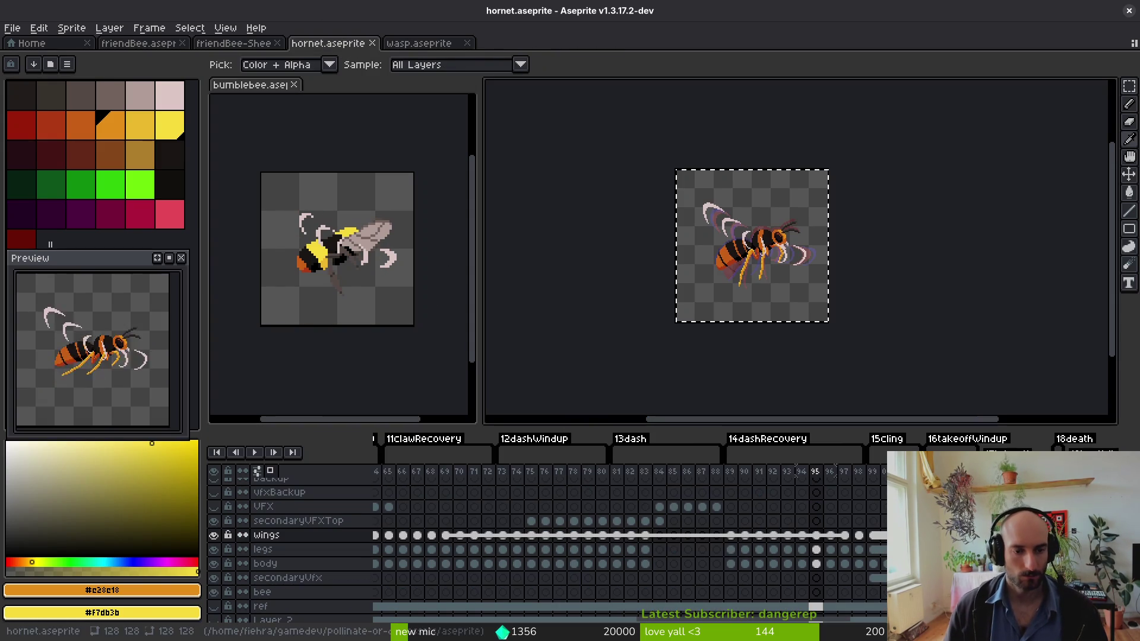
key("m")
key("i")
key("Left")
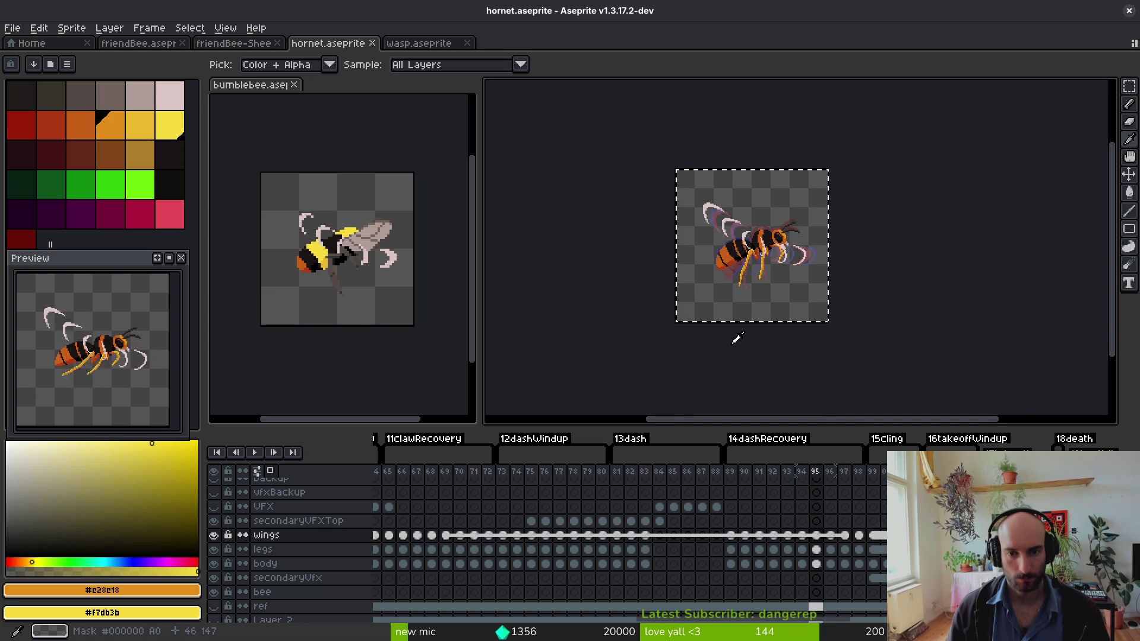
key("m")
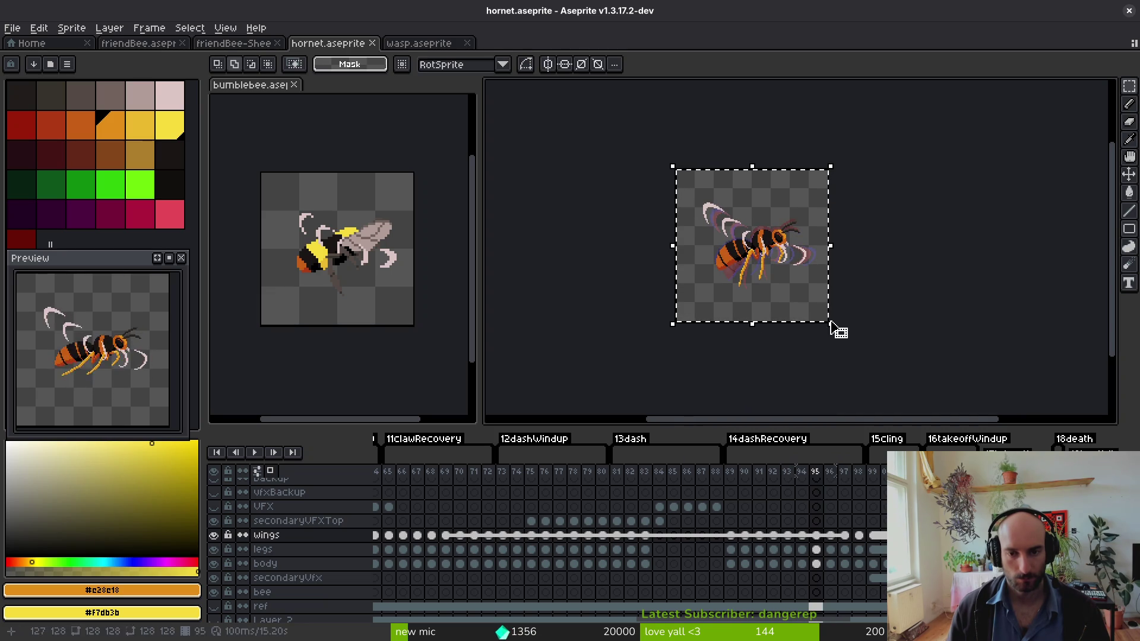
left_click(234, 42)
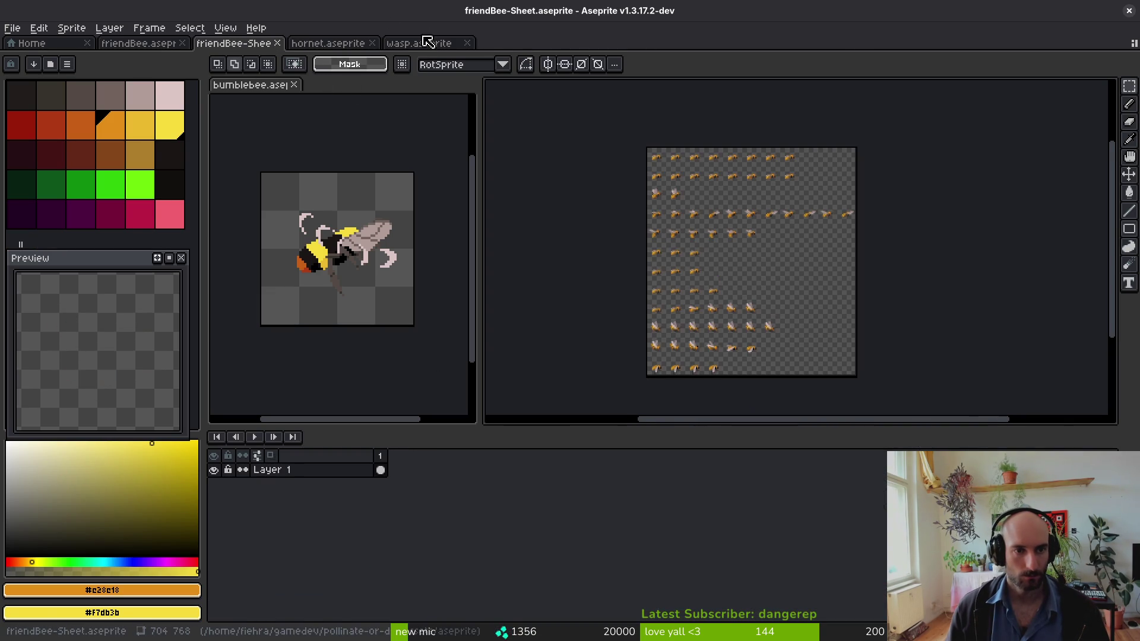
left_click(426, 41)
left_click(351, 43)
key("i")
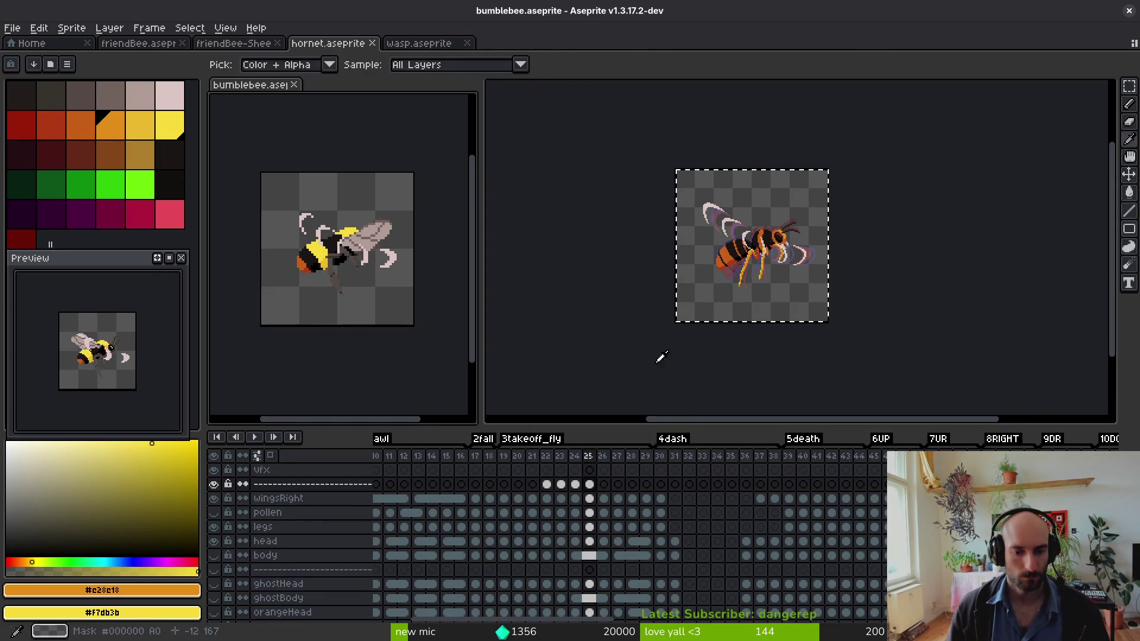
- Paste the hornet wings into bumblebee frame 26, shrunk to about half size
key("m")
key("Right")
mouse_move(399, 304)
left_mouse_down()
mouse_move(384, 279)
mouse_move(402, 287)
mouse_move(360, 246)
left_mouse_up()
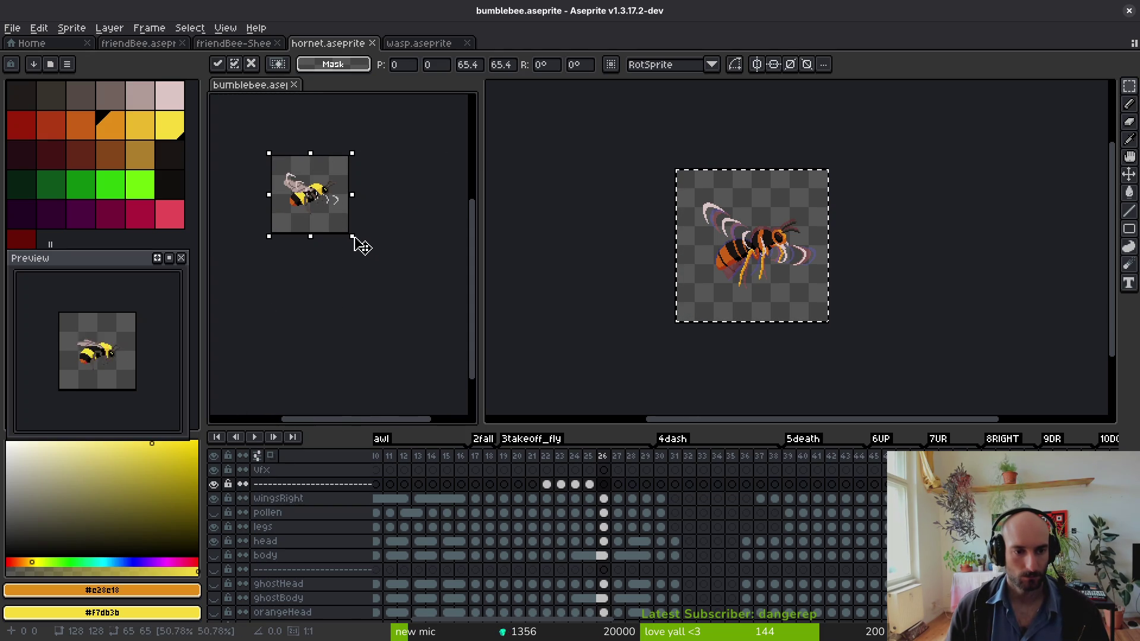
scroll(352, 234, "up", 3)
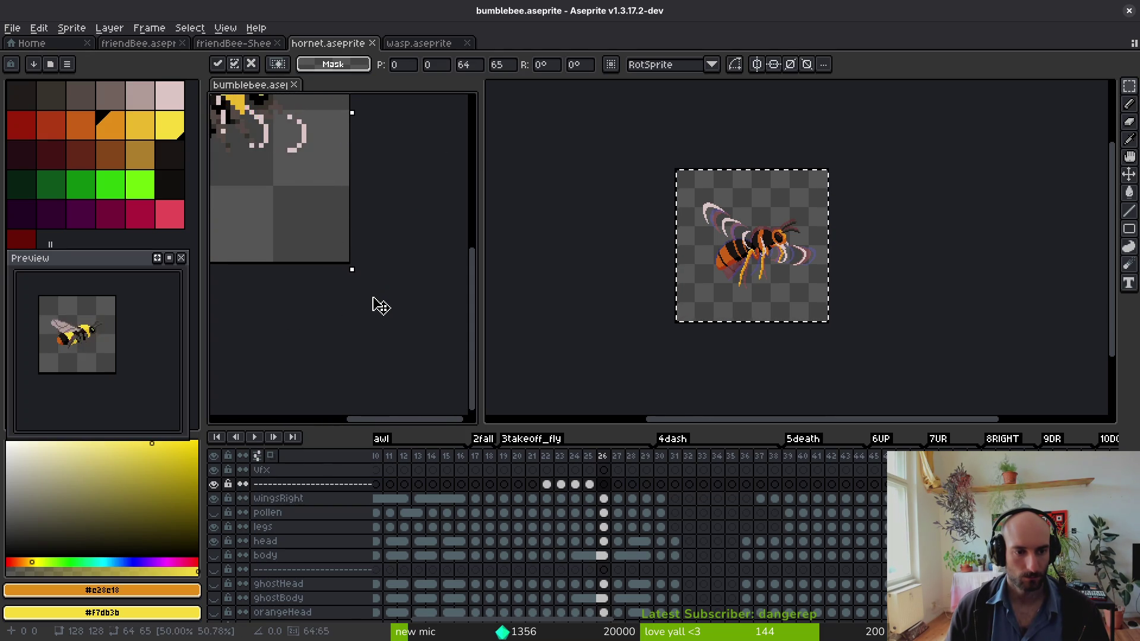
scroll(370, 292, "down", 3)
key("i")
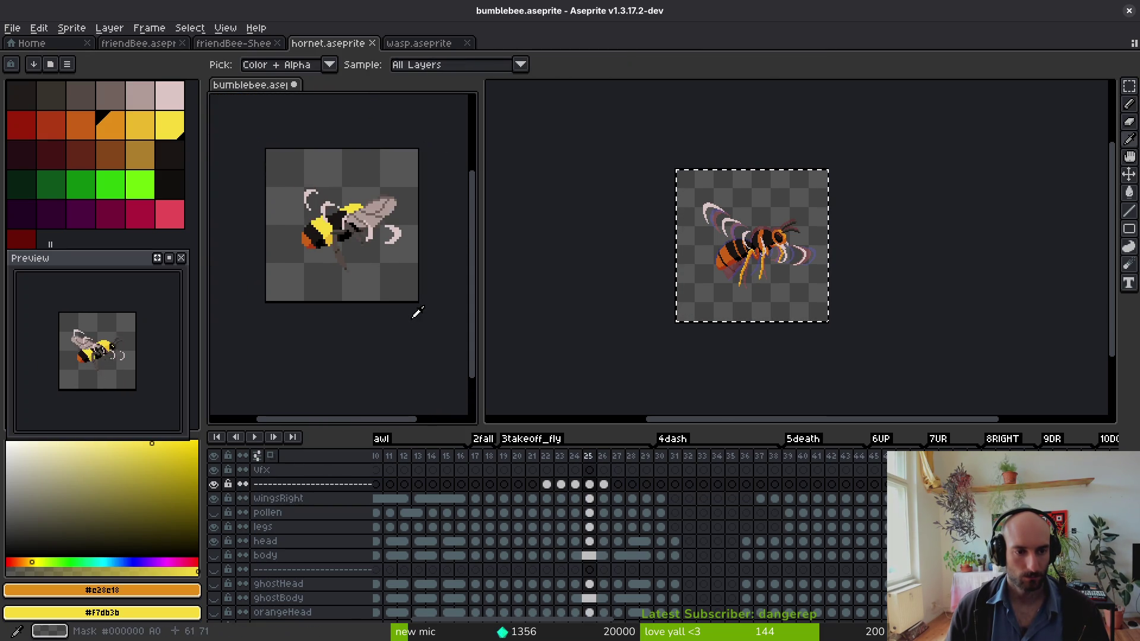
key("Right")
key("m")
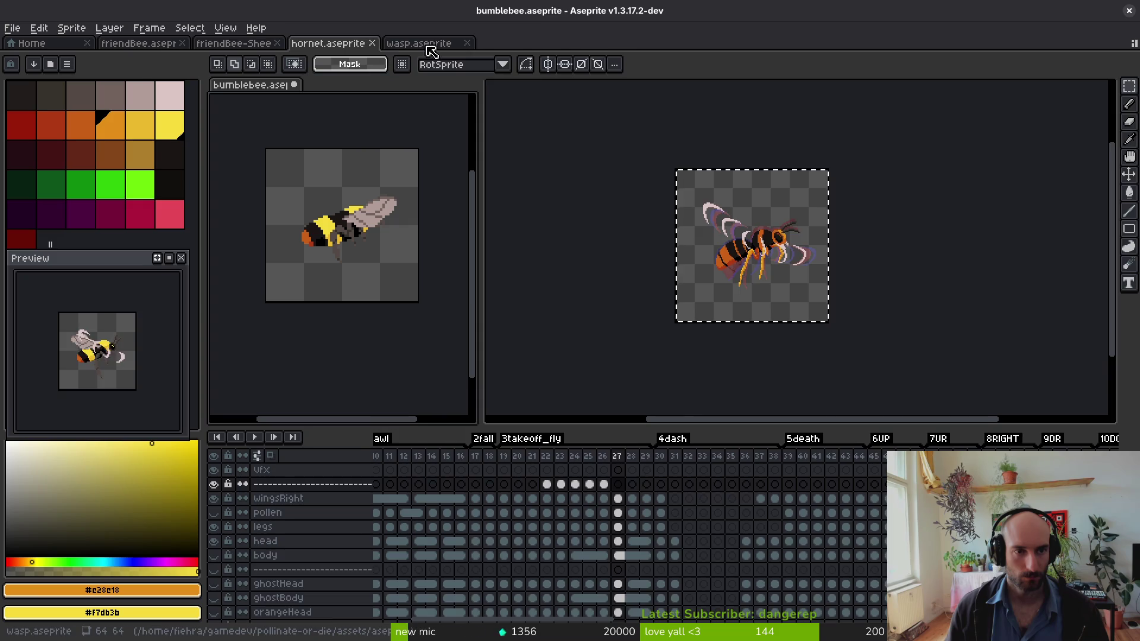
- Try the wings in frame 27 at 64x64, cancel, then paste the hornet's frame 97 wings
left_click(420, 43)
left_click(341, 42)
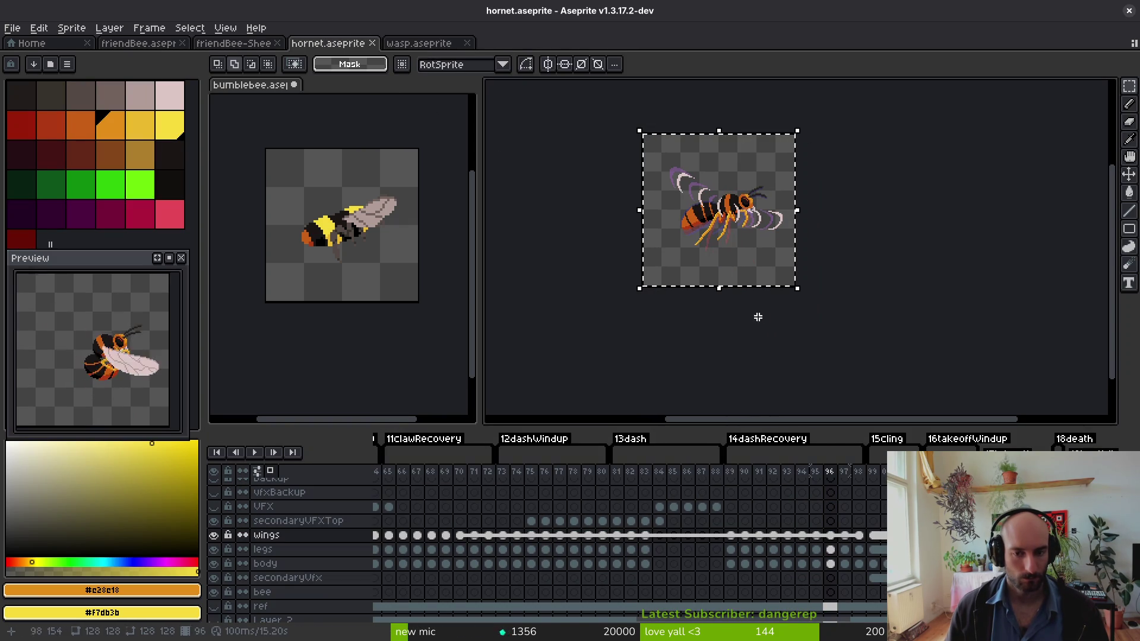
left_click(388, 273)
key("ctrl+v")
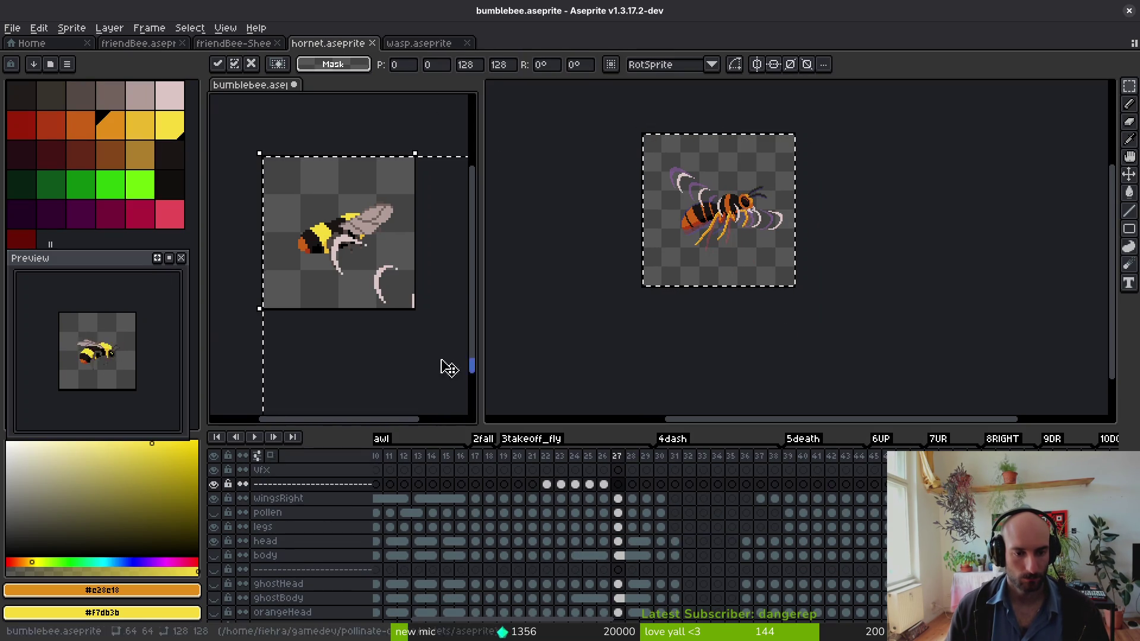
scroll(420, 349, "down", 1)
mouse_move(423, 323)
left_mouse_down()
mouse_move(359, 268)
mouse_move(364, 309)
left_mouse_up()
scroll(360, 270, "up", 1)
scroll(362, 274, "down", 1)
key("Escape")
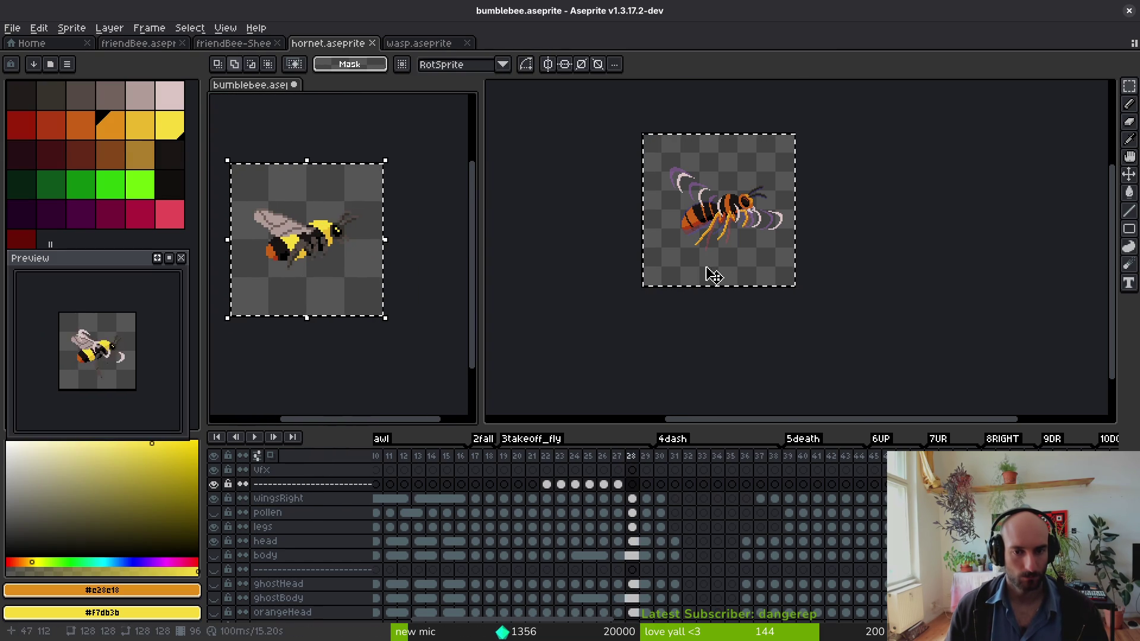
left_click(705, 272)
key("Right")
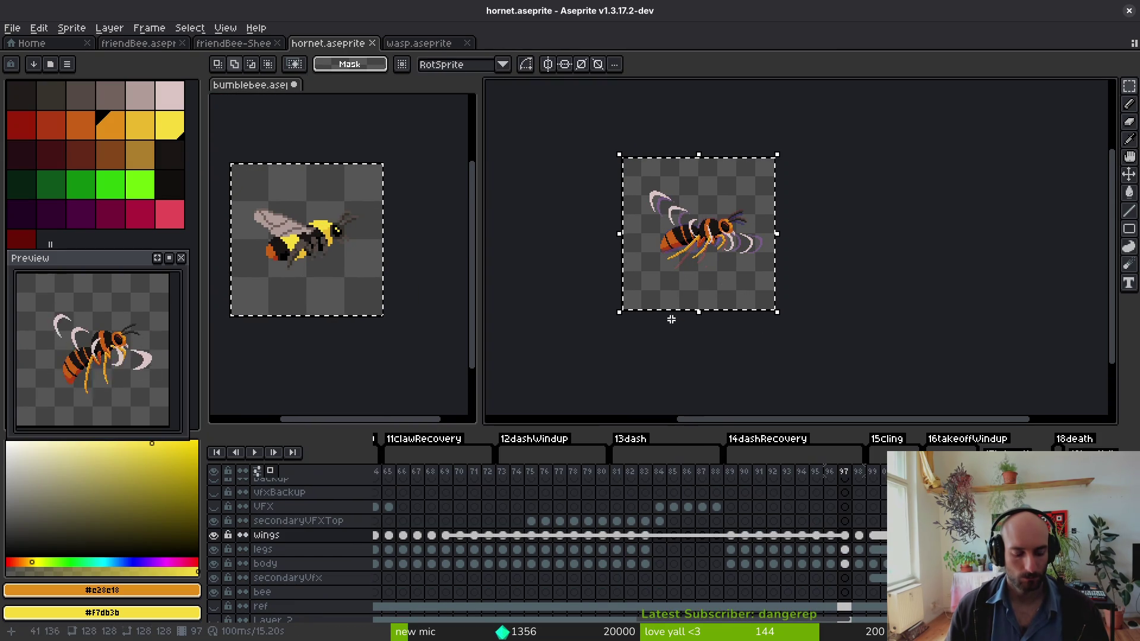
left_click(407, 300)
key("ctrl+v")
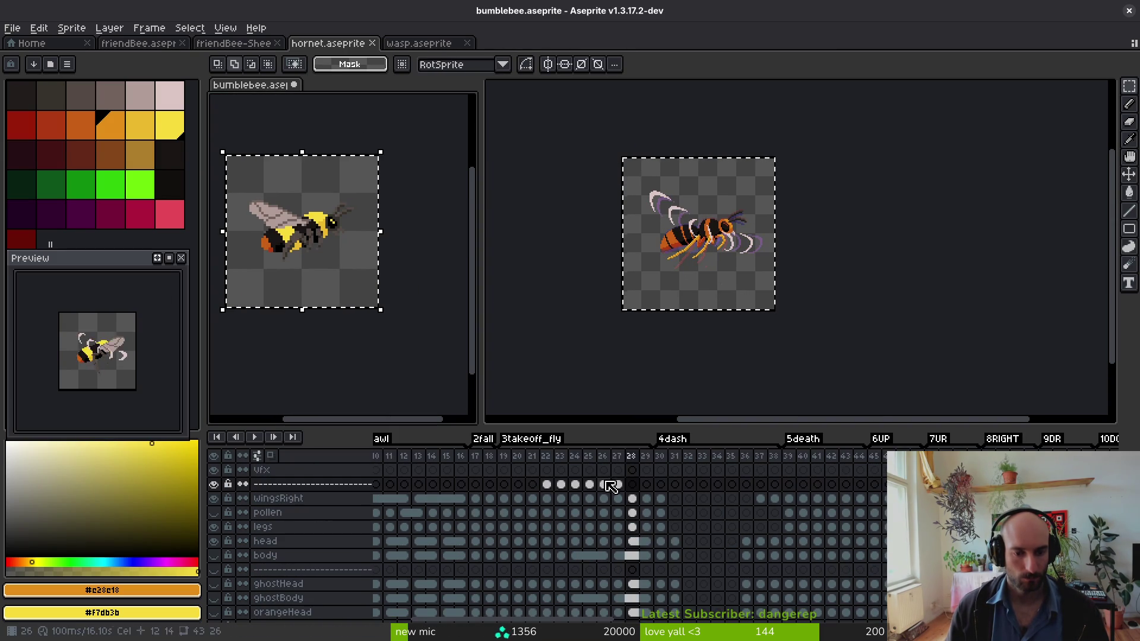
- Link the separator cels of frames 27–29 via Link Cels, then close hornet.aseprite
left_click_drag(623, 490, 645, 485)
right_click(632, 485)
left_click(677, 539)
right_click(620, 486)
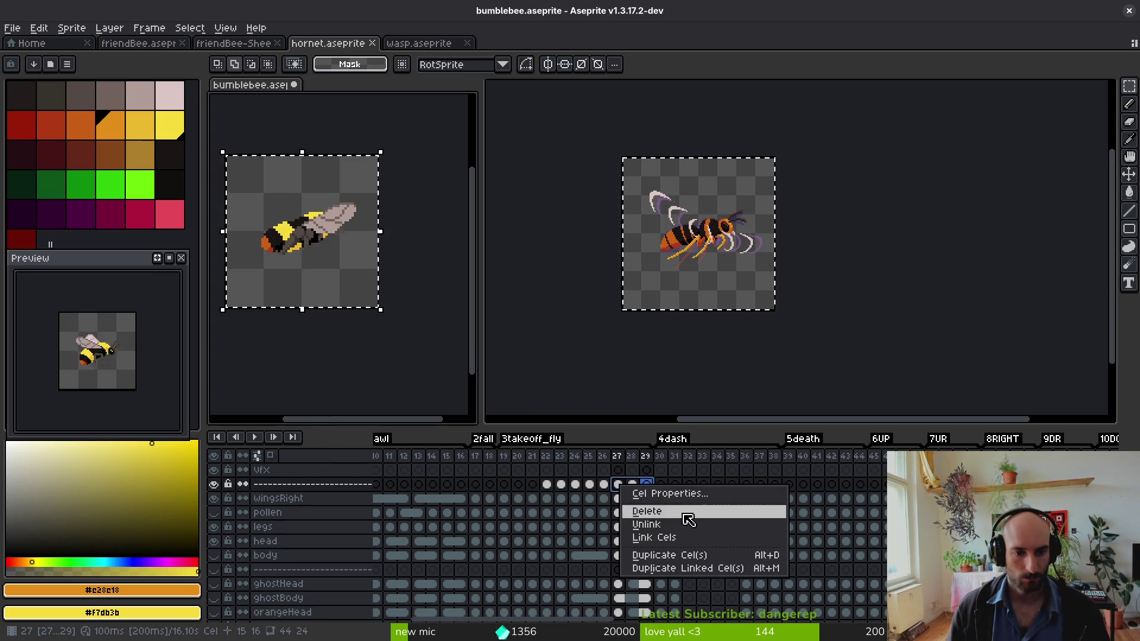
left_click(678, 538)
left_click(547, 484)
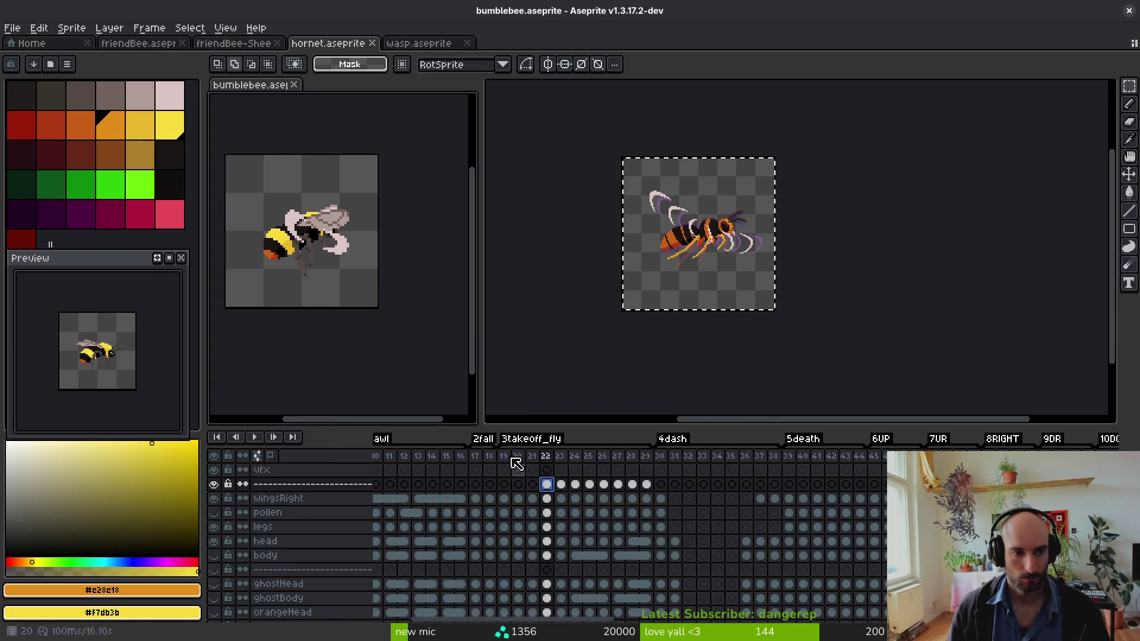
left_click(754, 247)
left_click(373, 44)
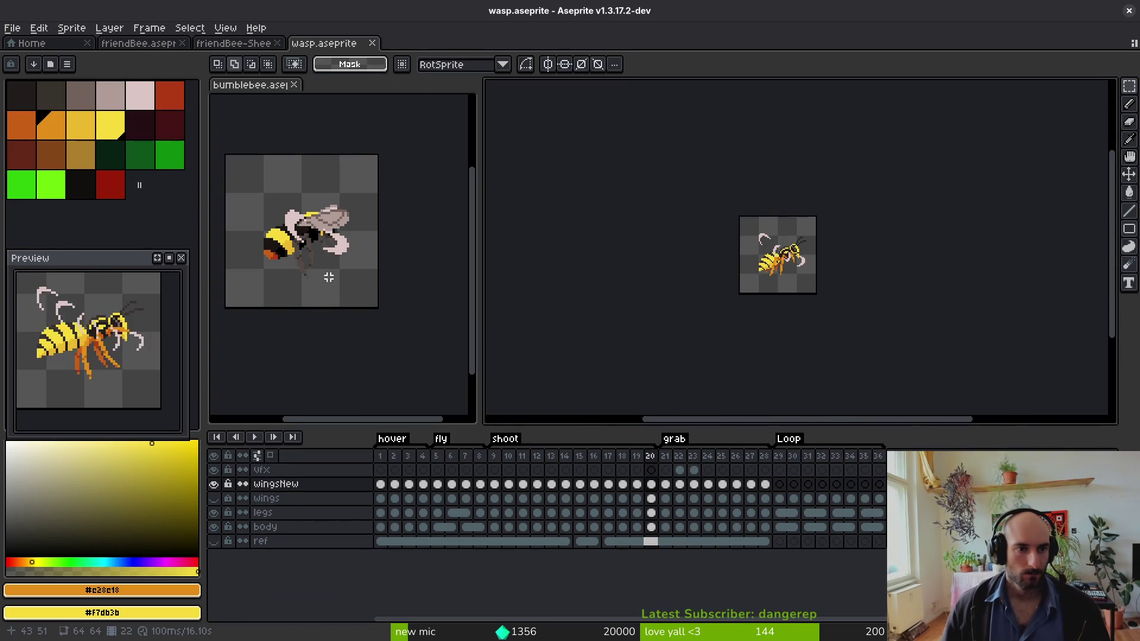
- Close the wasp and friendBee files, leaving bumblebee.aseprite docked as the main document
left_click(373, 43)
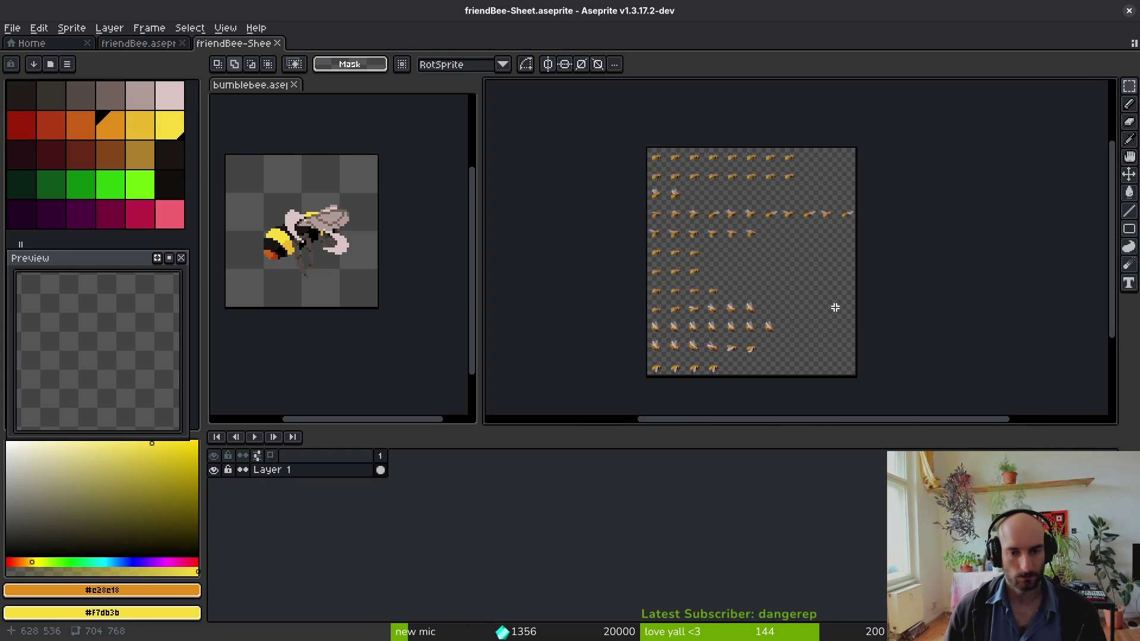
key("ctrl+w")
key("ctrl+w")
mouse_move(335, 276)
left_mouse_down()
mouse_move(76, 83)
mouse_move(77, 51)
mouse_move(71, 66)
mouse_move(125, 45)
left_mouse_up()
scroll(605, 173, "up", 3)
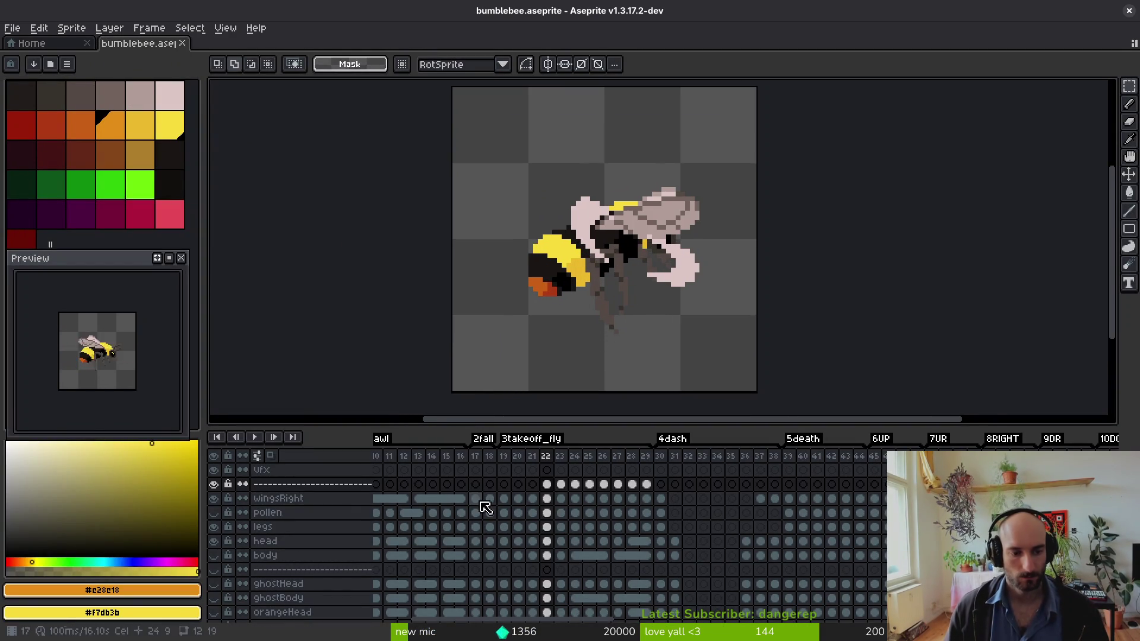
scroll(620, 239, "up", 1)
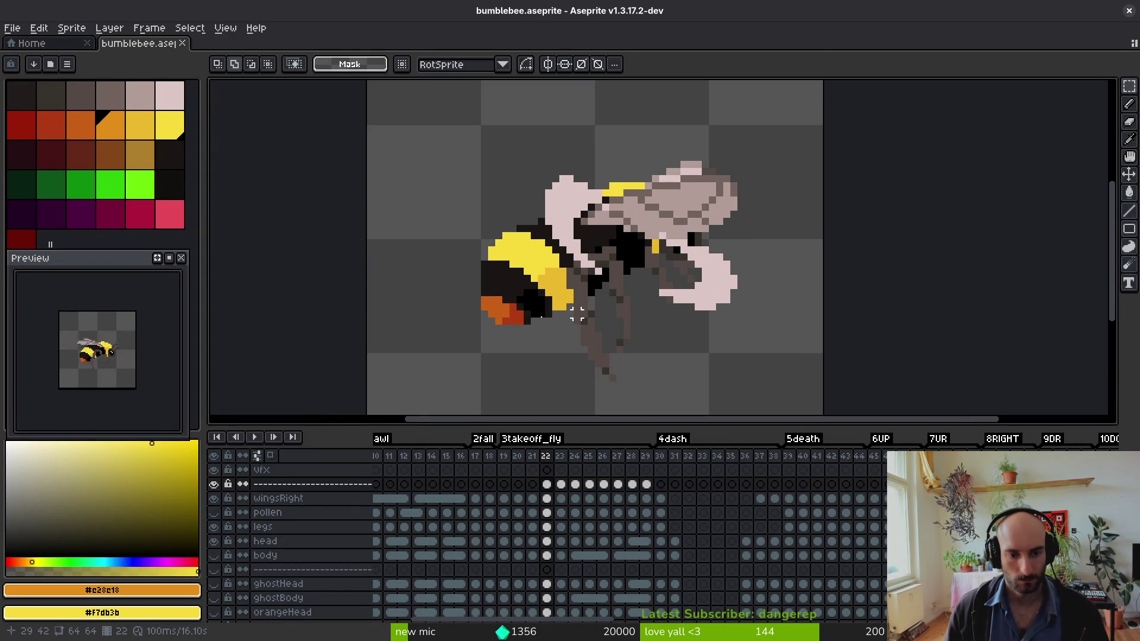
- Hide the wingsRight and wingsLeft layers and move to frame 23
left_click(213, 498)
scroll(607, 251, "up", 1)
key("Right")
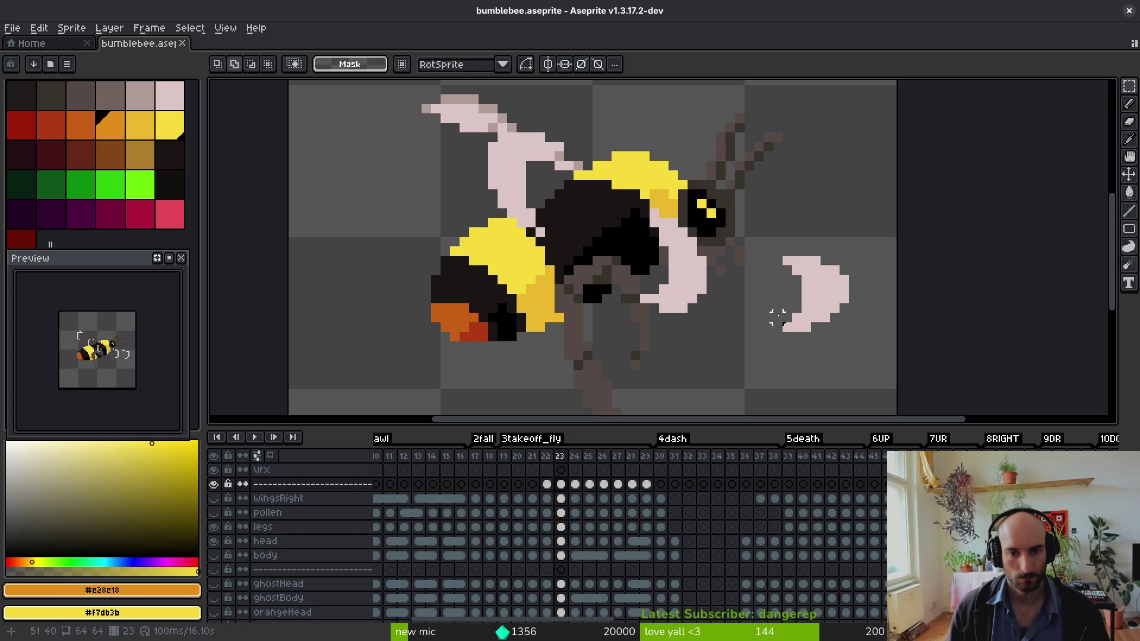
scroll(272, 538, "down", 3)
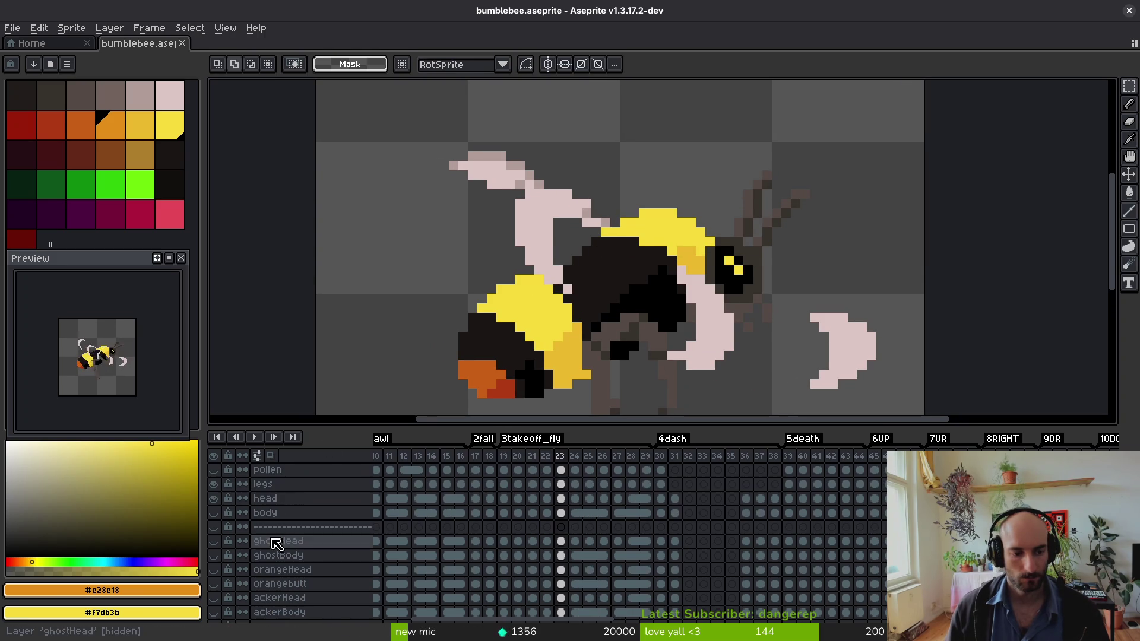
scroll(274, 542, "down", 3)
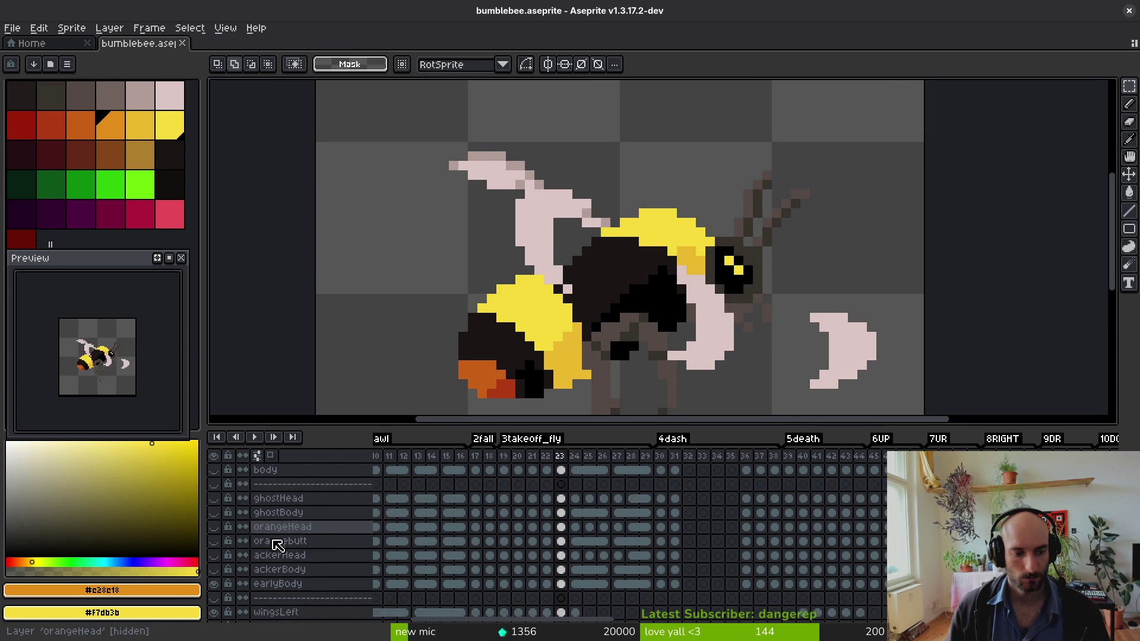
left_click(215, 584)
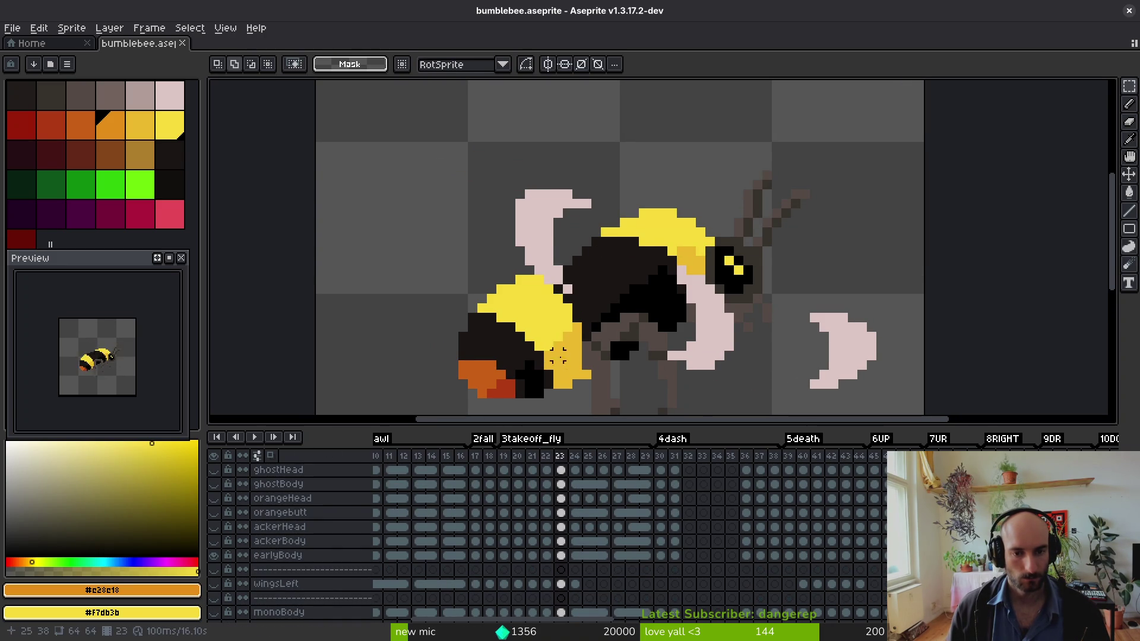
scroll(558, 363, "down", 3)
scroll(604, 337, "up", 3)
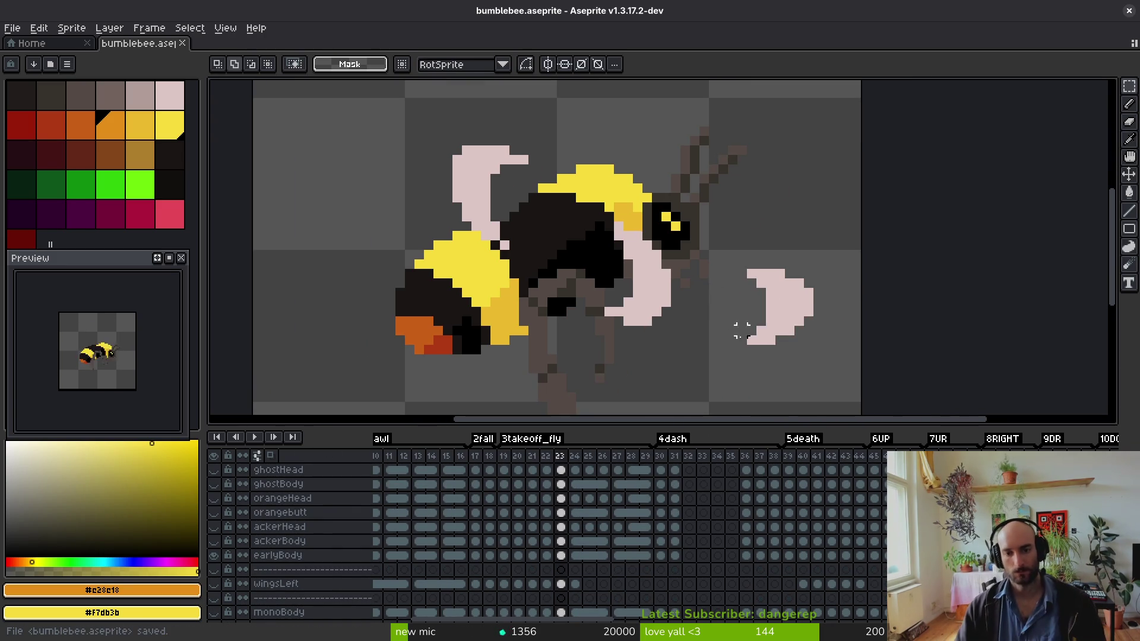
scroll(751, 265, "up", 3)
scroll(740, 259, "down", 5)
scroll(741, 259, "down", 3)
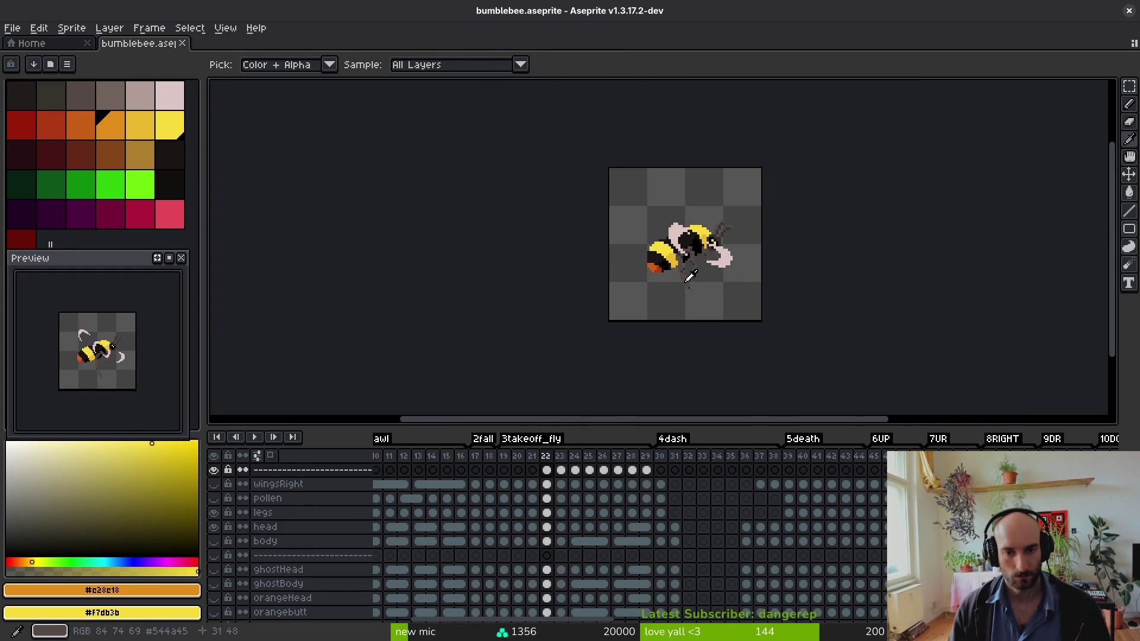
scroll(656, 231, "up", 4)
- Lasso the bee's wing and body on frame 23, nudge them up 1px, and pick the wing pink
key("q")
mouse_move(670, 173)
left_mouse_down()
mouse_move(576, 169)
mouse_move(699, 237)
mouse_move(683, 173)
left_mouse_up()
left_click_drag(628, 234, 630, 229)
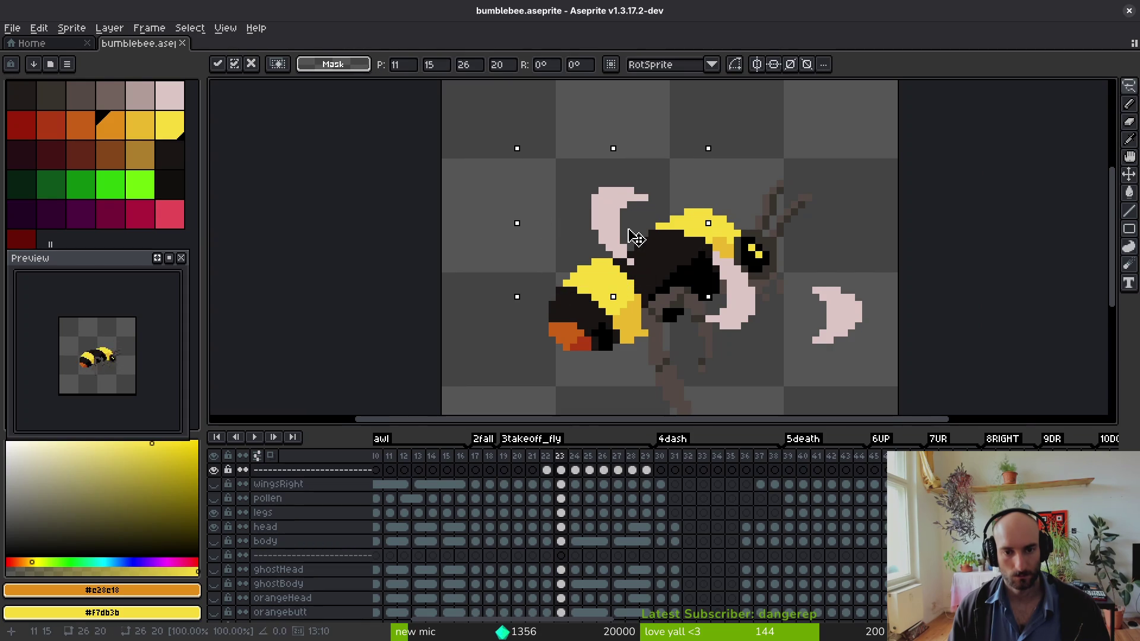
key("b")
left_click(620, 220, "alt")
- Trim the crescent wing's tip by undoing the stray pixel there
scroll(629, 238, "up", 2)
scroll(705, 321, "down", 3)
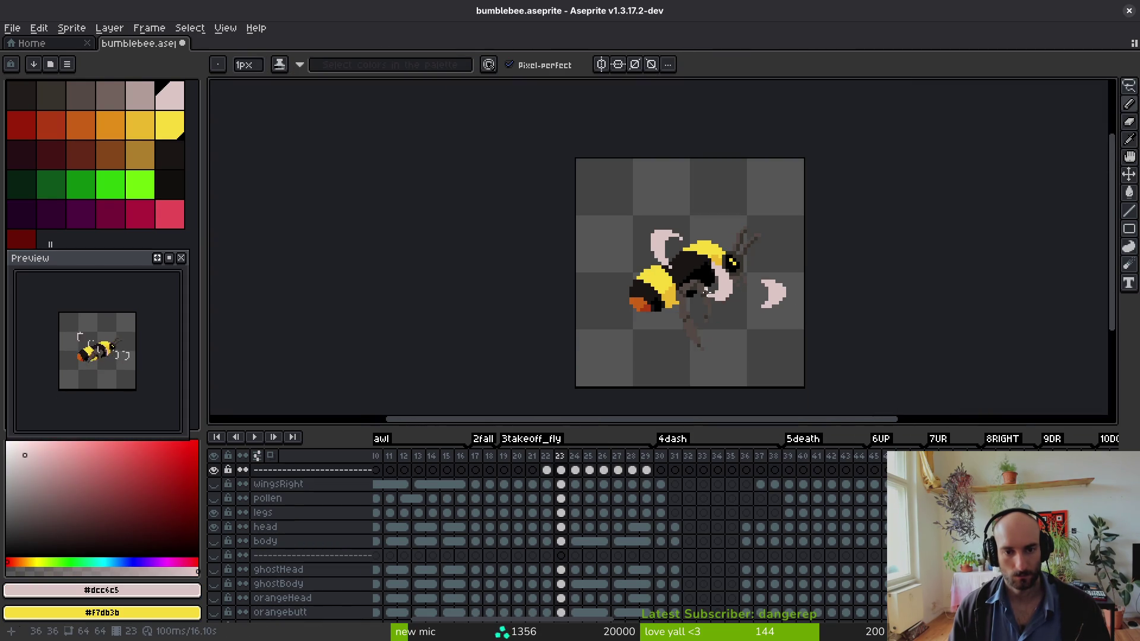
scroll(705, 322, "up", 5)
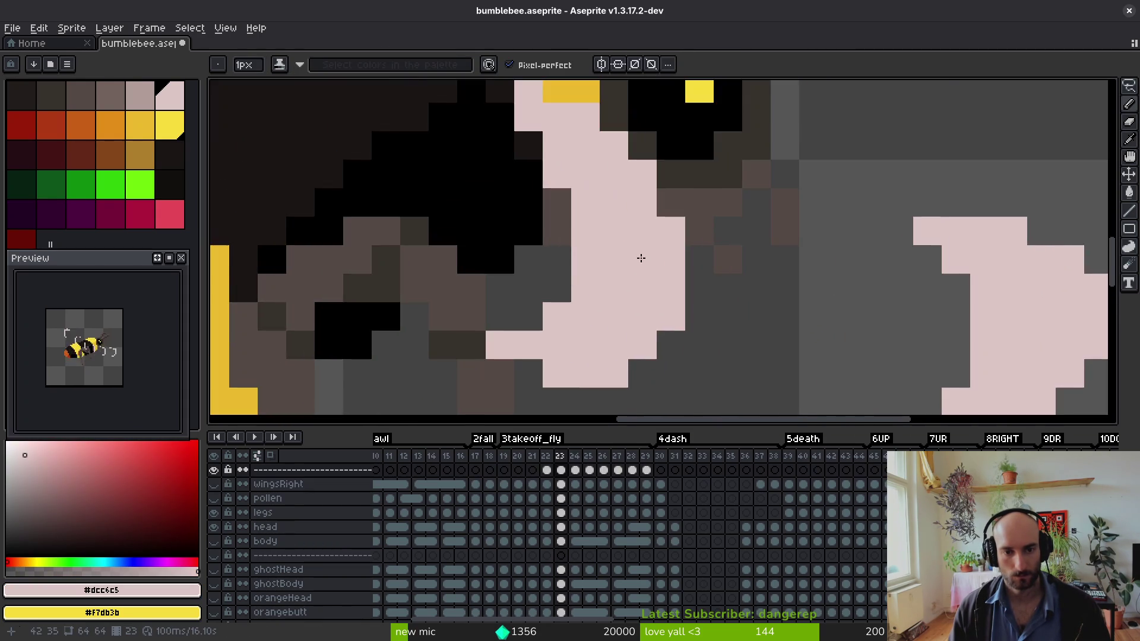
scroll(638, 264, "down", 1)
scroll(644, 313, "down", 1)
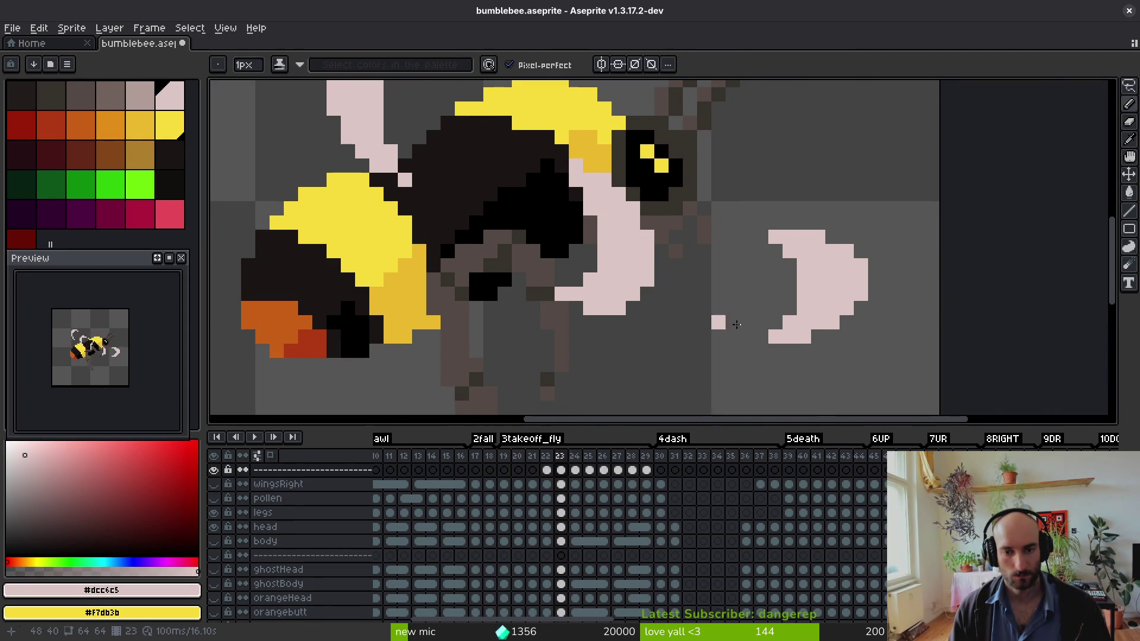
left_click_drag(821, 345, 734, 335)
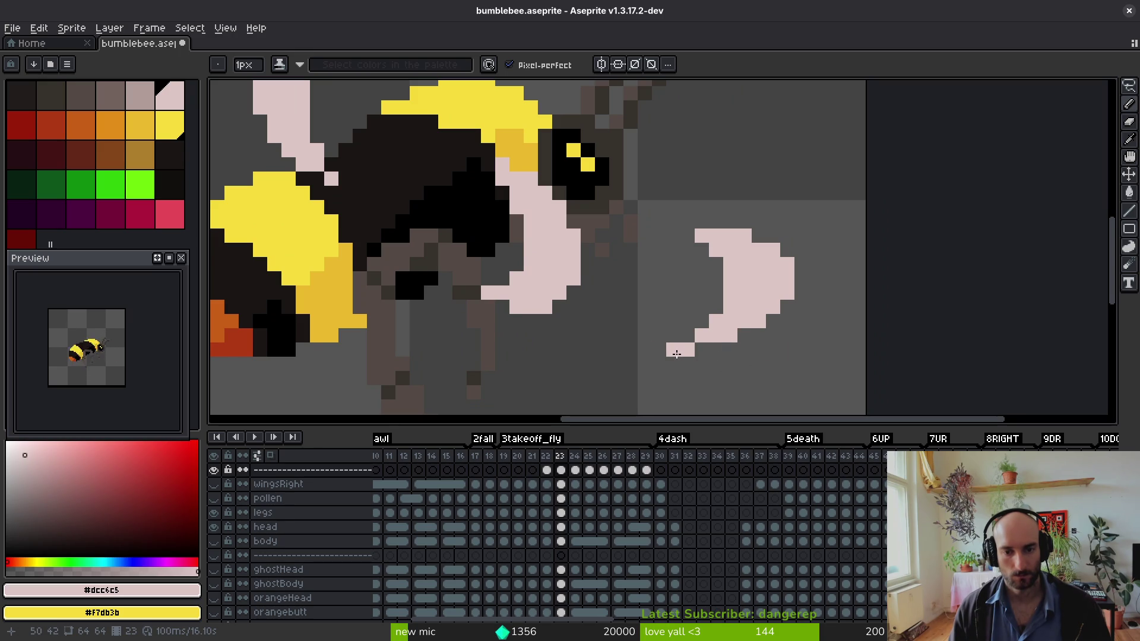
scroll(676, 354, "down", 6)
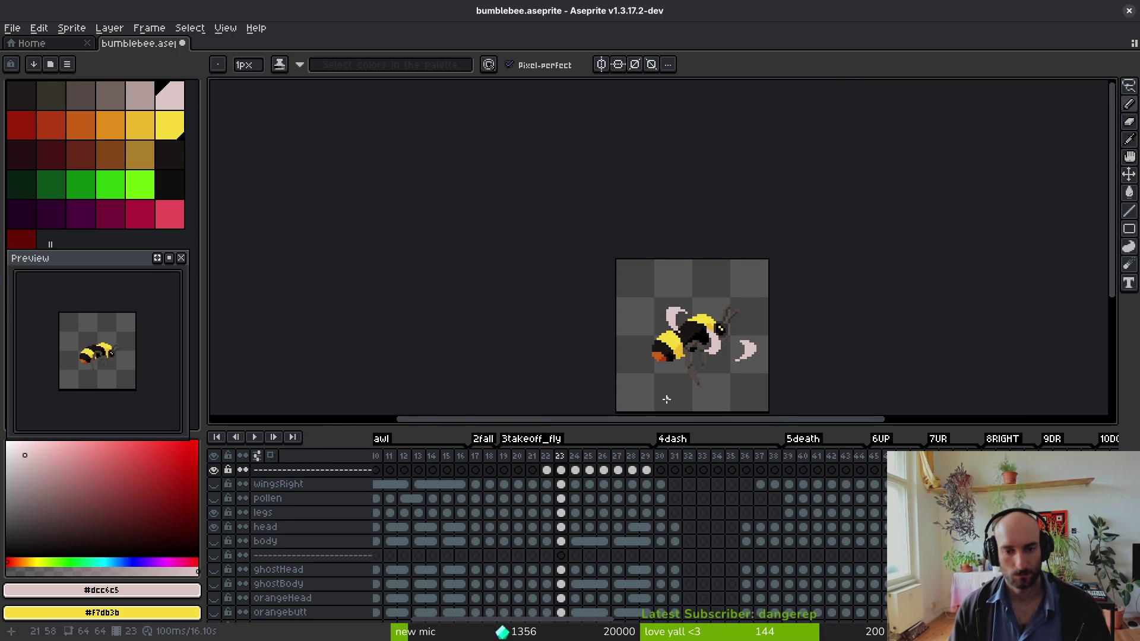
scroll(667, 324, "up", 3)
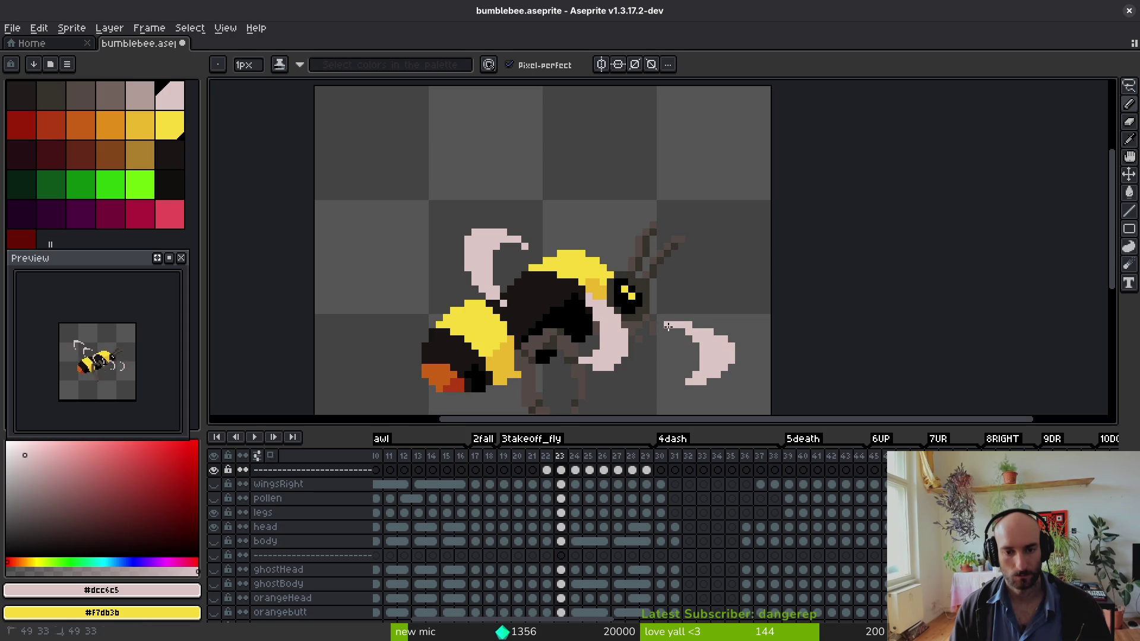
scroll(683, 333, "down", 5)
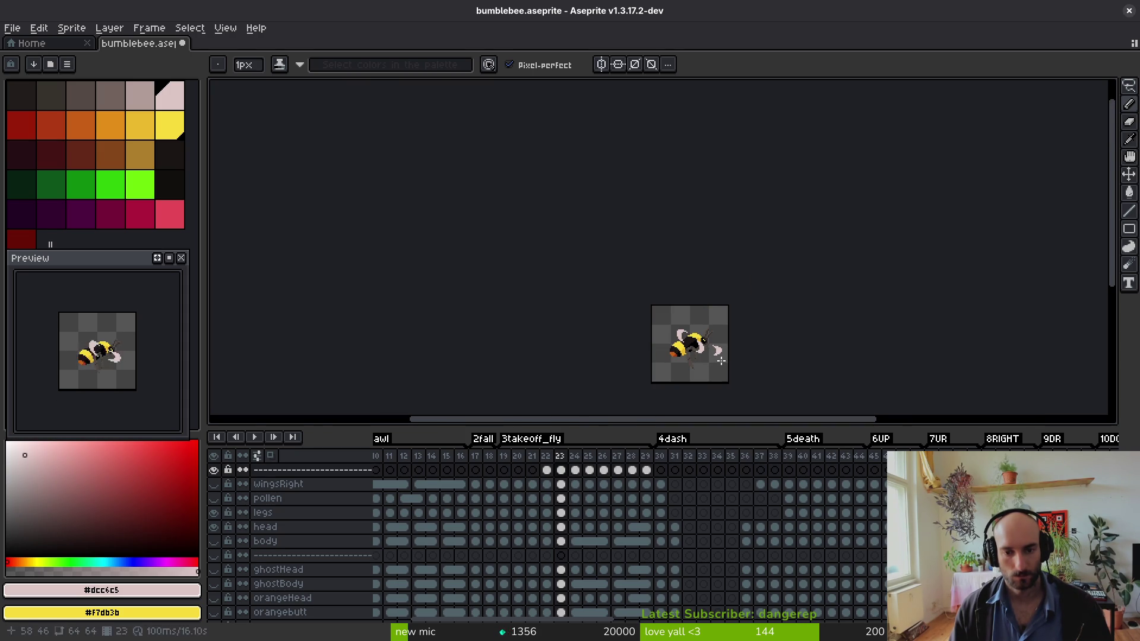
scroll(721, 361, "up", 5)
scroll(688, 300, "down", 3)
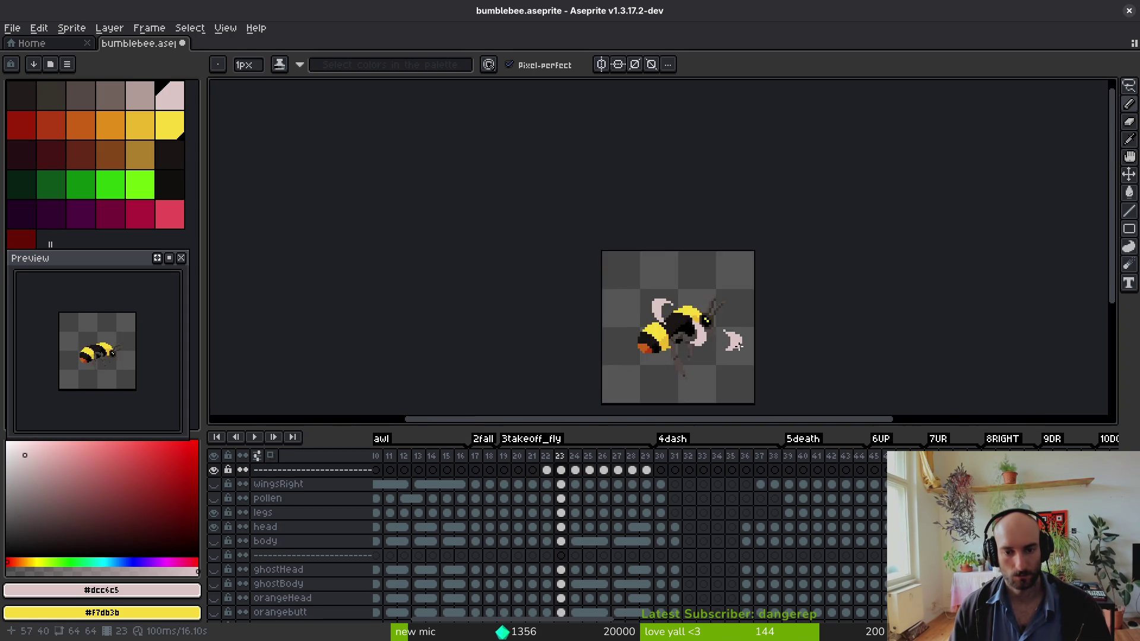
scroll(718, 301, "up", 5)
scroll(726, 304, "down", 5)
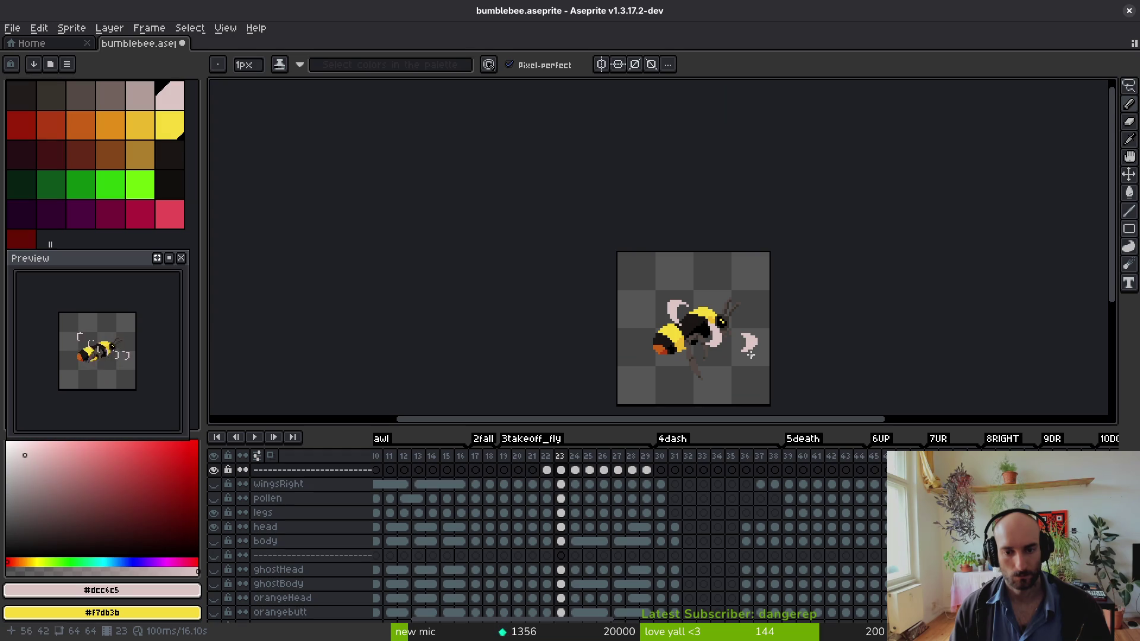
scroll(748, 342, "up", 4)
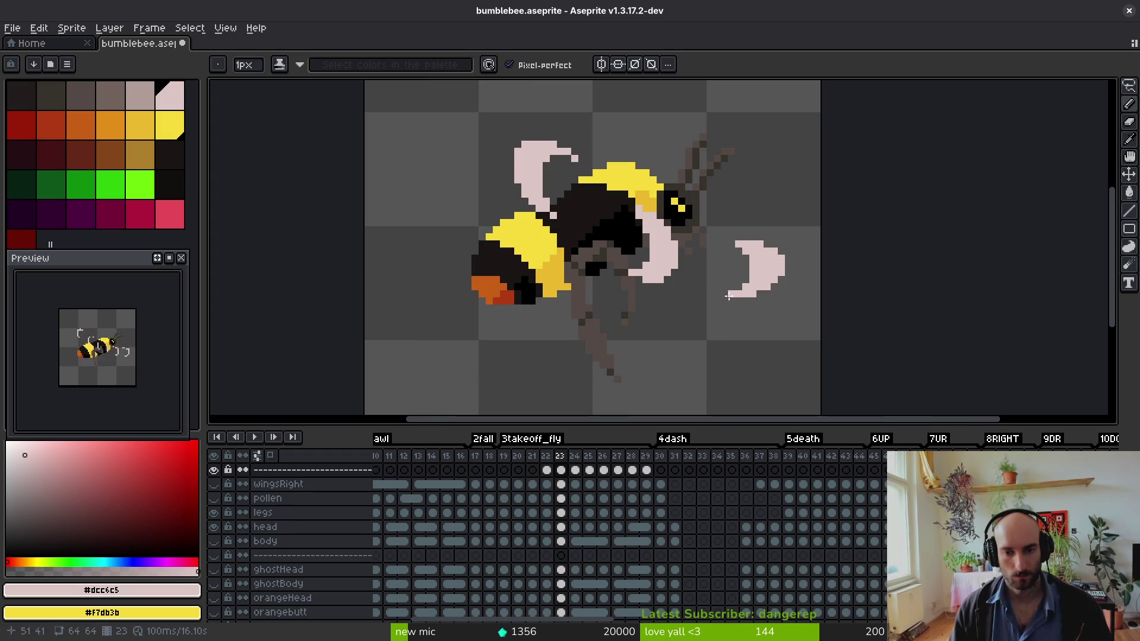
key("ctrl+z")
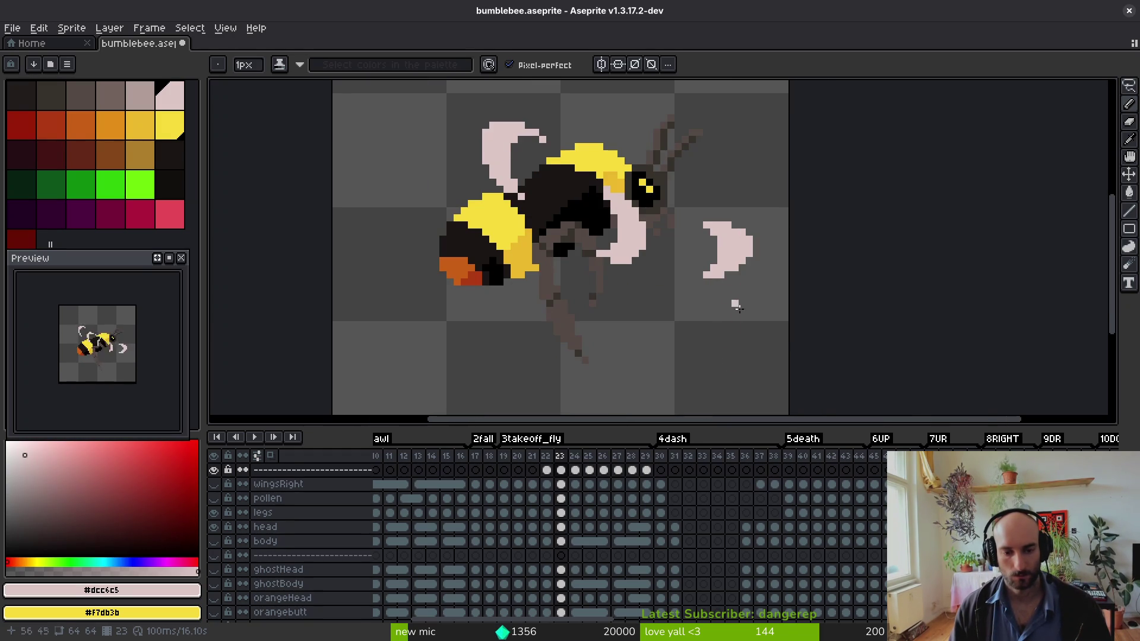
- Step through frame 24, comparing with the previous pose, then advance to frame 25
key("Right")
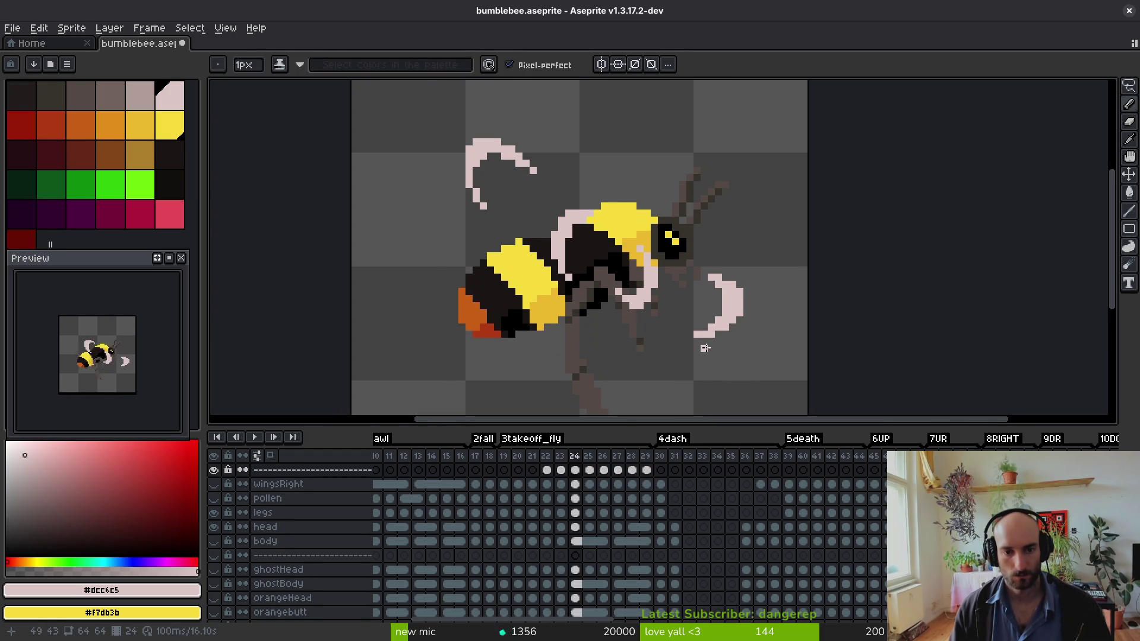
key("Left")
key("Right")
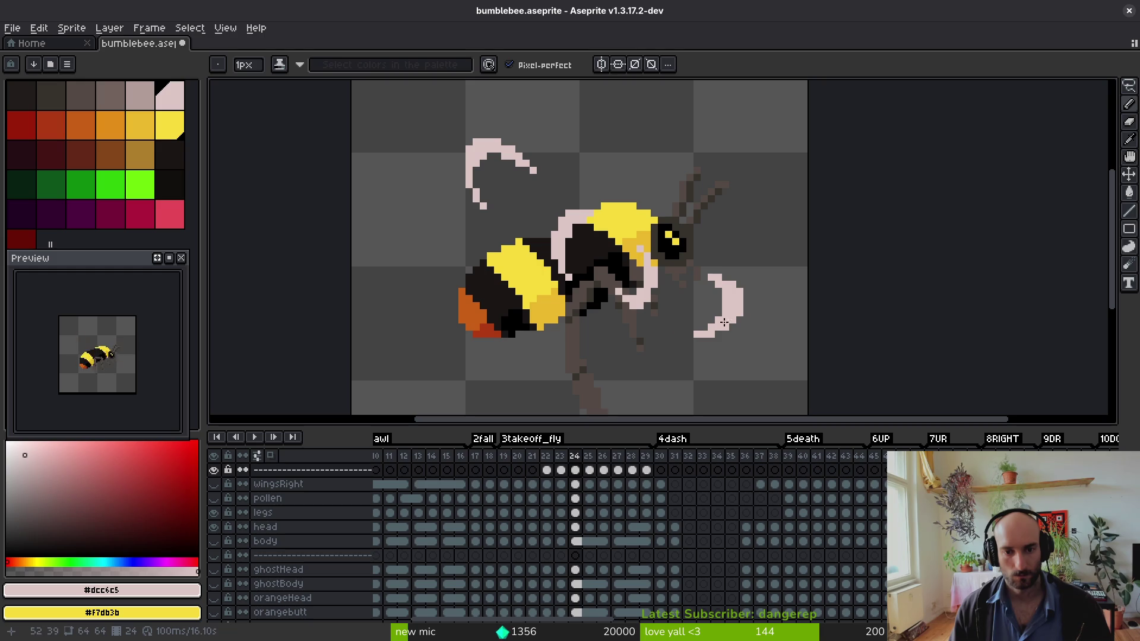
key("Right")
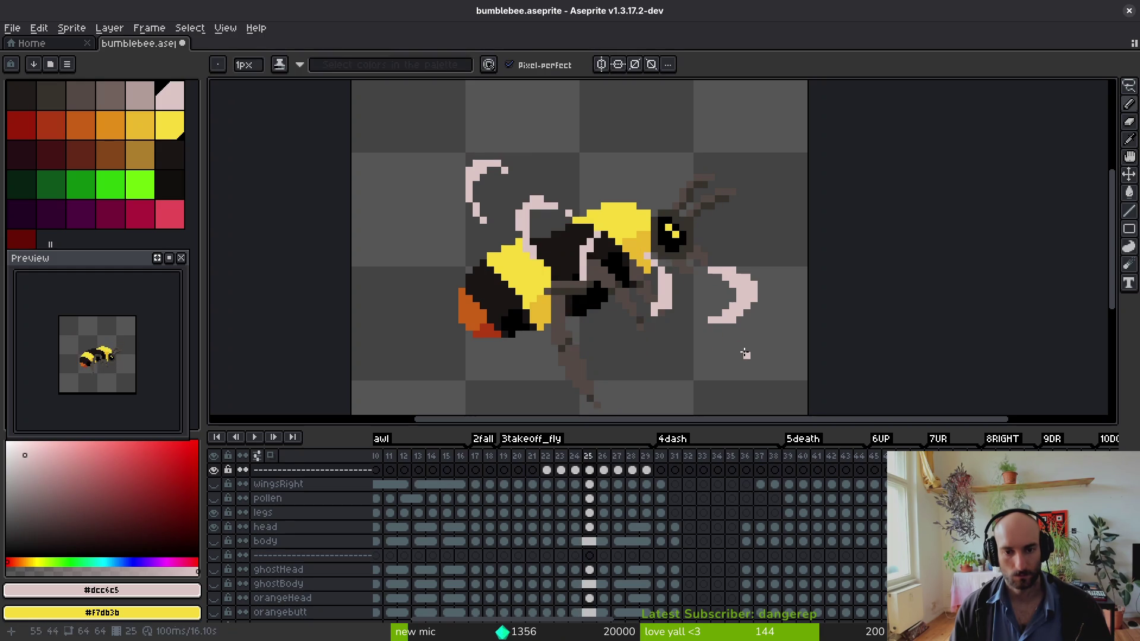
- Draw a pale pink stroke at the upper left and erase stray wing-tip pixels
scroll(493, 187, "up", 3)
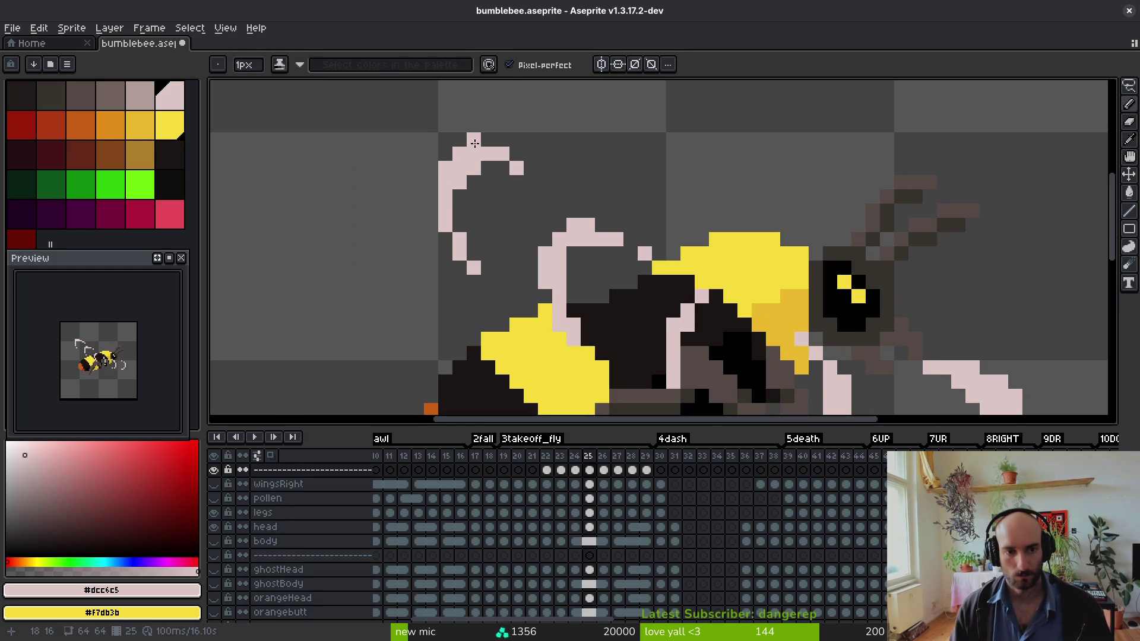
left_click_drag(490, 145, 535, 177)
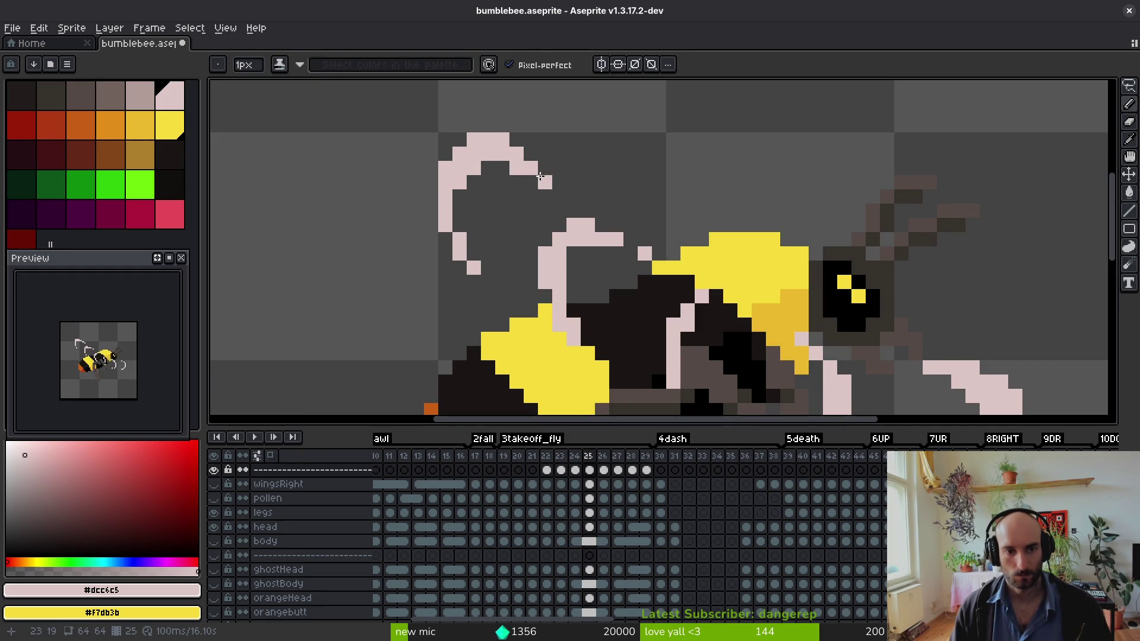
key("e")
left_click(517, 168)
left_click(545, 182)
scroll(581, 278, "down", 2)
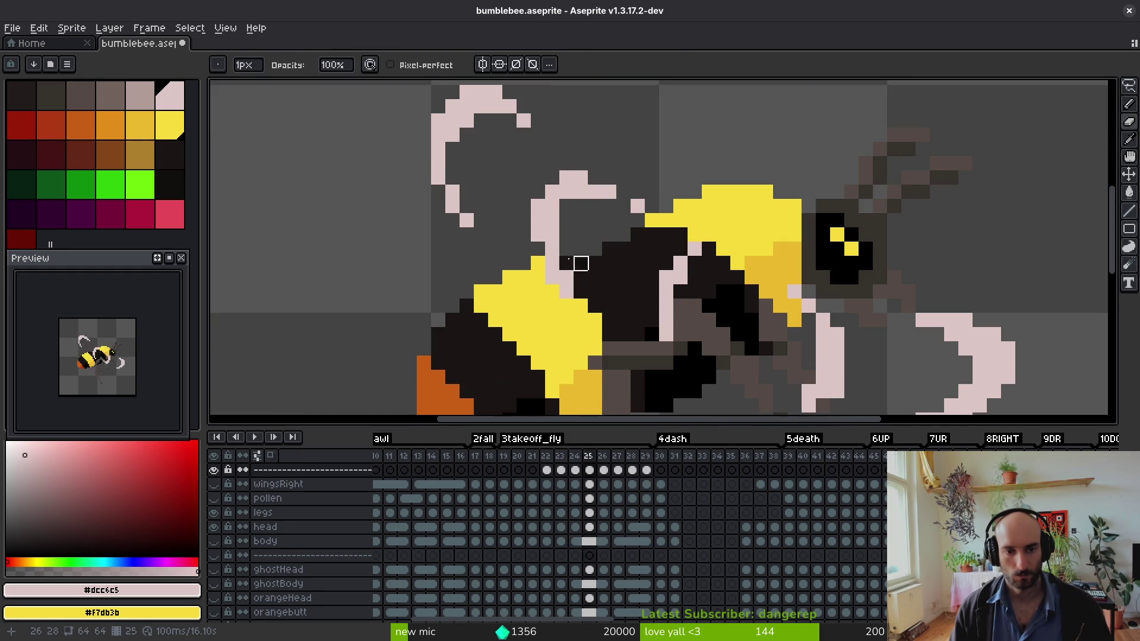
- Add pale pink pixels to the wing and its outline
key("b")
left_click(582, 247)
scroll(525, 280, "down", 2)
scroll(526, 280, "right", 2)
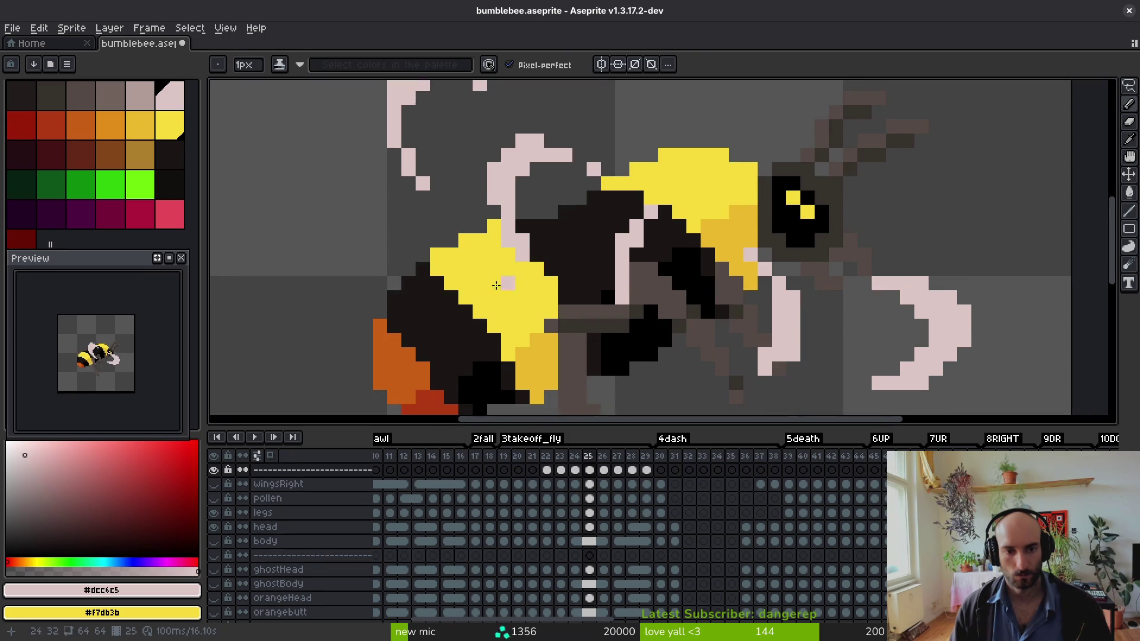
left_click(590, 282)
key("e")
key("b")
key("e")
key("b")
key("e")
scroll(509, 242, "right", 2)
key("b")
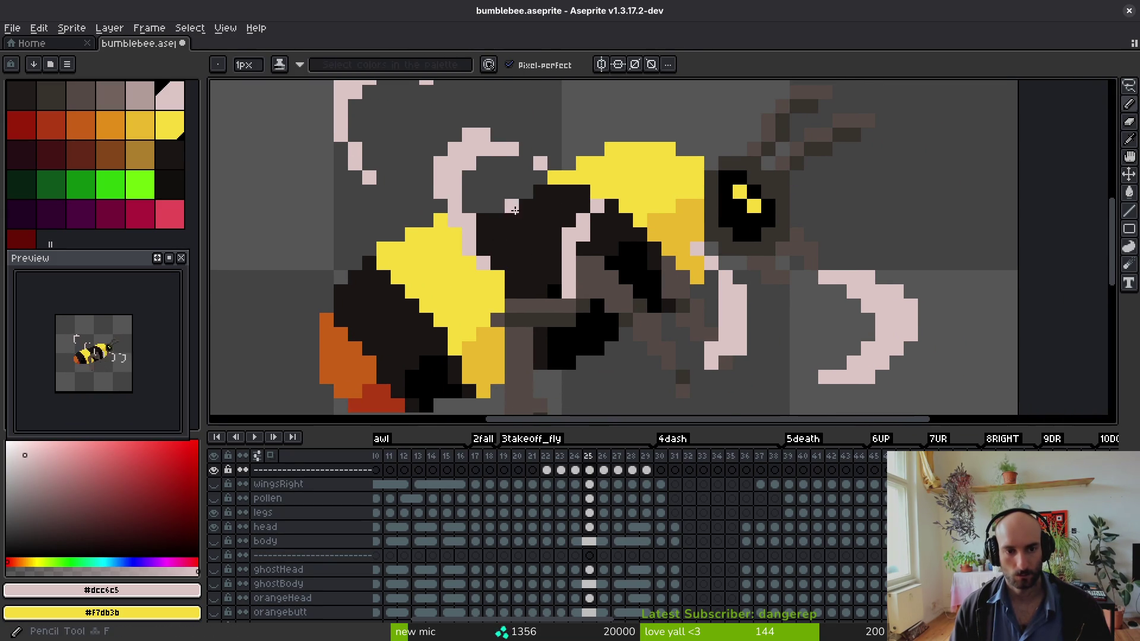
scroll(523, 208, "right", 2)
scroll(523, 208, "down", 1)
left_click(553, 208)
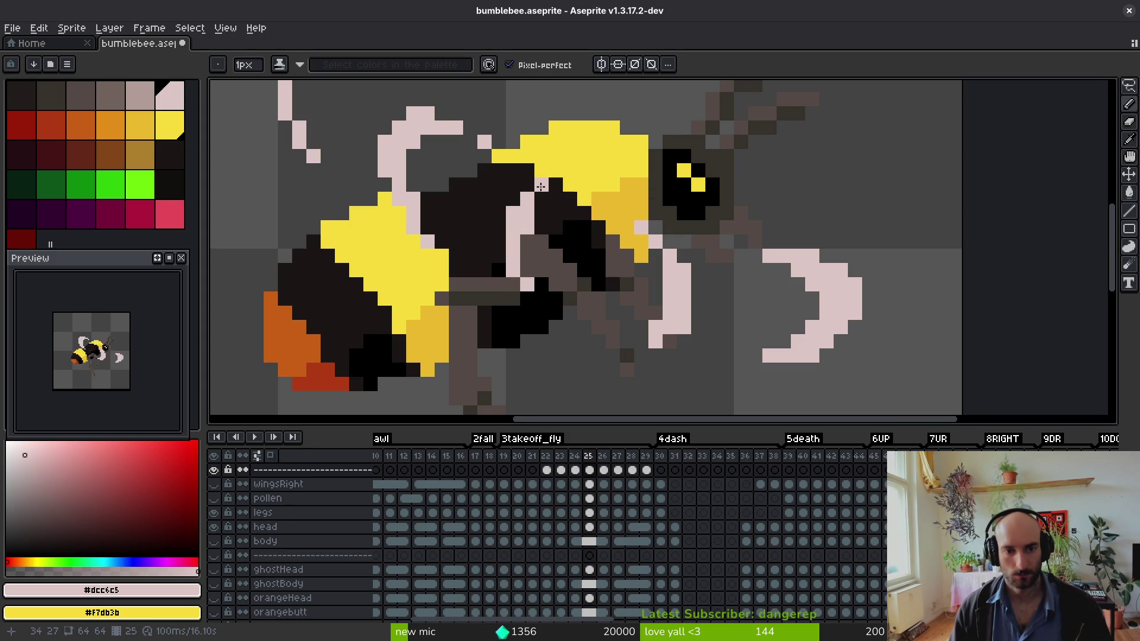
- Draw pale pink pixels below the bee's leg
left_click_drag(675, 314, 657, 260)
left_click(623, 301)
left_click(609, 302)
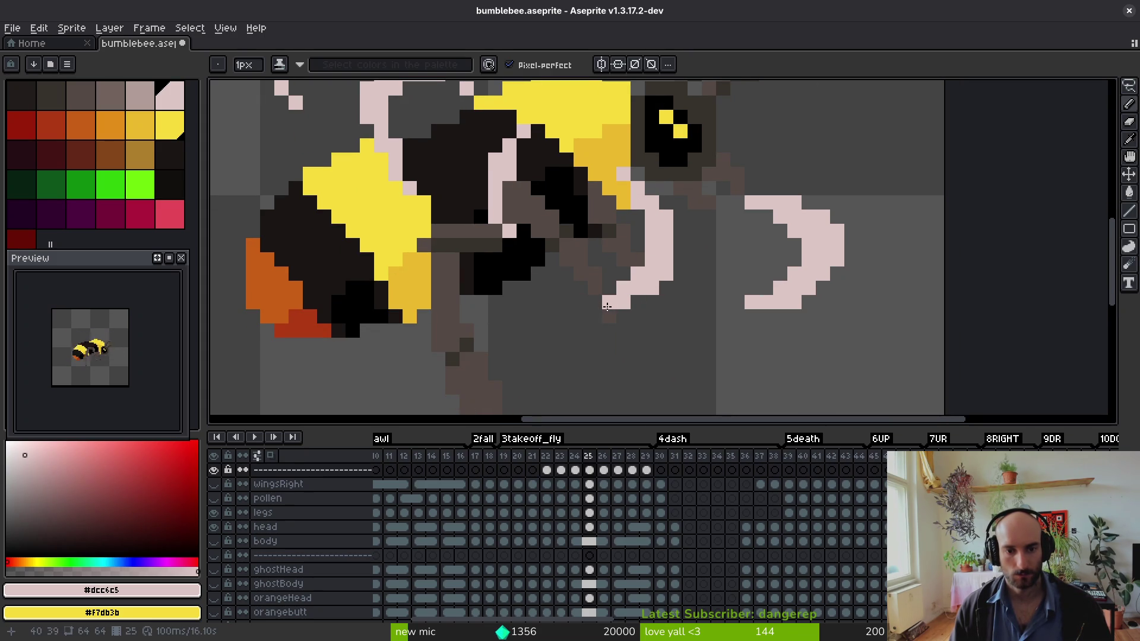
scroll(668, 327, "down", 4)
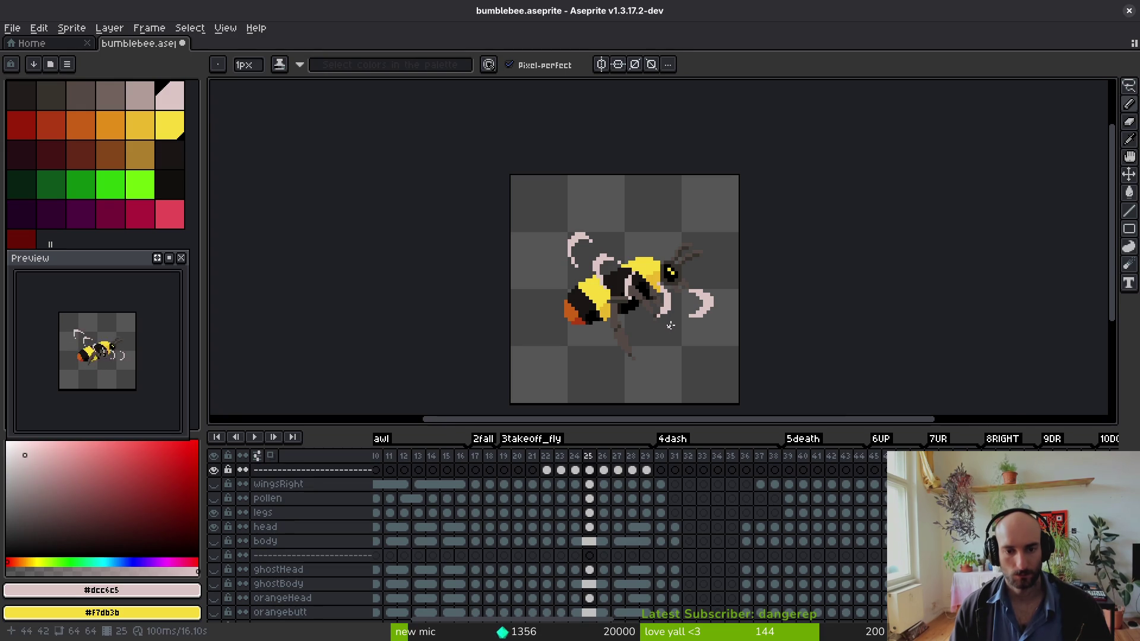
scroll(690, 312, "up", 3)
scroll(750, 323, "down", 2)
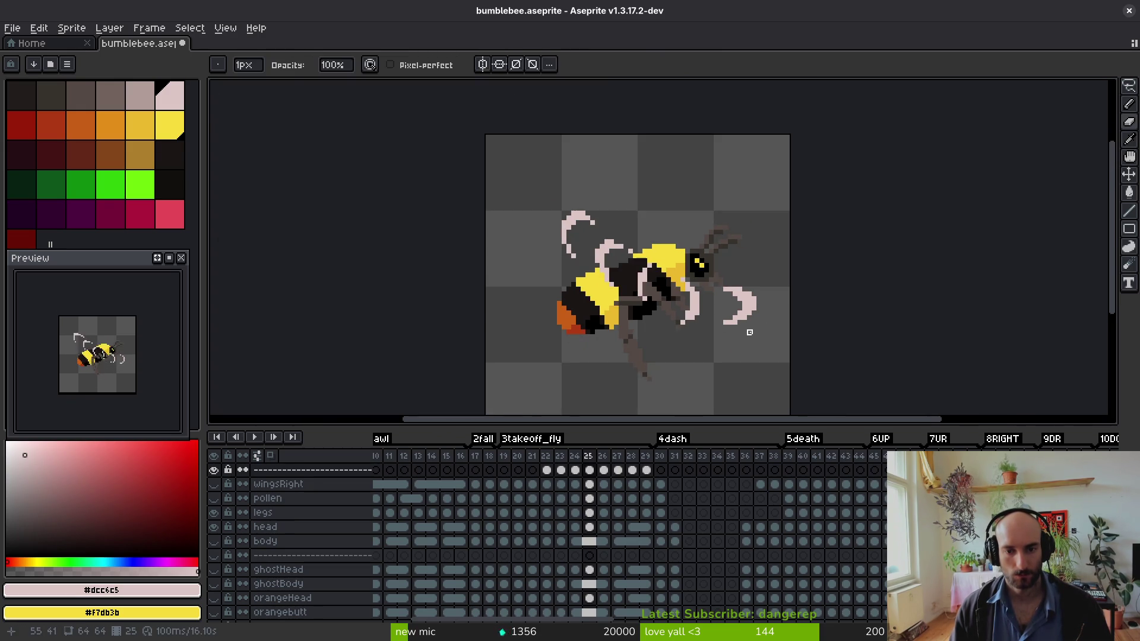
- Undo the last right-wing change and fill its gap into a crescent, nudging lower pixels up a row
key("i")
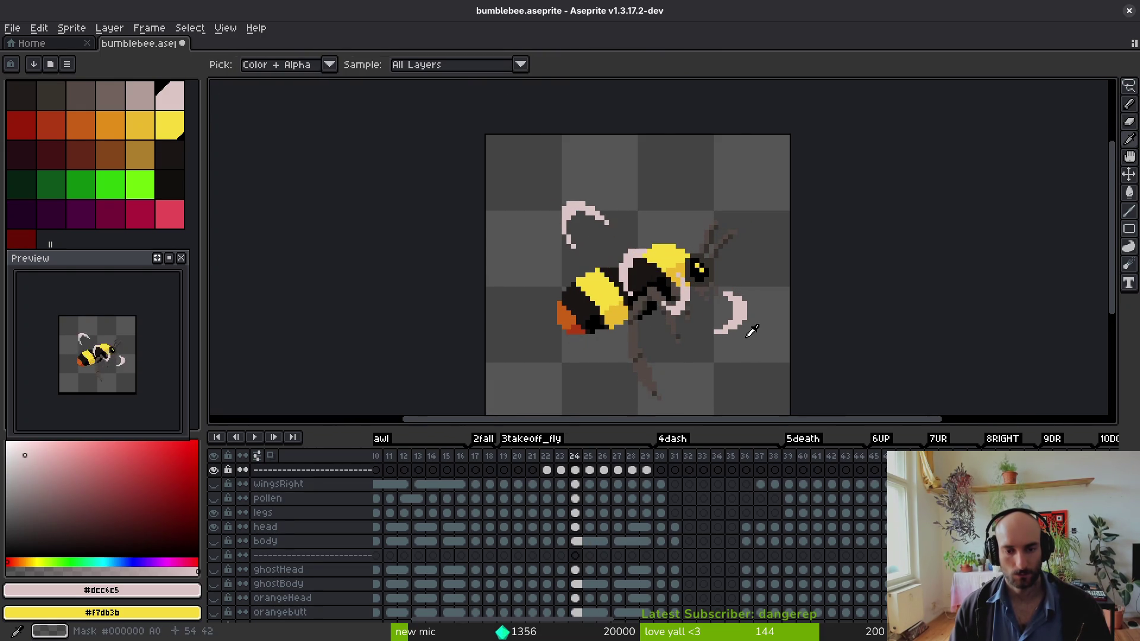
scroll(738, 328, "up", 2)
key("ctrl+z")
key("ctrl+z")
key("alt")
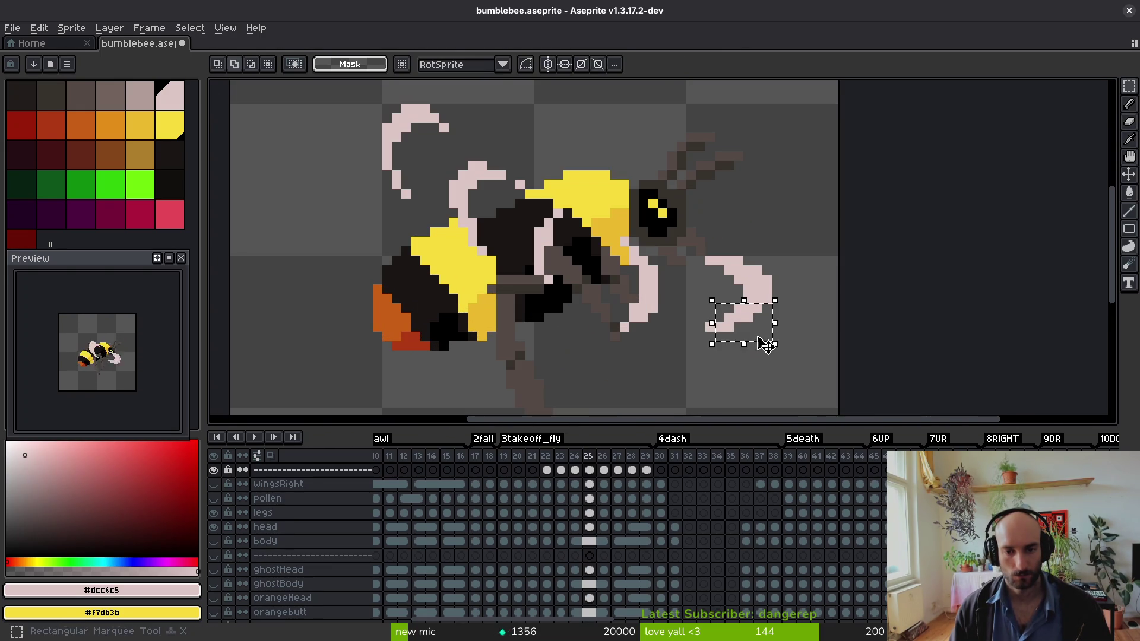
mouse_move(751, 271)
left_mouse_down()
mouse_move(765, 310)
mouse_move(715, 325)
mouse_move(762, 347)
mouse_move(743, 333)
left_mouse_up()
key("m")
key("Return")
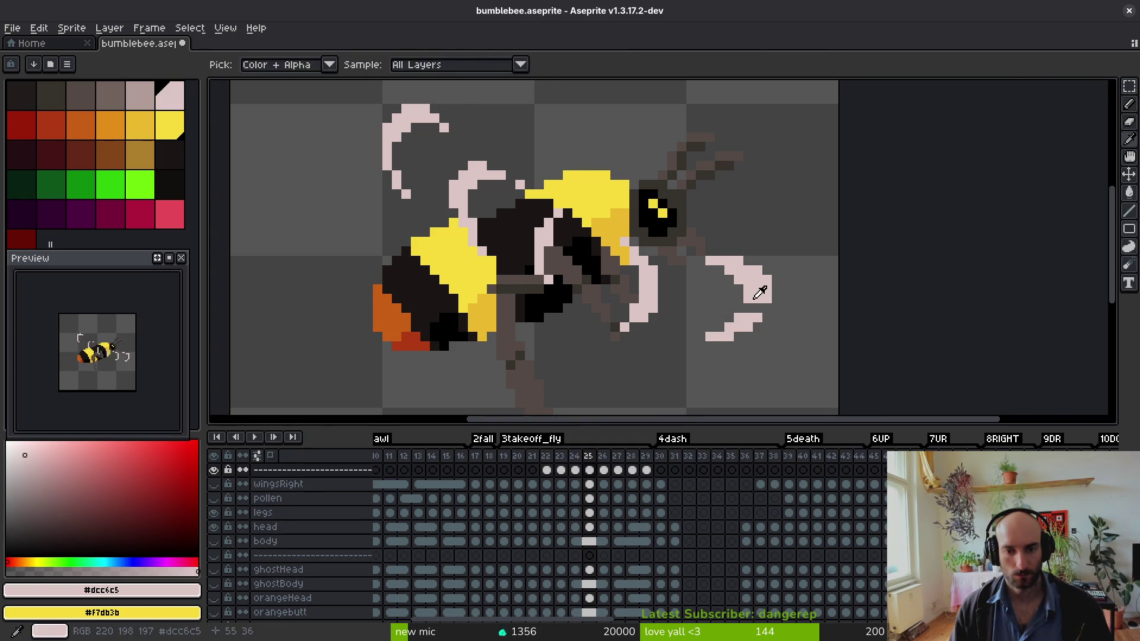
scroll(742, 313, "up", 3)
- Review the wing for remaining stray pixels, then step back to the previous frame
key("b")
scroll(766, 317, "down", 5)
scroll(760, 319, "up", 3)
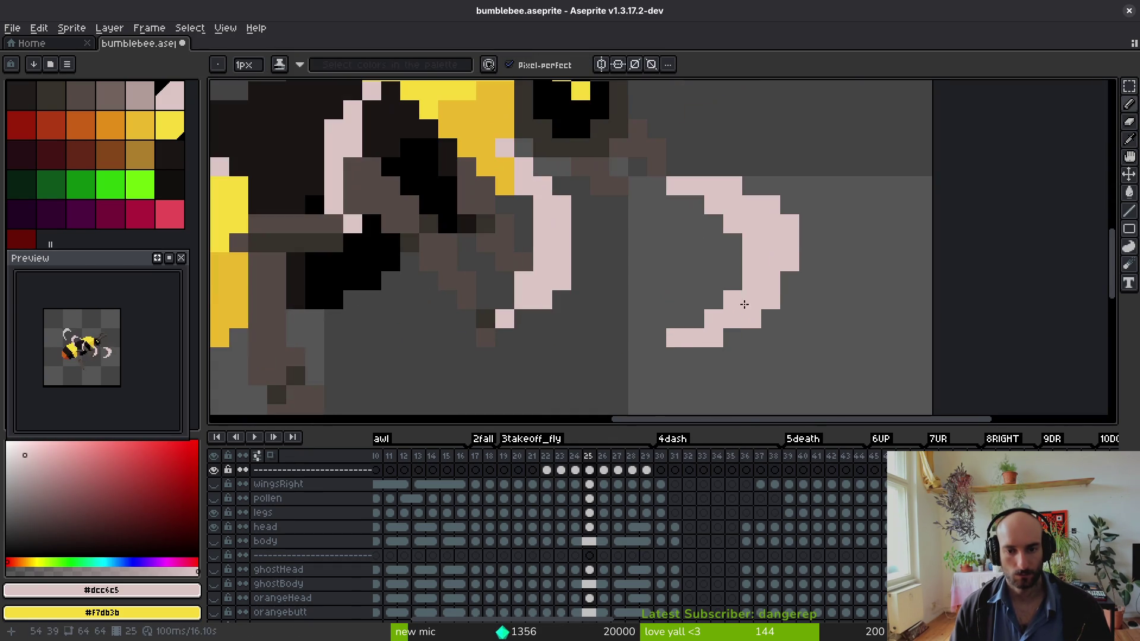
scroll(737, 288, "down", 5)
scroll(768, 303, "up", 4)
key("e")
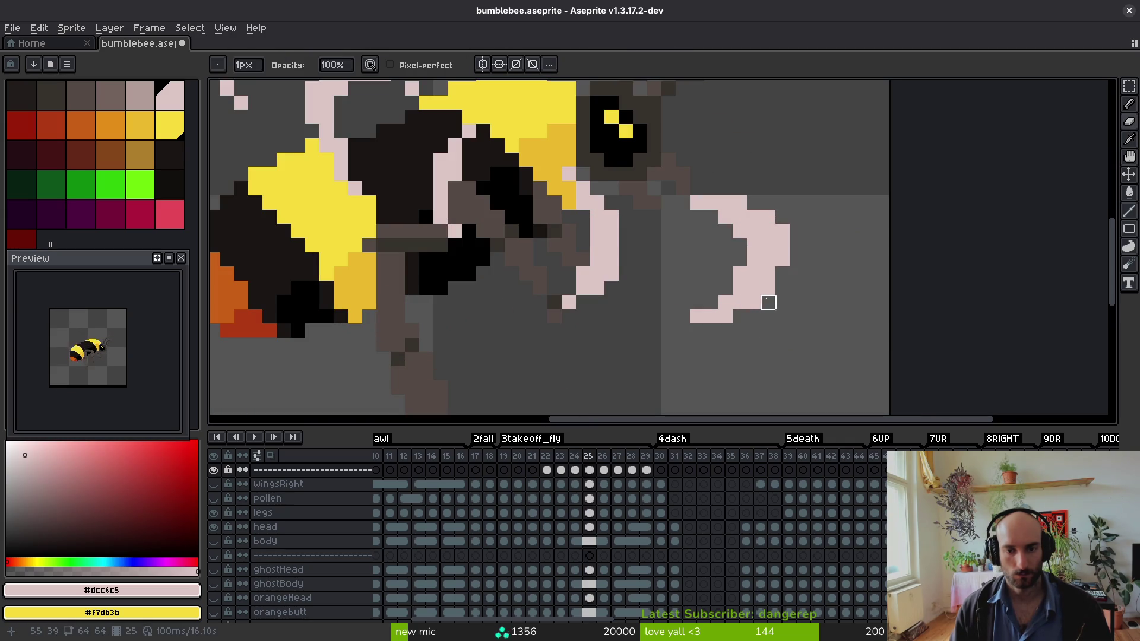
scroll(807, 347, "down", 5)
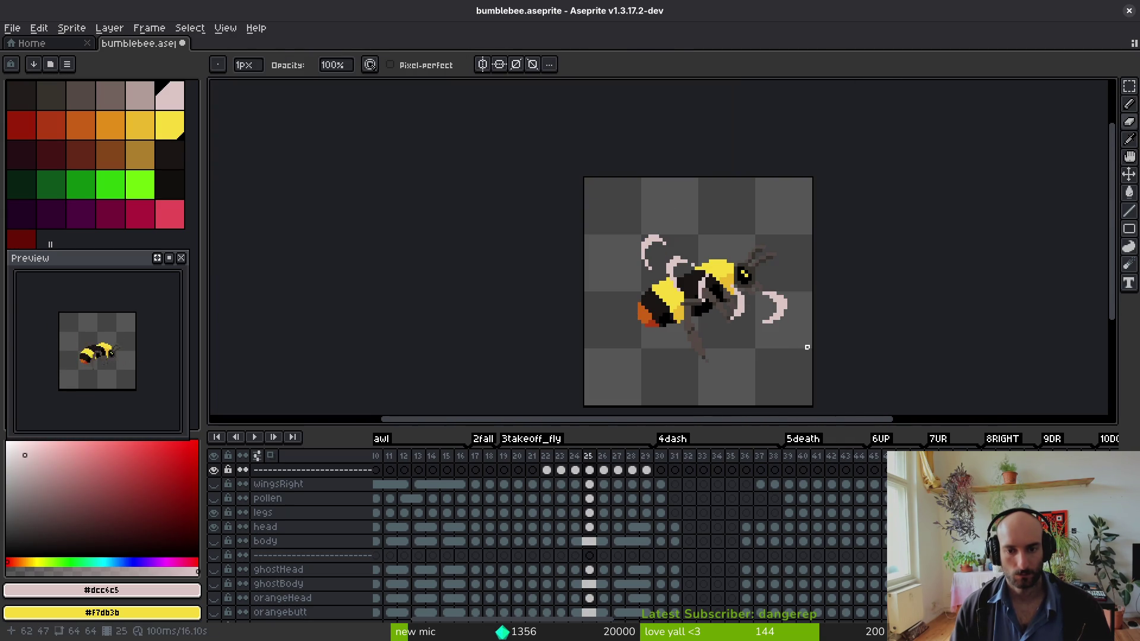
scroll(802, 340, "up", 3)
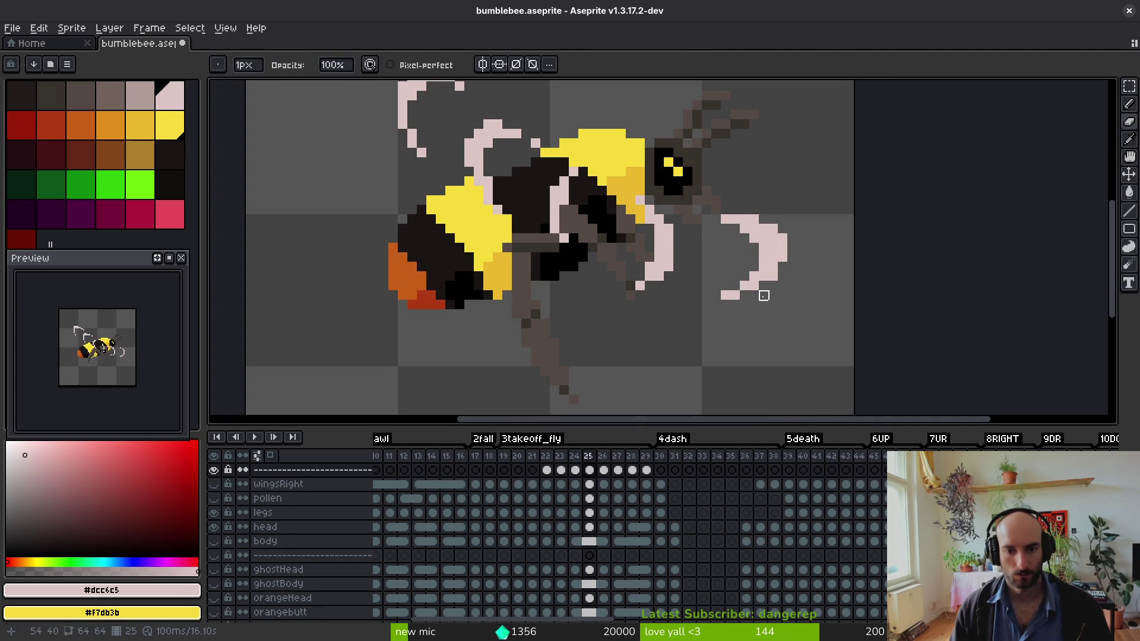
scroll(766, 315, "down", 3)
scroll(771, 320, "down", 3)
scroll(774, 309, "up", 5)
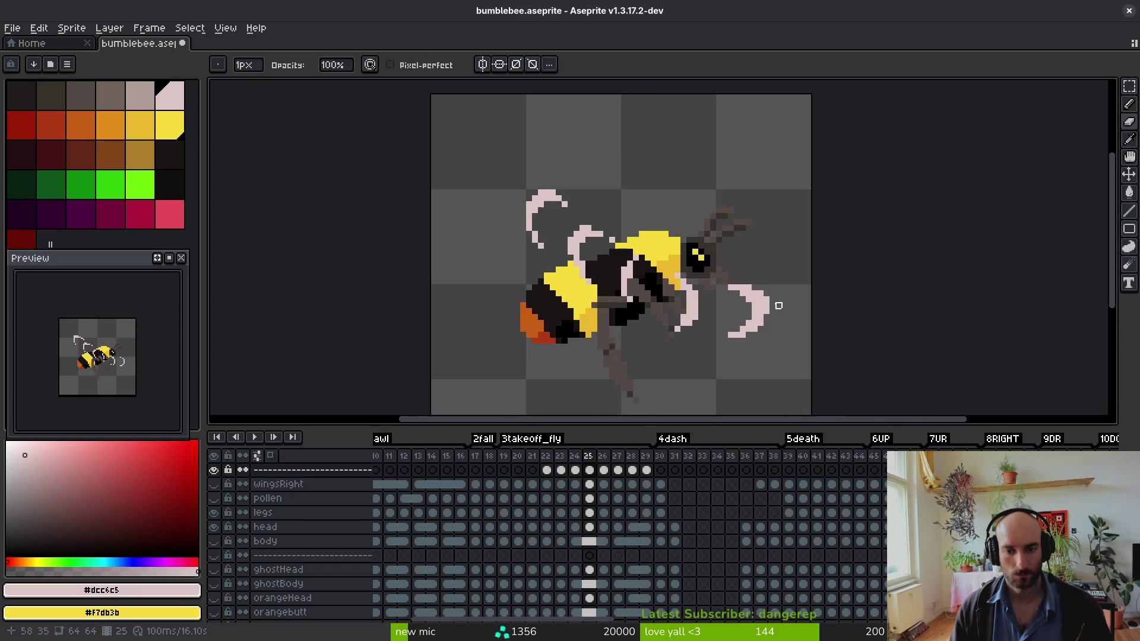
scroll(778, 305, "up", 2)
scroll(796, 327, "down", 4)
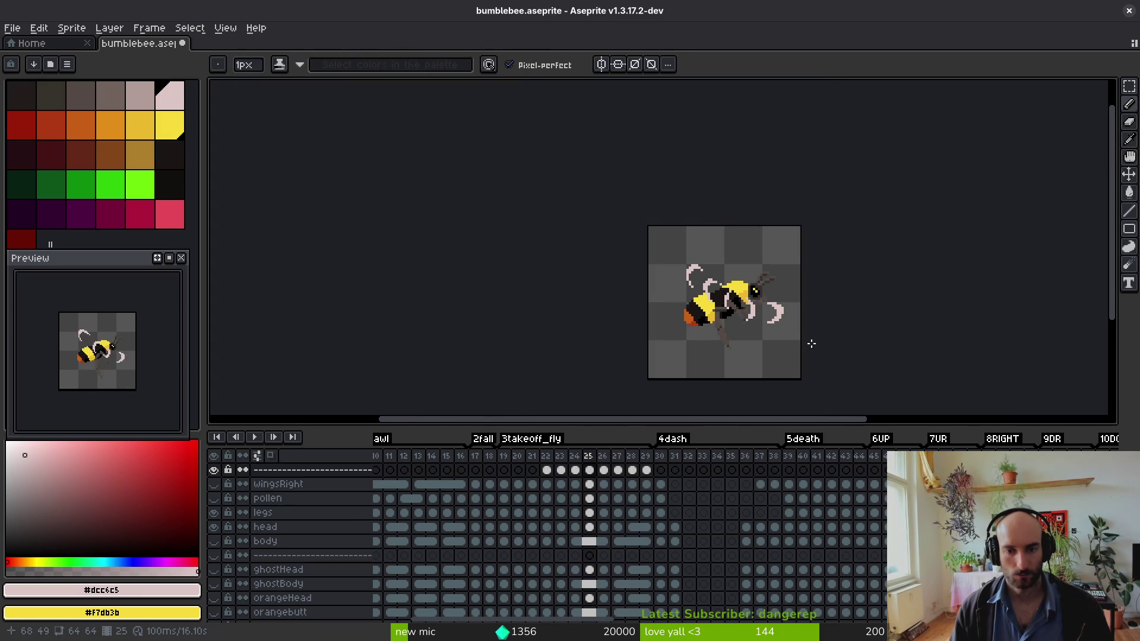
key("Left")
- Move to frame 26 and draw a curved pale wing stroke
key("alt")
key("Right")
scroll(777, 320, "up", 5)
key("Right")
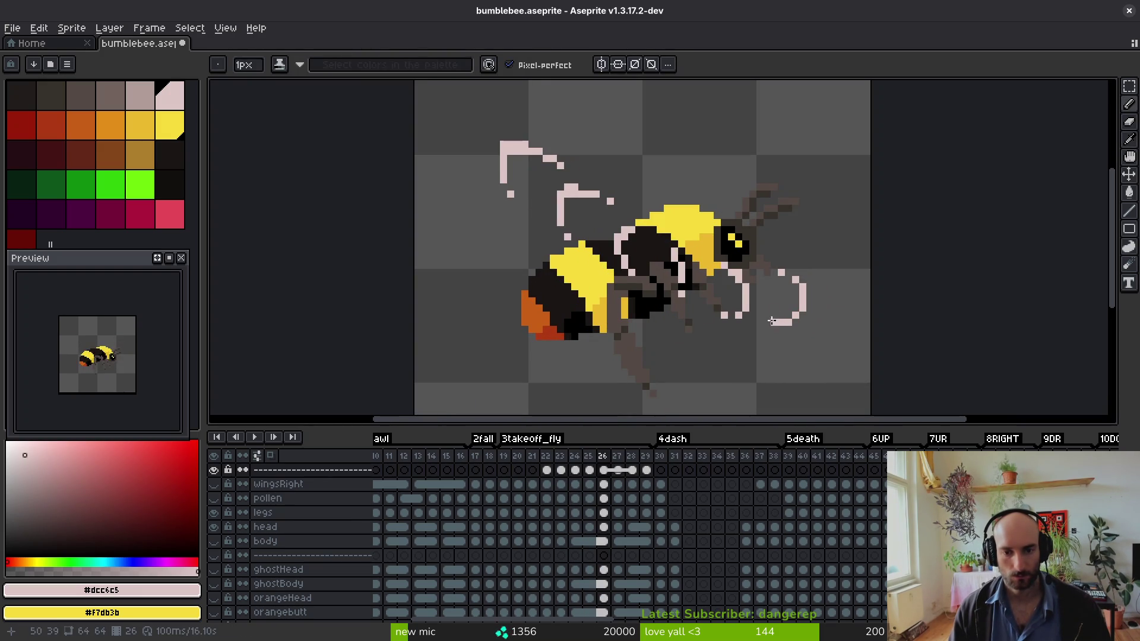
scroll(497, 177, "up", 3)
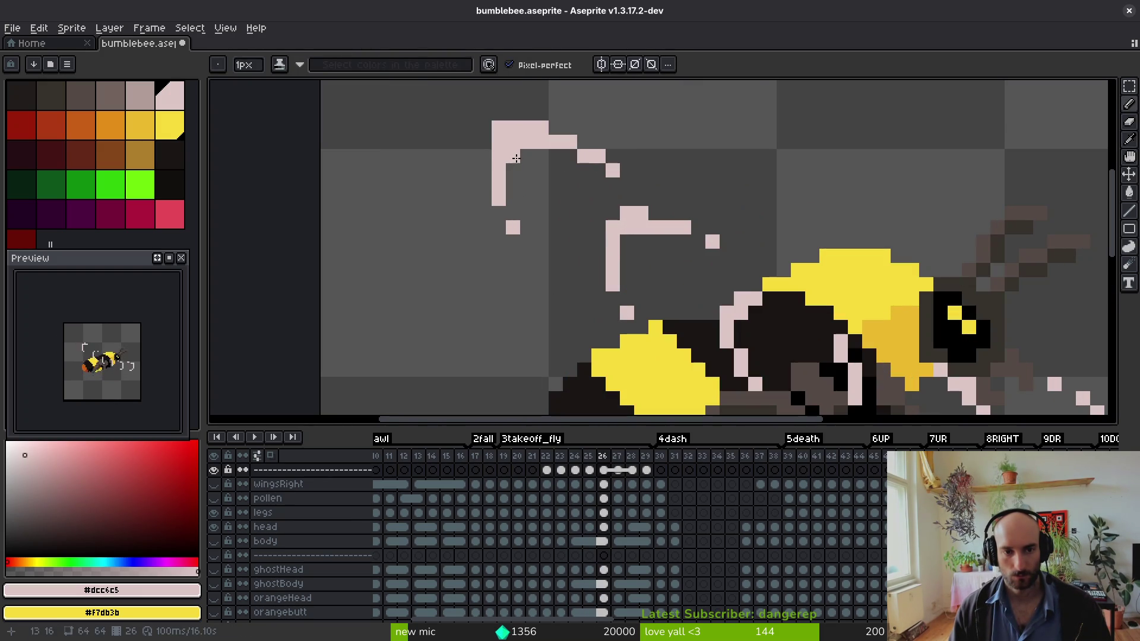
mouse_move(501, 152)
left_mouse_down()
mouse_move(485, 177)
mouse_move(499, 218)
mouse_move(524, 238)
left_mouse_up()
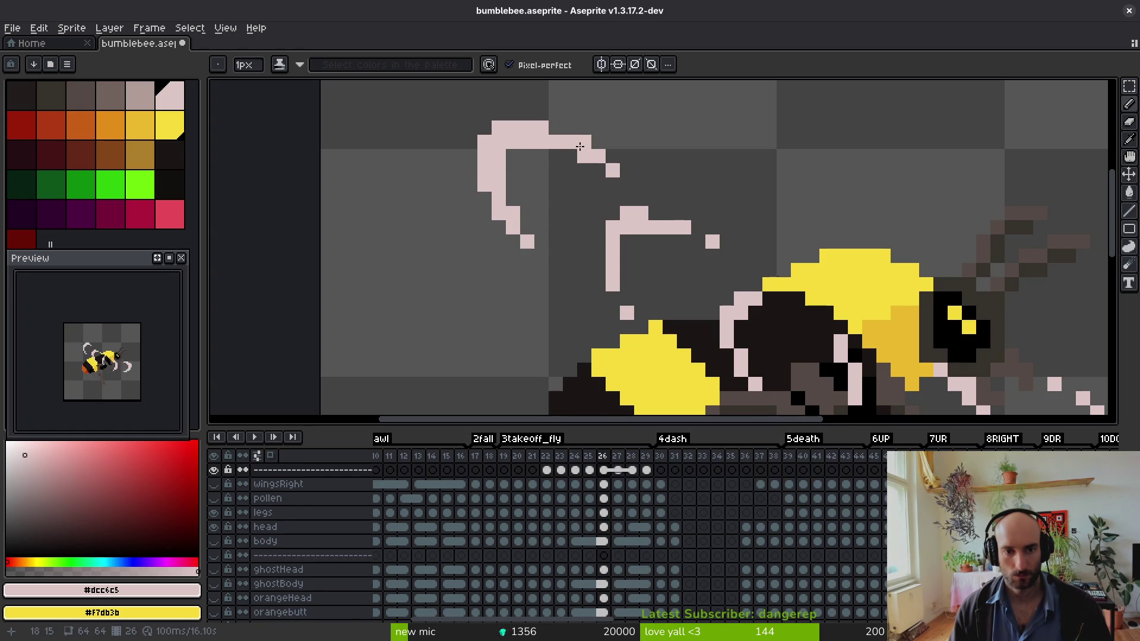
- Sample the pale wing colour and fix pixels below the left column and along the left edge
scroll(561, 168, "down", 4)
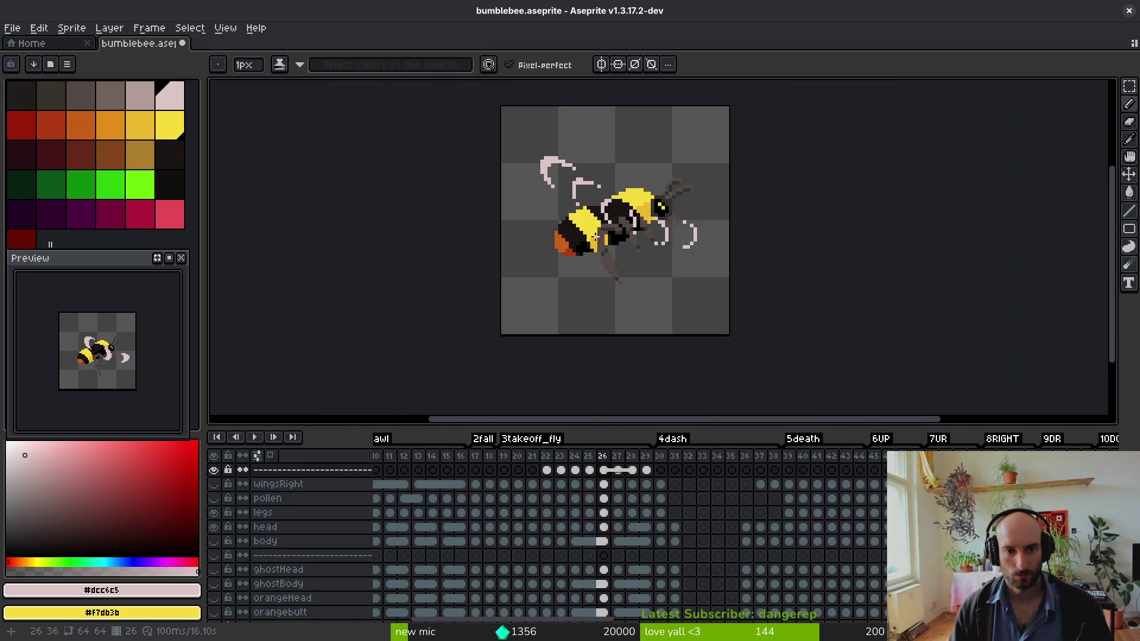
scroll(595, 205, "up", 4)
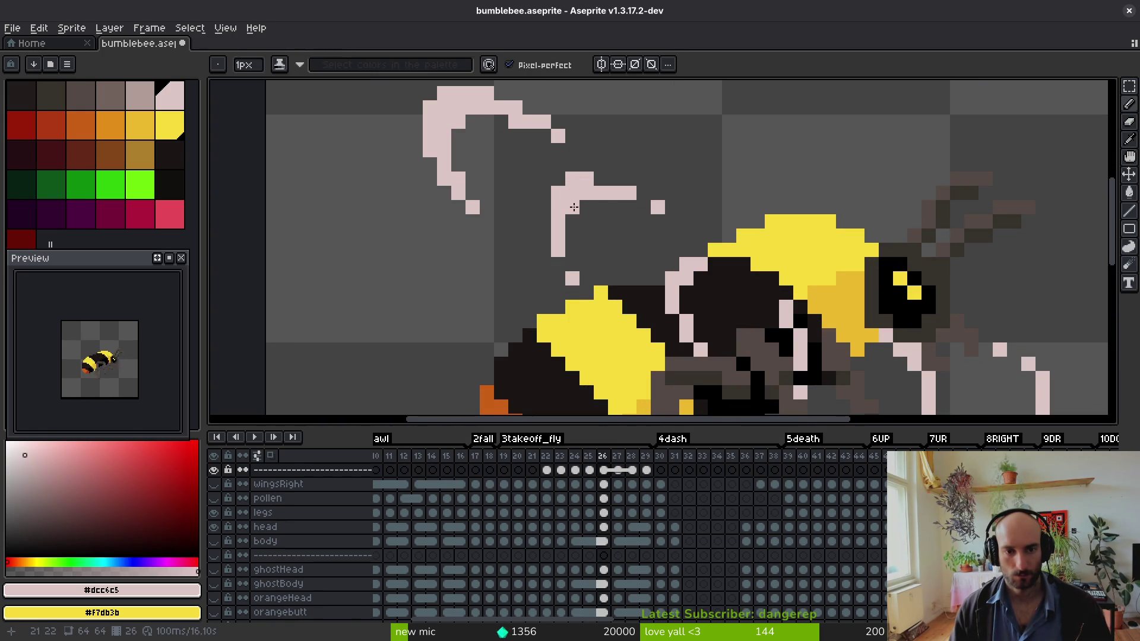
scroll(611, 178, "down", 1)
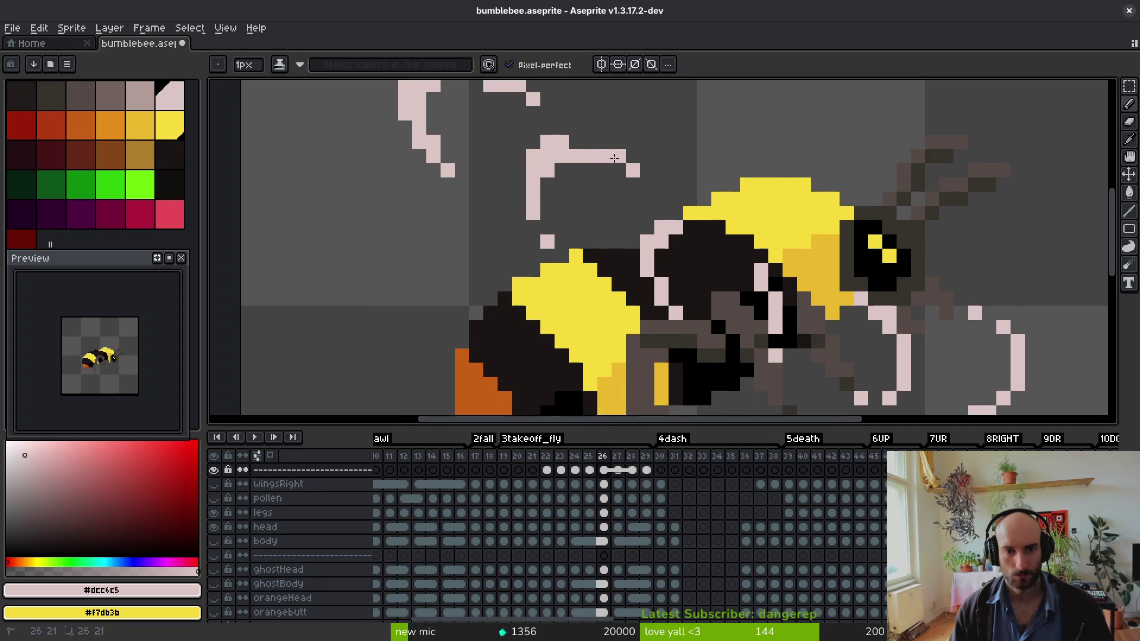
key("alt")
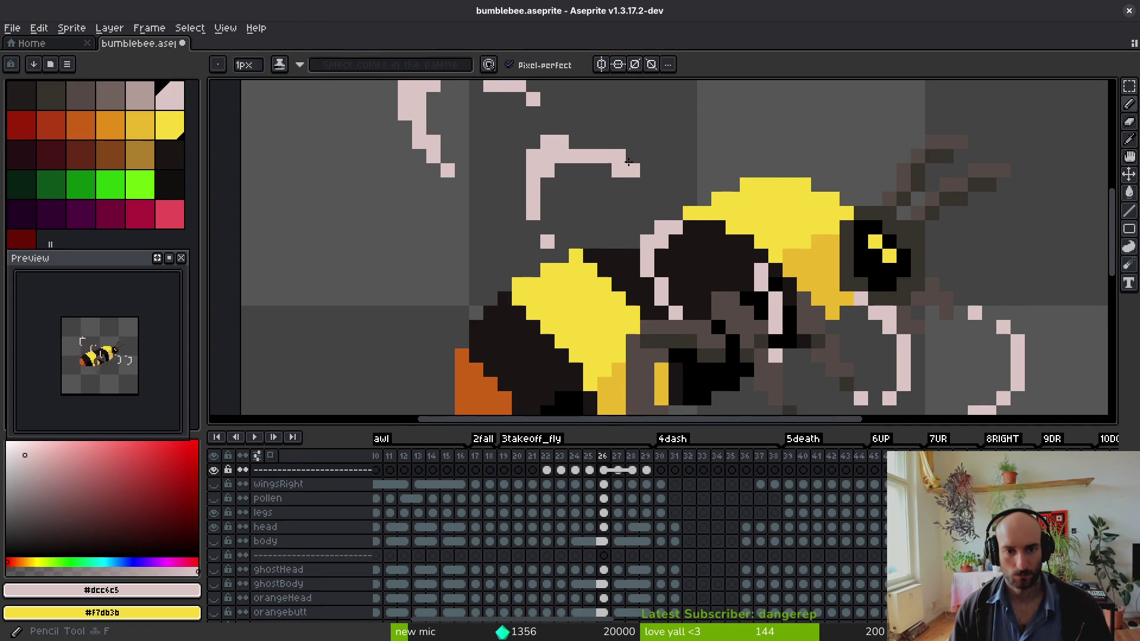
left_click(544, 226)
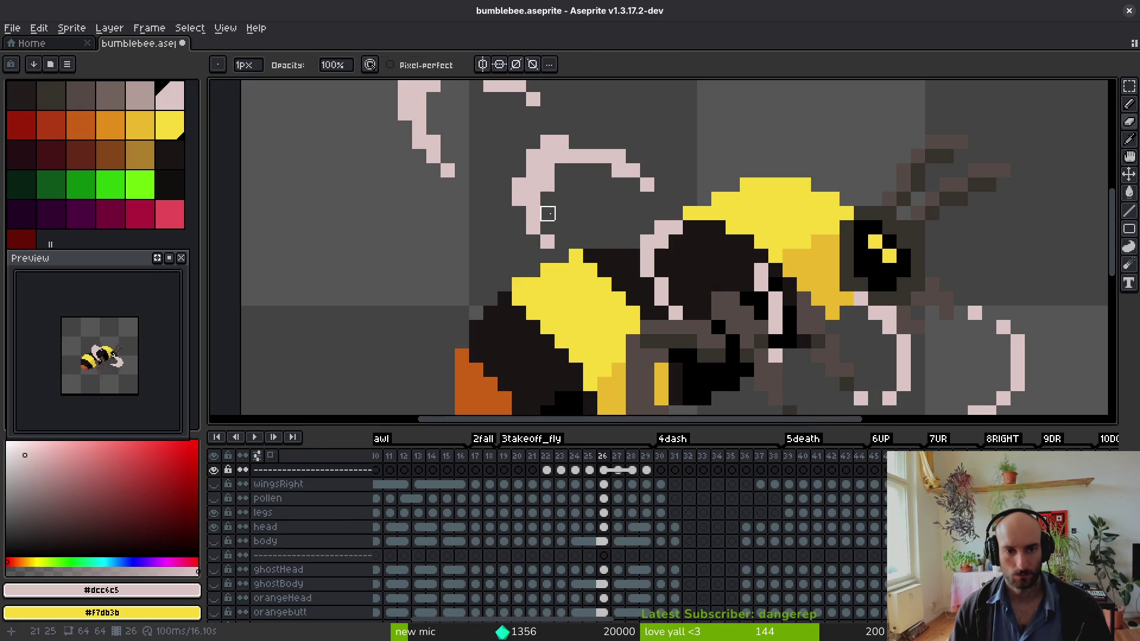
left_click(559, 182)
key("ctrl+z")
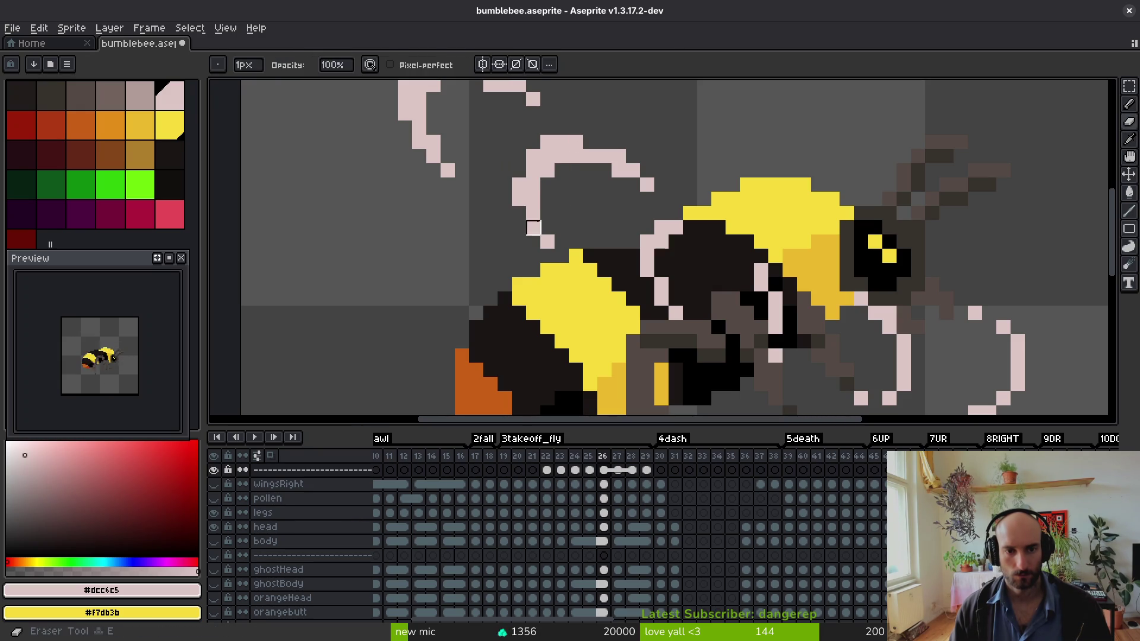
left_click(520, 171)
- Erase a stray pixel from the wing outline
scroll(546, 208, "down", 6)
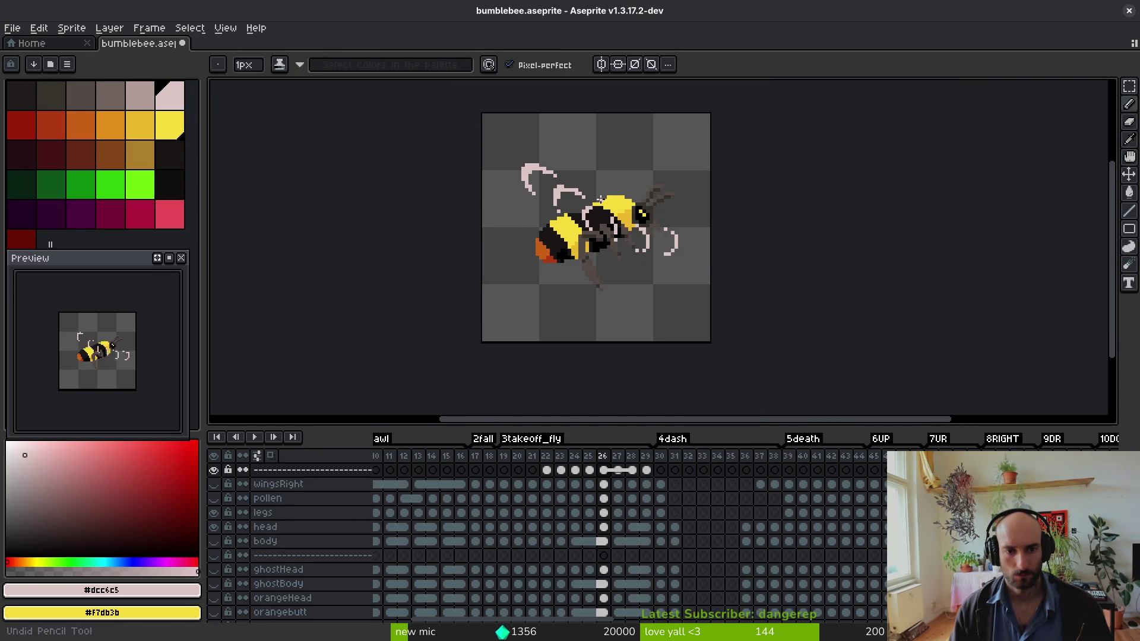
scroll(547, 181, "up", 3)
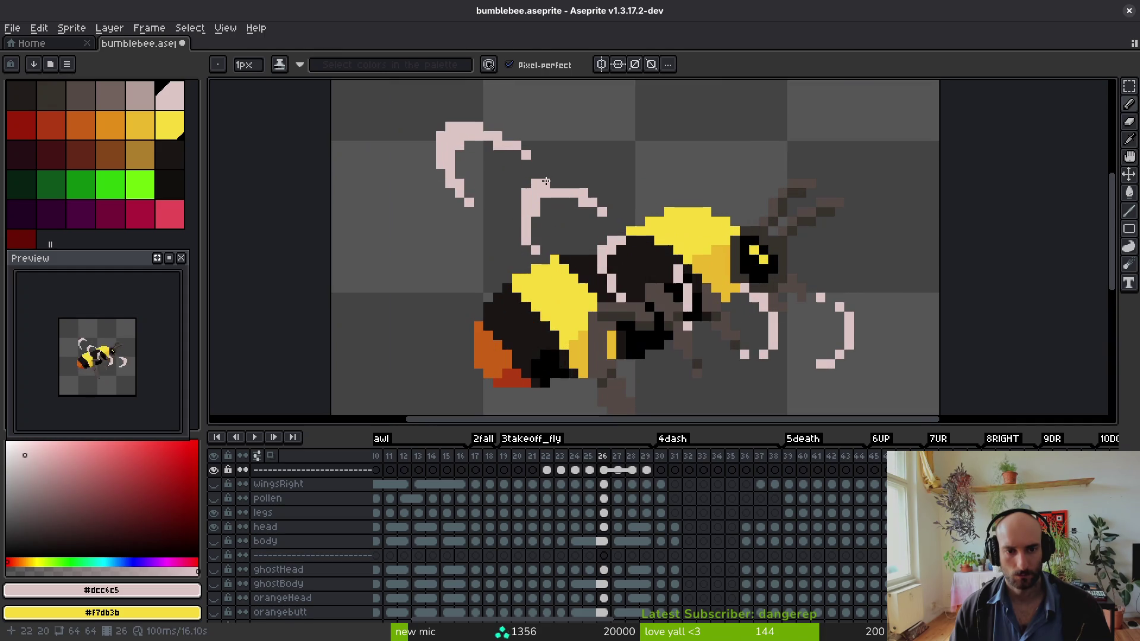
key("e")
left_click(536, 183)
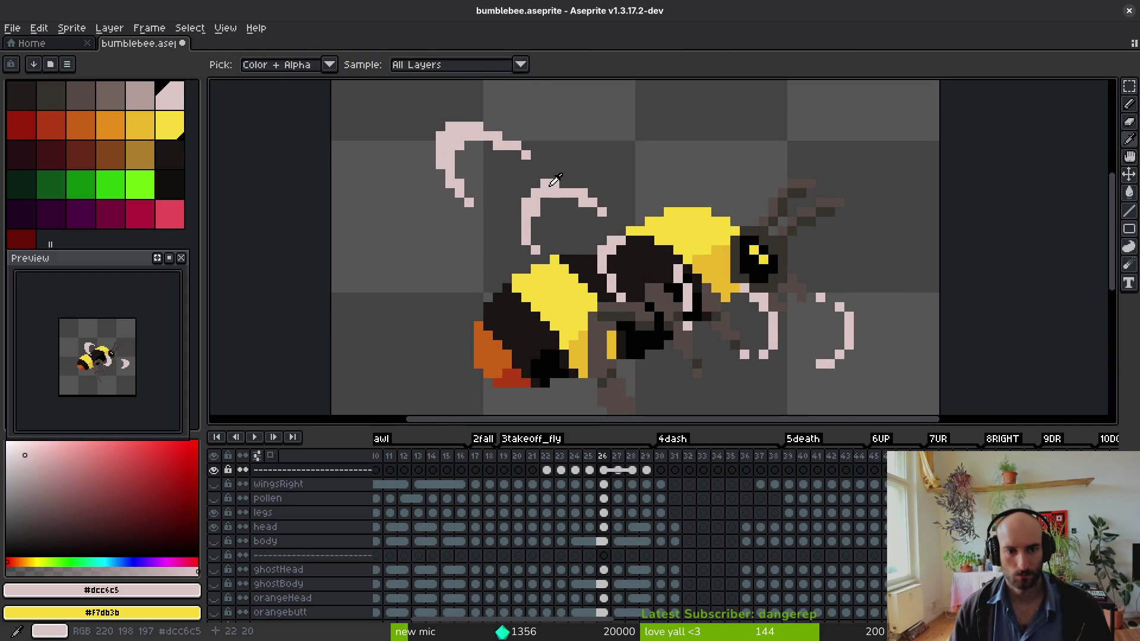
key("b")
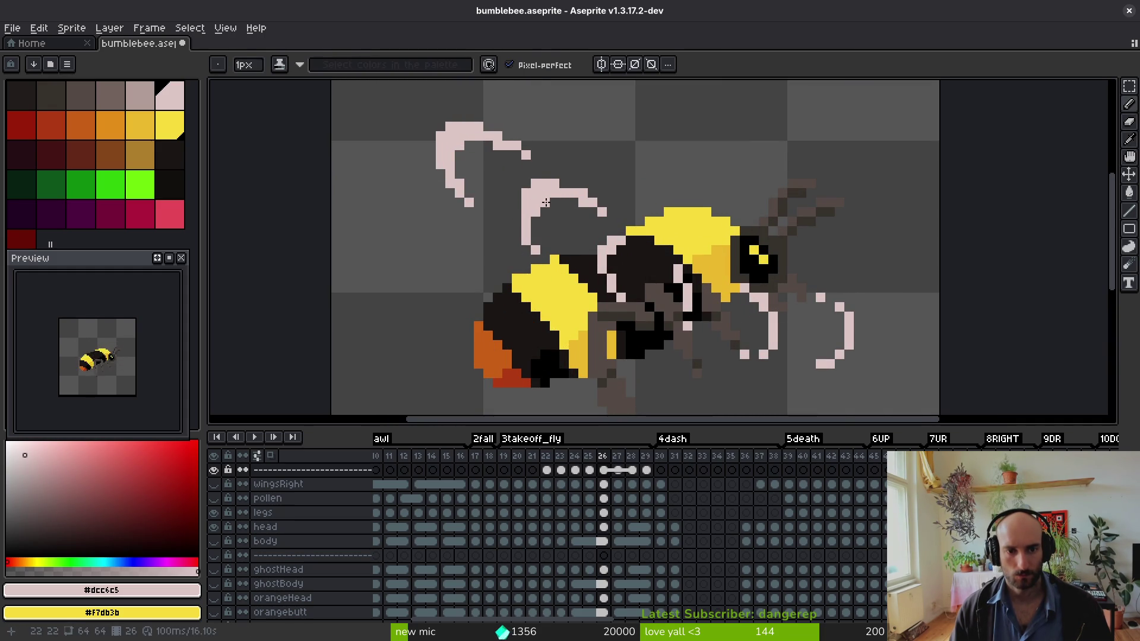
key("e")
scroll(558, 214, "down", 3)
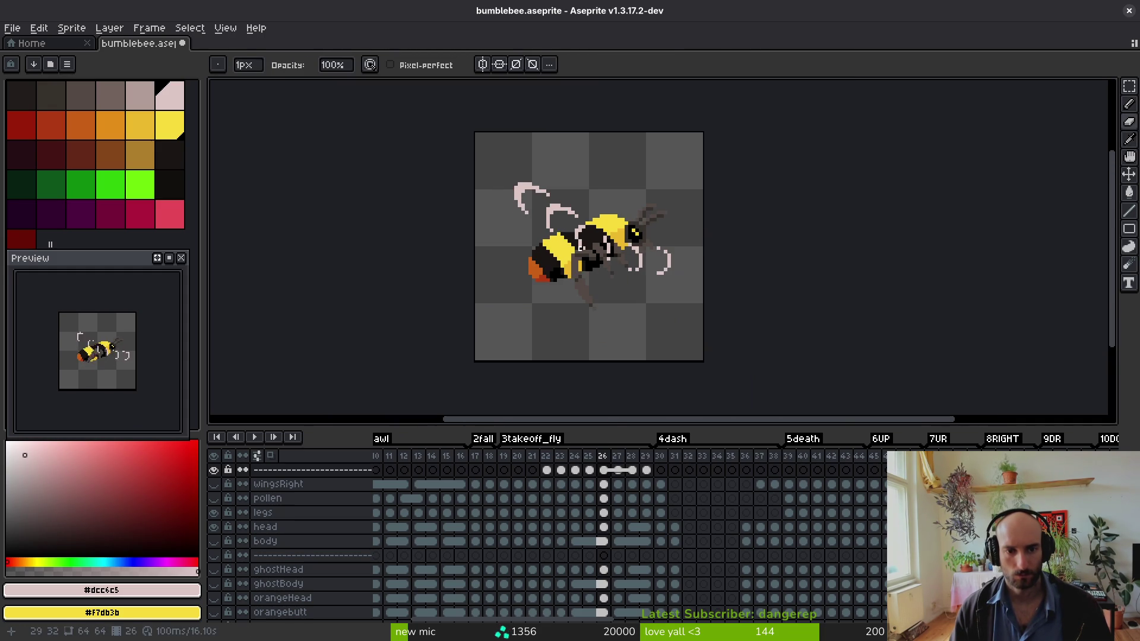
scroll(571, 226, "up", 2)
scroll(571, 225, "up", 1)
key("alt")
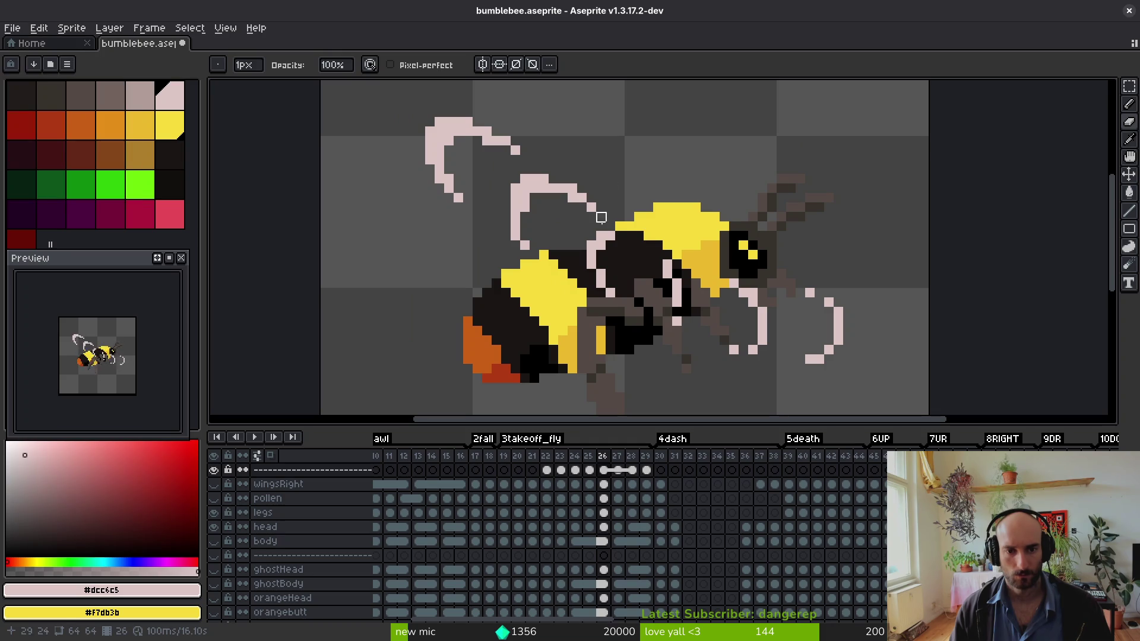
- Replace a stray top-edge wing pixel with a pale one and save the sprite
key("b")
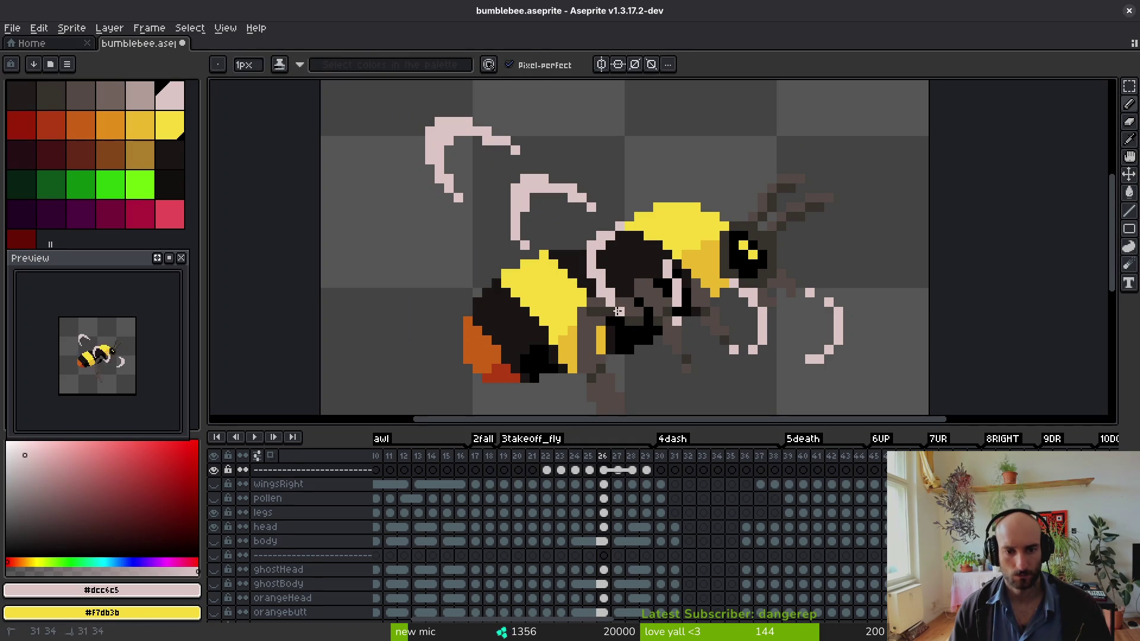
key("e")
left_click(620, 226)
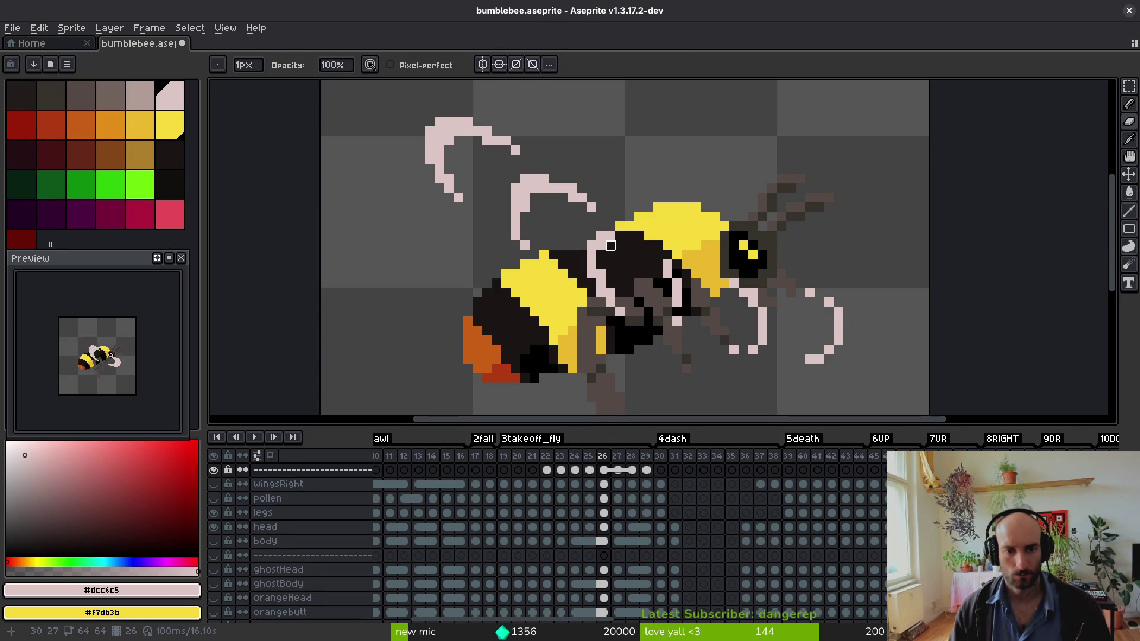
key("b")
left_click(617, 228)
key("ctrl+s")
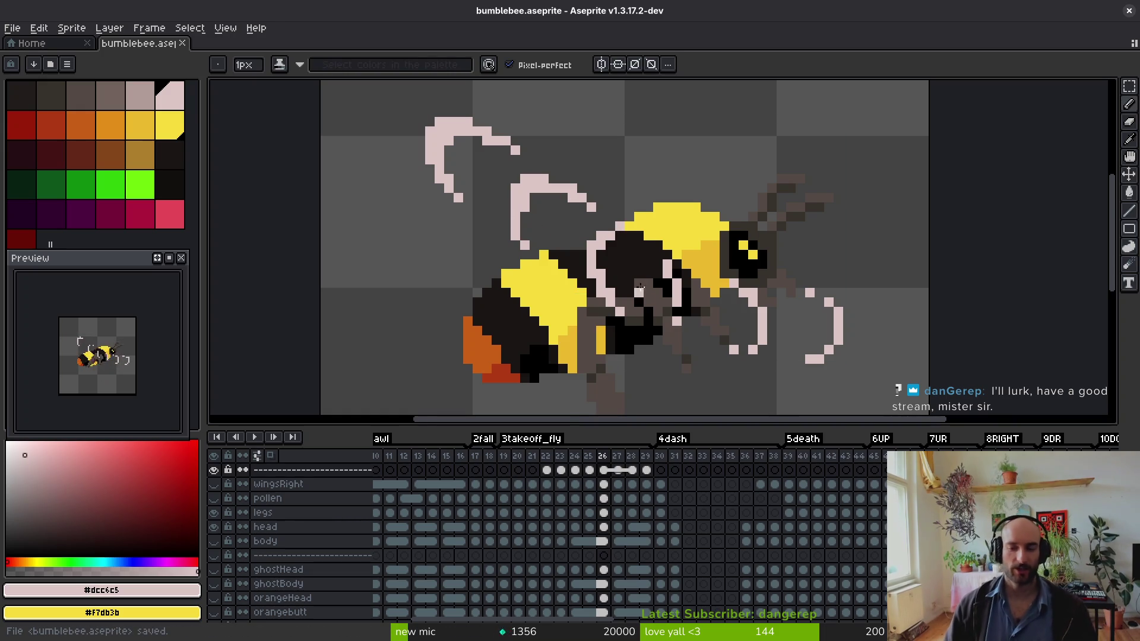
- Add pale pixels beside the wing edge and along its outline, then save again
scroll(697, 331, "up", 3)
left_click(657, 218)
left_click(637, 330)
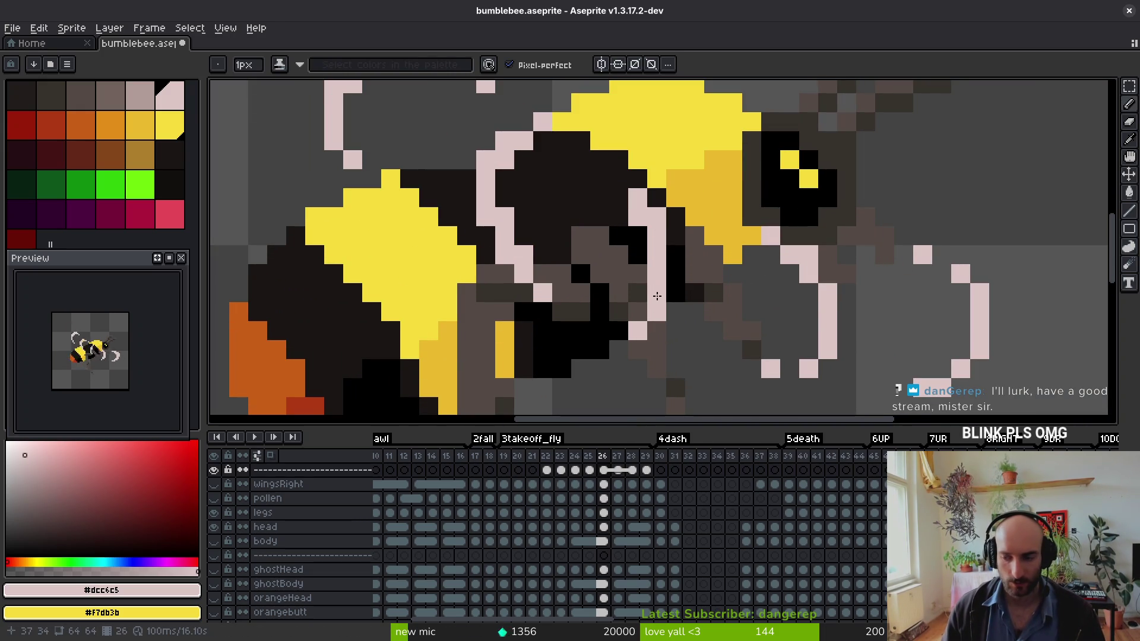
key("ctrl+s")
scroll(698, 248, "down", 3)
scroll(697, 248, "up", 2)
- Redraw the lower-right pale wing's tip, comparing against frame 25
left_click(734, 216)
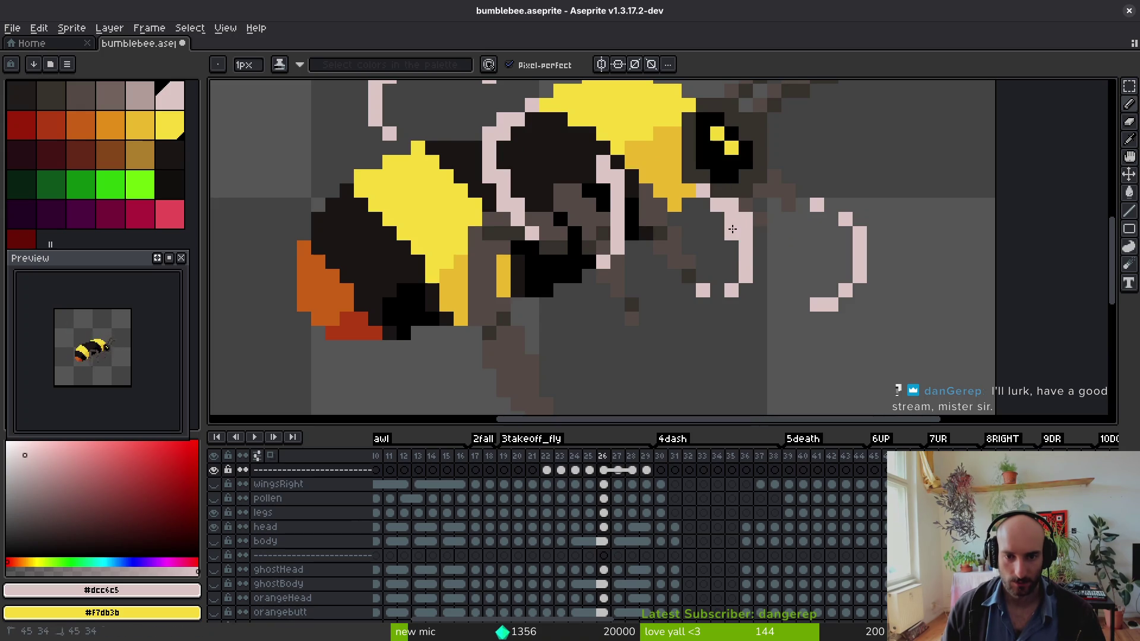
mouse_move(716, 293)
left_mouse_down()
mouse_move(730, 304)
mouse_move(703, 305)
mouse_move(732, 275)
left_mouse_up()
right_click(703, 291)
key("e")
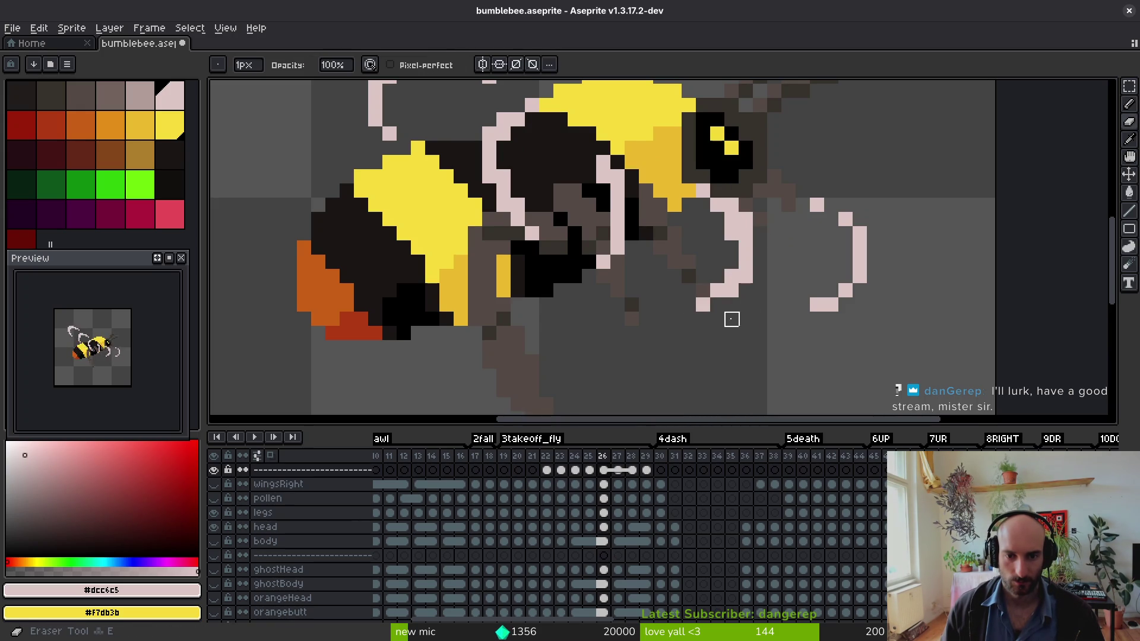
scroll(731, 319, "down", 4)
key("i")
key("comma")
key("period")
key("b")
scroll(707, 321, "up", 4)
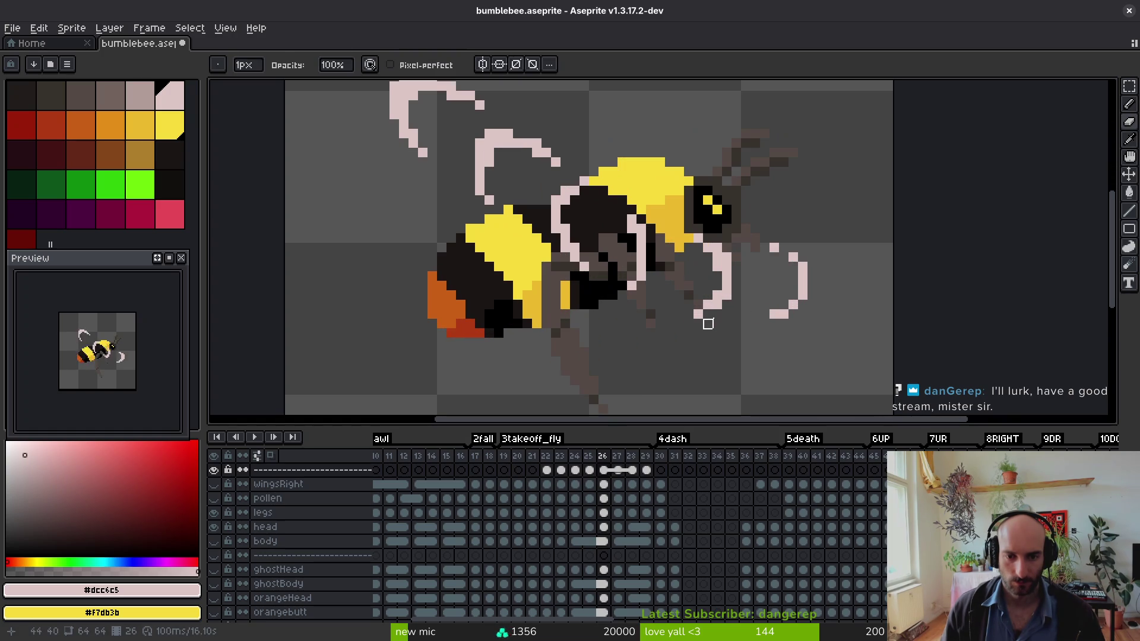
- Erase the extra pale pixels at the wing tip on frame 26
key("e")
left_click(707, 304)
key("b")
key("e")
left_click(699, 314)
scroll(736, 314, "down", 4)
key("b")
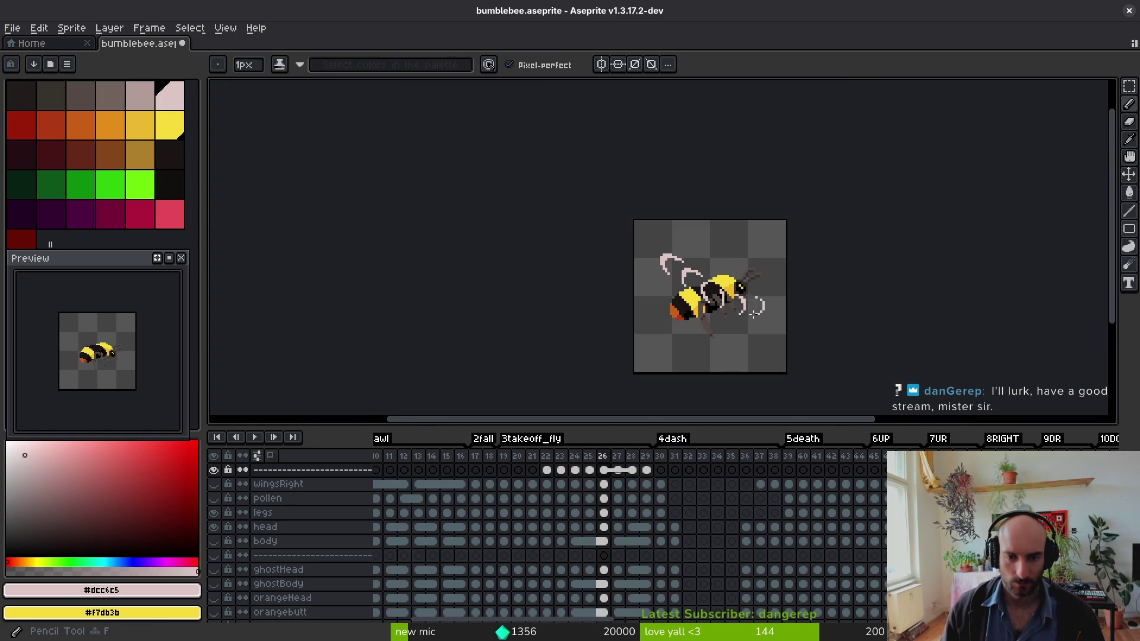
scroll(754, 309, "up", 4)
scroll(782, 338, "down", 4)
- Compare frame 26's lower-right wing against frame 25 and undo the last pencil stroke
key("comma")
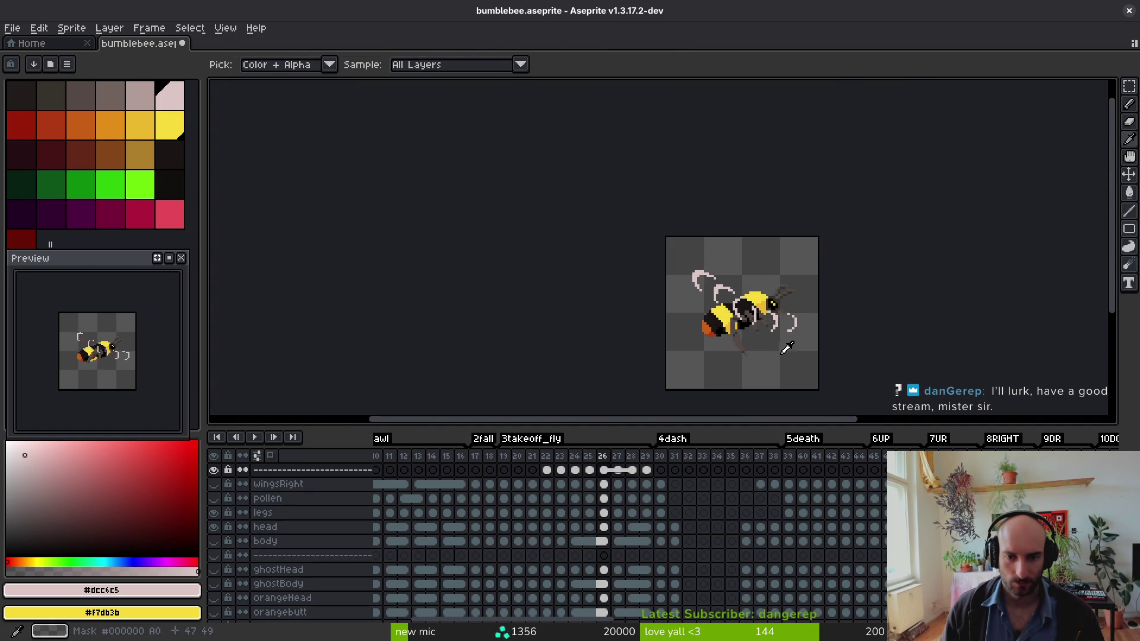
scroll(790, 308, "up", 3)
key("period")
scroll(784, 308, "up", 2)
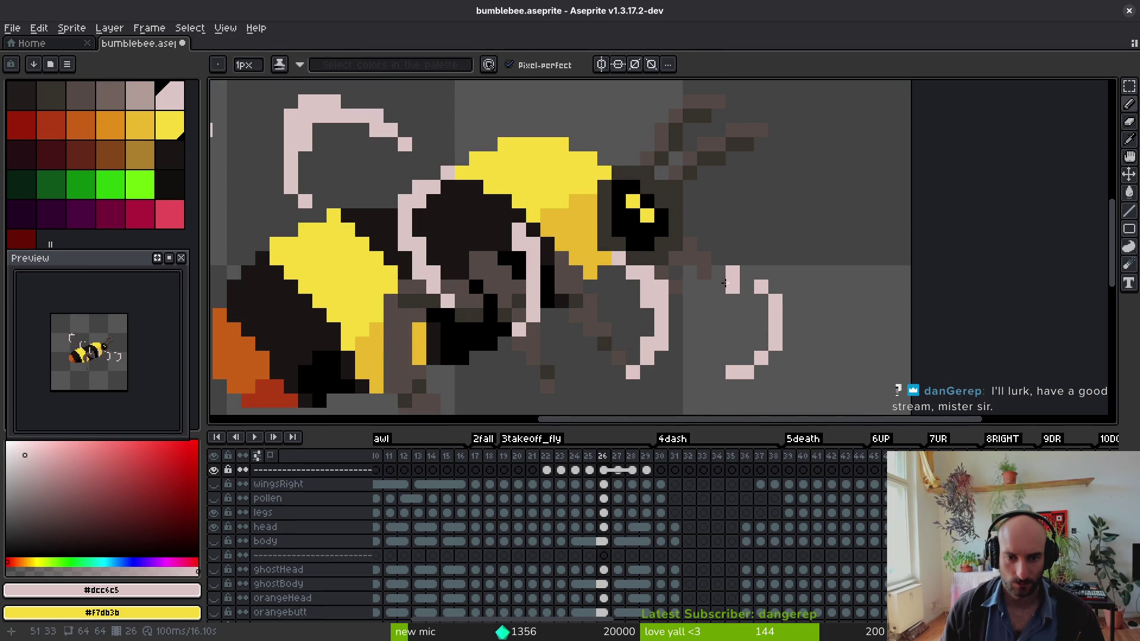
key("comma")
key("period")
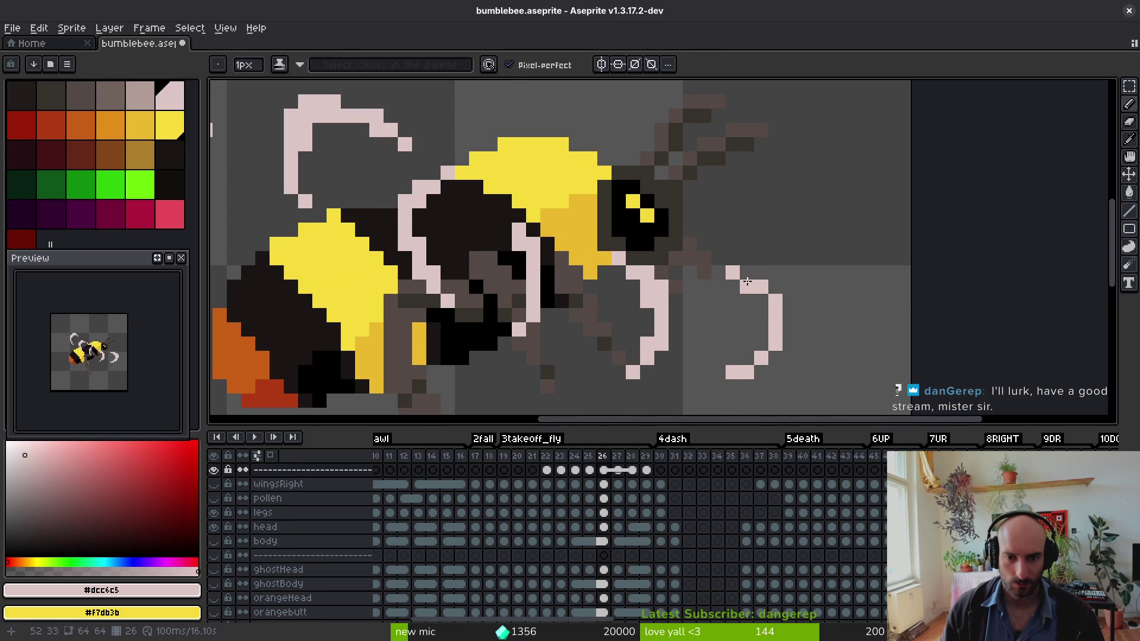
left_click_drag(786, 385, 770, 313)
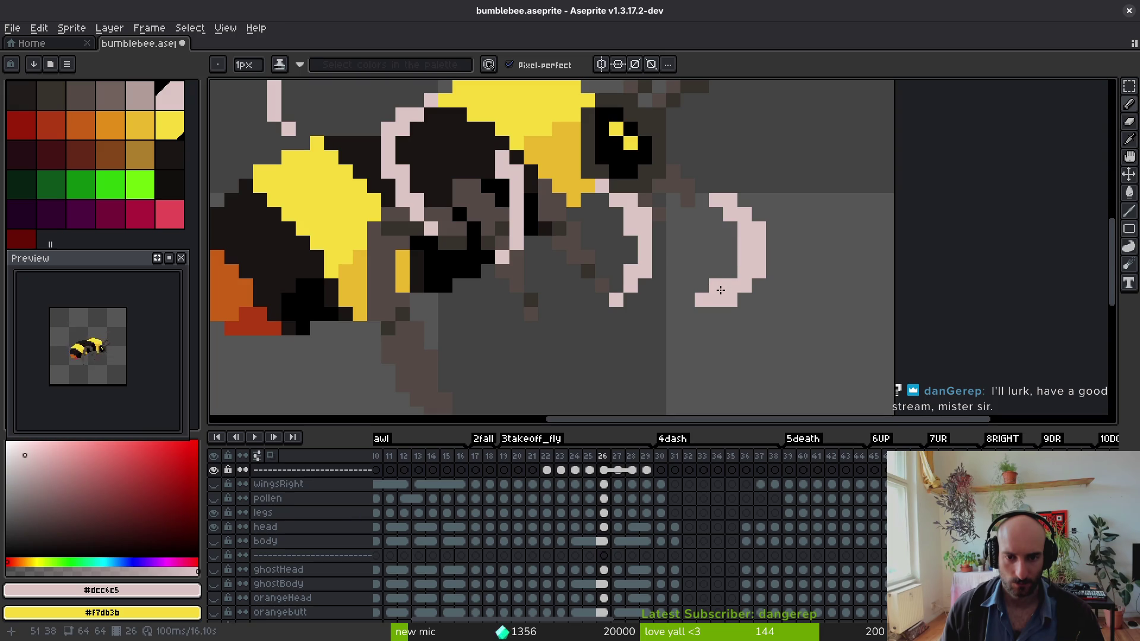
scroll(827, 310, "down", 4)
scroll(827, 310, "down", 2)
key("ctrl+z")
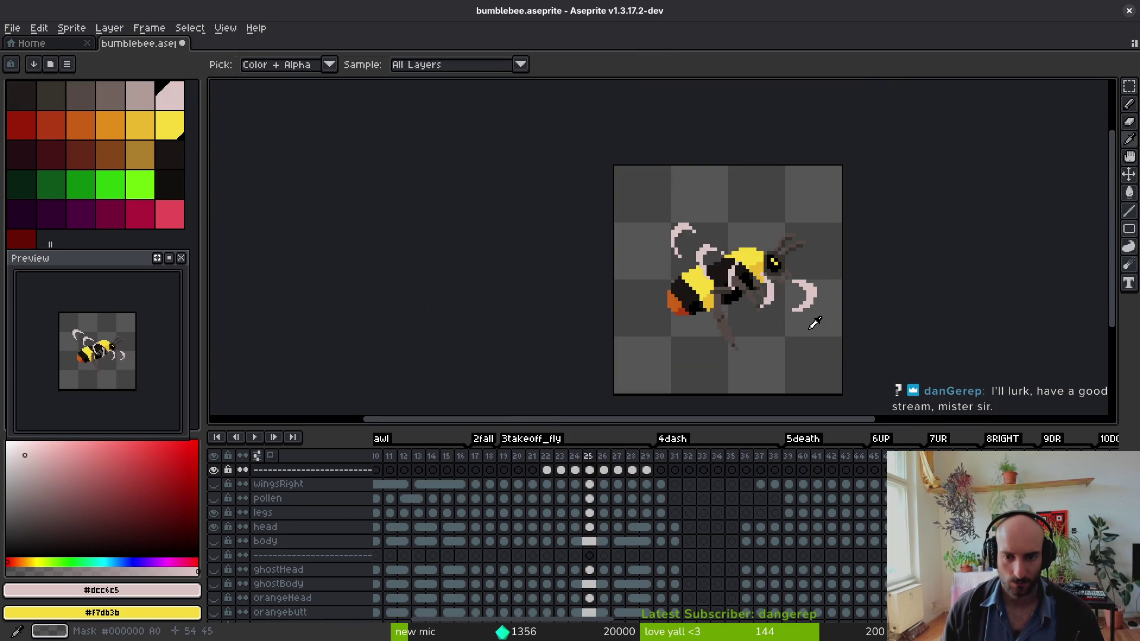
scroll(820, 327, "up", 4)
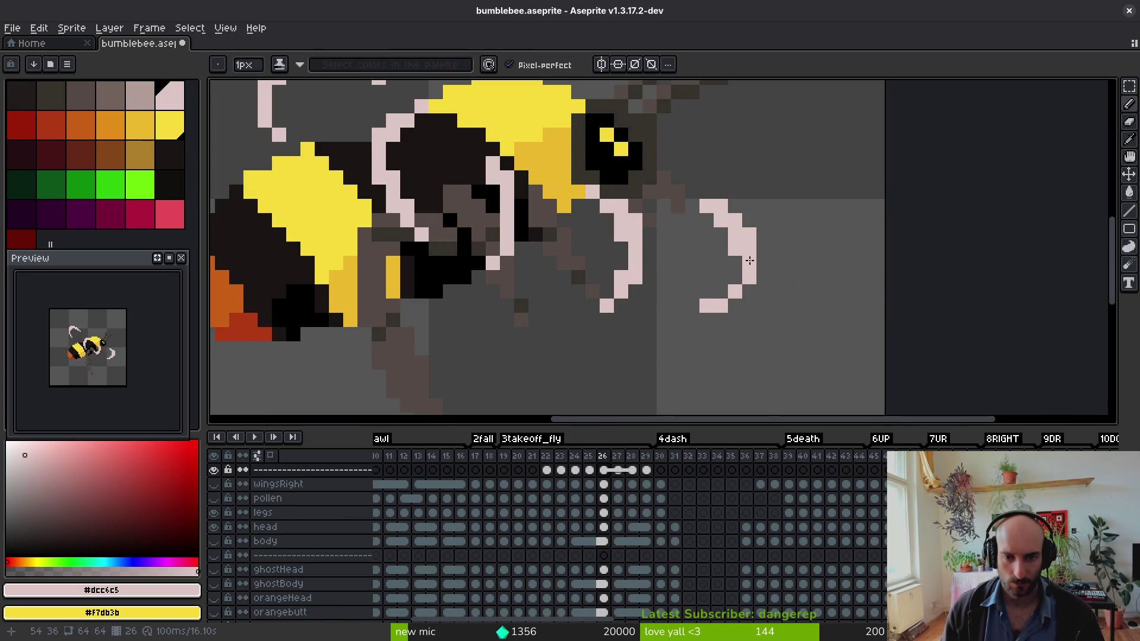
- Extend the lower-right pale wing arc down-left and trim pixels around its tip
mouse_move(737, 280)
left_mouse_down()
mouse_move(735, 319)
mouse_move(687, 326)
left_mouse_up()
key("e")
scroll(708, 292, "down", 5)
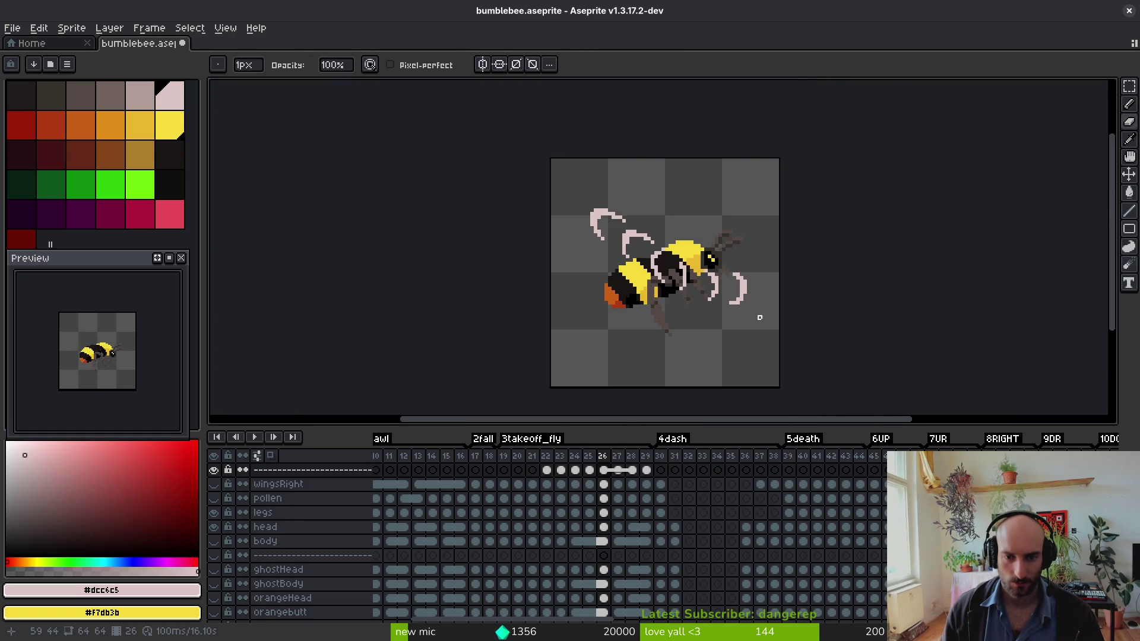
scroll(715, 298, "up", 4)
left_click_drag(735, 288, 723, 280)
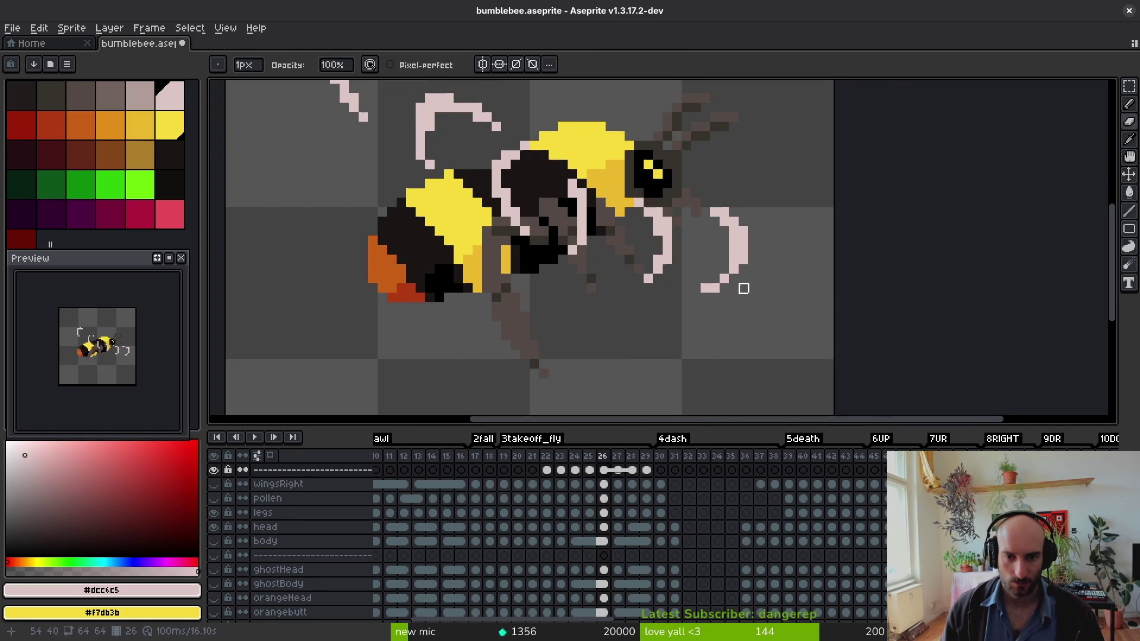
key("b")
left_click(715, 279)
key("e")
left_click(714, 288)
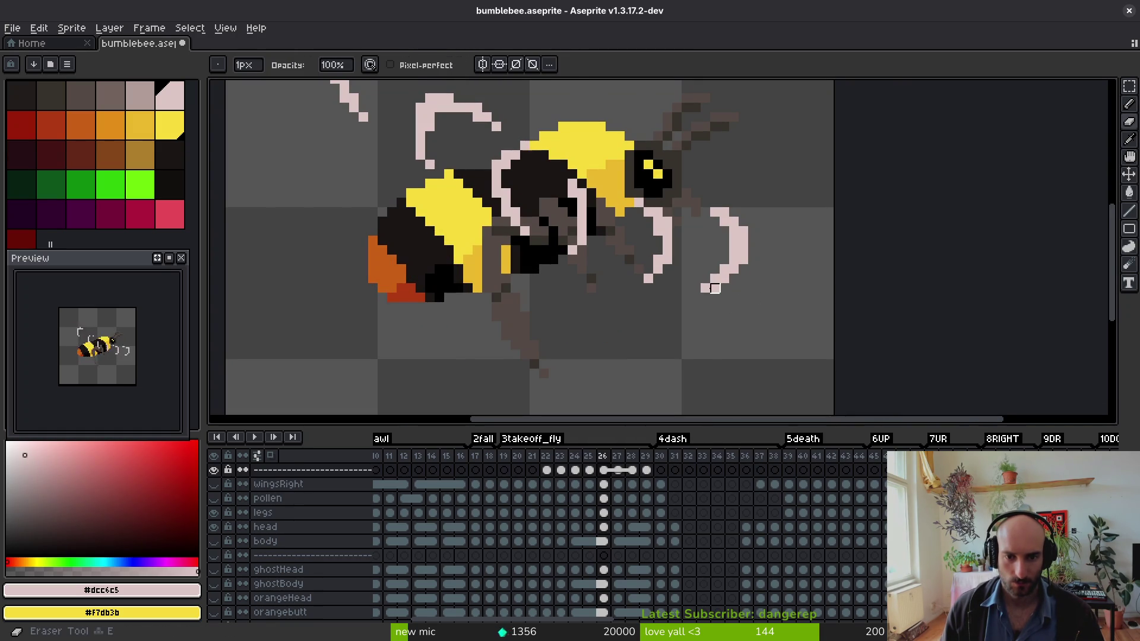
scroll(714, 288, "down", 5)
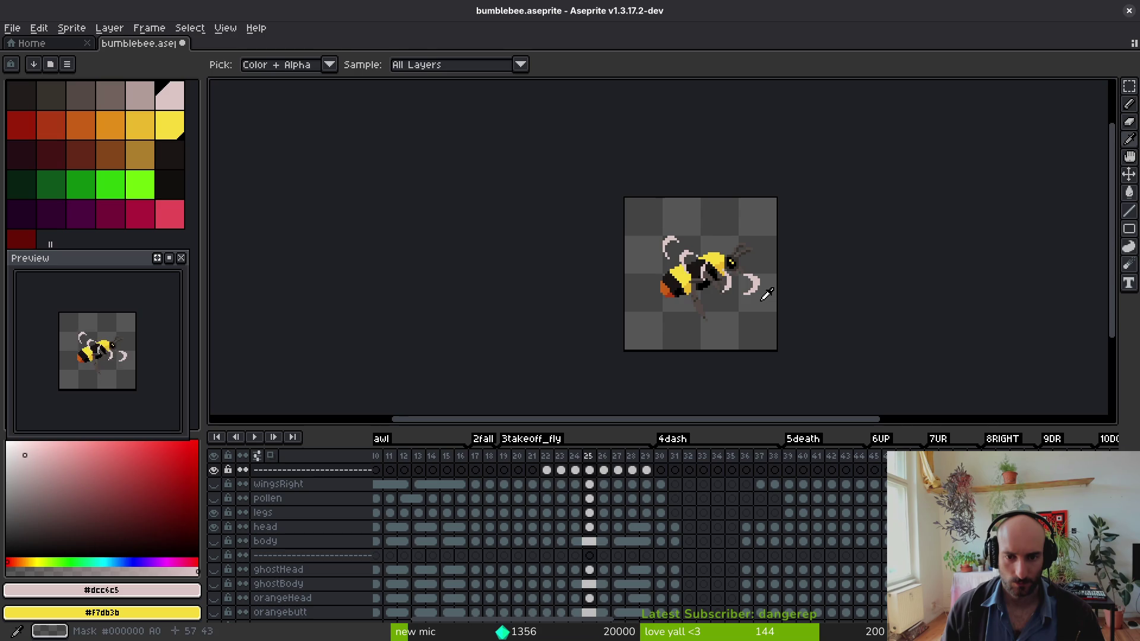
scroll(770, 290, "up", 3)
key("ctrl+z")
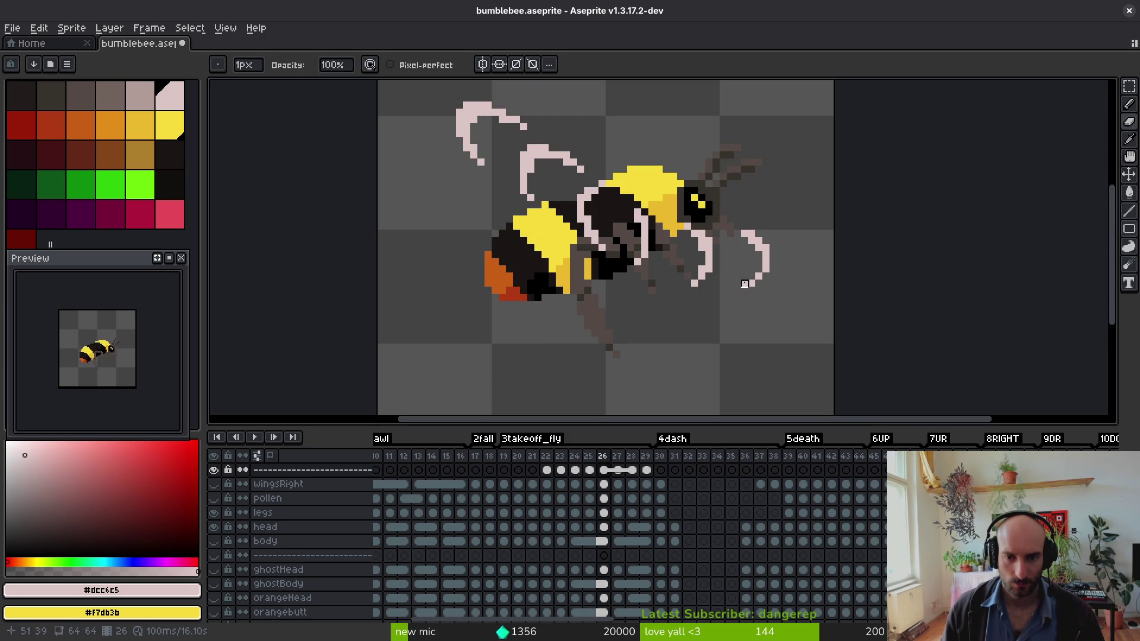
- Flip between frames 25 and 26 to check the reshaped wing arc, ending on frame 26
scroll(772, 249, "down", 5)
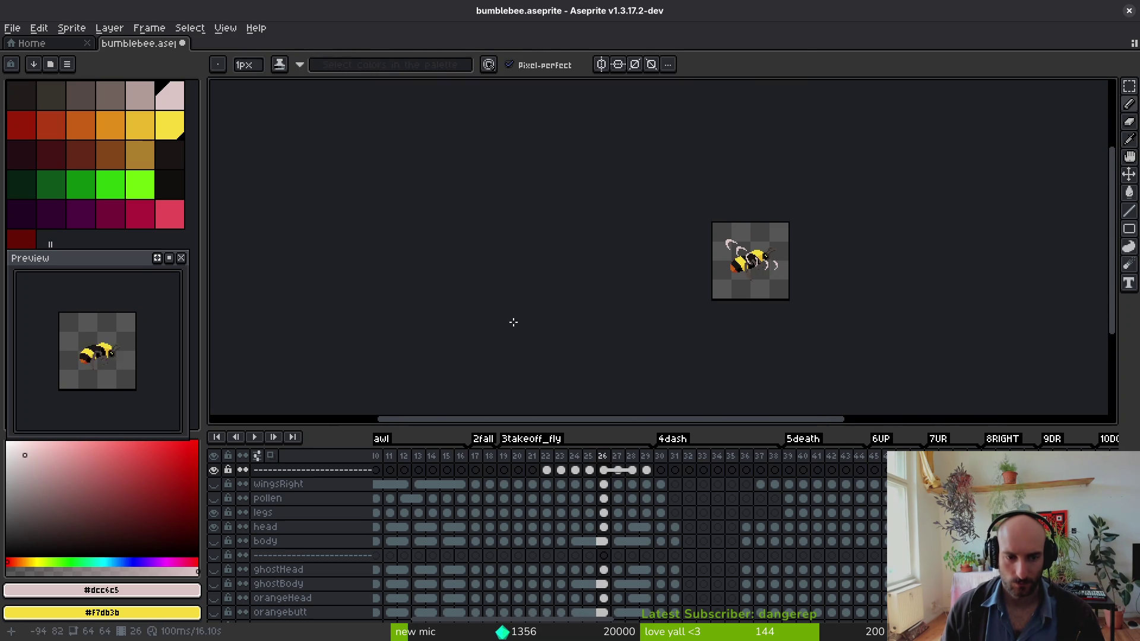
scroll(120, 369, "up", 2)
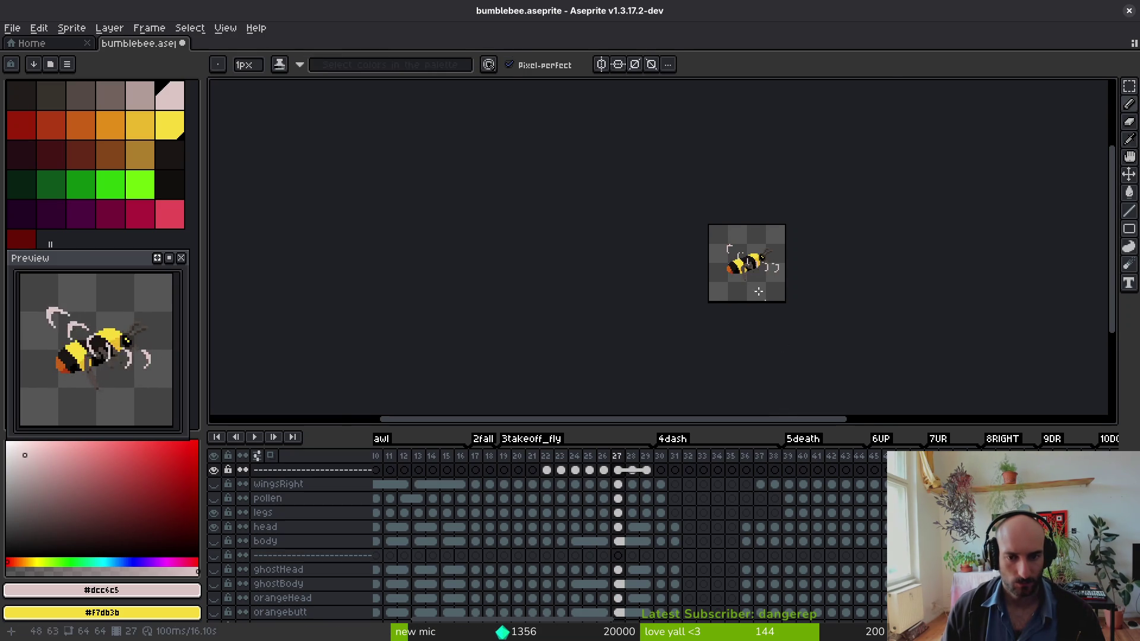
scroll(767, 303, "up", 5)
scroll(790, 306, "up", 1)
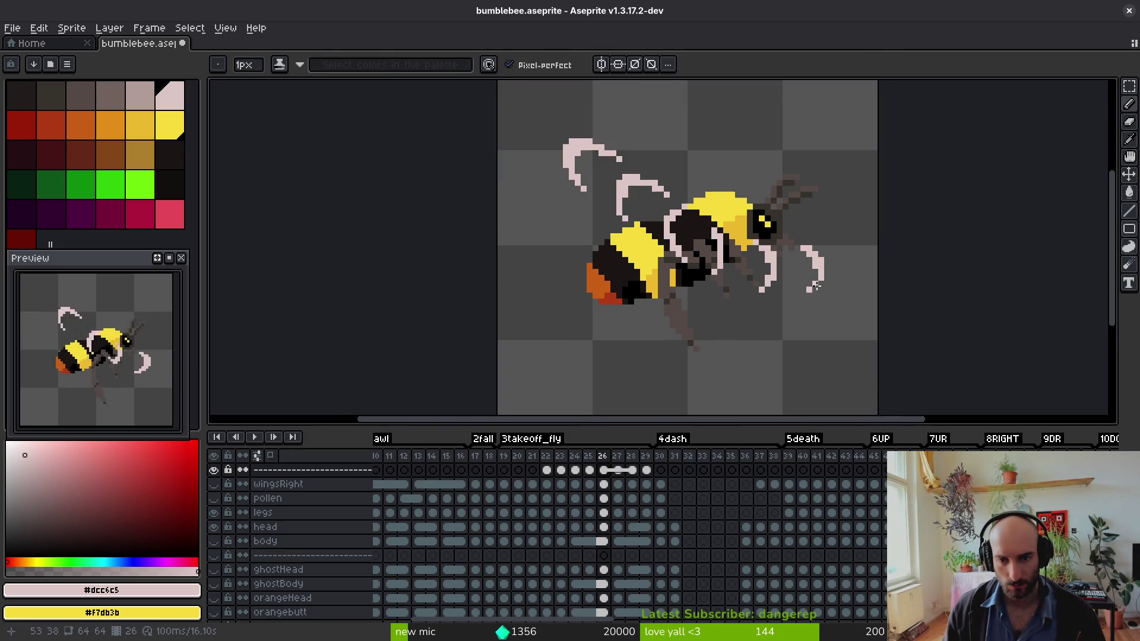
key("Left")
key("Right")
key("Left")
key("Right")
- Shift the lower-right wing pixels two pixels right and erase stray pixels near the body
scroll(833, 272, "up", 1)
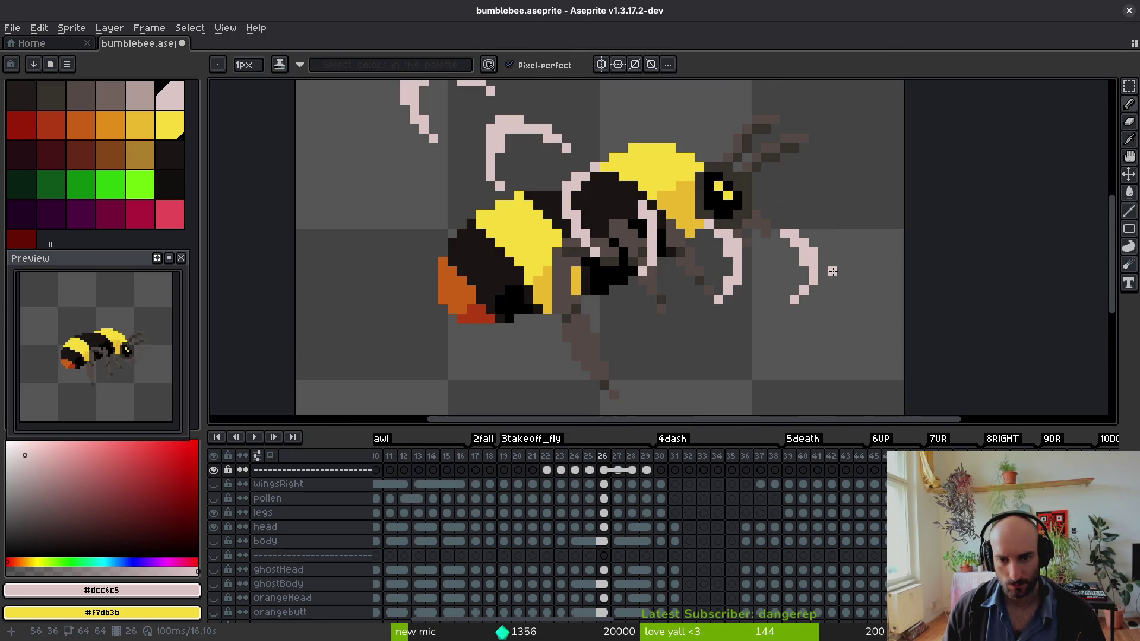
key("m")
left_click_drag(740, 208, 849, 343)
left_click_drag(802, 287, 827, 290)
key("e")
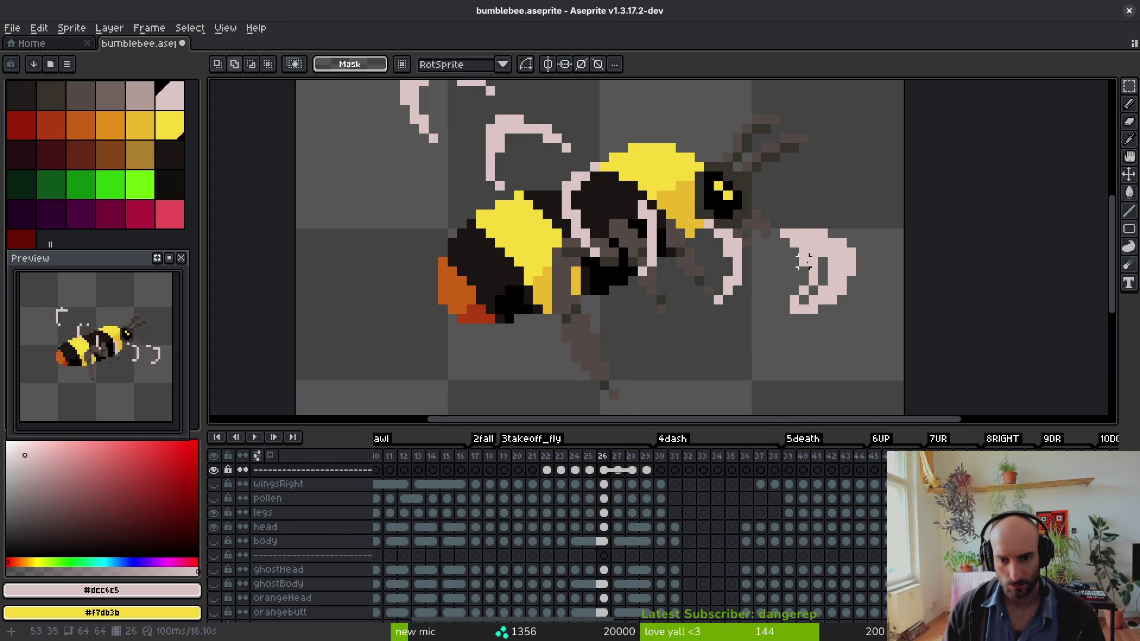
left_click_drag(789, 243, 813, 262)
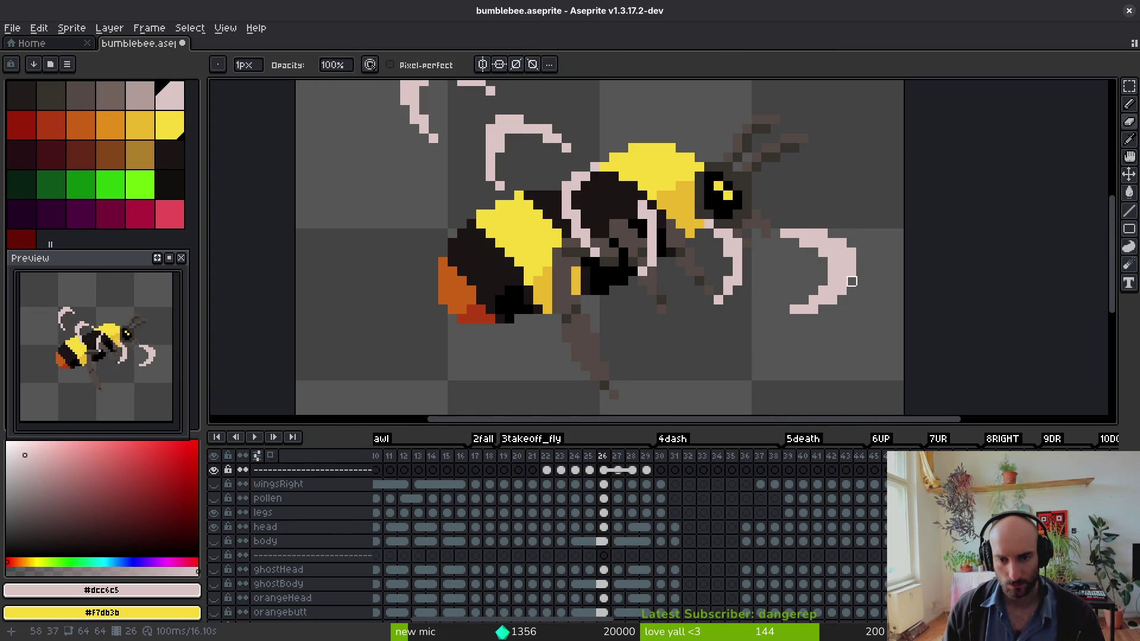
- Redraw the lower wing tip shifted right, erasing and adjusting its pixels
scroll(834, 314, "down", 2)
key("i")
scroll(832, 316, "up", 2)
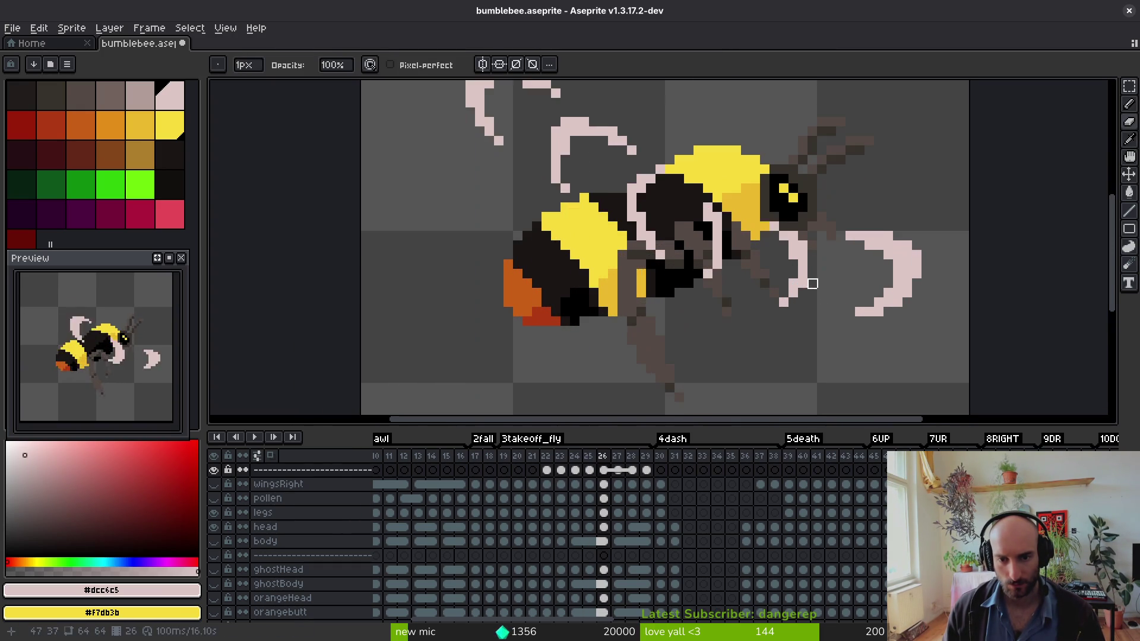
key("b")
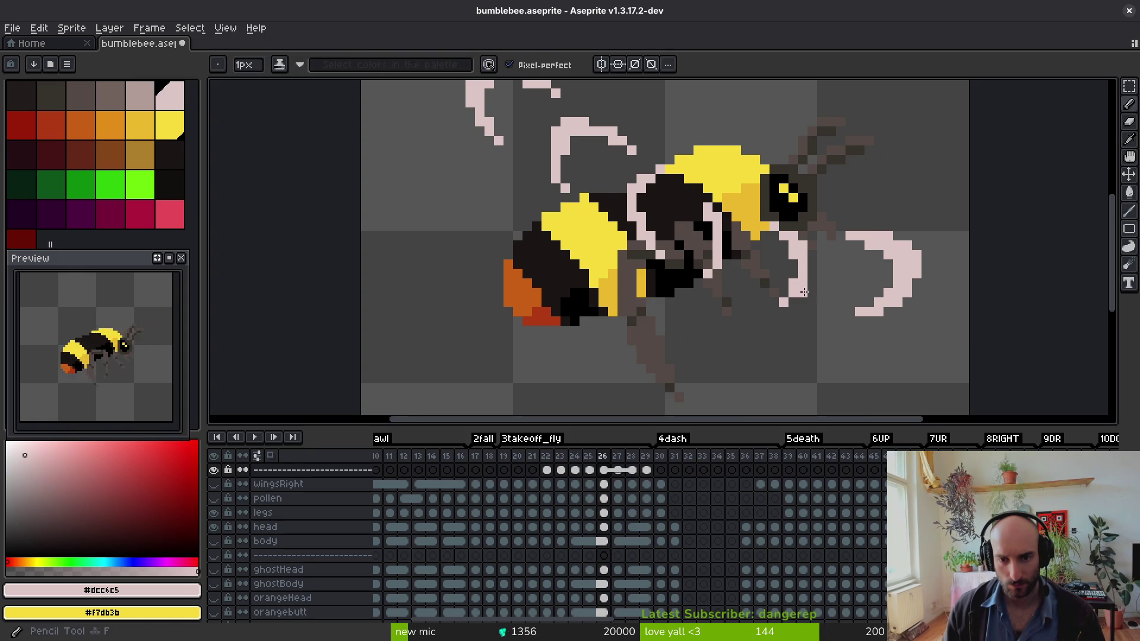
key("e")
left_click(778, 299)
key("b")
left_click(783, 310)
key("e")
left_click(774, 311)
scroll(822, 303, "down", 3)
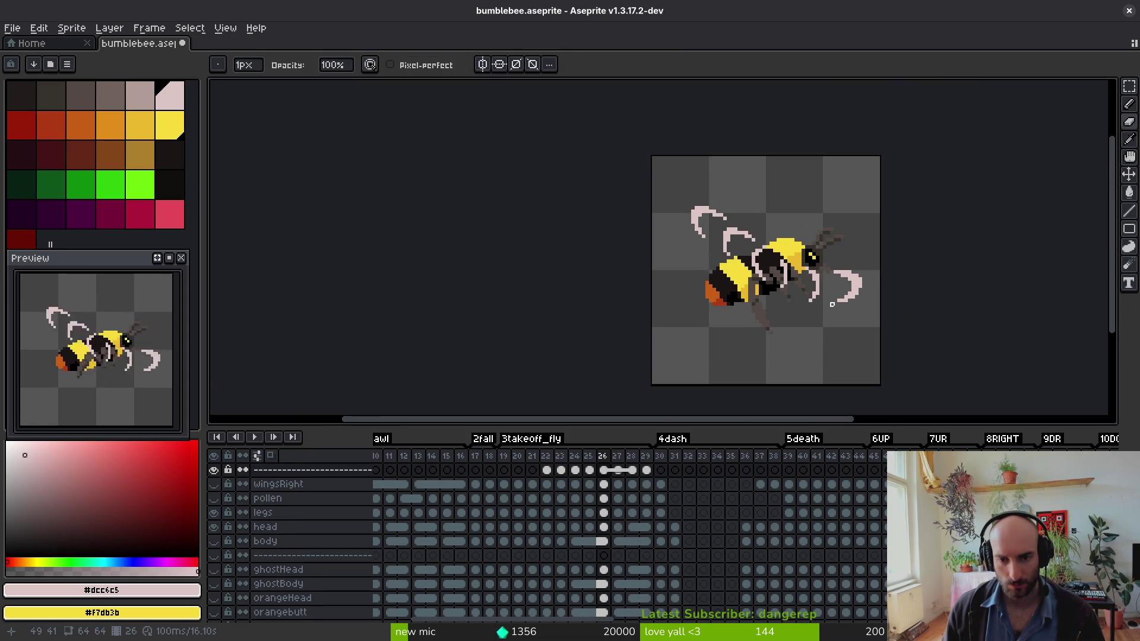
key("b")
scroll(815, 298, "up", 3)
key("e")
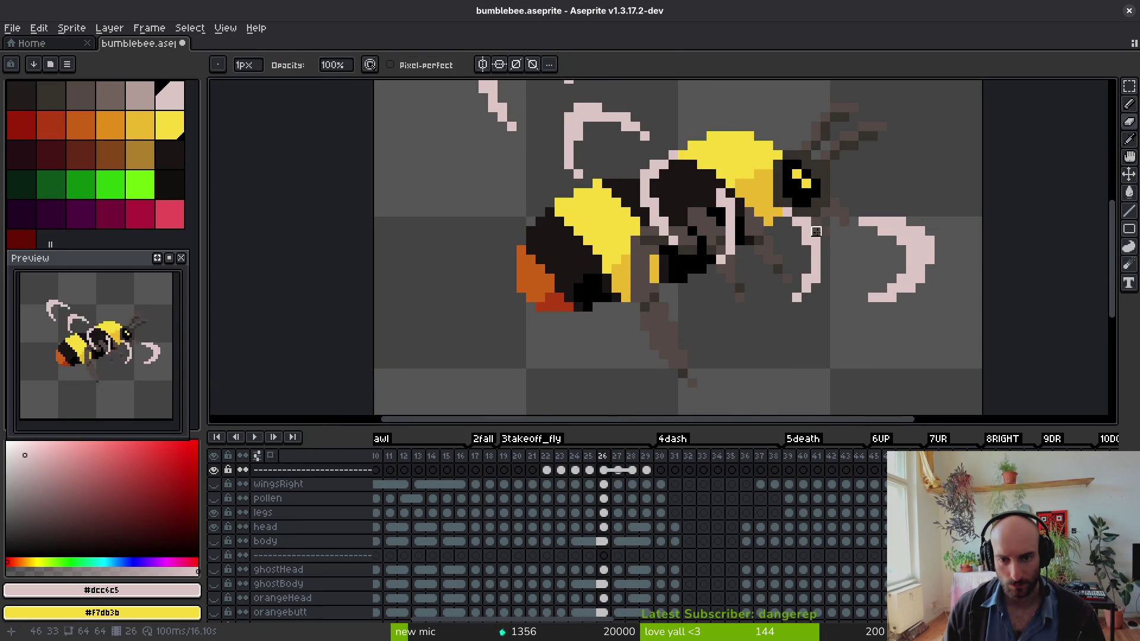
key("b")
scroll(804, 274, "down", 3)
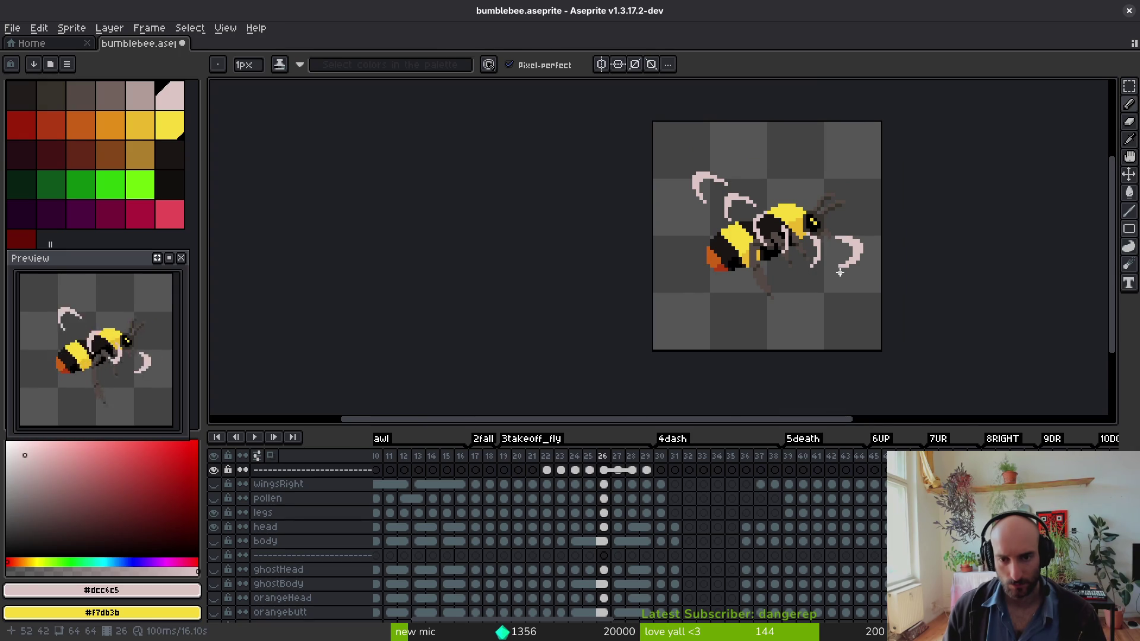
scroll(772, 256, "up", 4)
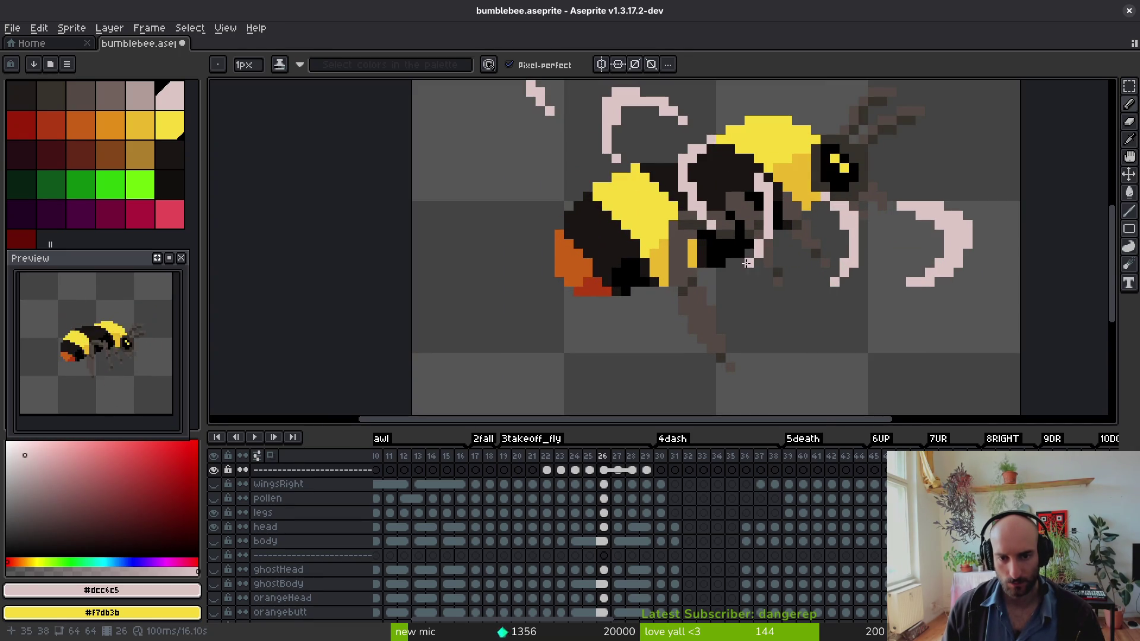
scroll(838, 254, "down", 4)
scroll(824, 272, "up", 4)
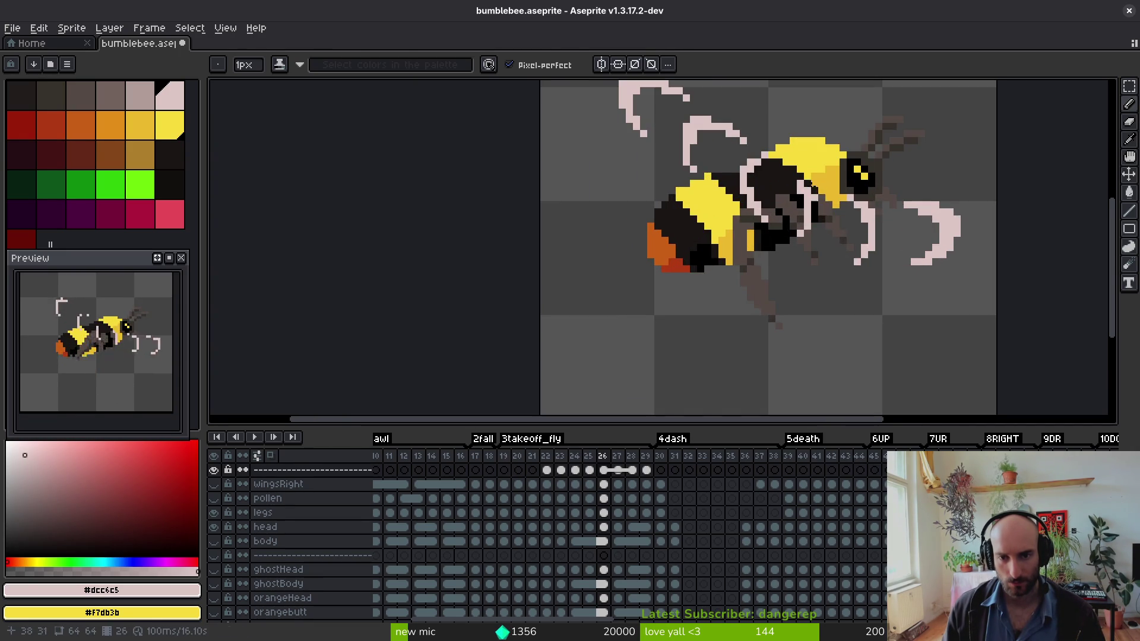
- Select the inner wing and leg pixels with the magic wand and reposition them
key("w")
left_click(815, 236)
left_click(814, 235)
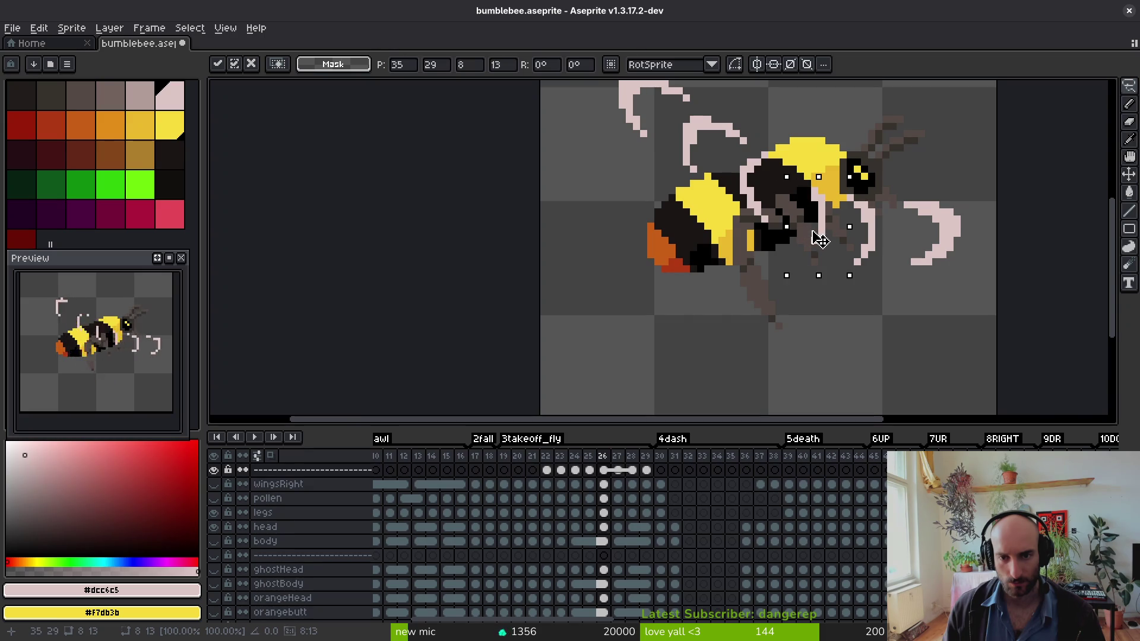
key("ctrl+d")
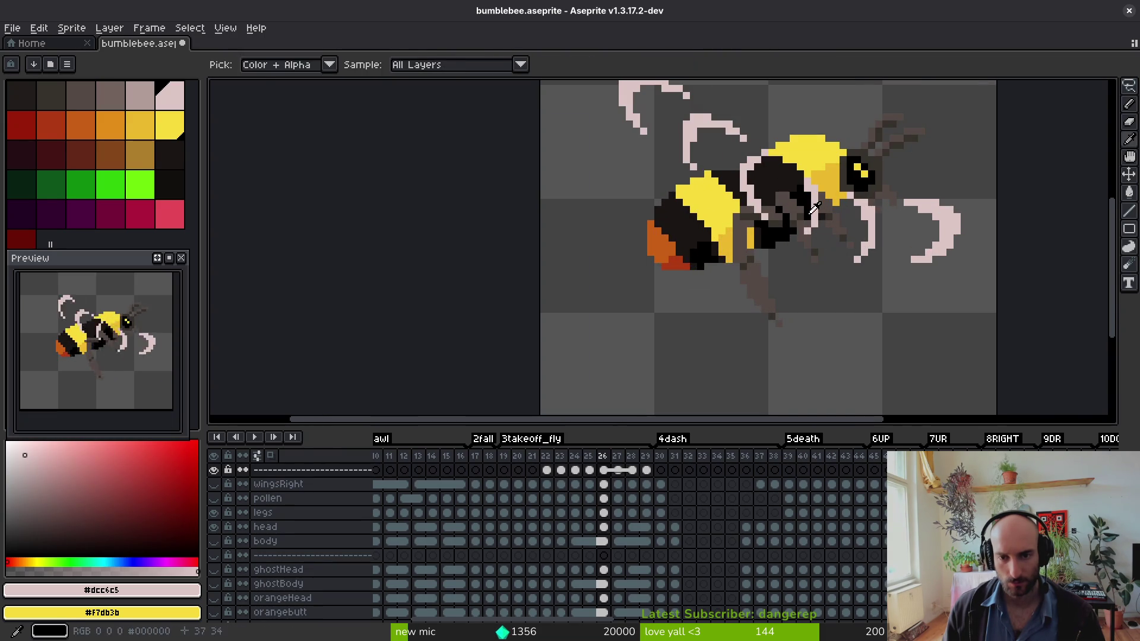
key("b")
key("e")
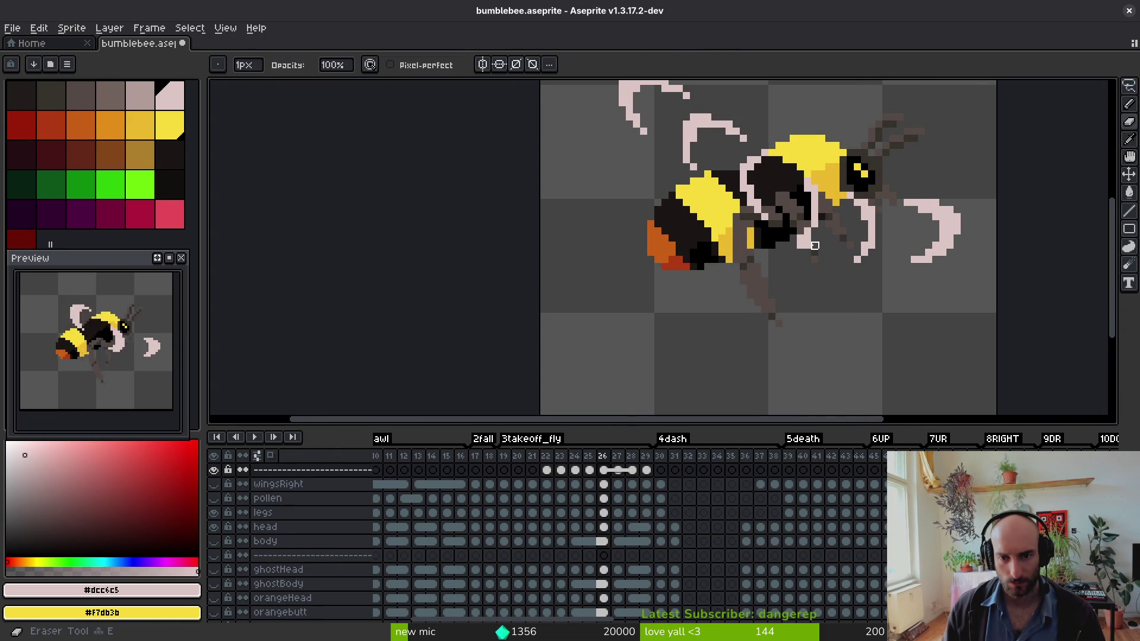
key("b")
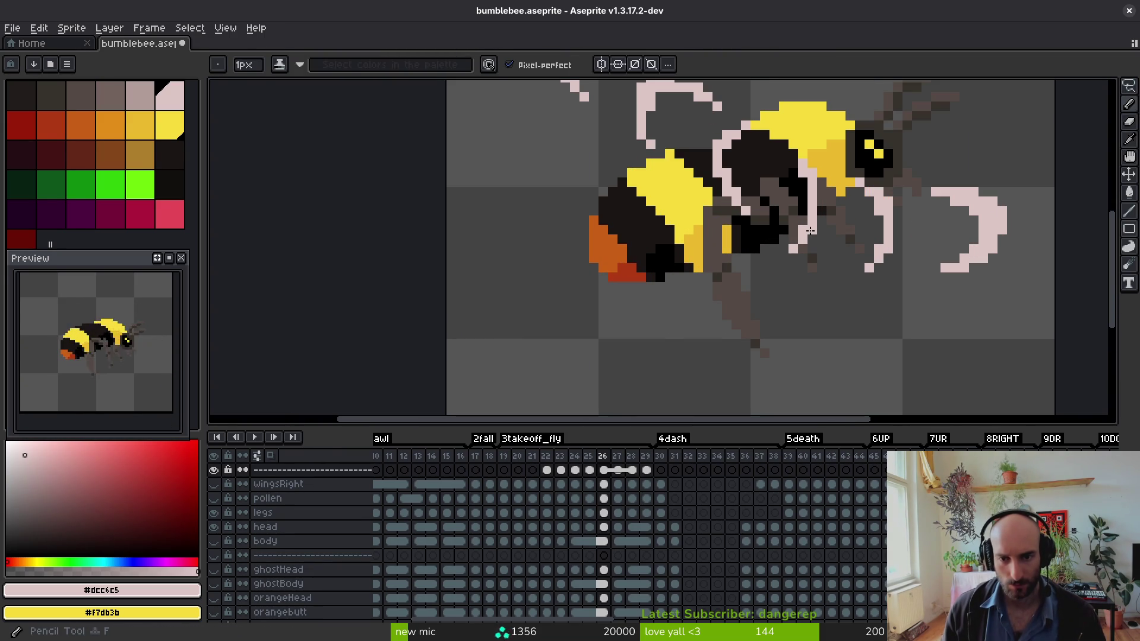
- Save the bumblebee sprite file
scroll(850, 267, "down", 5)
key("ctrl+s")
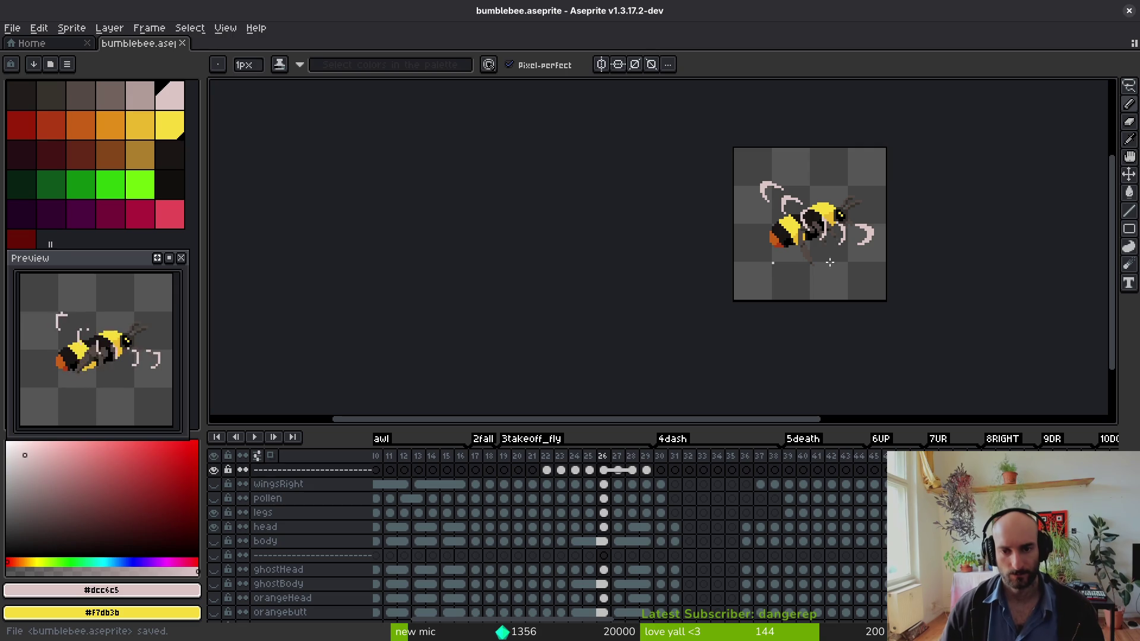
scroll(884, 256, "up", 4)
scroll(774, 235, "up", 2)
- Delete a small 4x4 block of stray wing pixels using a rectangular selection
key("m")
left_click_drag(655, 140, 706, 189)
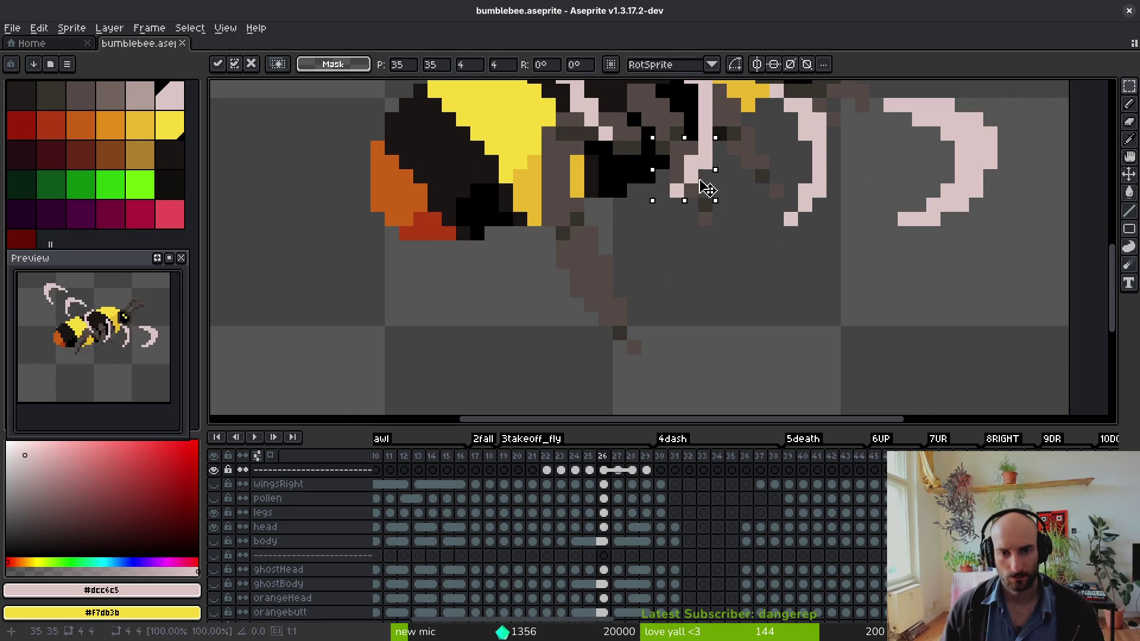
key("Delete")
scroll(736, 202, "down", 5)
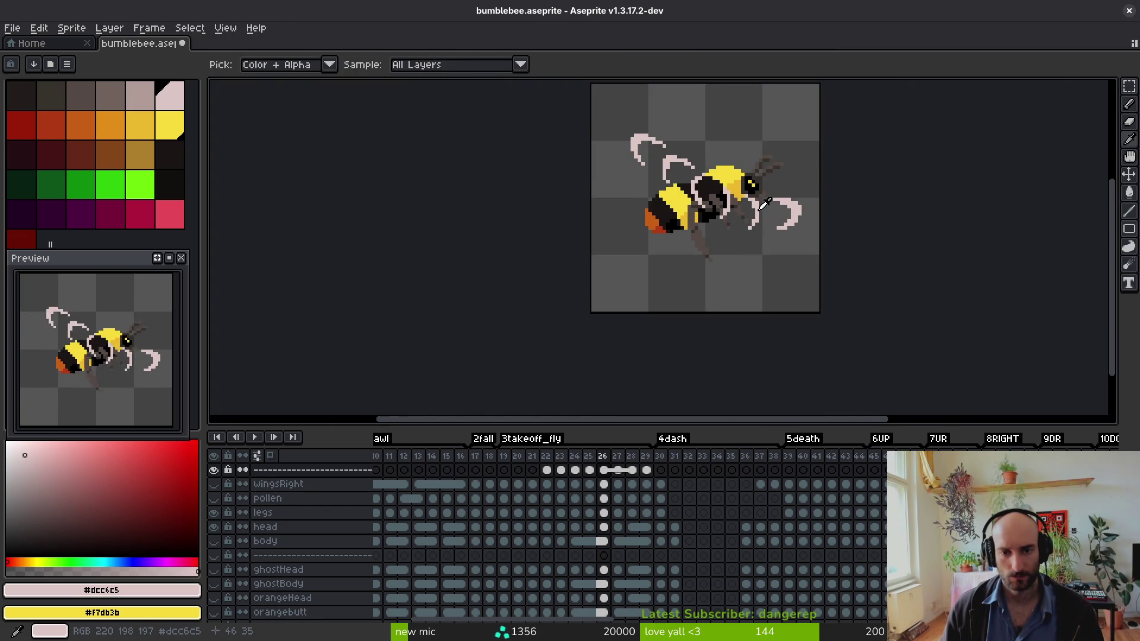
key("b")
scroll(767, 322, "up", 1)
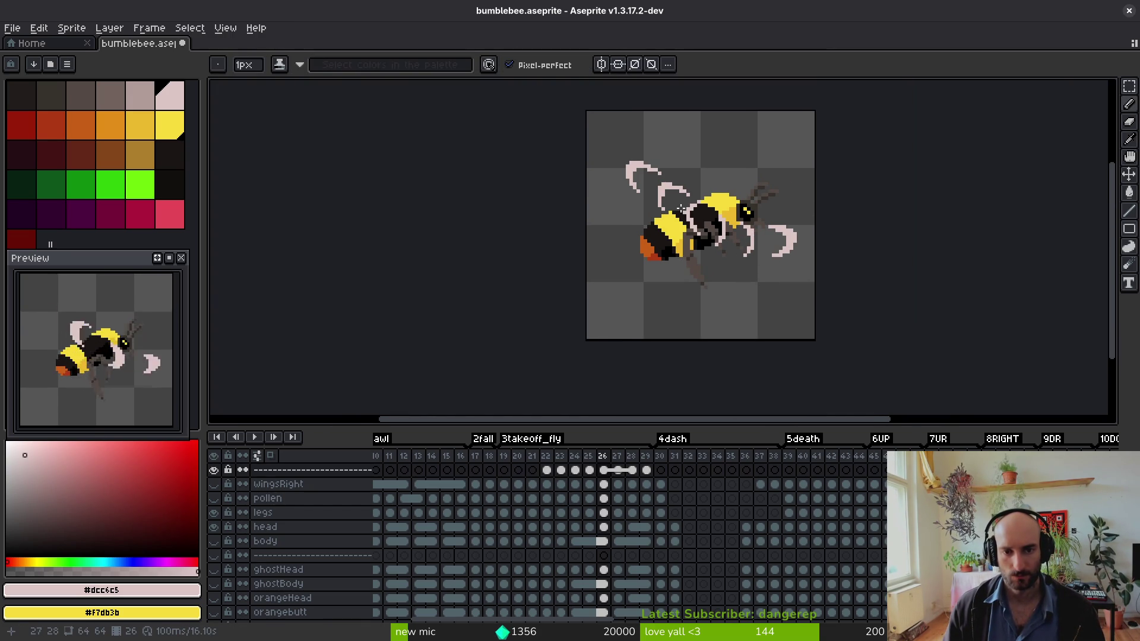
scroll(682, 211, "up", 3)
scroll(682, 209, "down", 1)
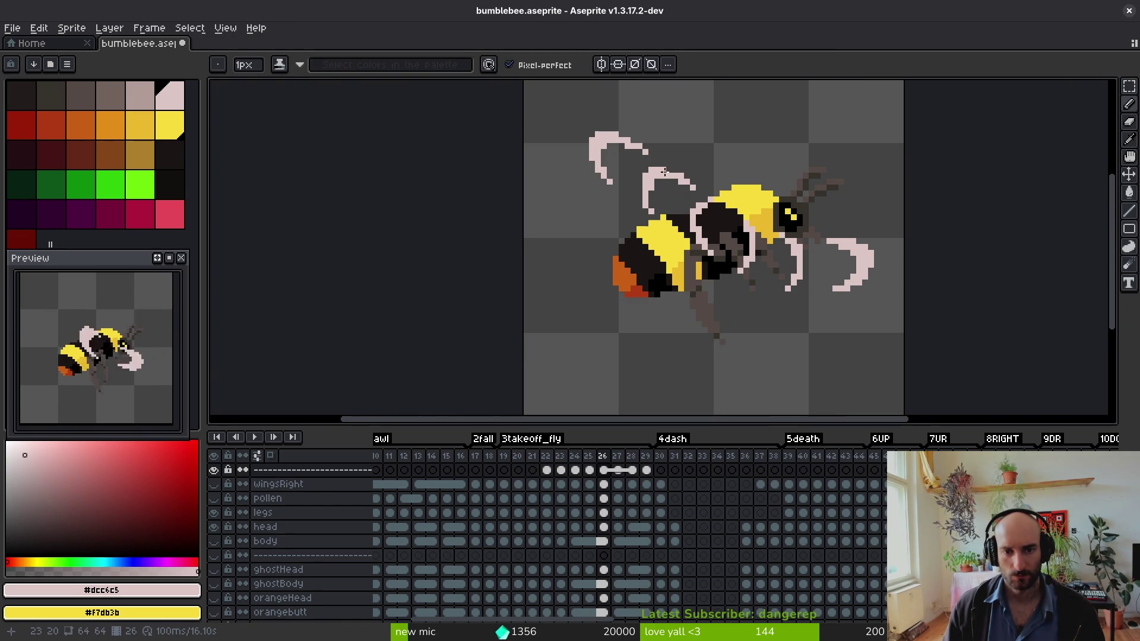
scroll(671, 206, "down", 2)
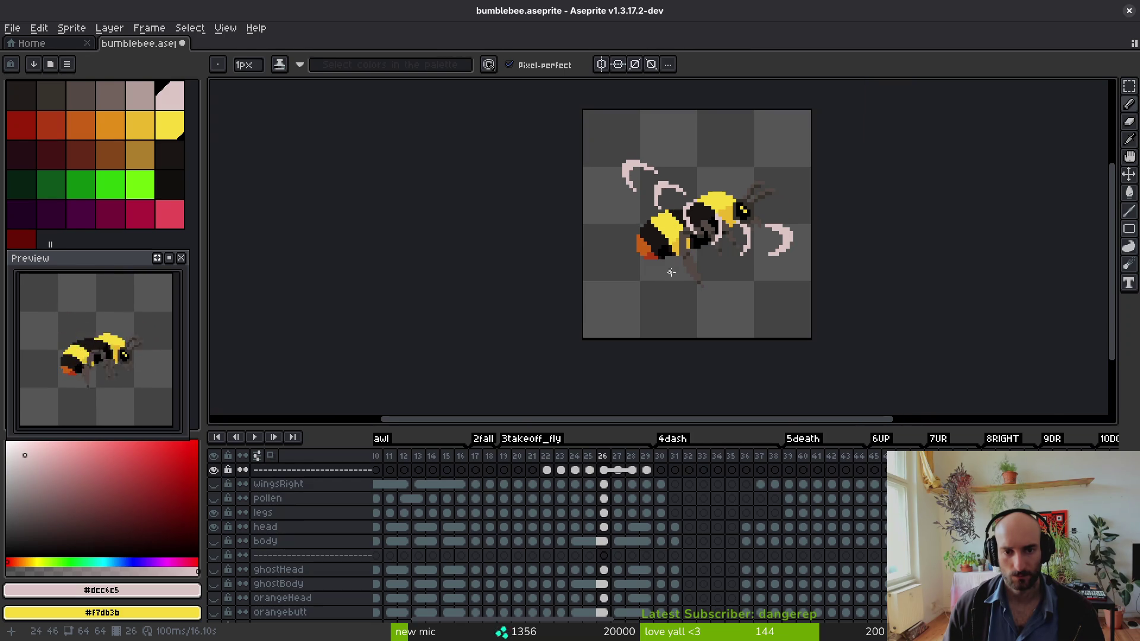
scroll(671, 187, "up", 3)
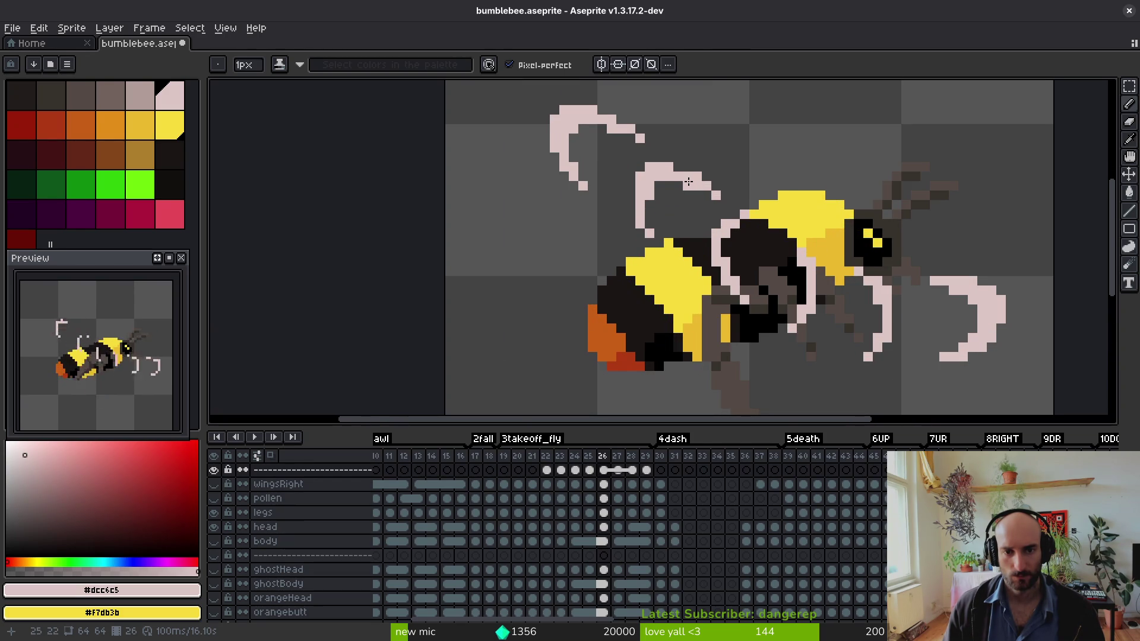
scroll(694, 181, "down", 3)
scroll(671, 186, "up", 3)
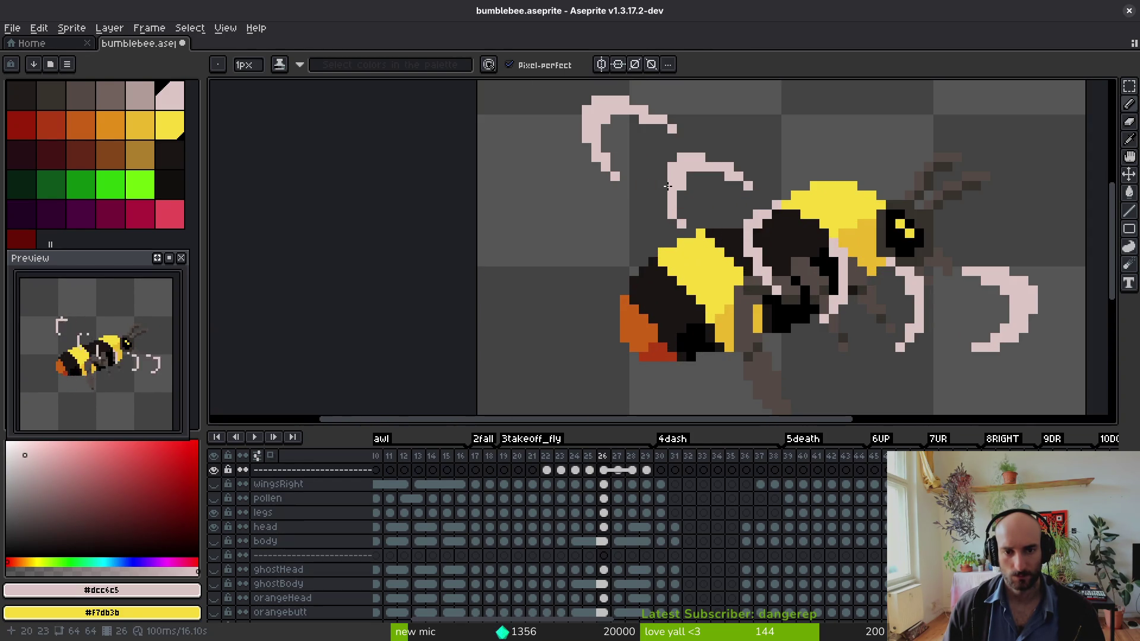
scroll(712, 232, "down", 4)
- Undo the last pencil stroke on frame 26
key("ctrl+z")
scroll(706, 225, "up", 4)
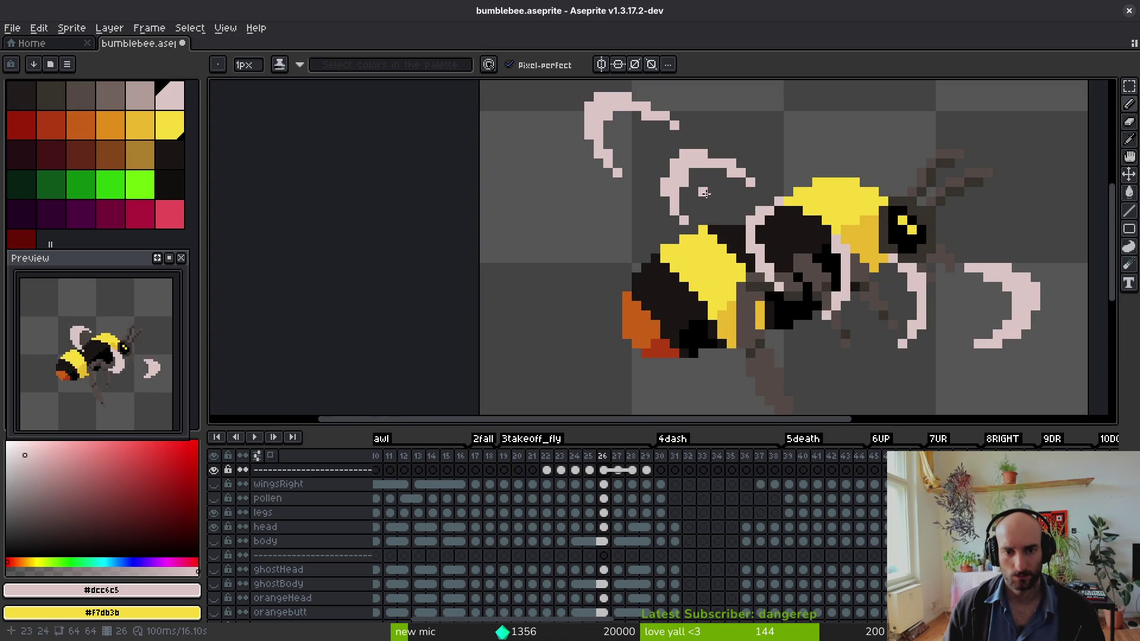
scroll(702, 191, "down", 4)
scroll(693, 186, "up", 4)
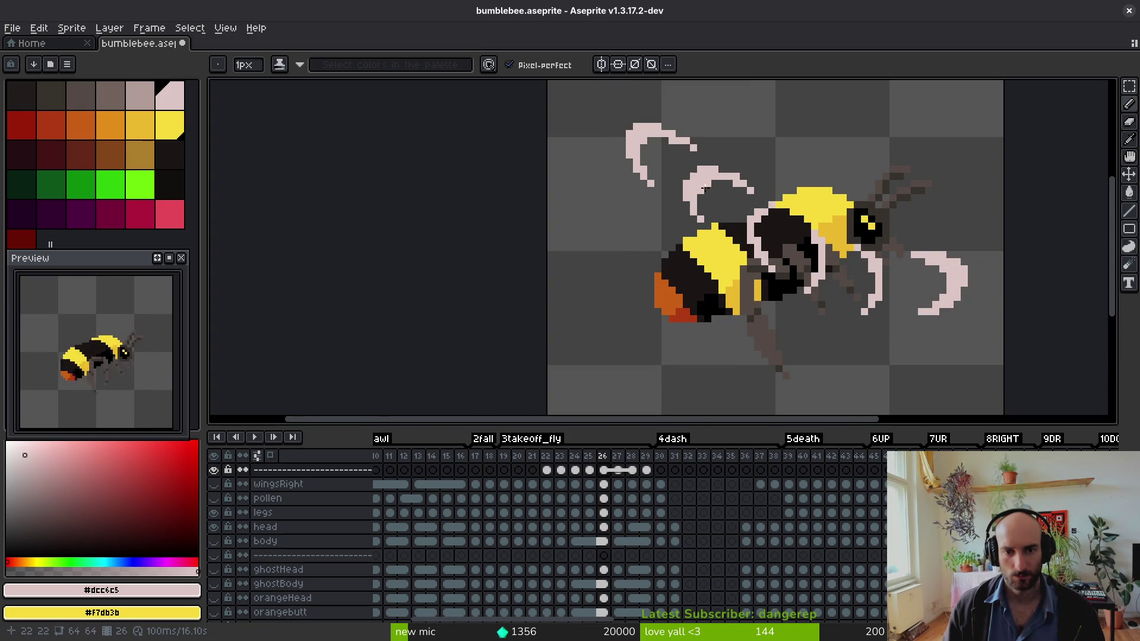
scroll(718, 202, "down", 4)
scroll(721, 216, "down", 3)
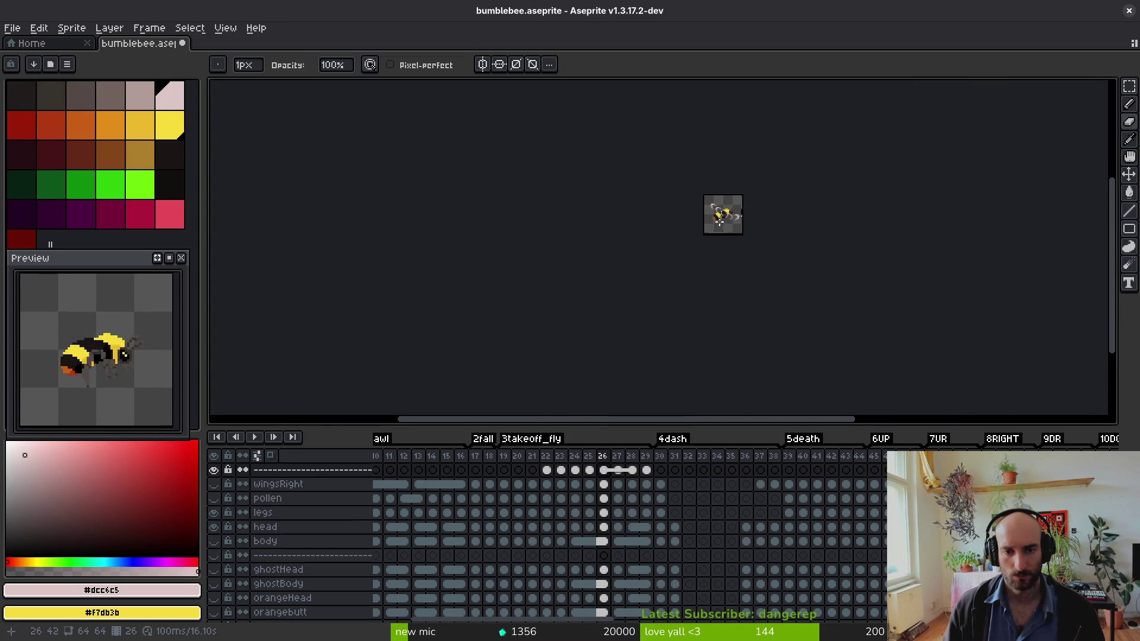
scroll(721, 216, "up", 6)
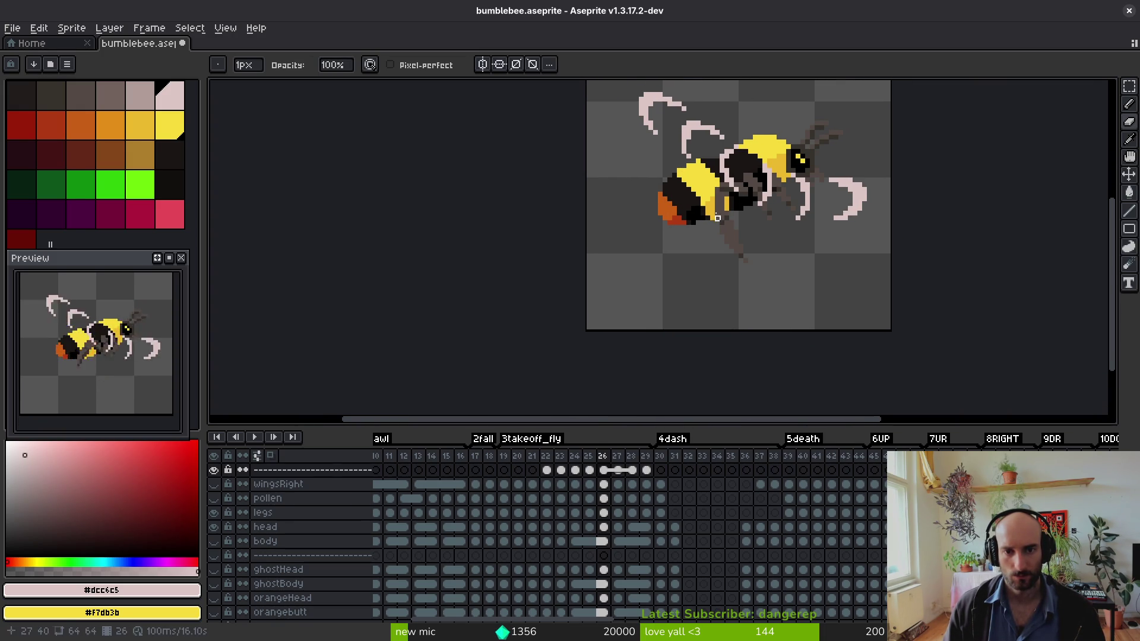
- Move to frame 27 and fill the notch in the upper wing outline
key("f")
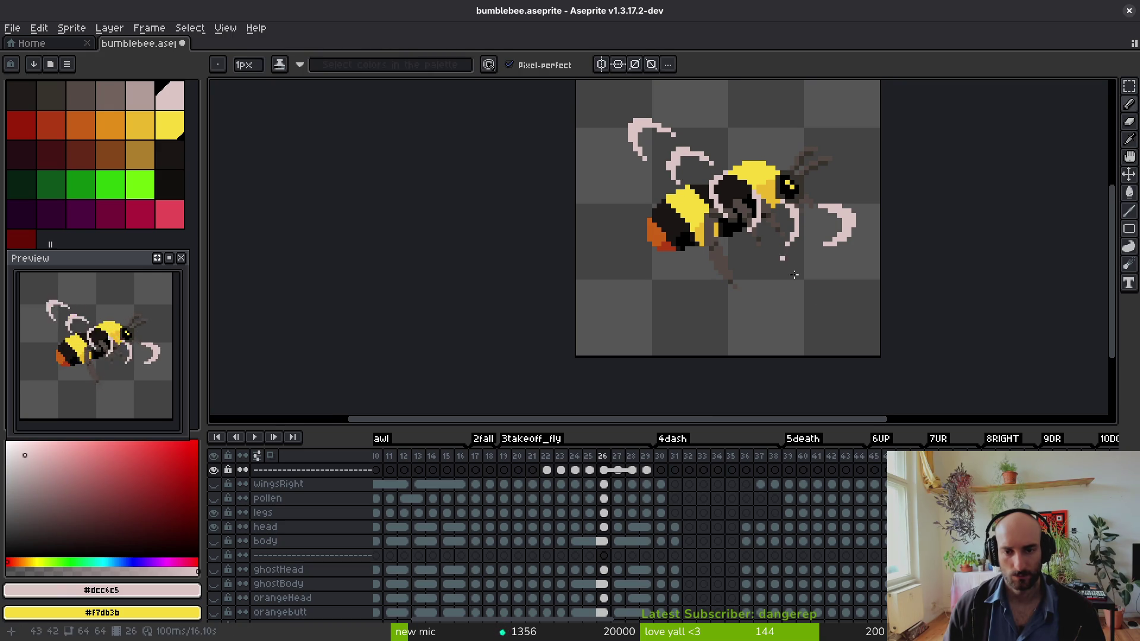
key("period")
scroll(721, 345, "up", 1)
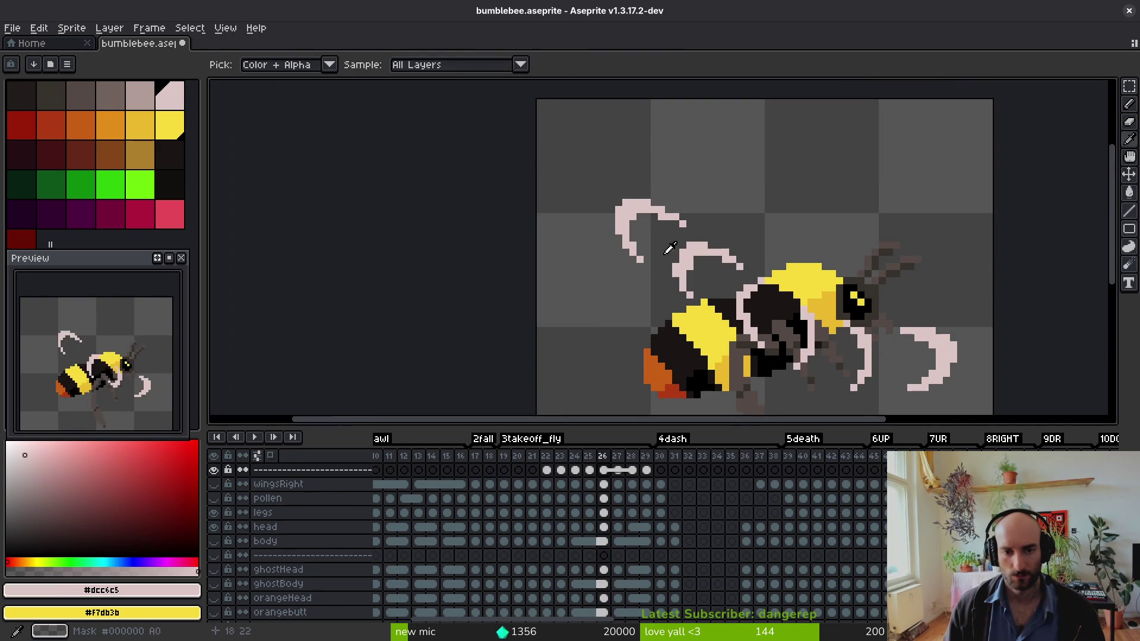
scroll(661, 235, "up", 2)
left_click(674, 227)
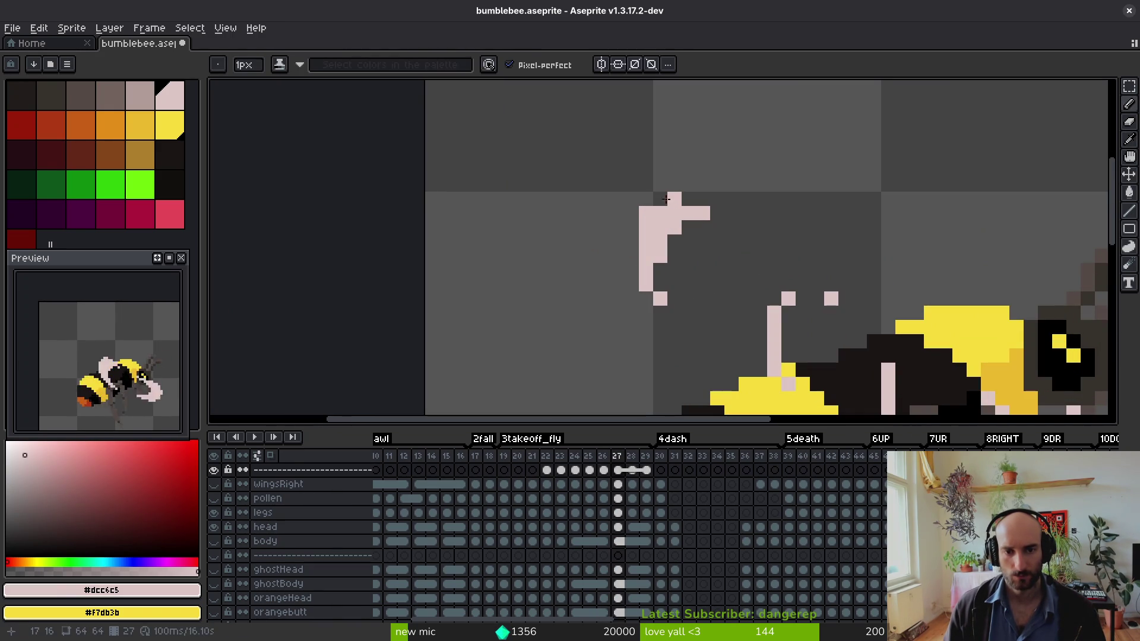
- Extend the lower tip of the wing outline and compare it with frame 26
left_click(667, 303)
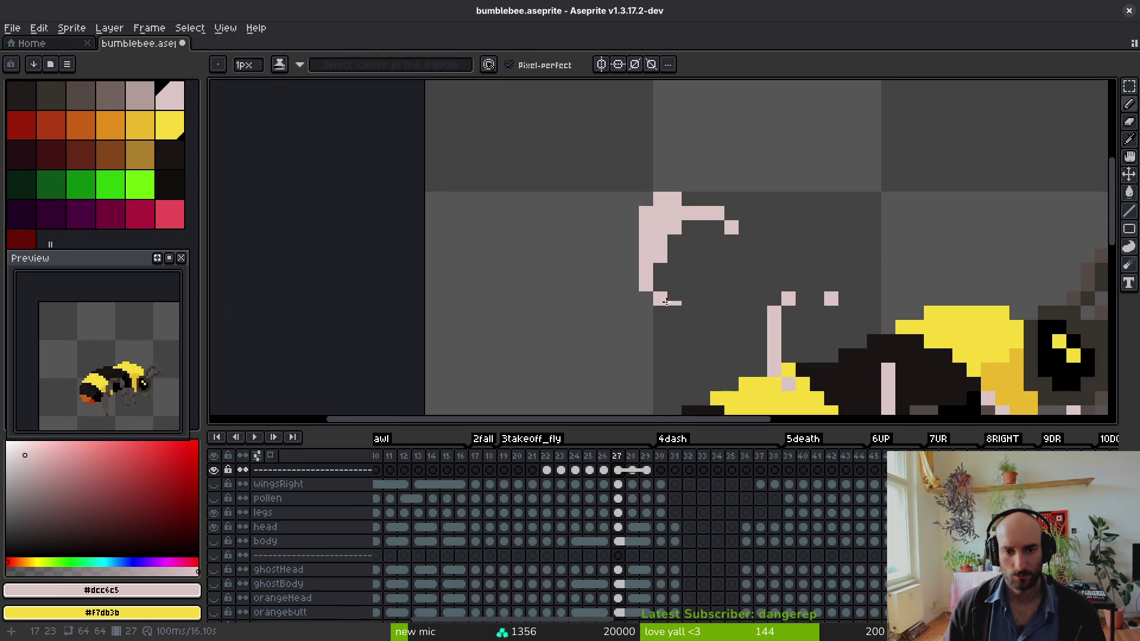
scroll(713, 309, "down", 2)
scroll(724, 307, "up", 2)
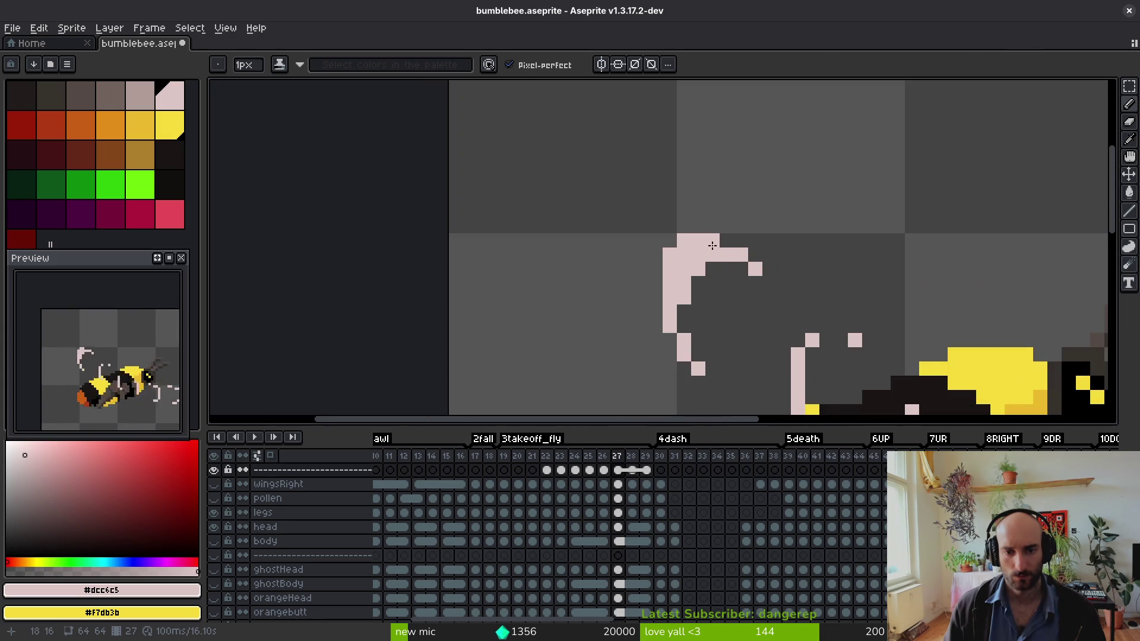
scroll(742, 307, "down", 2)
key("comma")
scroll(741, 279, "up", 3)
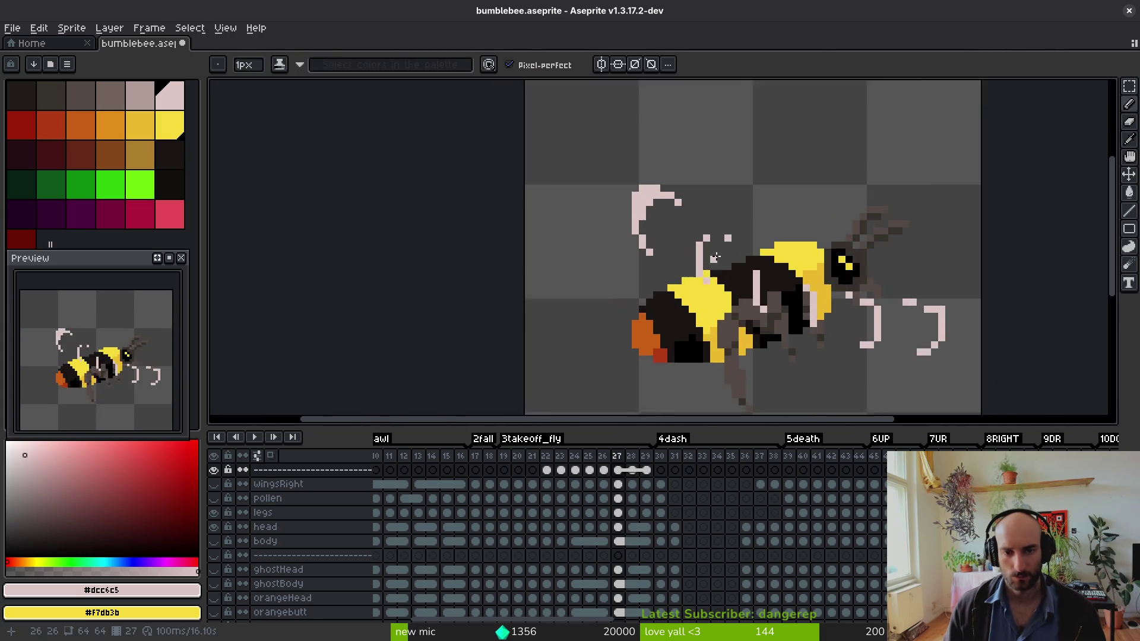
key("period")
key("comma")
key("period")
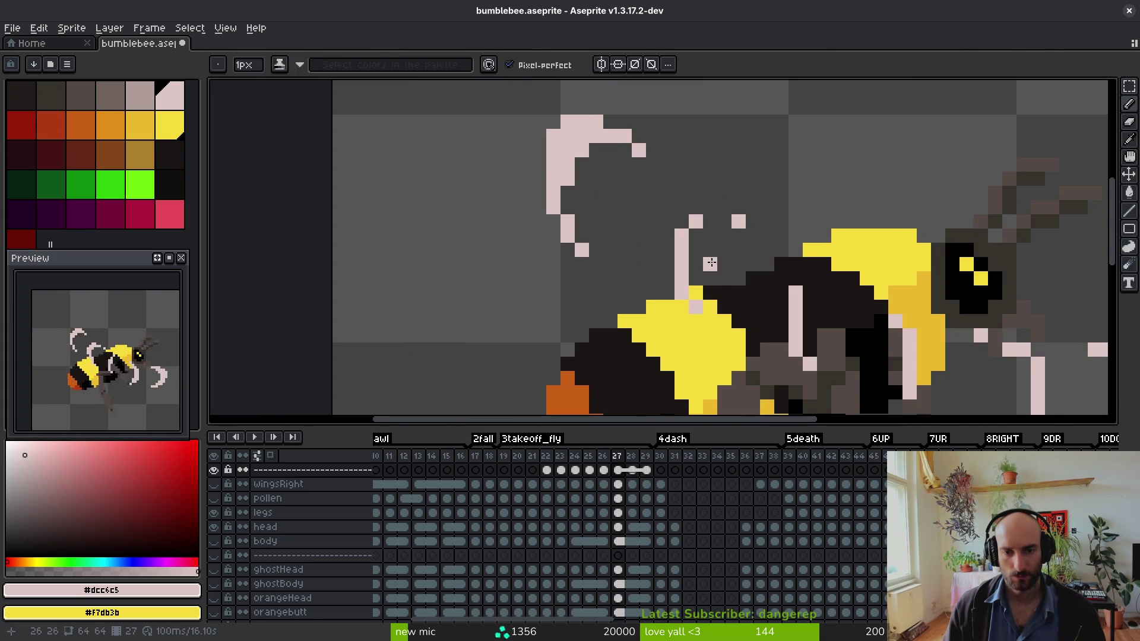
- Add pale wing pixels above the body, remove a stray pixel, and compare with frame 28
left_click(724, 205)
right_click(738, 221)
left_click(696, 235)
scroll(703, 208, "down", 2)
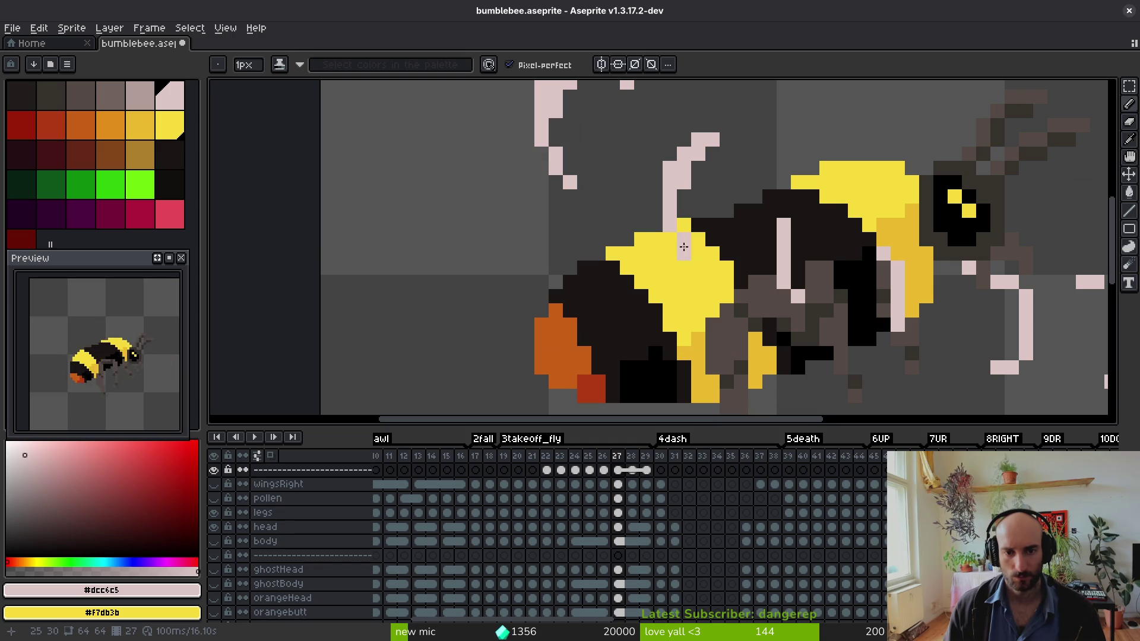
scroll(682, 229, "down", 5)
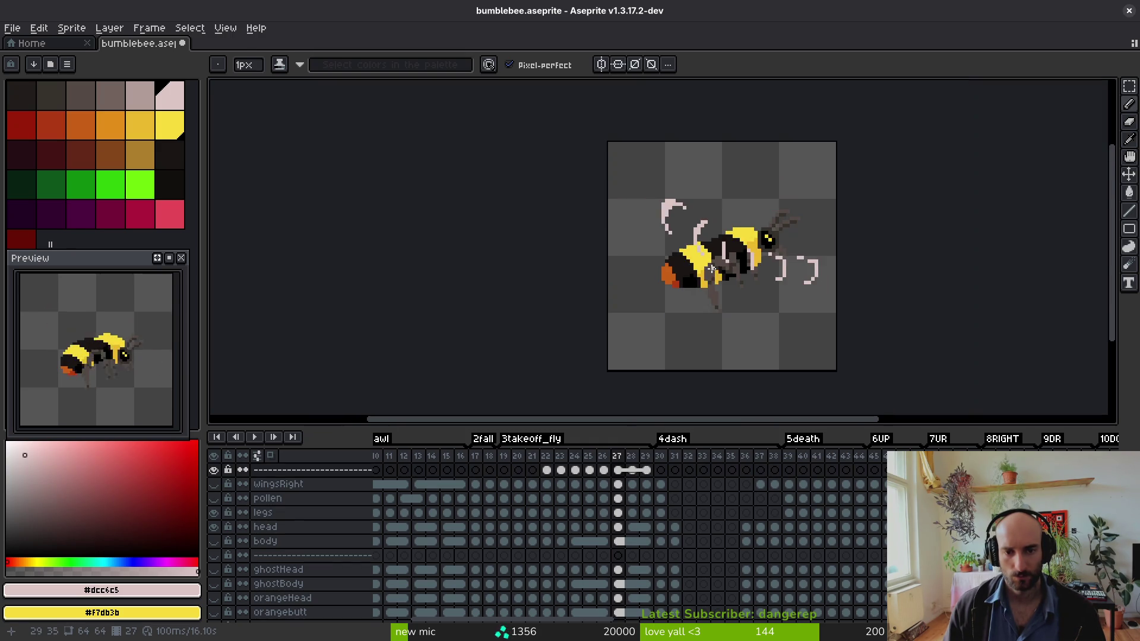
key("Right")
key("Left")
key("Right")
key("Left")
key("Right")
key("Left")
scroll(729, 272, "up", 3)
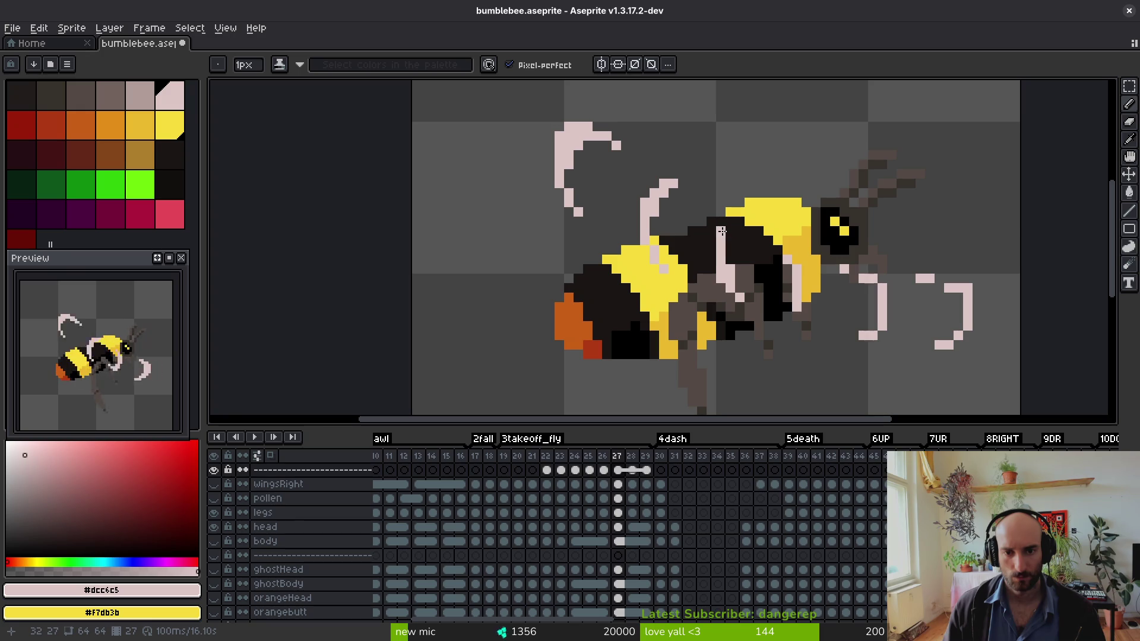
scroll(751, 247, "down", 2)
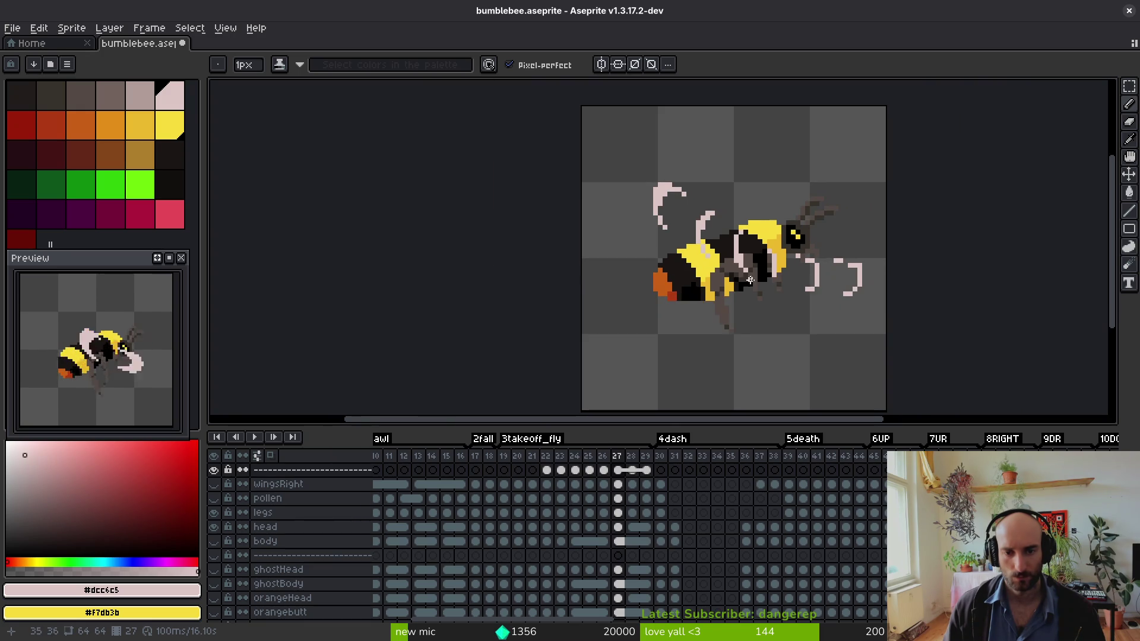
- After checking neighbouring frames, undo the extra pixels on the lower pale stroke
key("Left")
key("Right")
scroll(780, 282, "up", 3)
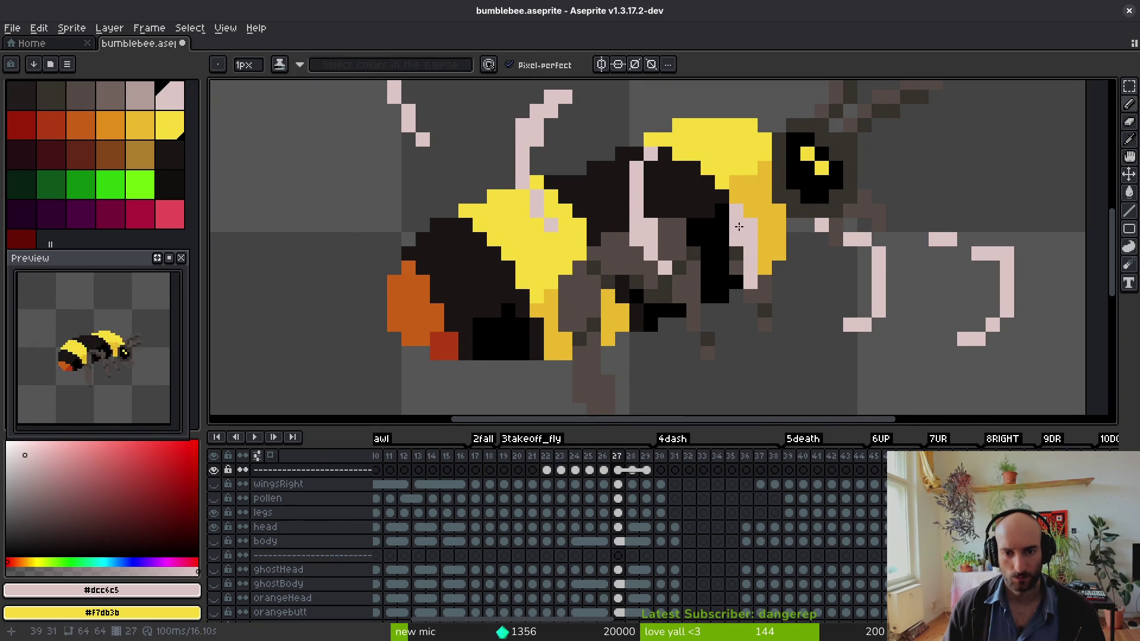
scroll(739, 226, "down", 1)
scroll(747, 280, "up", 1)
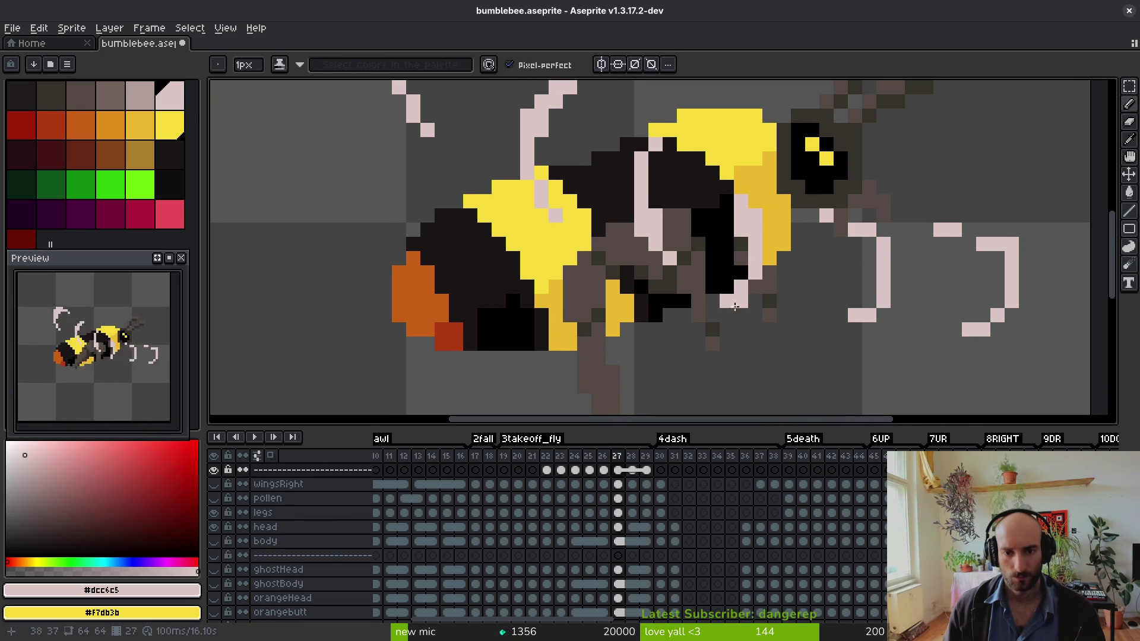
scroll(760, 291, "down", 5)
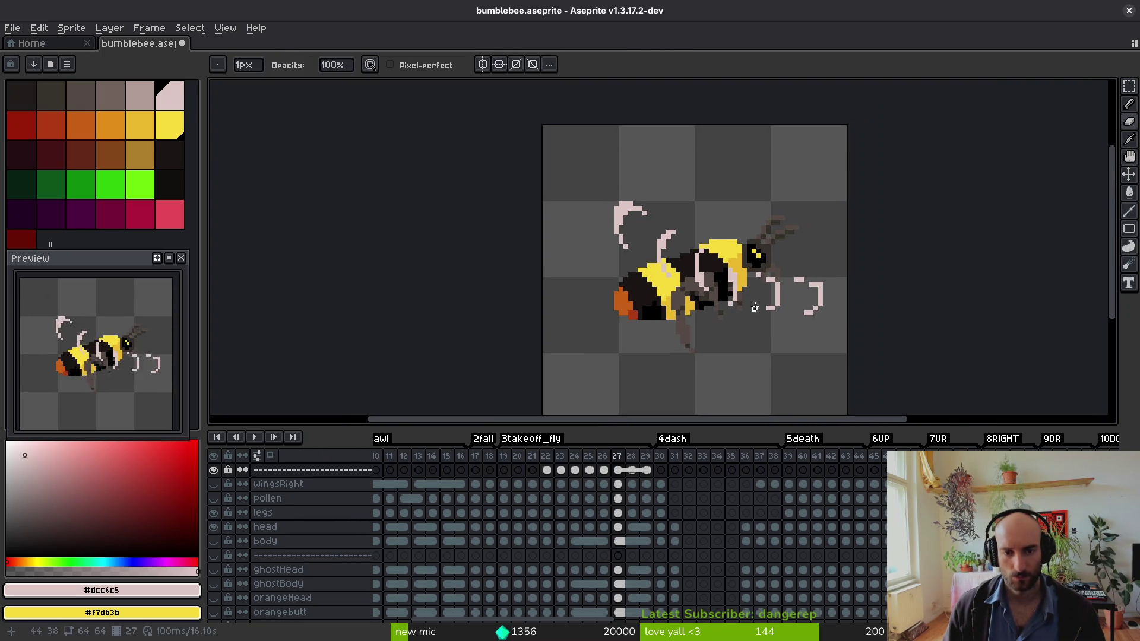
scroll(771, 288, "up", 5)
scroll(771, 291, "up", 2)
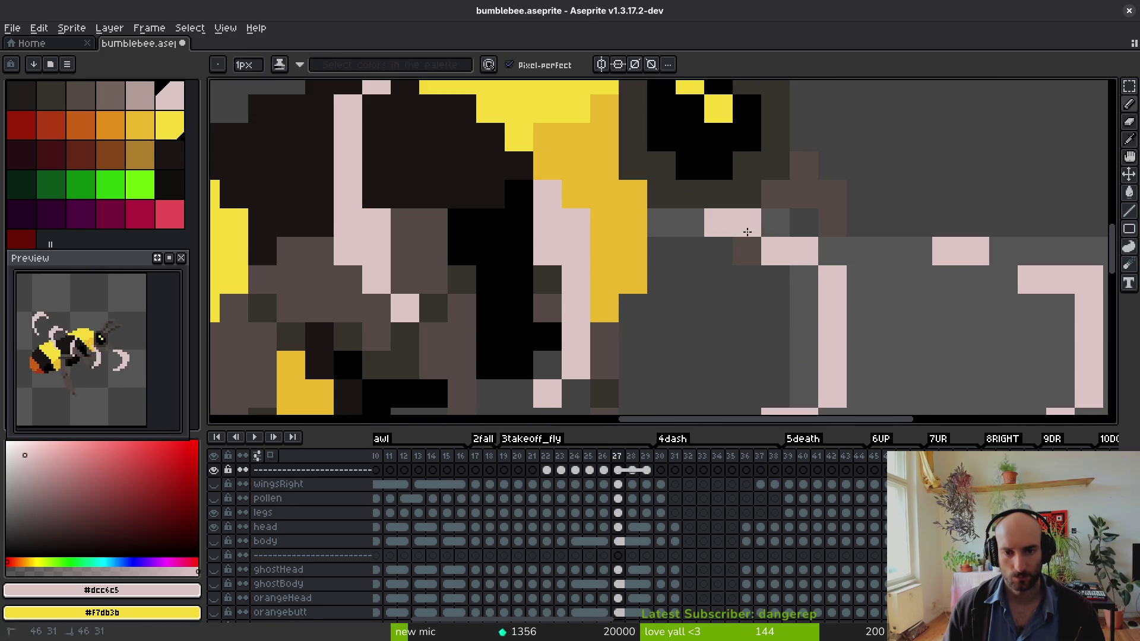
scroll(809, 282, "down", 2)
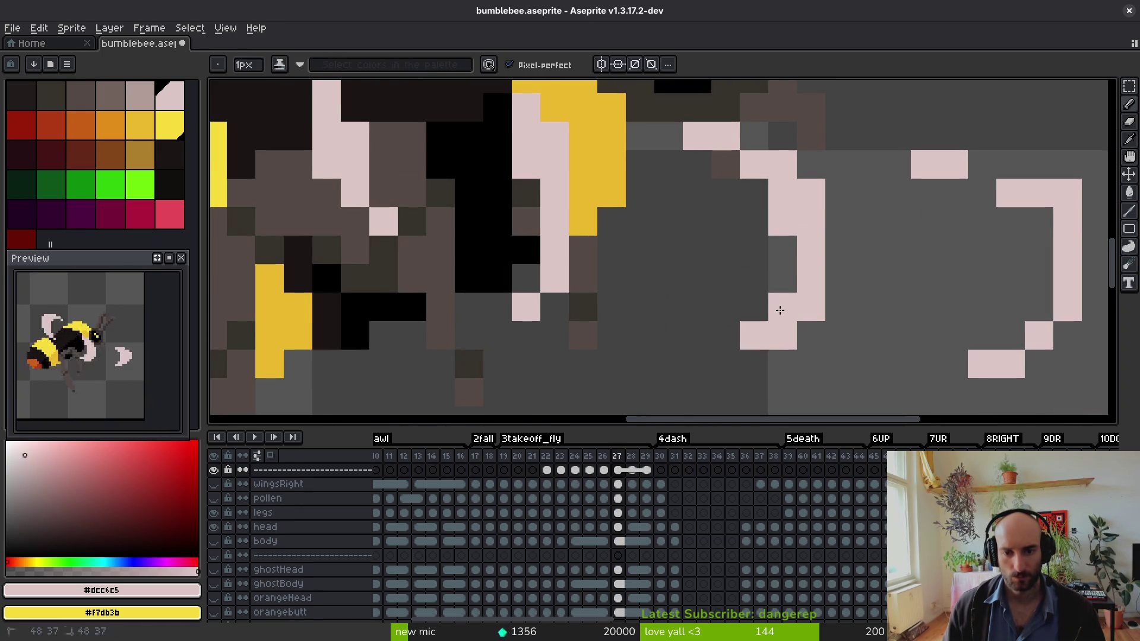
scroll(825, 335, "down", 5)
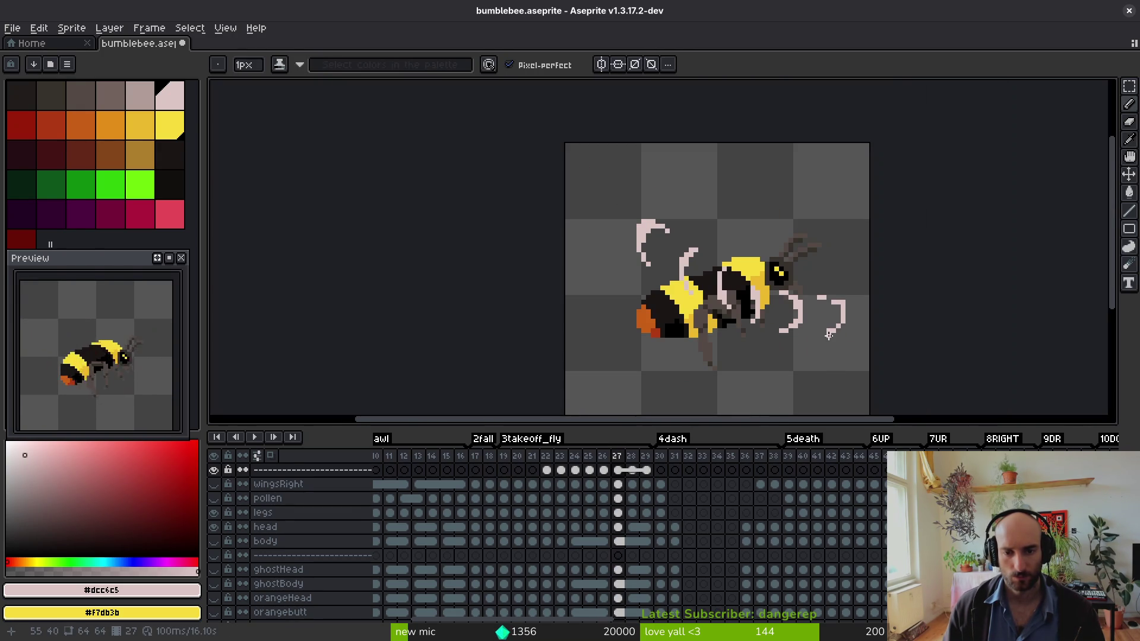
scroll(803, 334, "up", 3)
key("ctrl+z")
key("ctrl+z")
key("ctrl+z")
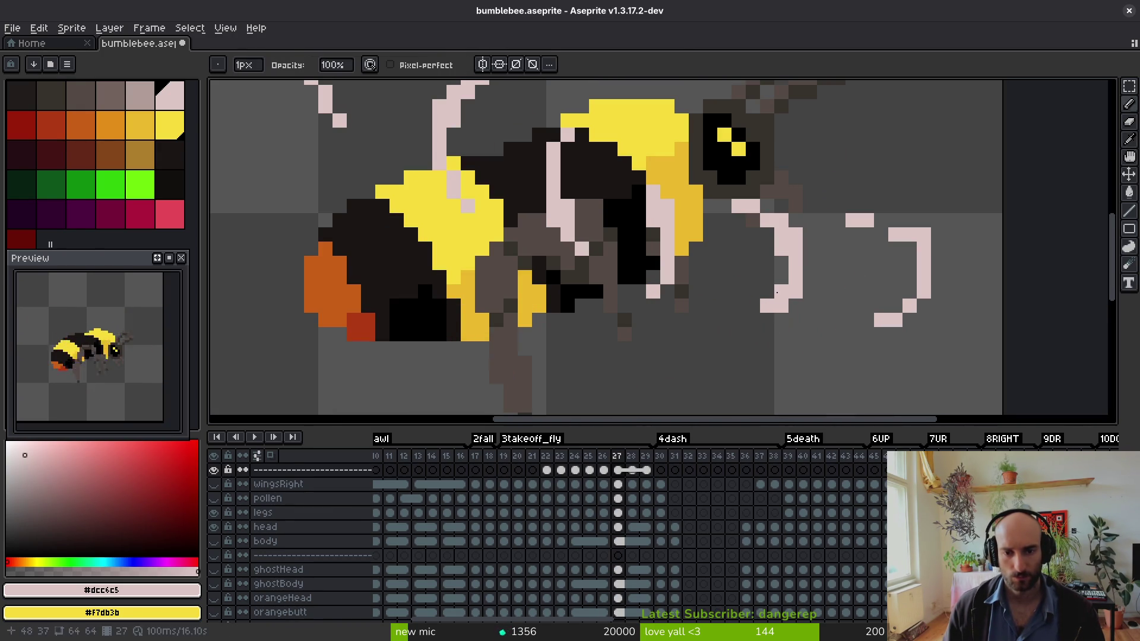
key("i")
- Pencil one pale pixel into the gap of the upper curved stroke
key("b")
left_click(753, 221)
scroll(725, 210, "down", 4)
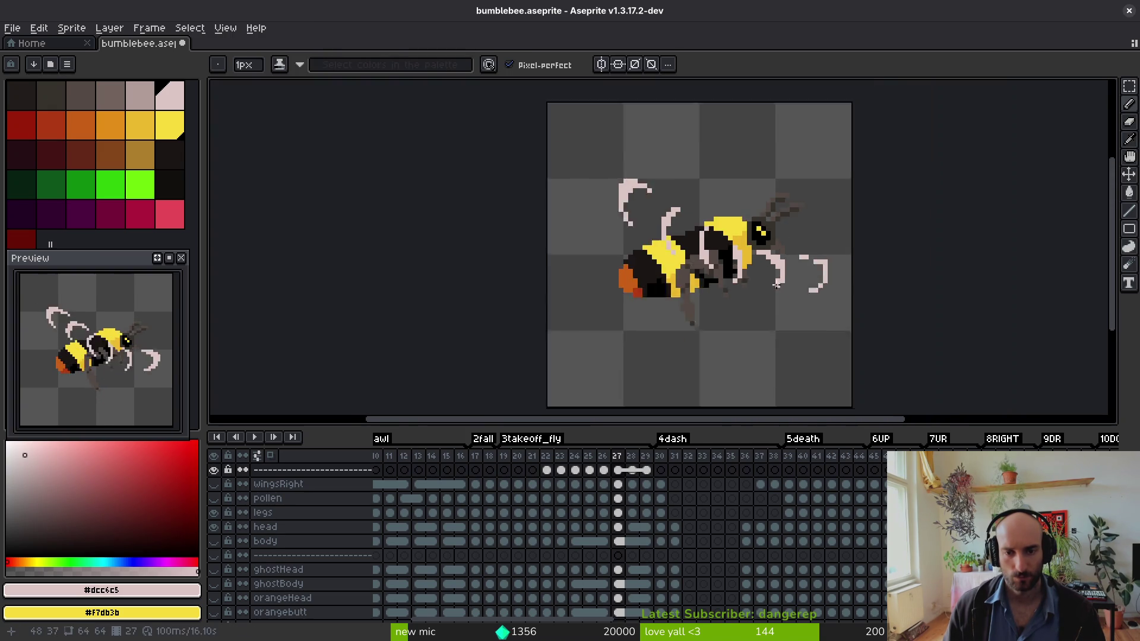
scroll(725, 205, "up", 3)
- Nudge the lower pale curve on frame 27 right and extend it with pale pixels
key("m")
mouse_move(725, 210)
left_mouse_down()
mouse_move(806, 331)
mouse_move(795, 301)
left_mouse_up()
key("Return")
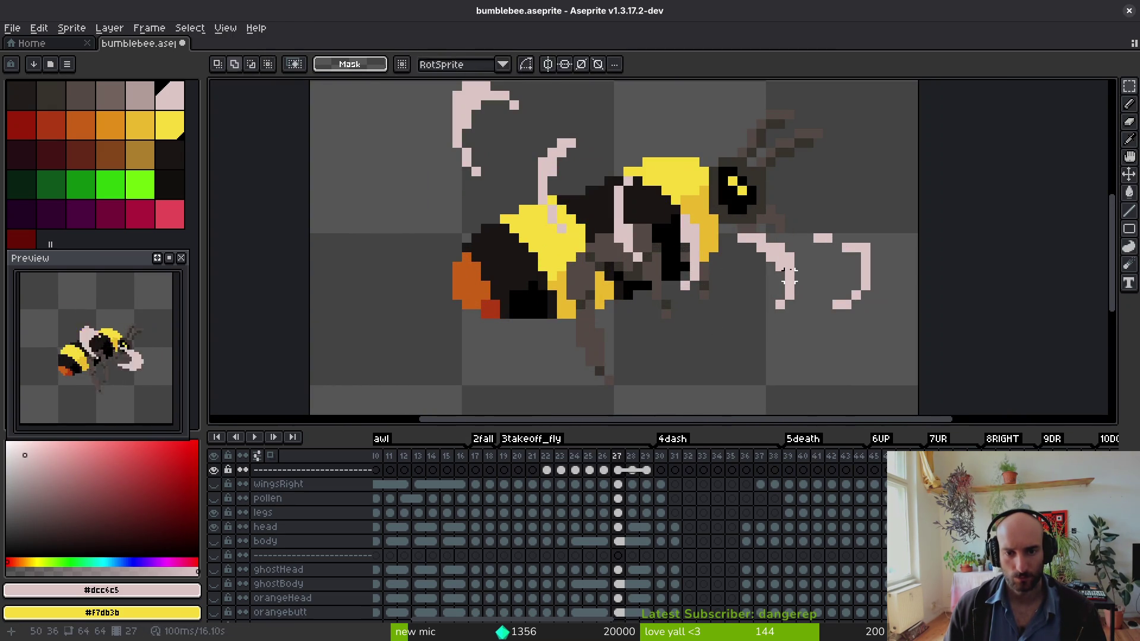
key("e")
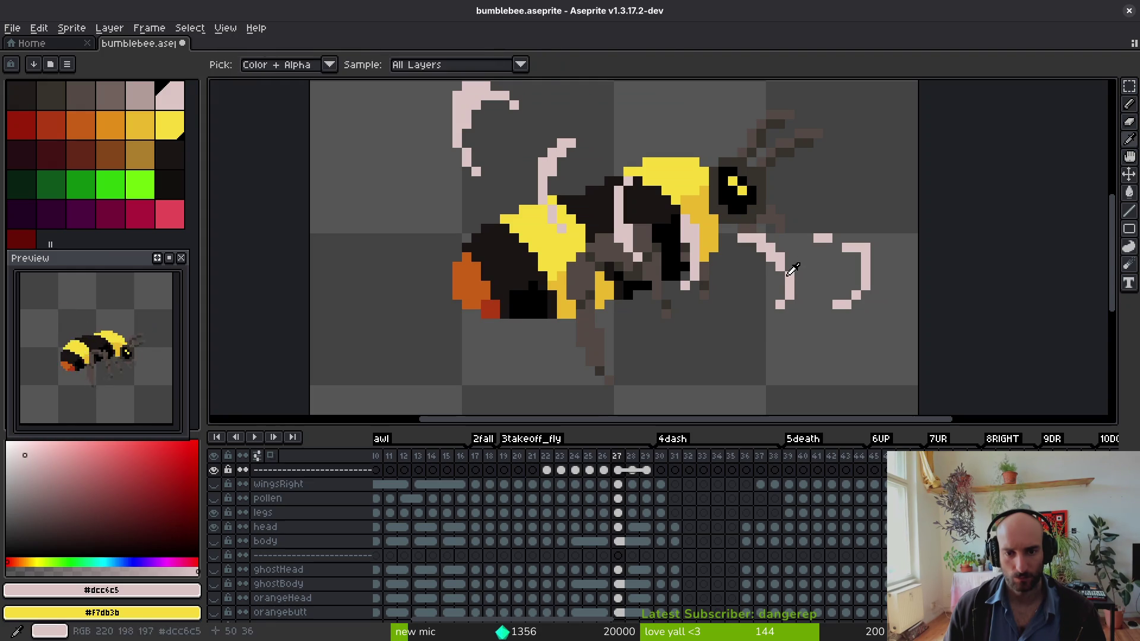
key("b")
left_click(779, 250)
left_click(771, 240)
- Retouch the lower pale curve using the pencil and eraser
key("e")
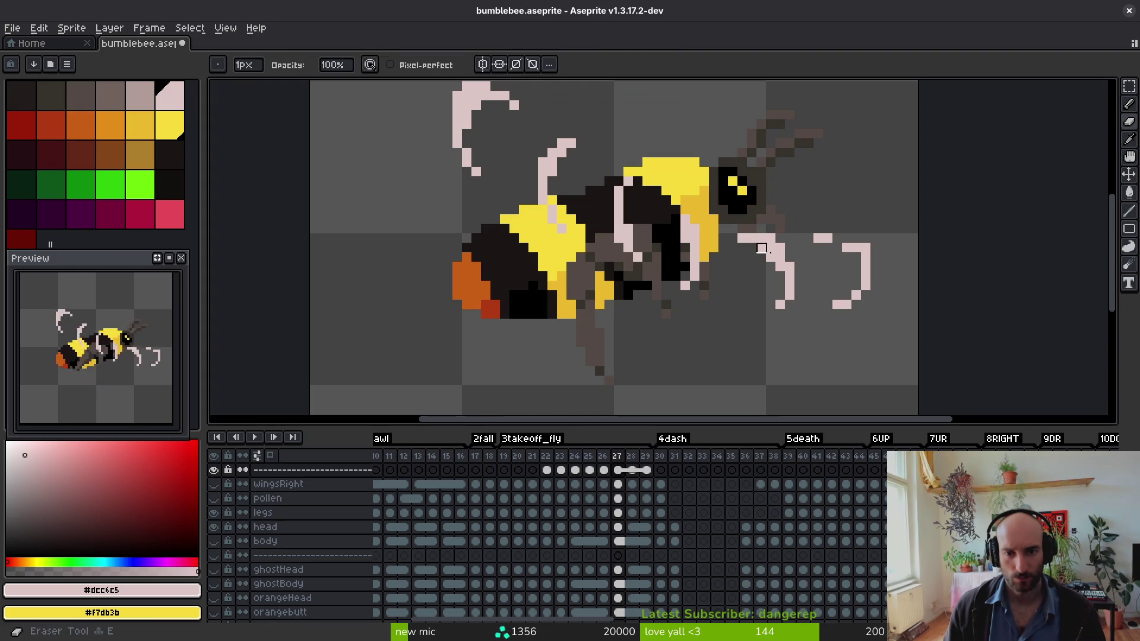
key("b")
key("e")
key("b")
key("e")
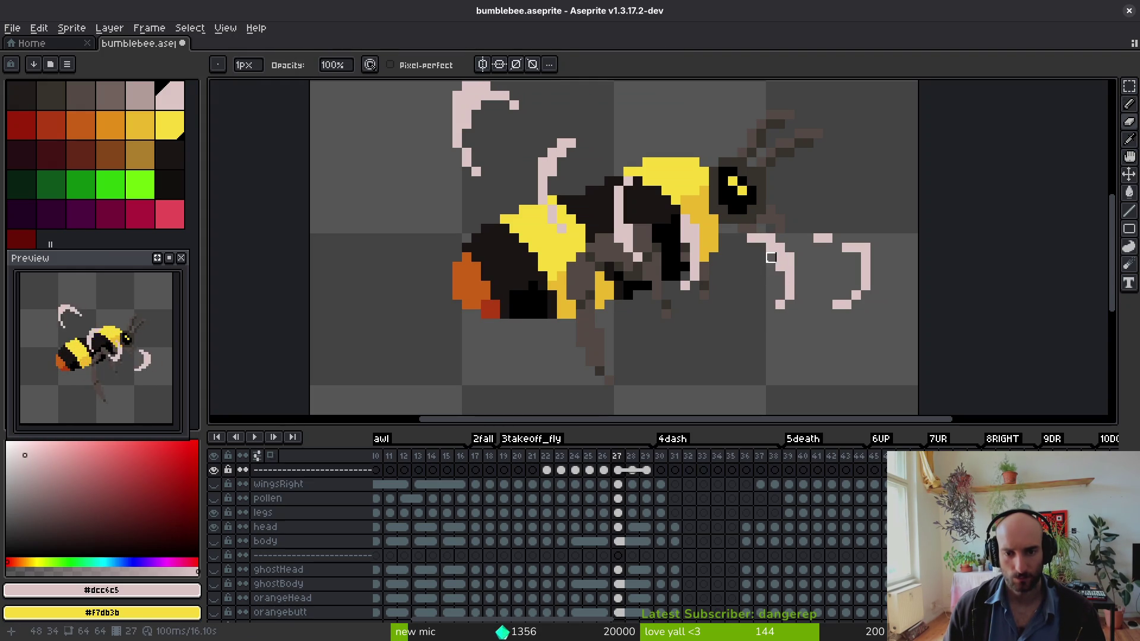
scroll(790, 286, "down", 1)
scroll(788, 249, "up", 1)
key("b")
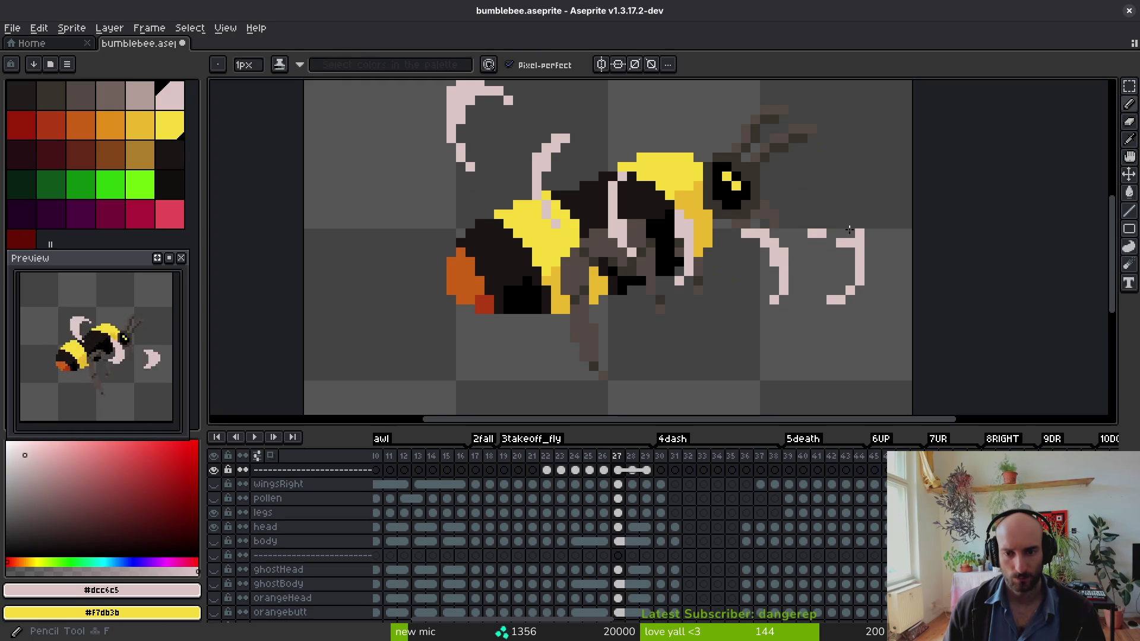
key("e")
key("b")
key("e")
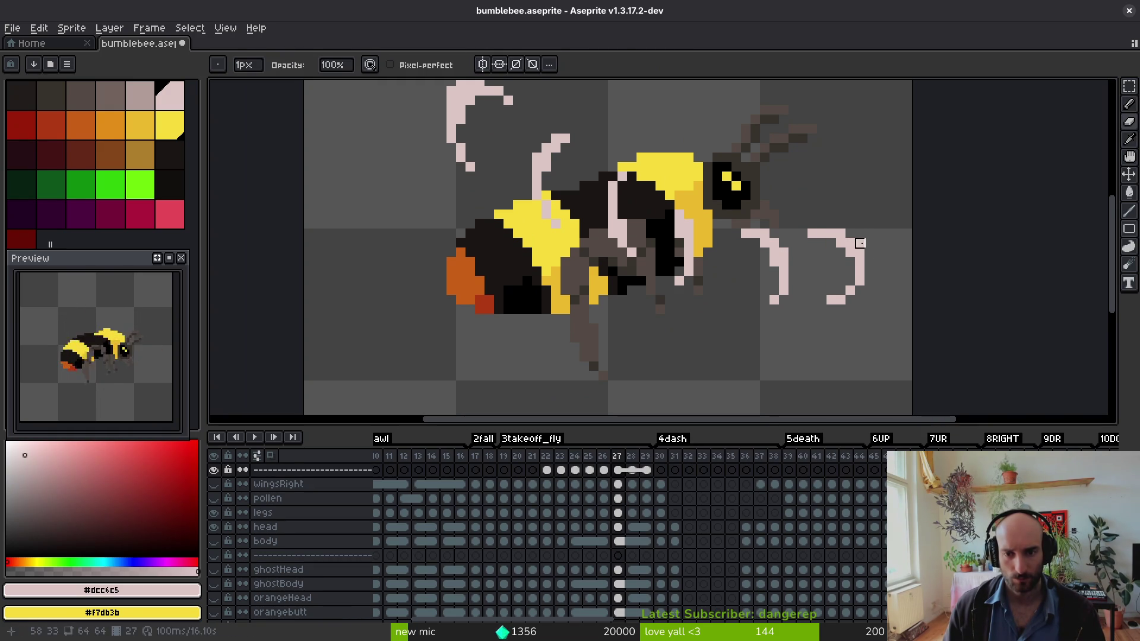
key("b")
scroll(854, 279, "up", 1)
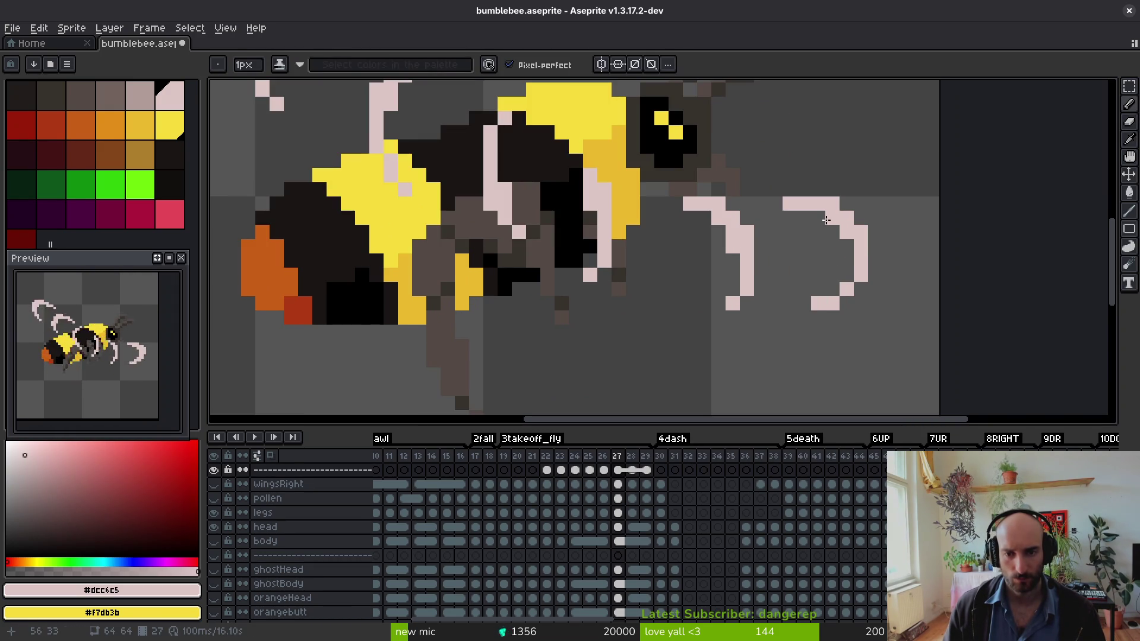
scroll(826, 221, "down", 1)
scroll(843, 285, "down", 1)
key("alt")
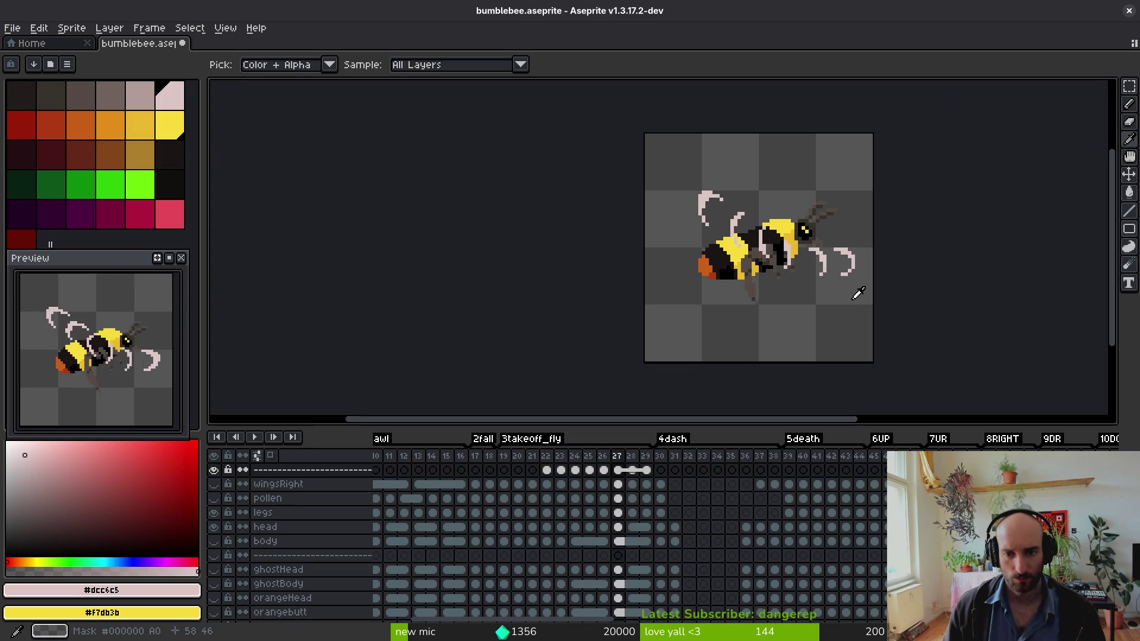
- Flip between frames 27 and 28 to compare the wing poses
key("period")
key("comma")
key("period")
key("comma")
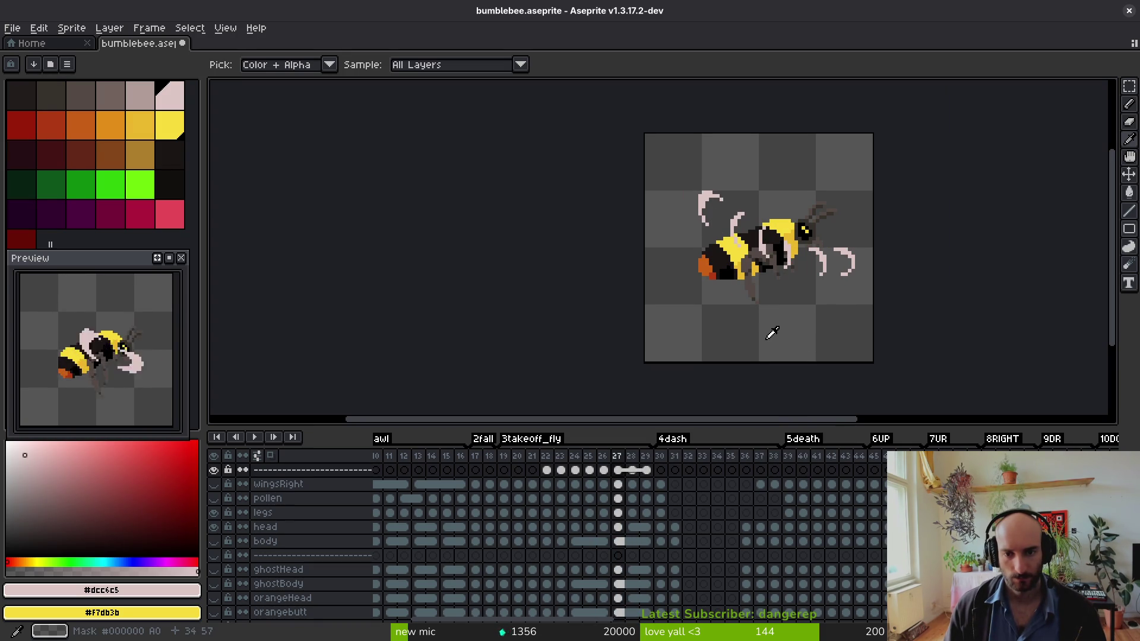
key("period")
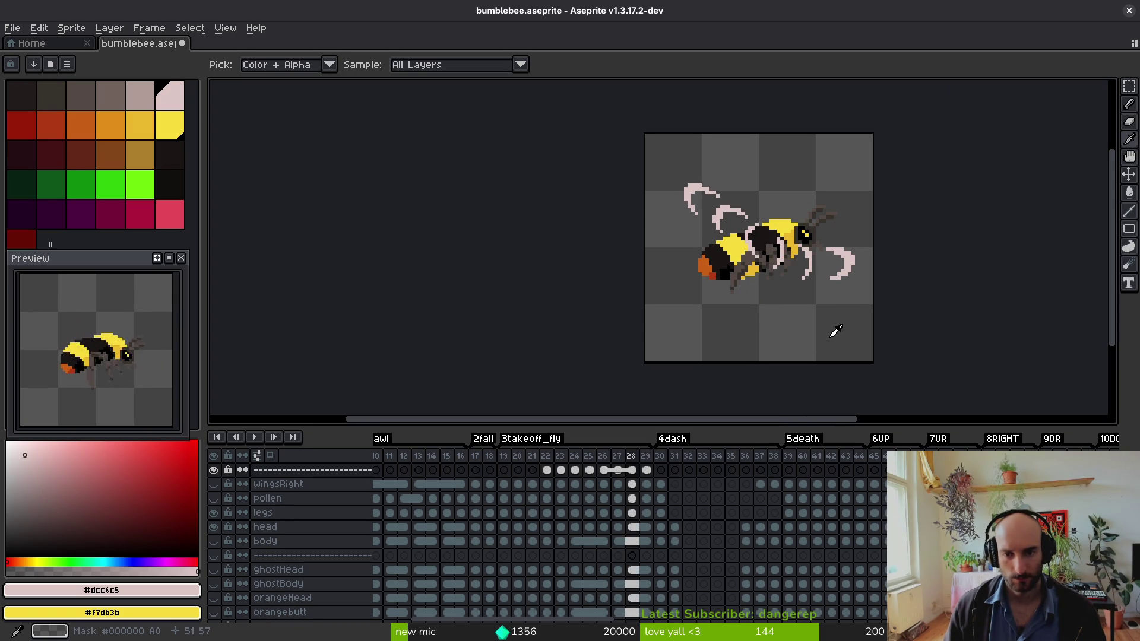
scroll(862, 264, "up", 3)
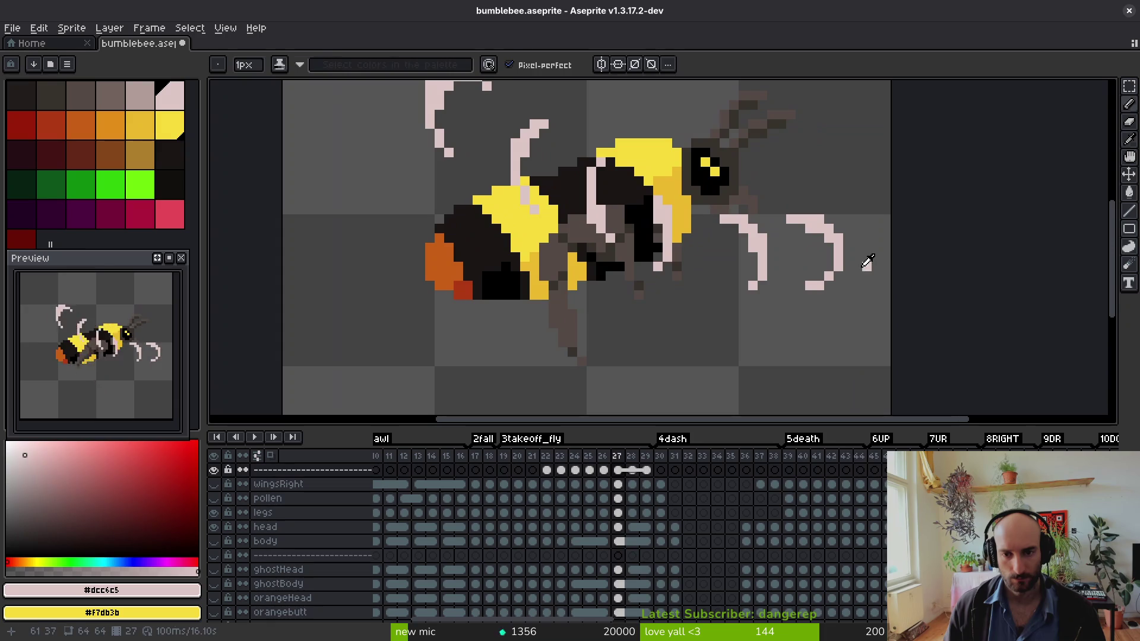
key("comma")
- Move the right pale curve further right
key("m")
left_click_drag(783, 202, 884, 303)
mouse_move(857, 268)
left_mouse_down()
mouse_move(866, 267)
mouse_move(859, 228)
left_mouse_up()
key("ctrl+d")
key("b")
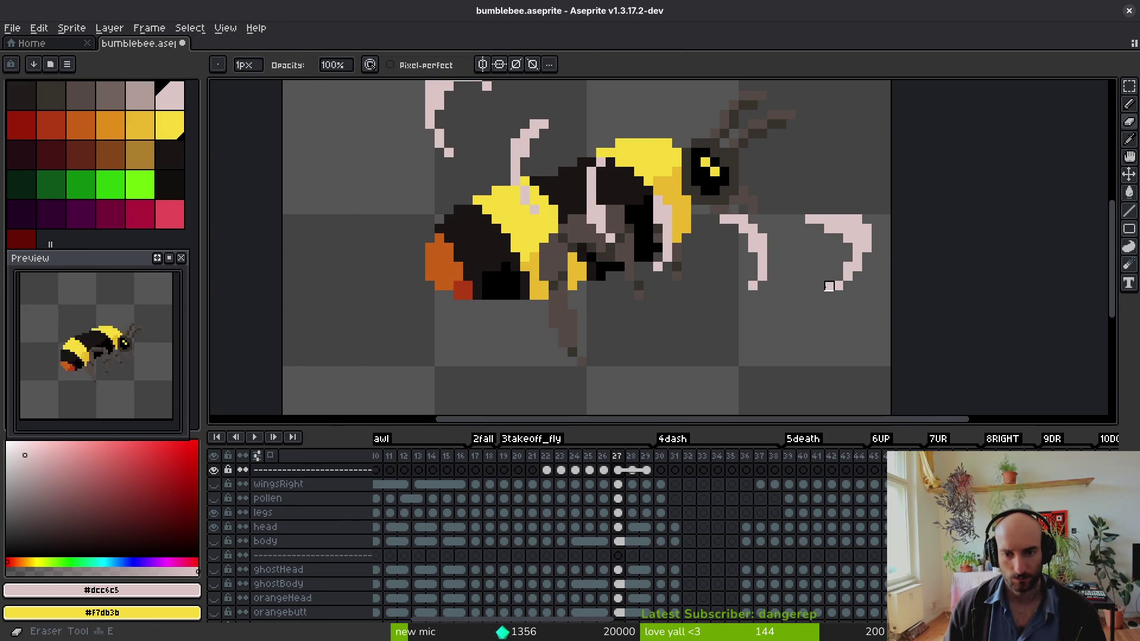
scroll(831, 303, "down", 4)
key("i")
- Shift the right pale curve slightly left and save the sprite
key("m")
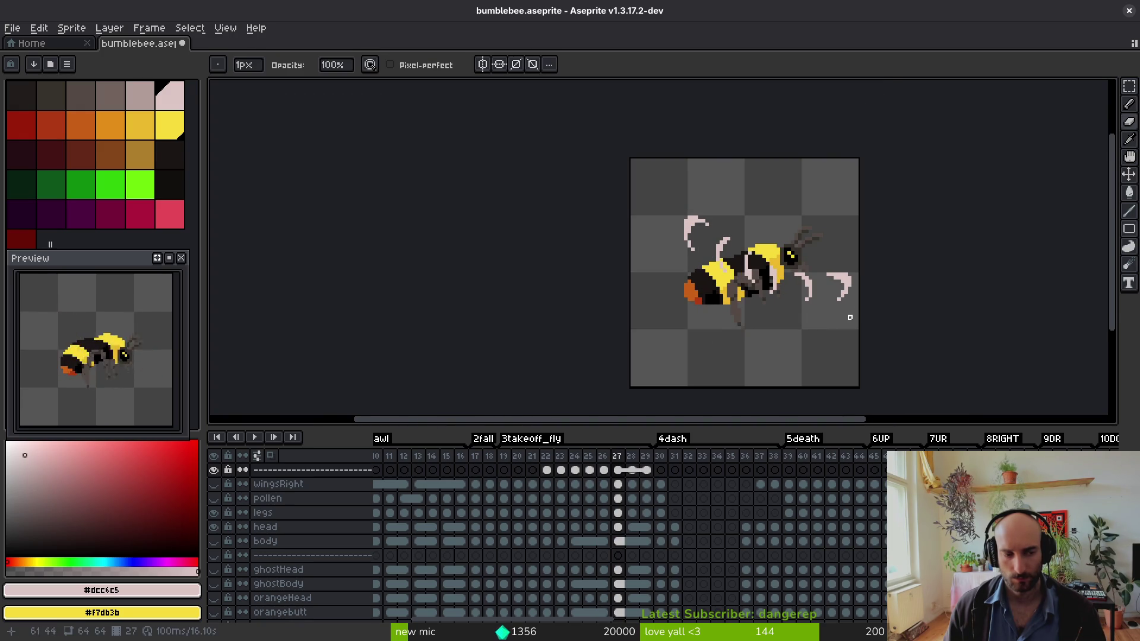
scroll(819, 326, "up", 4)
mouse_move(785, 223)
left_mouse_down()
mouse_move(861, 328)
mouse_move(846, 298)
mouse_move(840, 321)
left_mouse_up()
left_click(853, 298)
key("ctrl+d")
left_click(830, 314)
key("Return")
key("b")
scroll(827, 320, "down", 3)
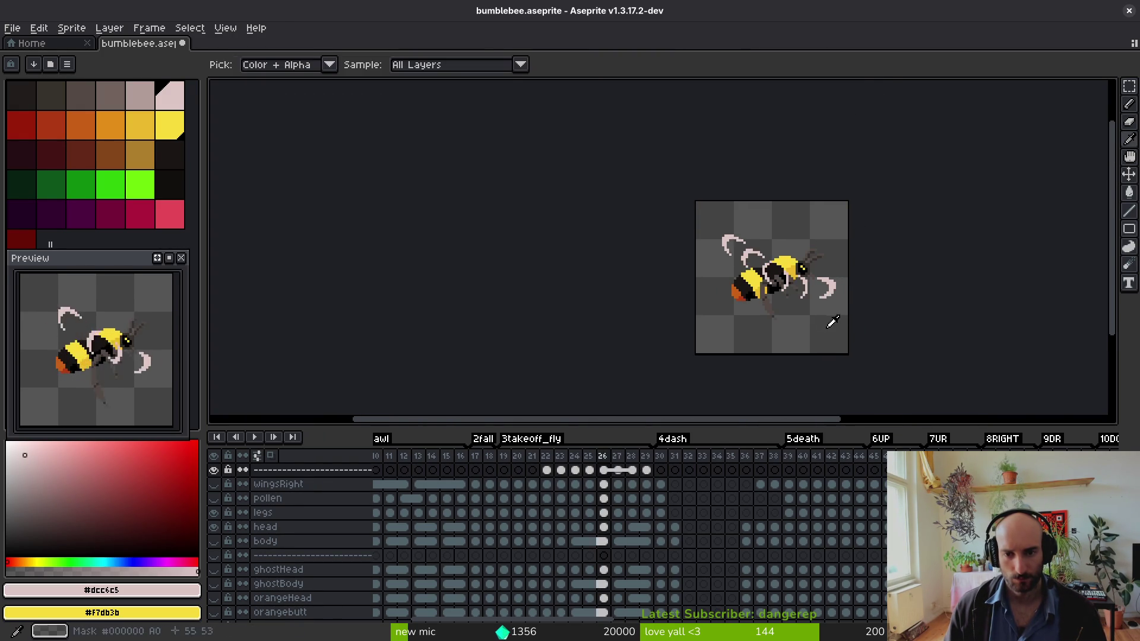
key("ctrl+s")
- Delete the tip pixels of the right pale curve
scroll(844, 301, "up", 4)
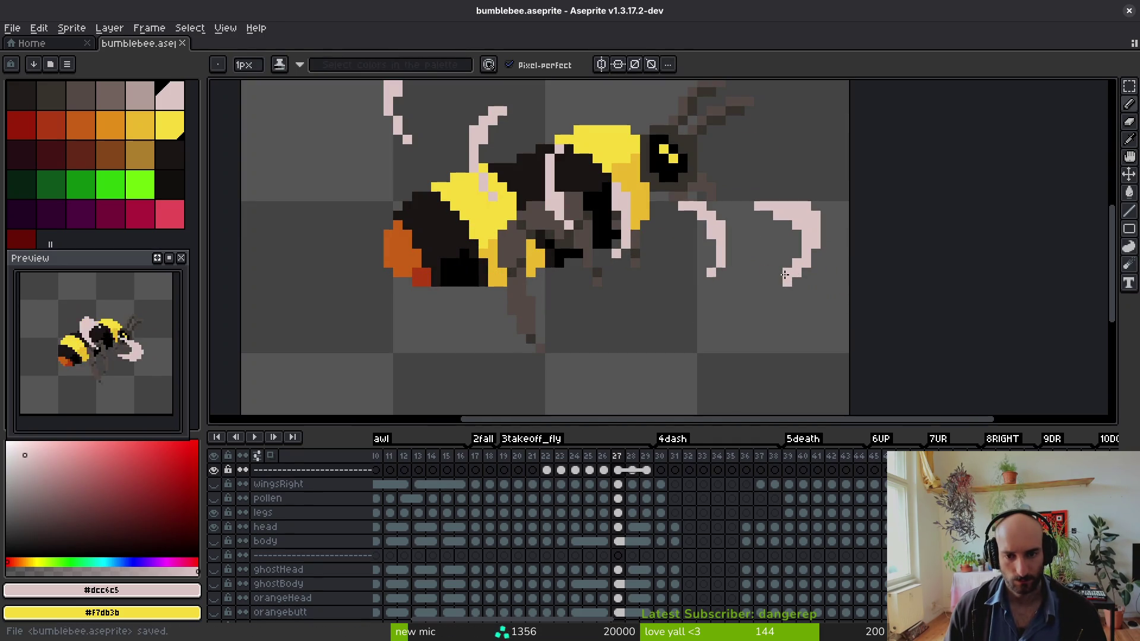
key("e")
scroll(792, 313, "down", 3)
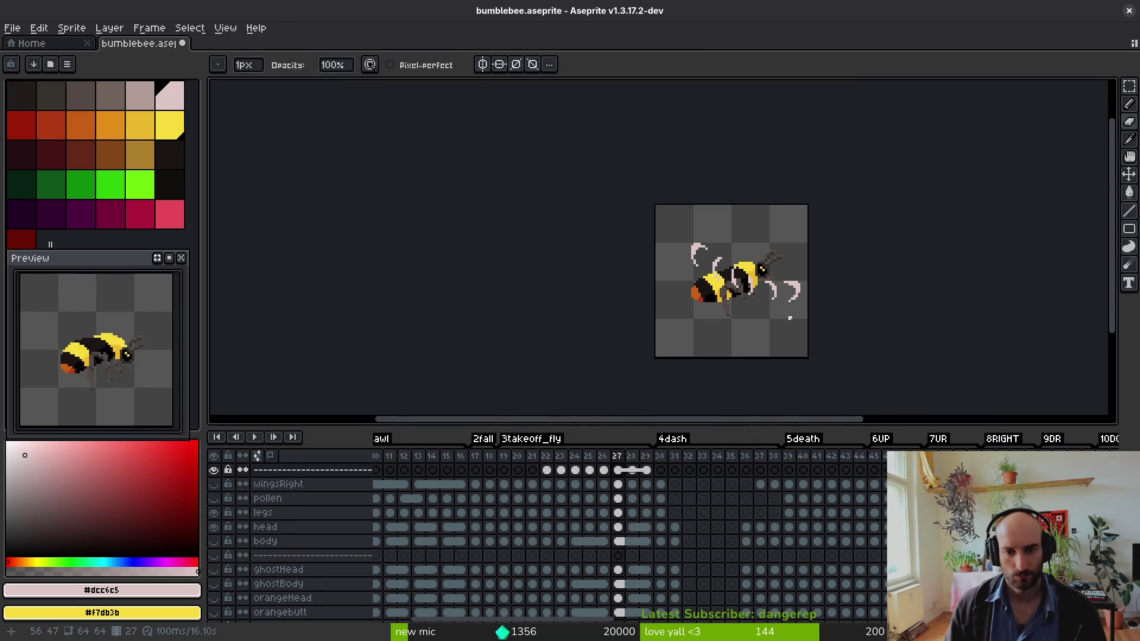
scroll(794, 309, "up", 4)
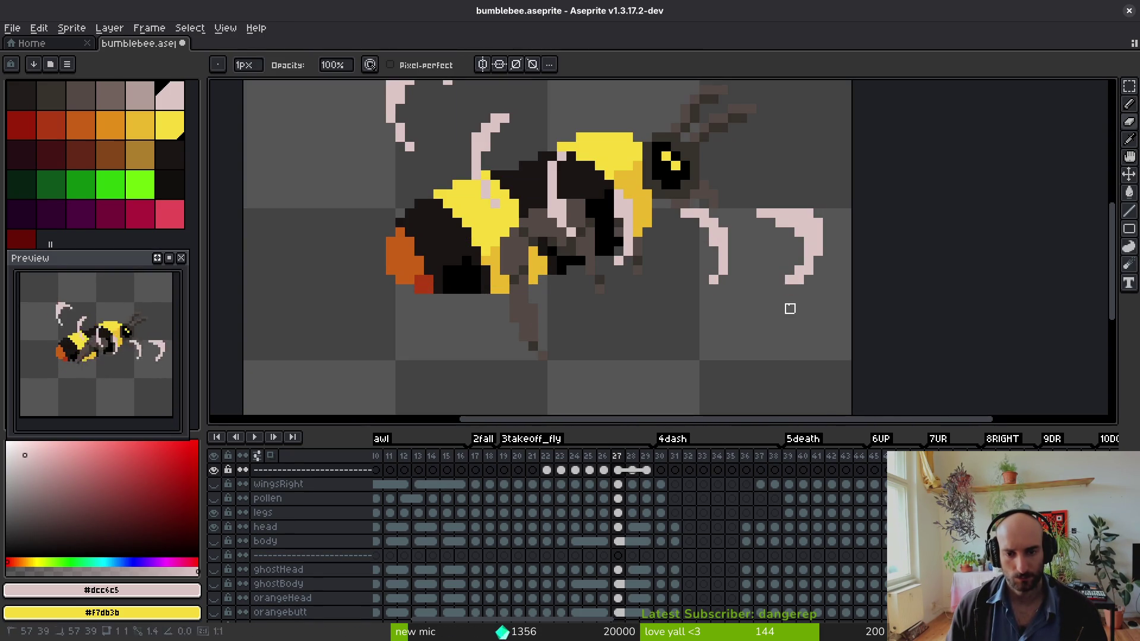
scroll(780, 289, "down", 3)
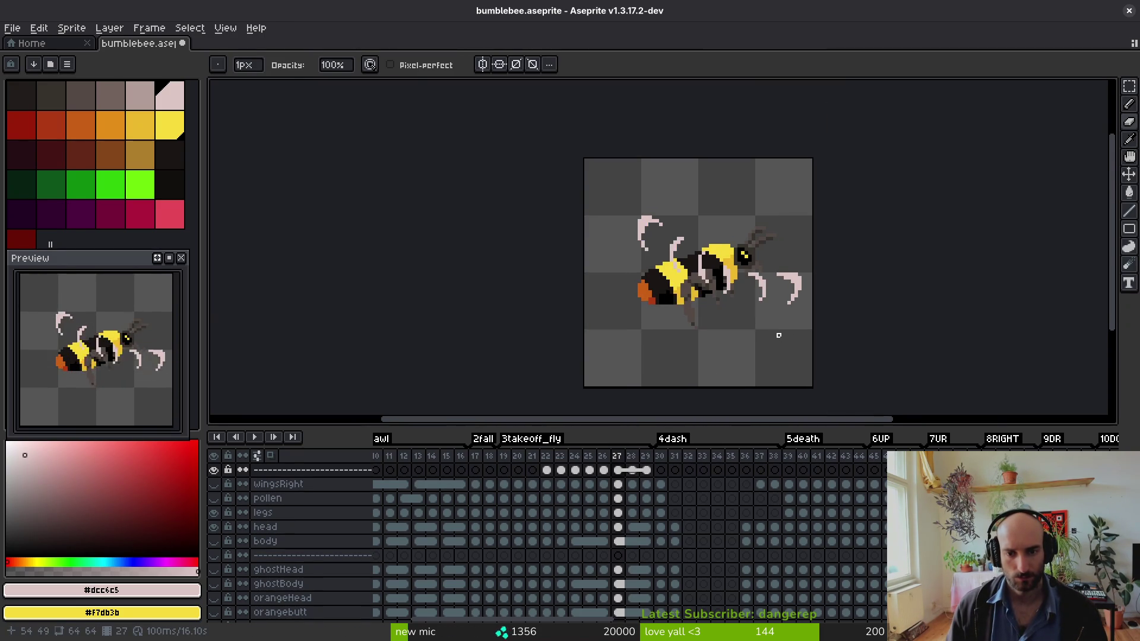
key("i")
key("b")
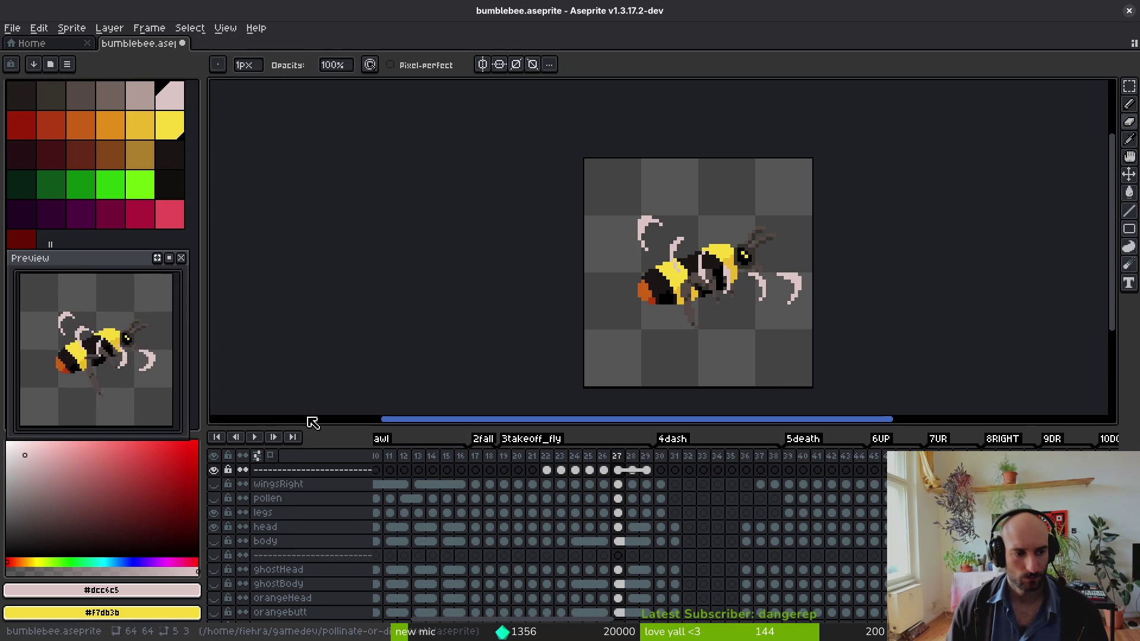
scroll(837, 297, "up", 6)
key("m")
left_click_drag(747, 148, 924, 325)
key("Delete")
- Redraw the curve's lower tip with four pale pixels and erase a stray pixel
left_click_drag(862, 250, 784, 290)
key("b")
left_click(735, 370)
left_click_drag(789, 349, 760, 363)
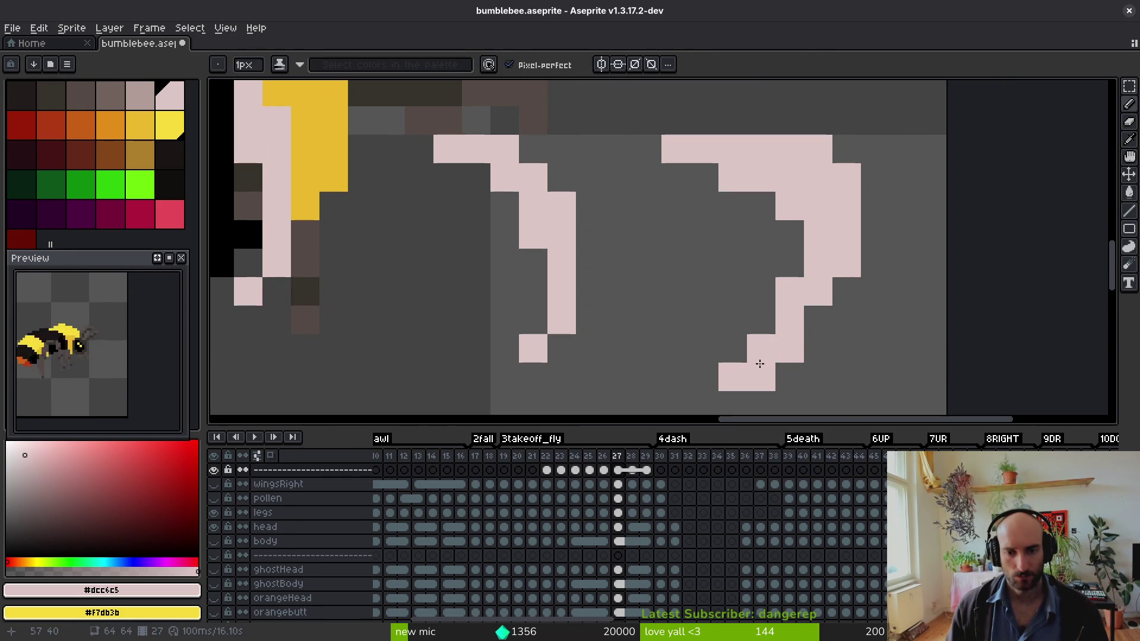
scroll(800, 337, "down", 4)
scroll(801, 337, "up", 3)
left_click(806, 313)
key("e")
left_click(788, 294)
scroll(749, 351, "down", 3)
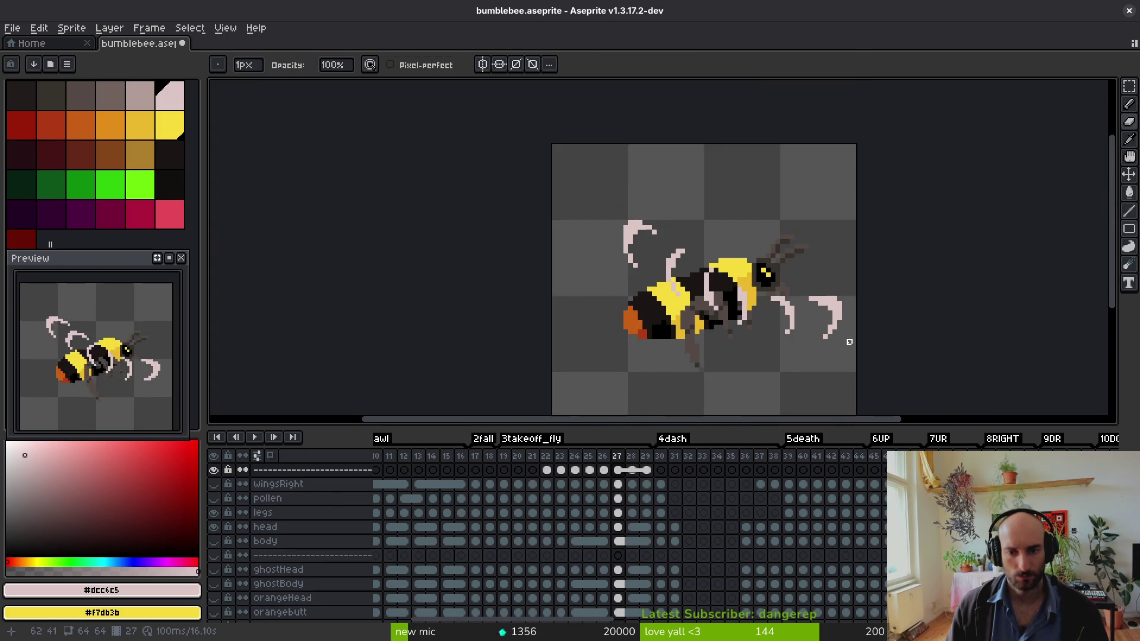
- Shift the right pale curve up and left, then save bumblebee.aseprite
key("m")
scroll(840, 349, "up", 3)
mouse_move(766, 297)
left_mouse_down()
mouse_move(837, 355)
mouse_move(822, 331)
left_mouse_up()
scroll(835, 344, "down", 3)
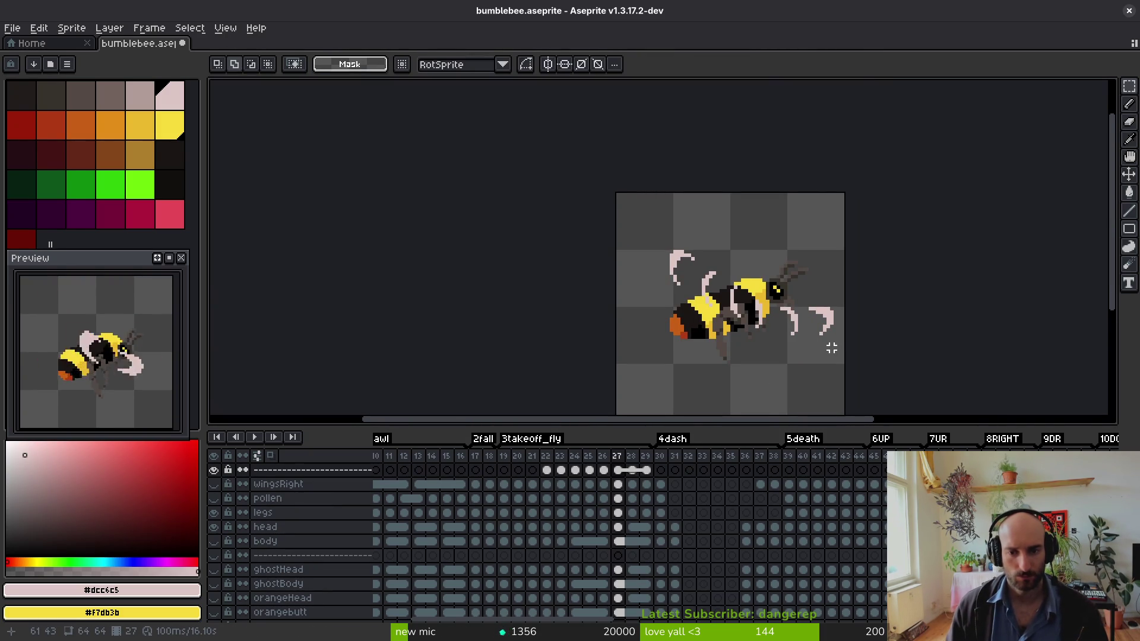
scroll(831, 347, "up", 3)
scroll(822, 343, "down", 1)
left_click_drag(776, 265, 832, 326)
scroll(844, 336, "down", 2)
key("i")
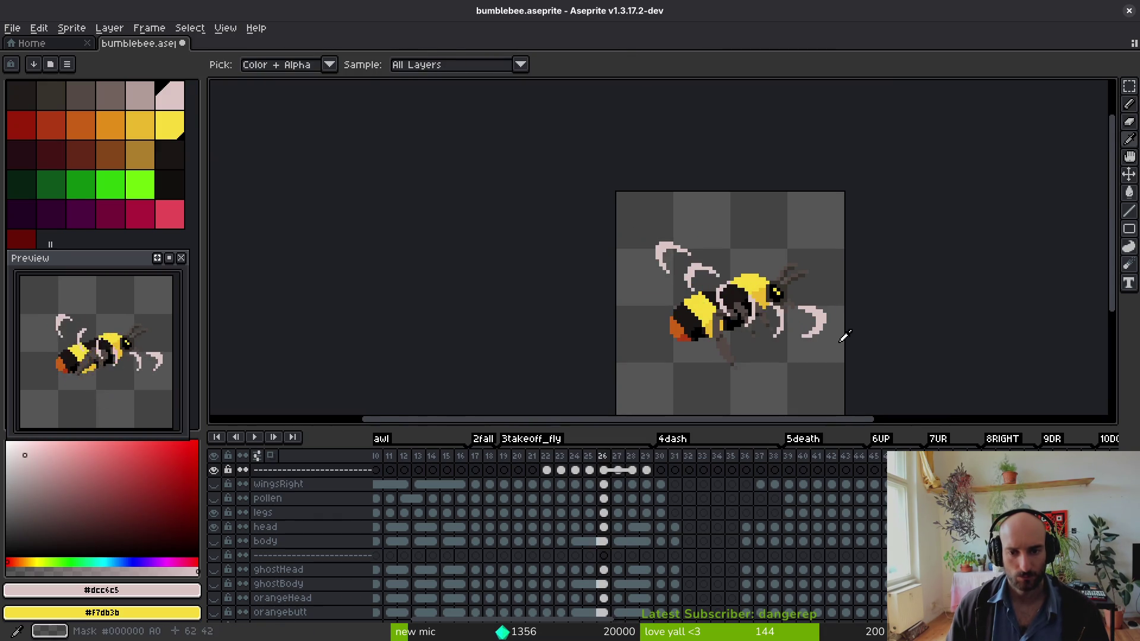
key("m")
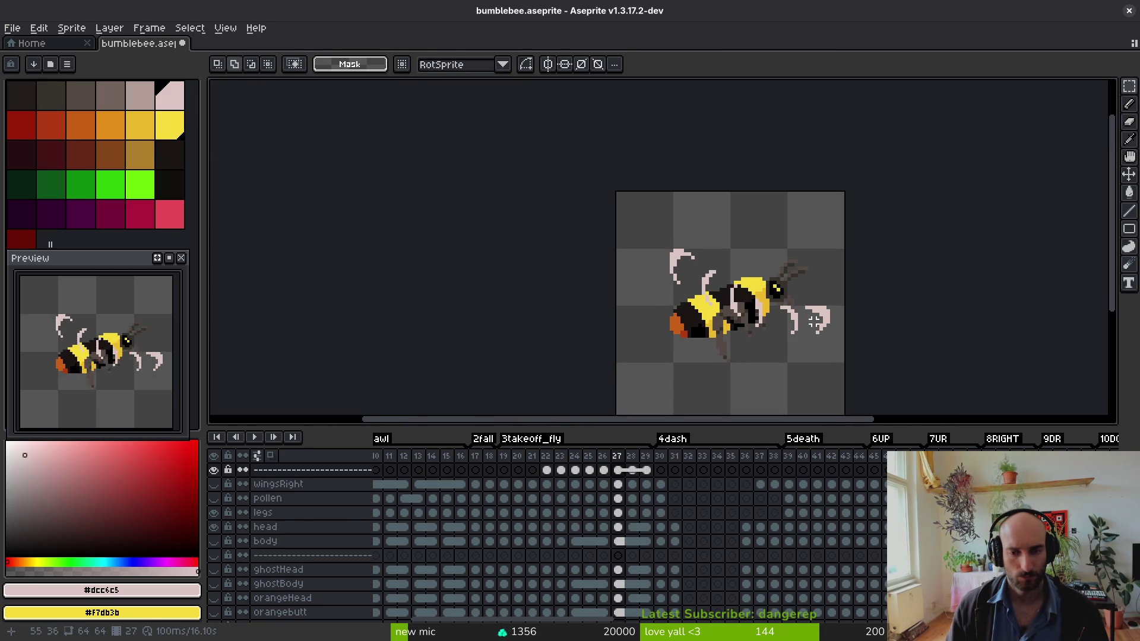
key("ctrl+s")
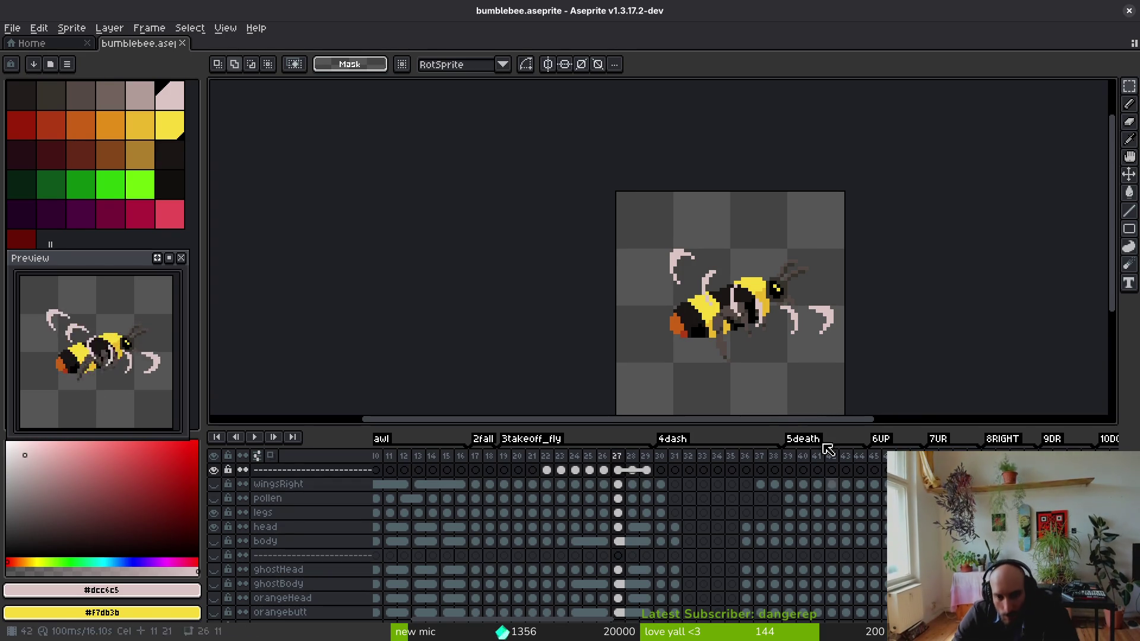
- On frame 26, shift the bee's legs one pixel right and adjust the head
key("comma")
key("i")
key("m")
scroll(776, 370, "up", 1)
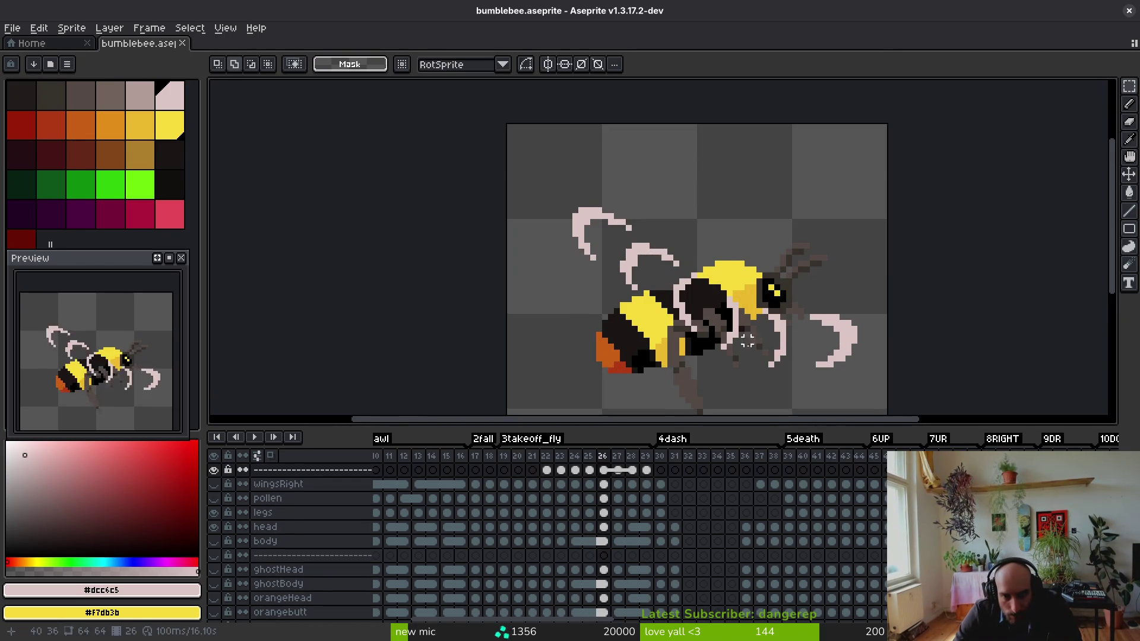
scroll(729, 266, "up", 1)
left_click_drag(736, 272, 777, 372)
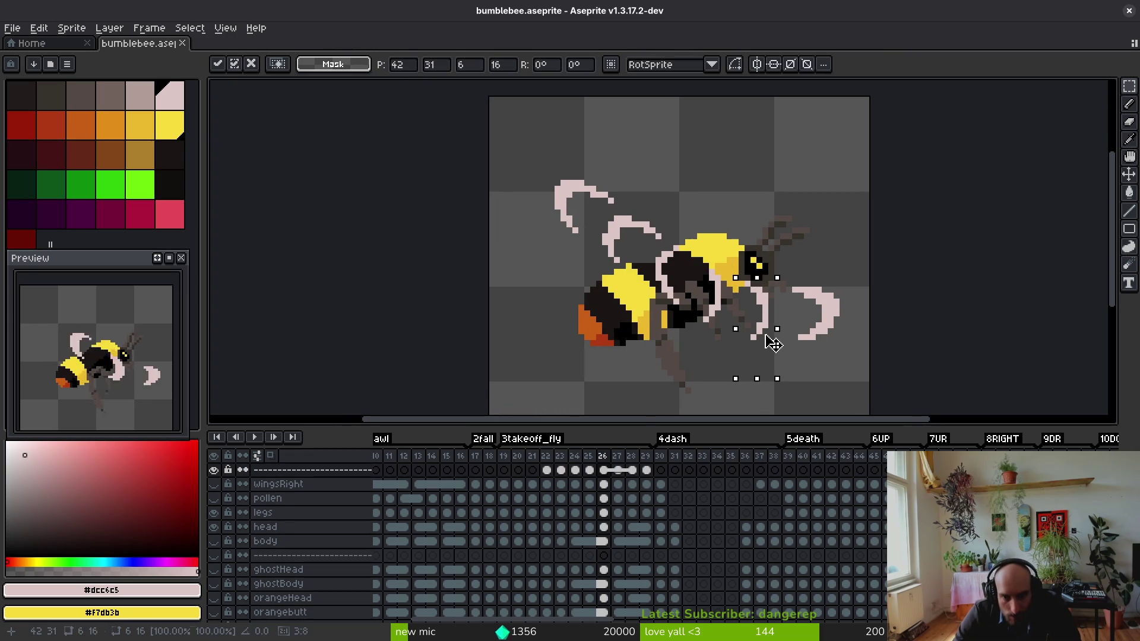
left_click_drag(767, 331, 770, 332)
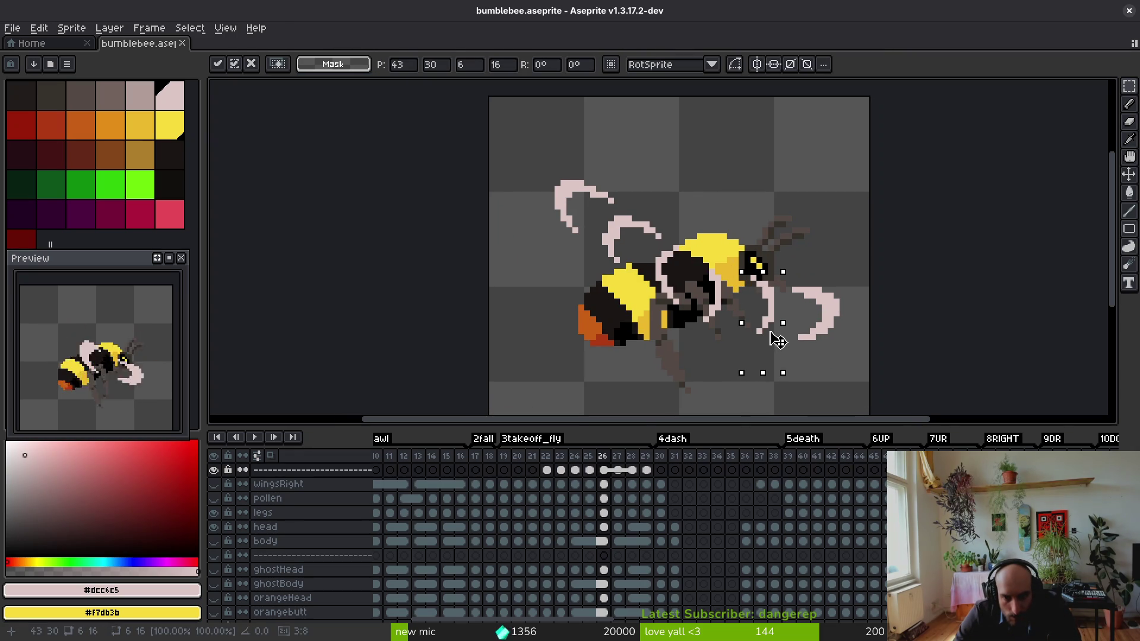
left_click_drag(694, 254, 736, 331)
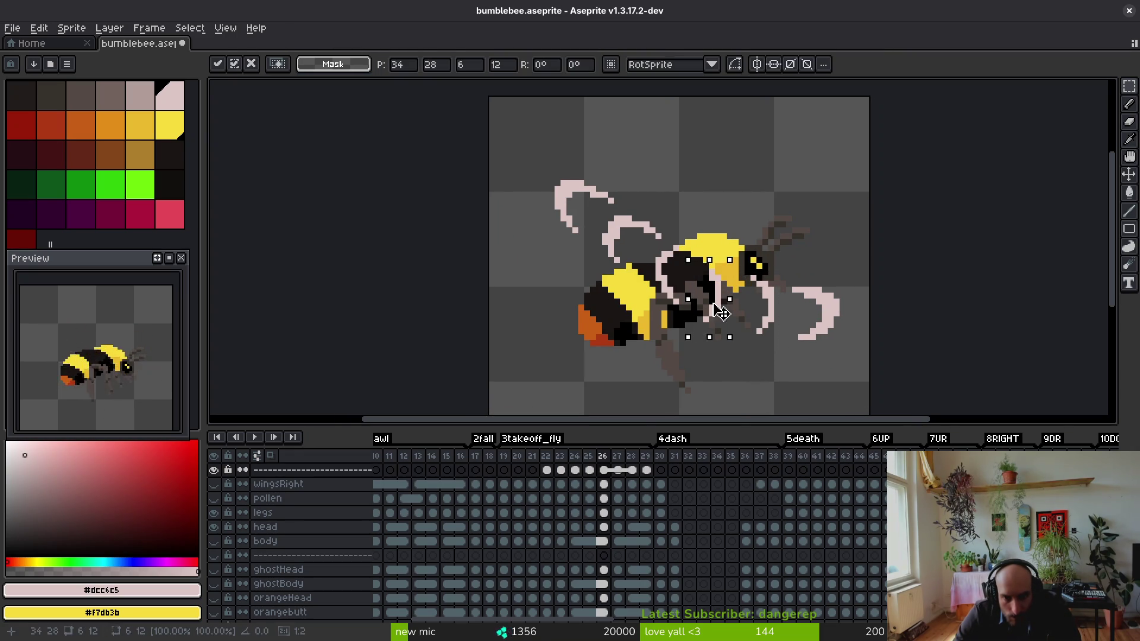
key("ctrl+d")
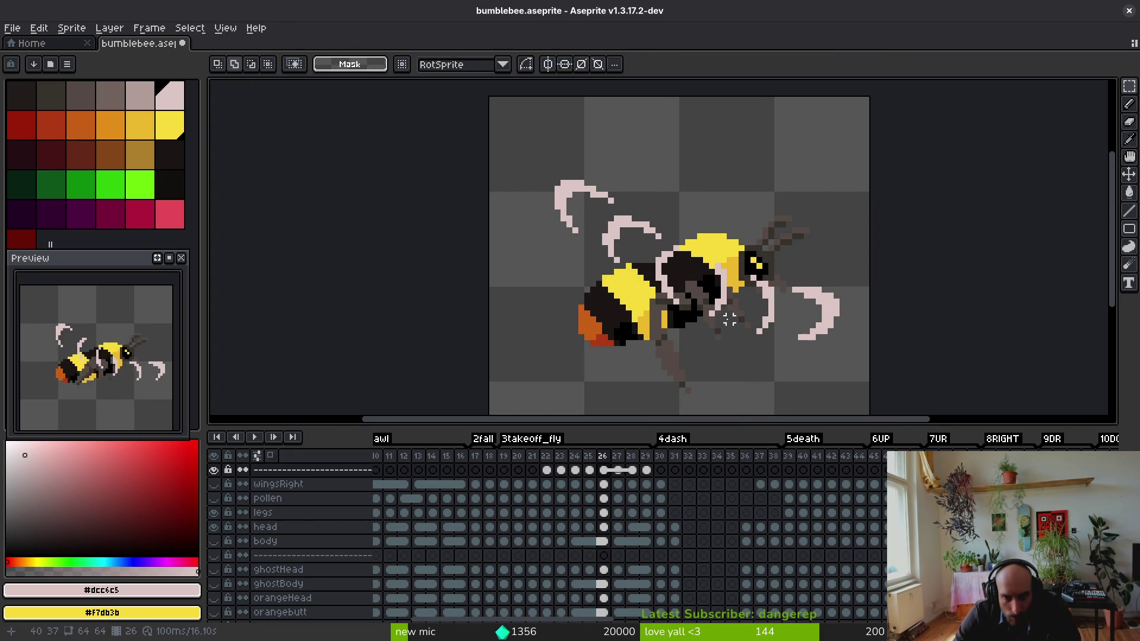
- On frame 25, reposition the bee's legs by one pixel
key("comma")
left_click_drag(712, 260, 783, 373)
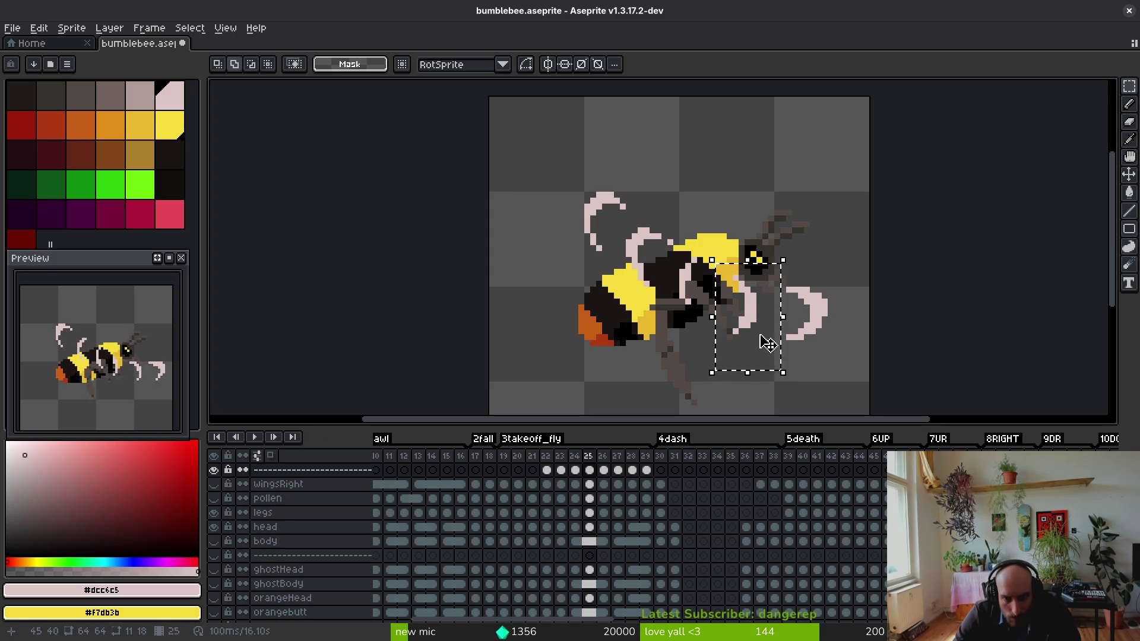
key("Up")
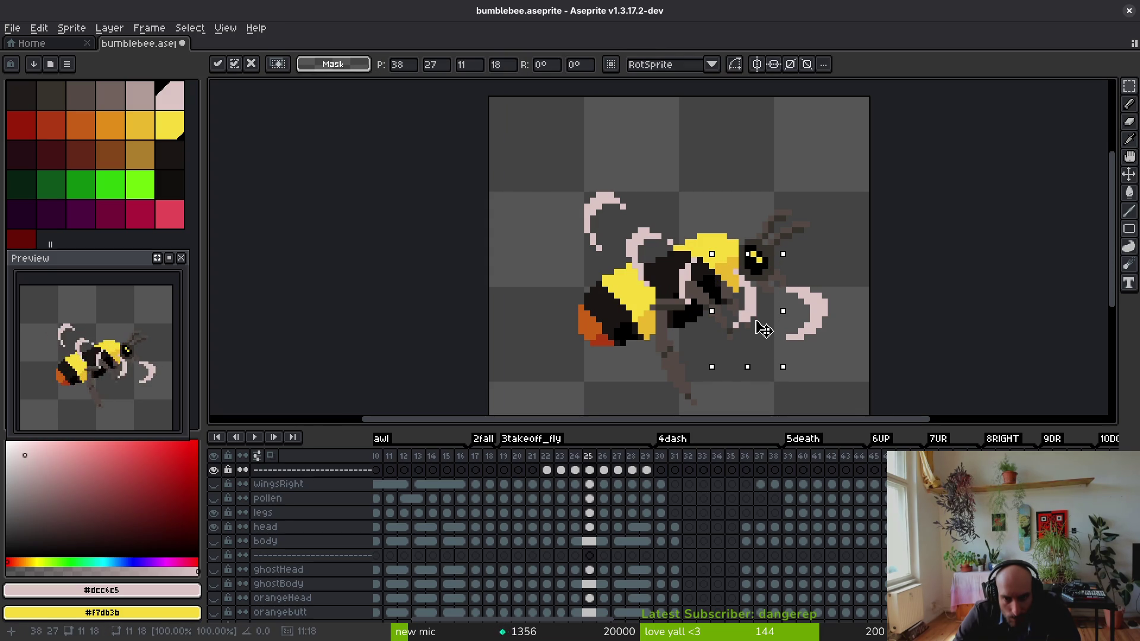
scroll(764, 330, "up", 5)
key("b")
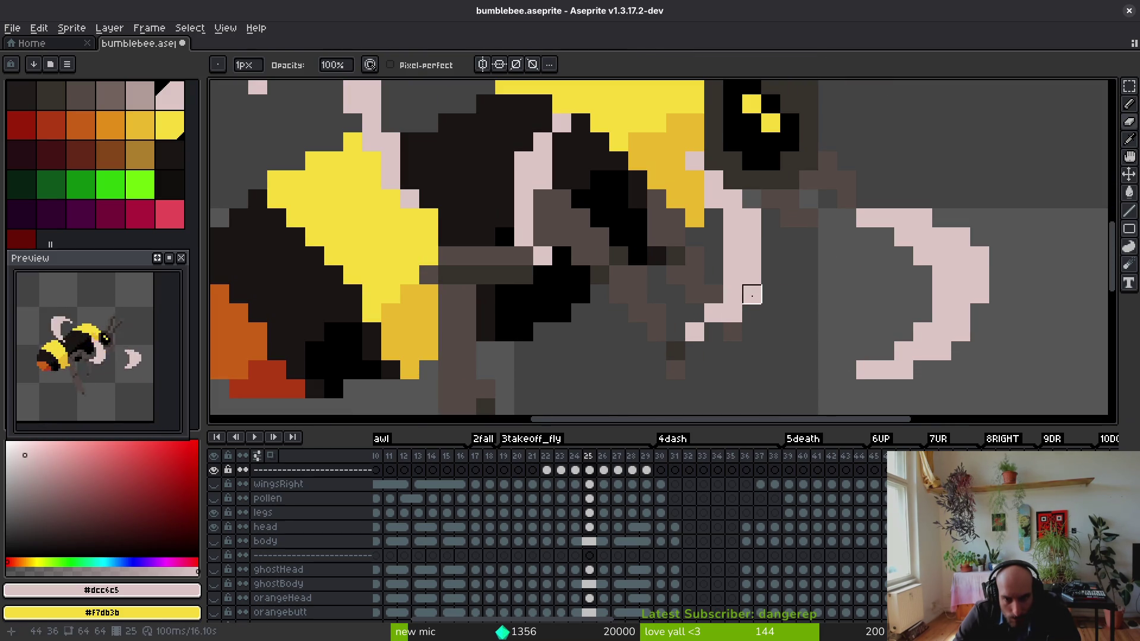
scroll(695, 333, "down", 3)
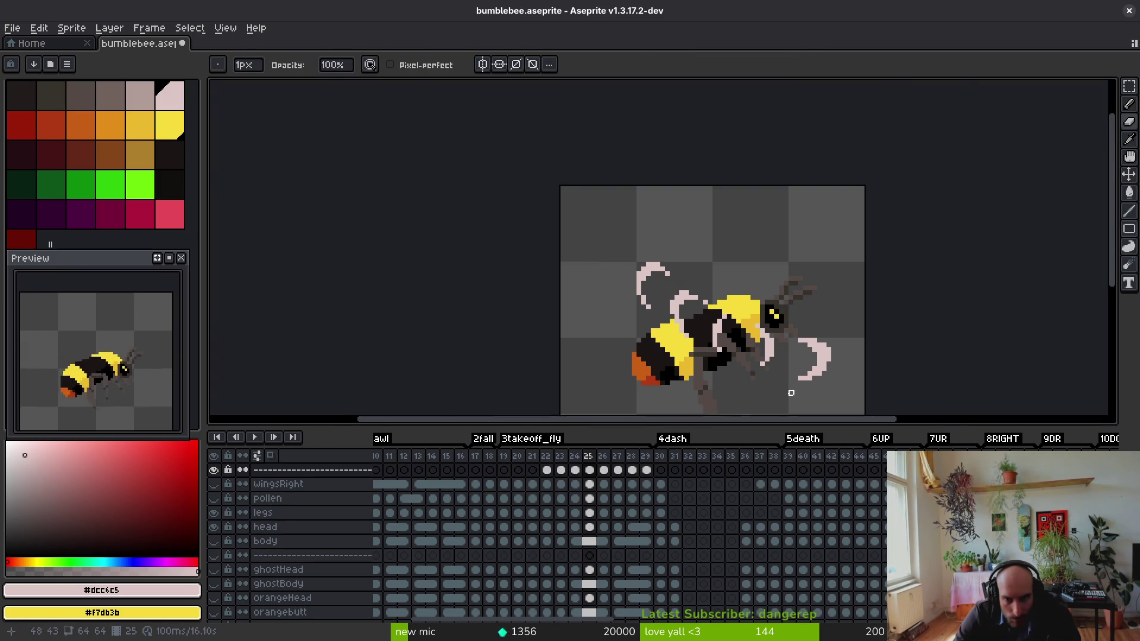
key("m")
left_click_drag(718, 265, 800, 416)
left_click_drag(791, 347, 790, 357)
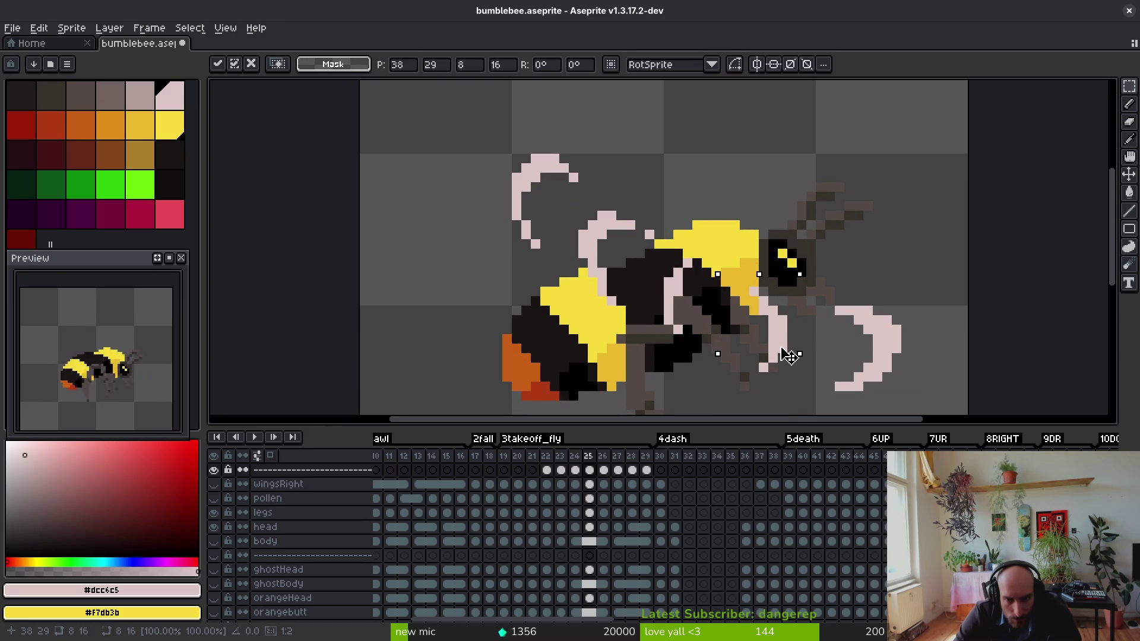
key("Return")
- Check the legs and head on frames 24 and 27, leaving them unchanged
key("comma")
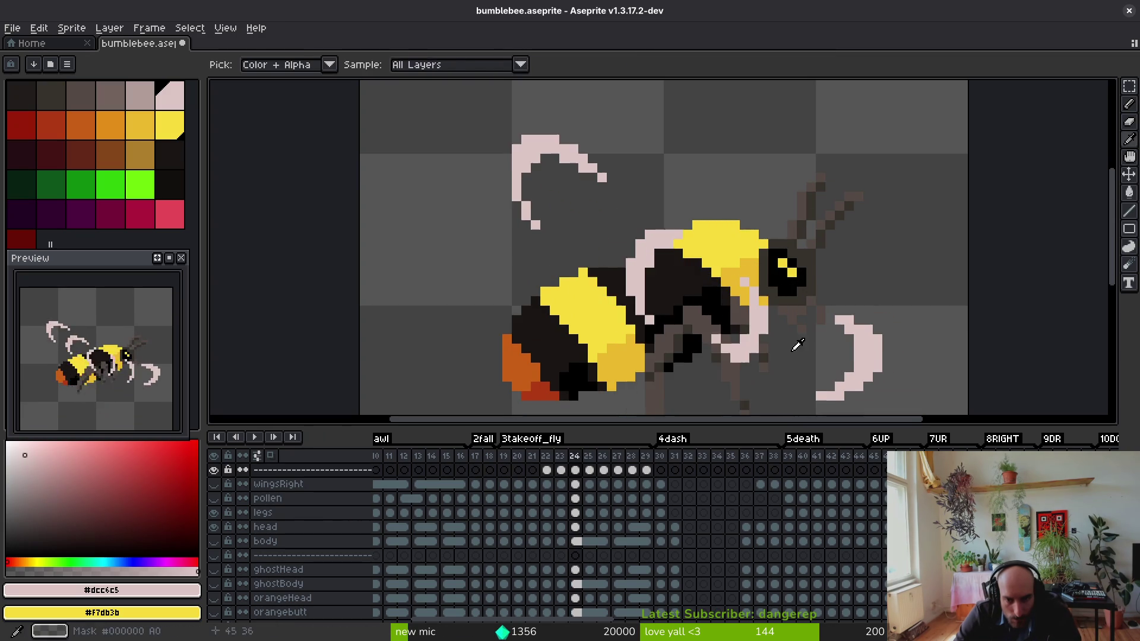
scroll(792, 360, "down", 3)
key("period")
key("period")
key("period")
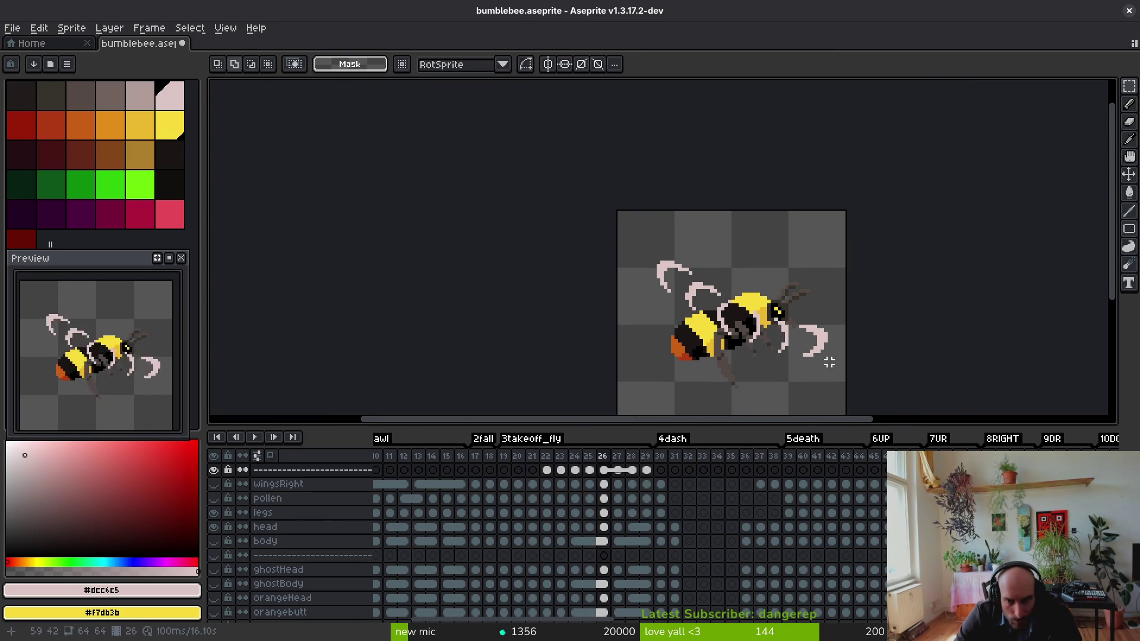
scroll(825, 358, "up", 2)
mouse_move(719, 271)
left_mouse_down()
mouse_move(768, 356)
mouse_move(781, 354)
left_mouse_up()
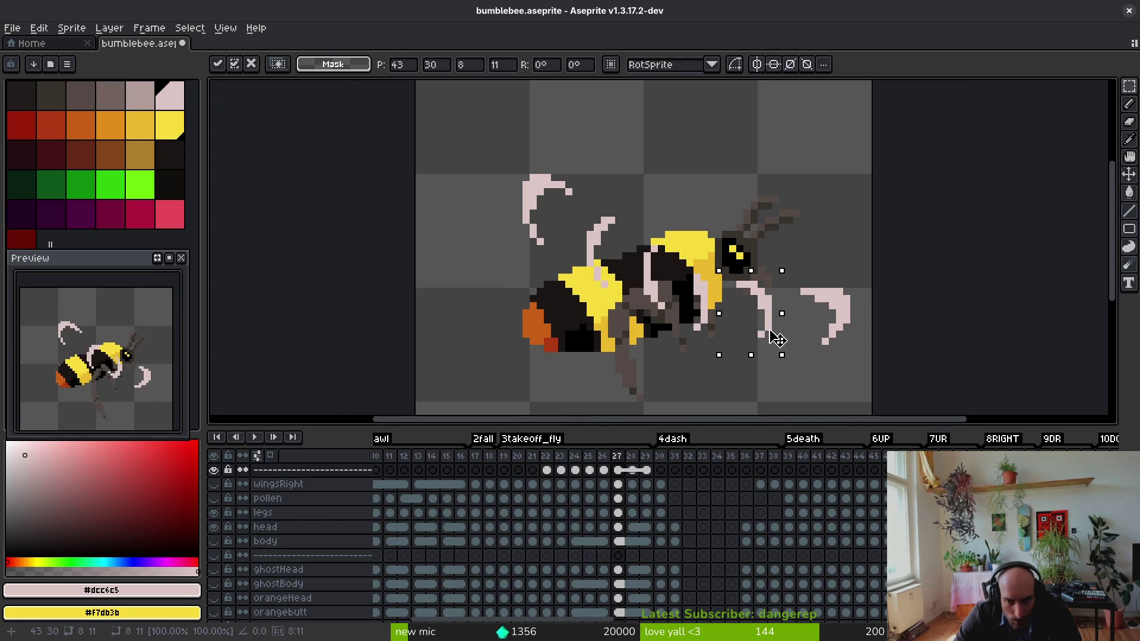
key("ctrl+d")
left_click_drag(683, 272, 721, 356)
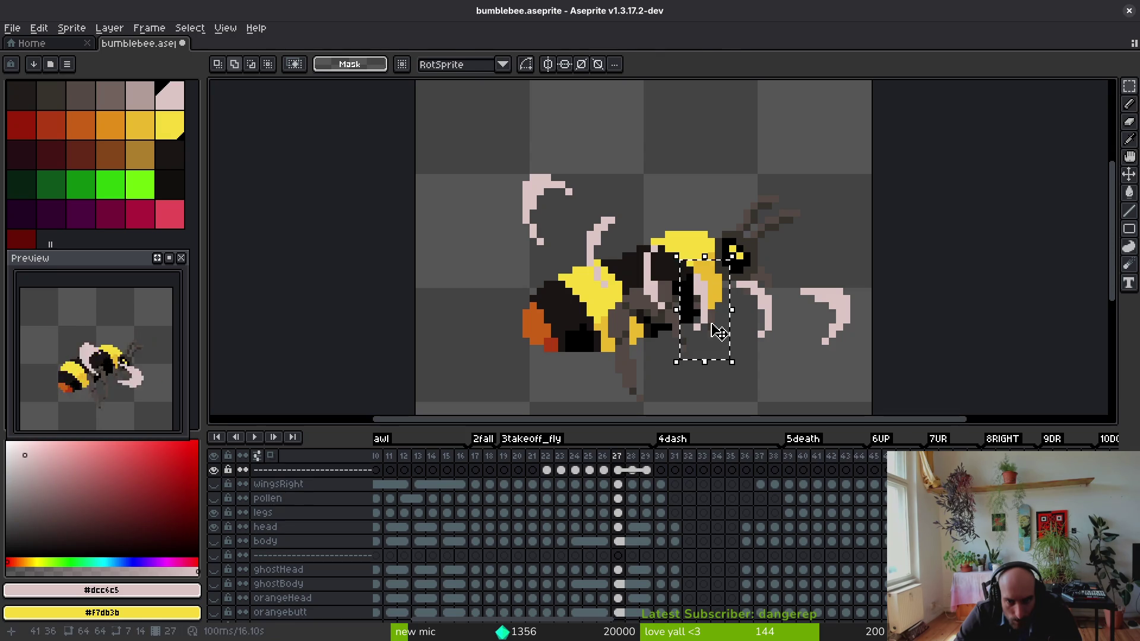
key("ctrl+d")
scroll(725, 335, "down", 1)
- Compare frames 27 and 28, save, and select the new wing cels for frames 22–29
key("i")
key("Right")
key("Left")
key("Right")
key("ctrl+s")
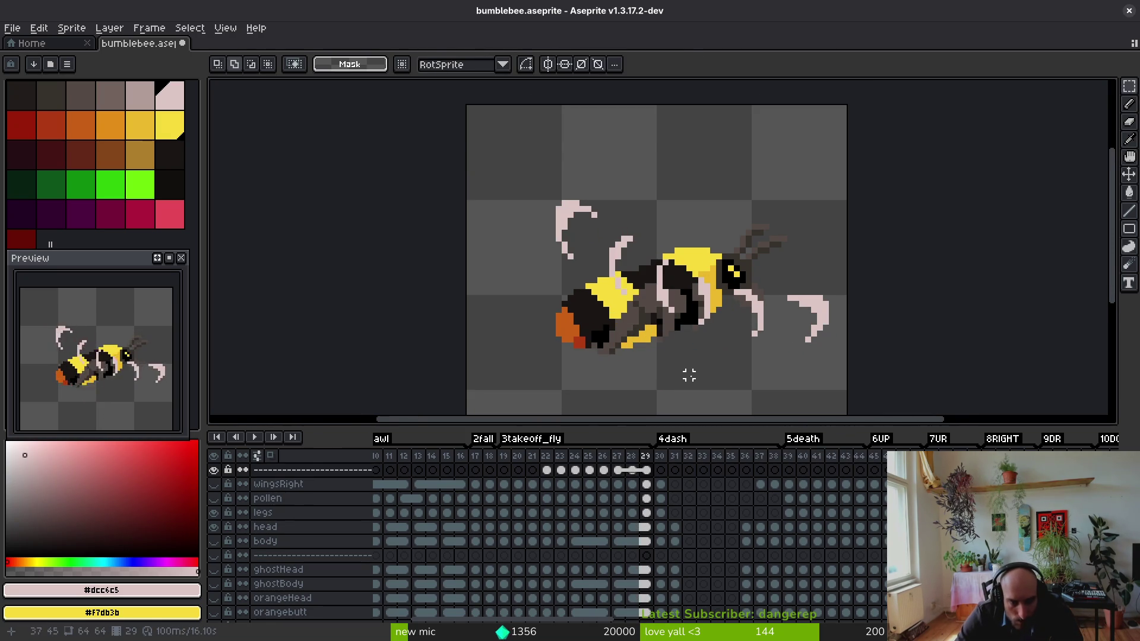
scroll(764, 376, "down", 1)
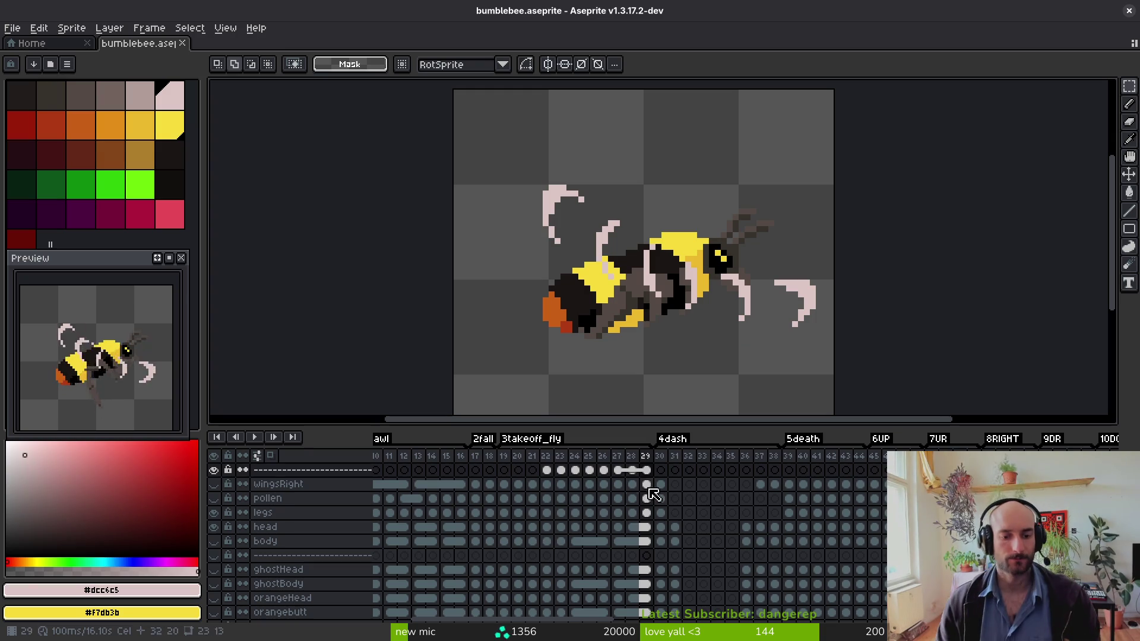
mouse_move(545, 472)
left_mouse_down()
mouse_move(647, 472)
mouse_move(652, 492)
left_mouse_up()
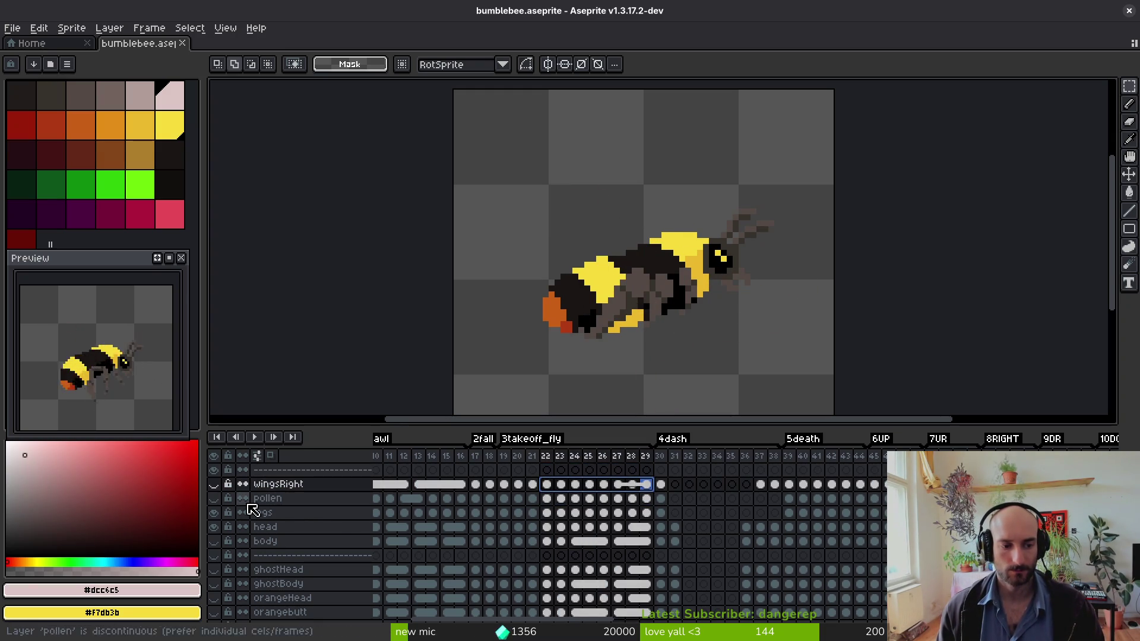
- Move the frame 22–29 wing cels onto the wingsRight layer and play the animation
left_click(214, 484)
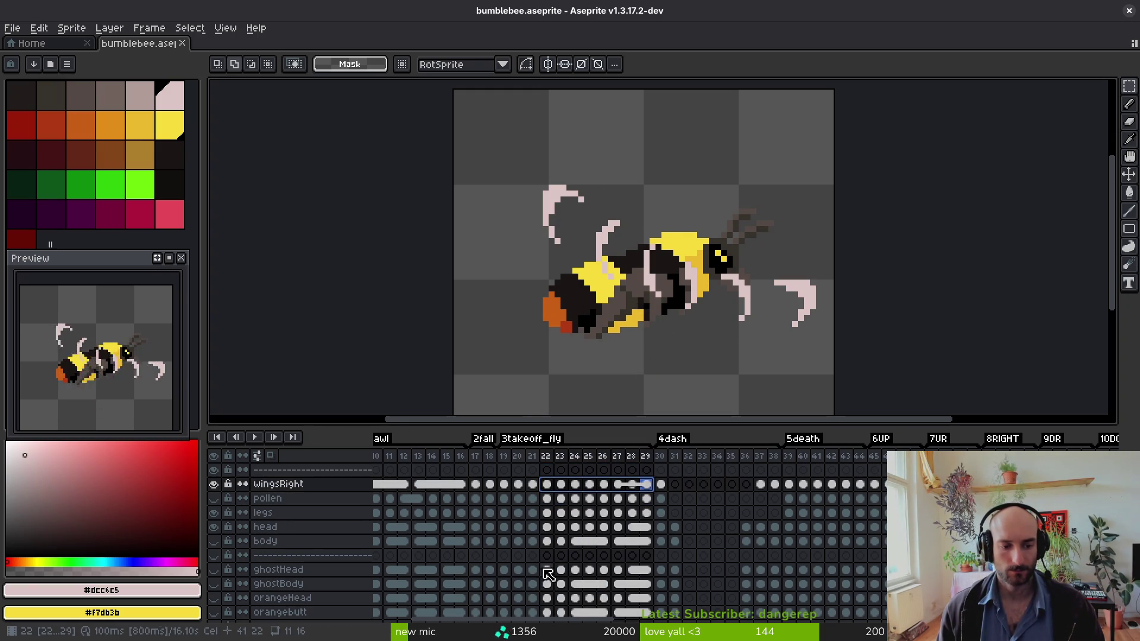
left_click(561, 570)
key("Return")
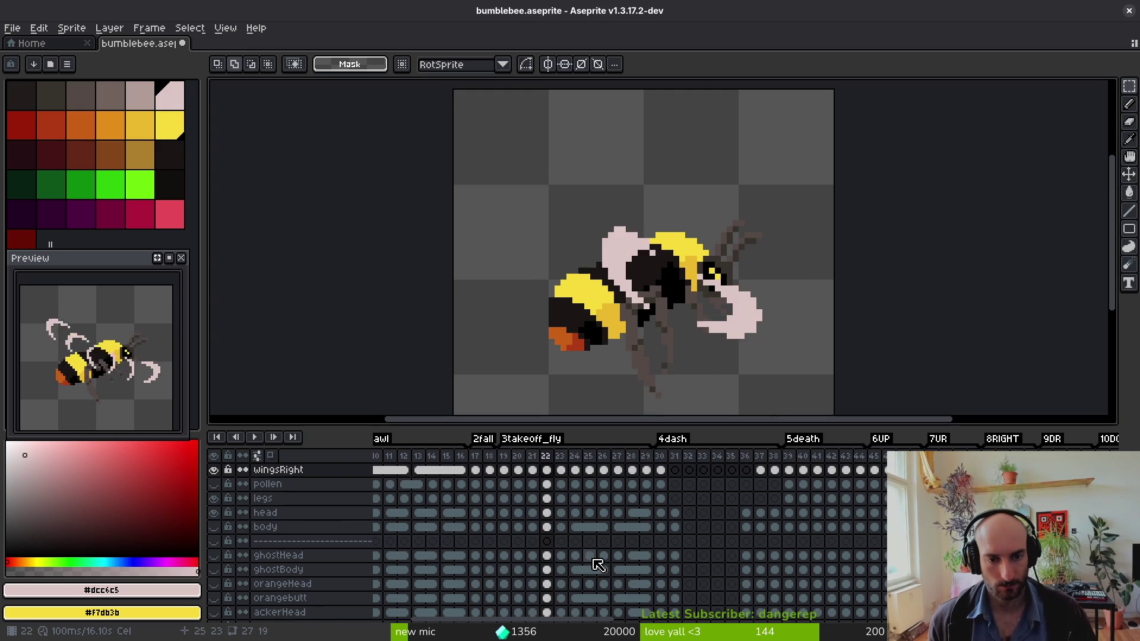
scroll(238, 564, "down", 2)
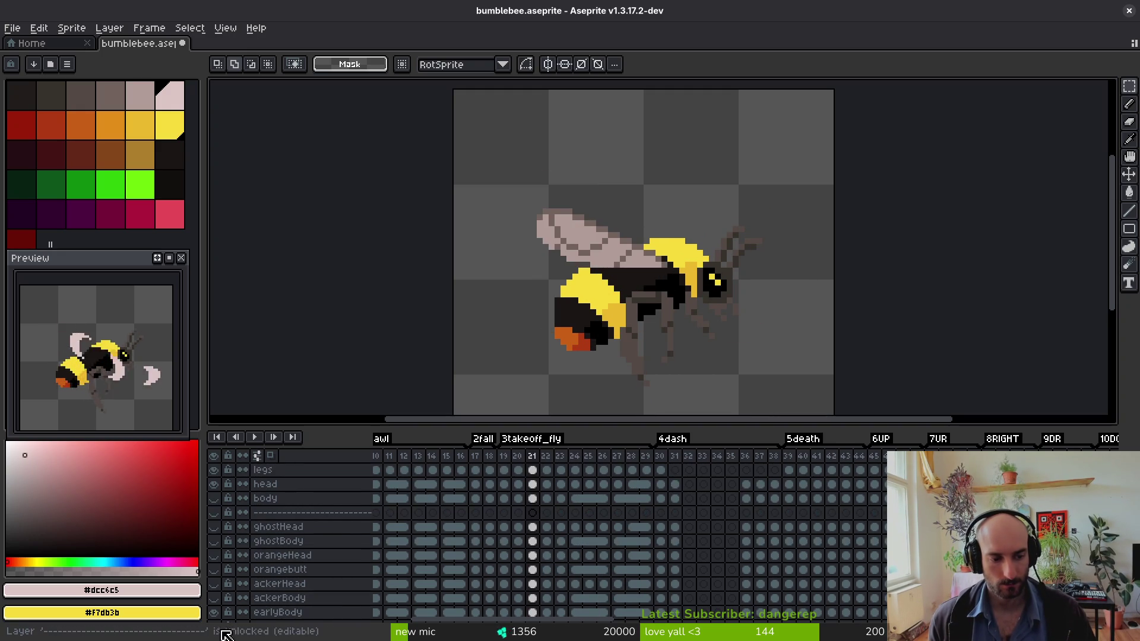
scroll(218, 594, "down", 3)
- Show the wingsLeft layer and delete its old cels in frames 22–23
left_click(213, 598)
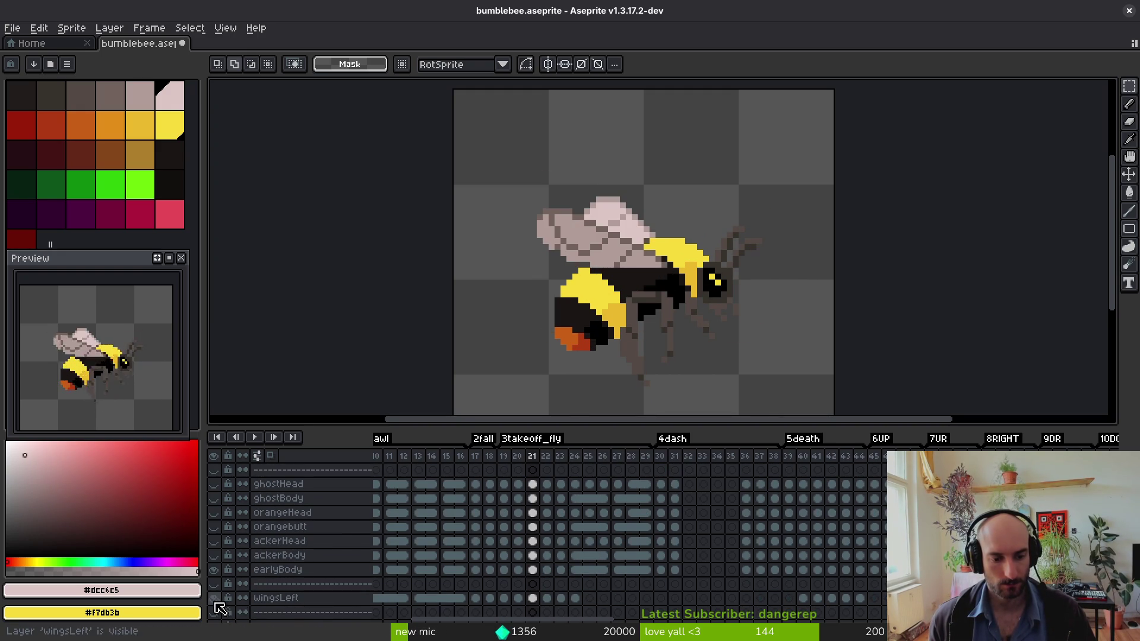
key("Right")
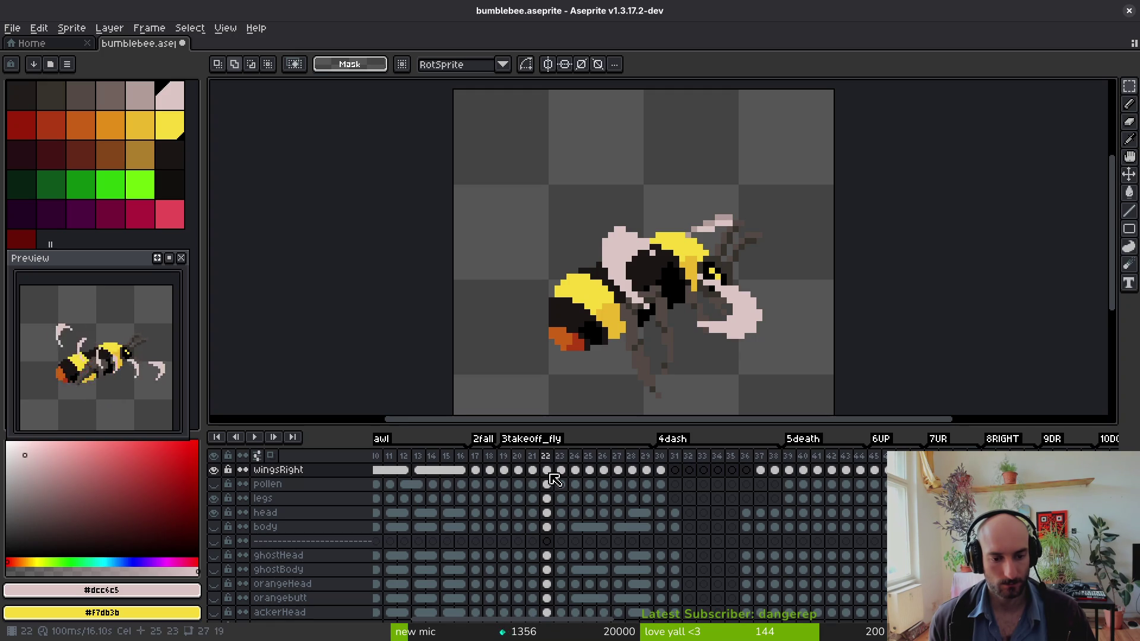
scroll(545, 558, "down", 4)
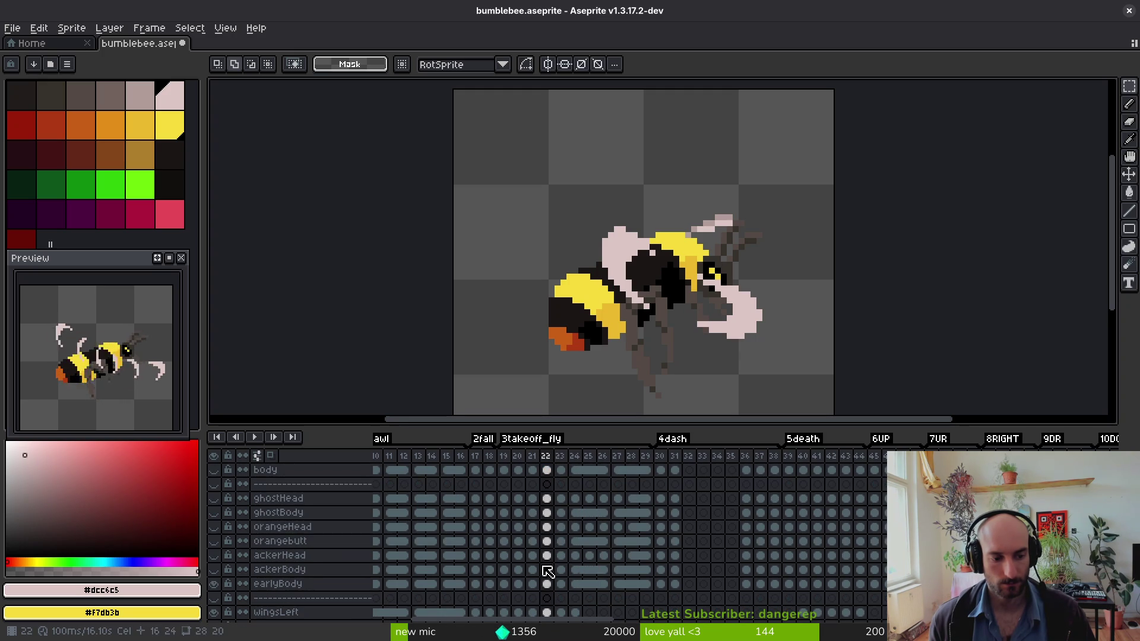
left_click_drag(543, 615, 577, 615)
key("Delete")
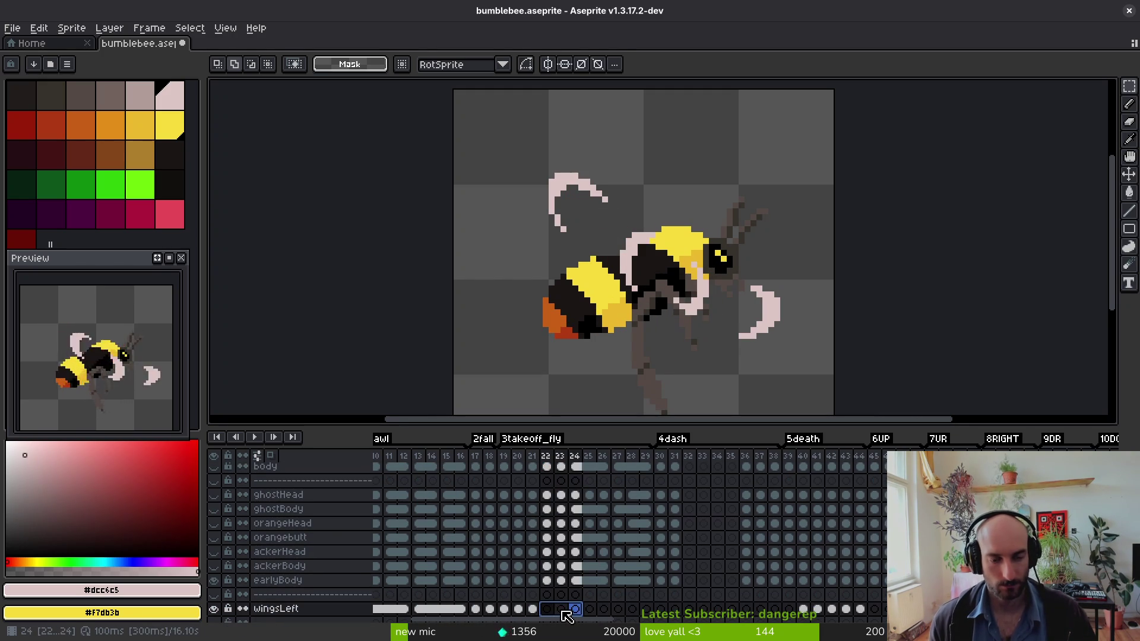
- Play through the animation to review the updated wings
key("Return")
key("i")
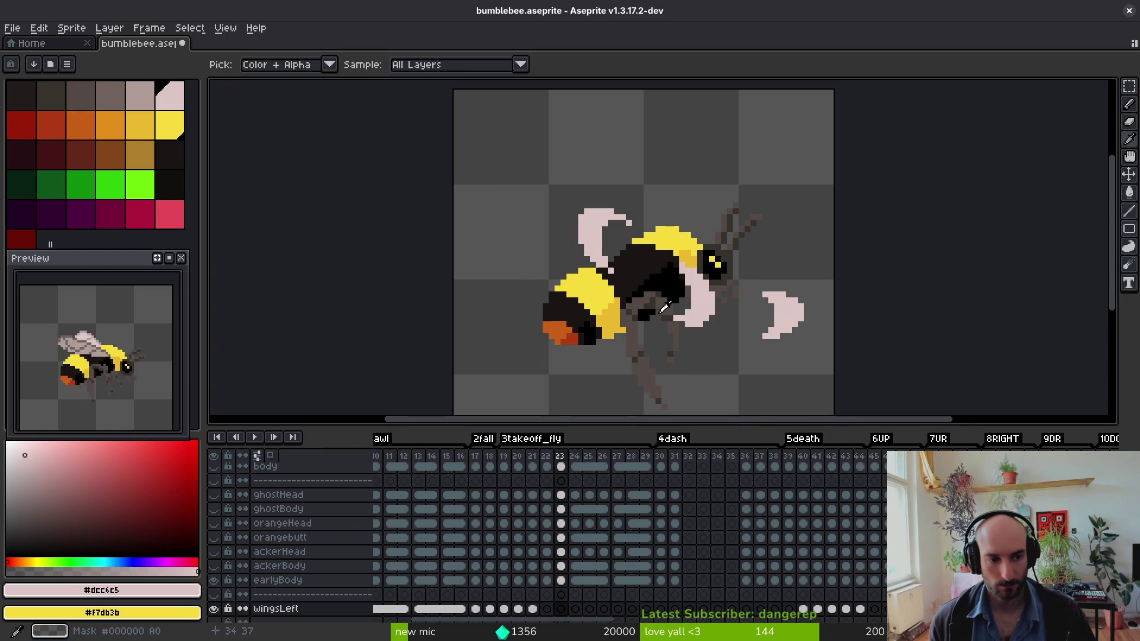
key("m")
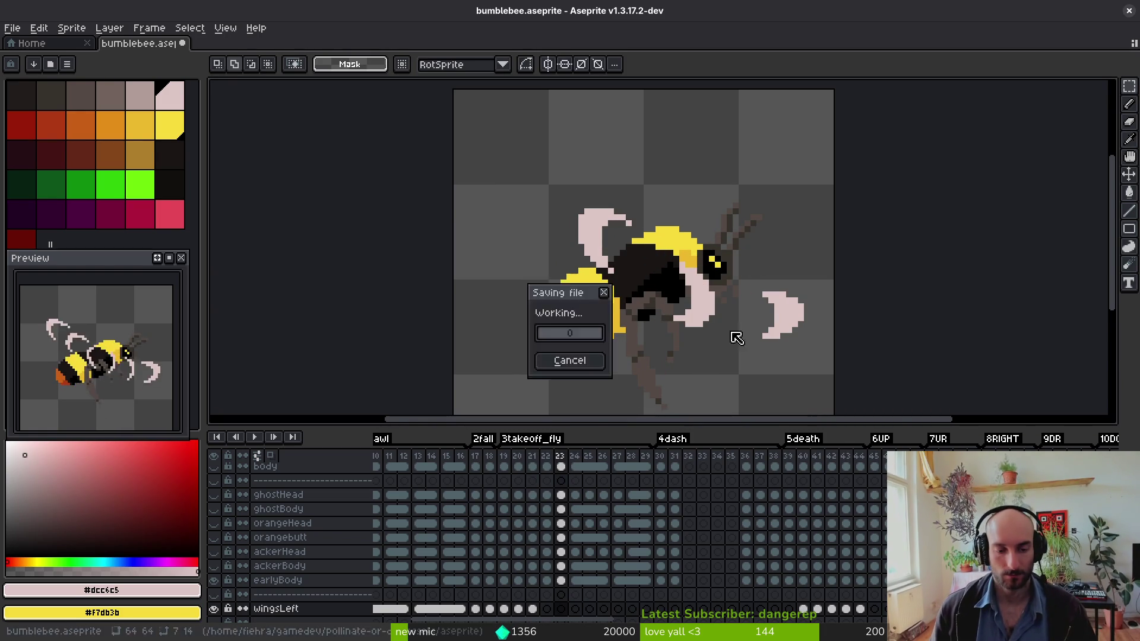
scroll(735, 330, "down", 2)
scroll(549, 582, "left", 4)
key("Left")
key("Left")
key("Left")
key("Left")
scroll(611, 529, "left", 2)
key("Right")
key("Right")
key("Return")
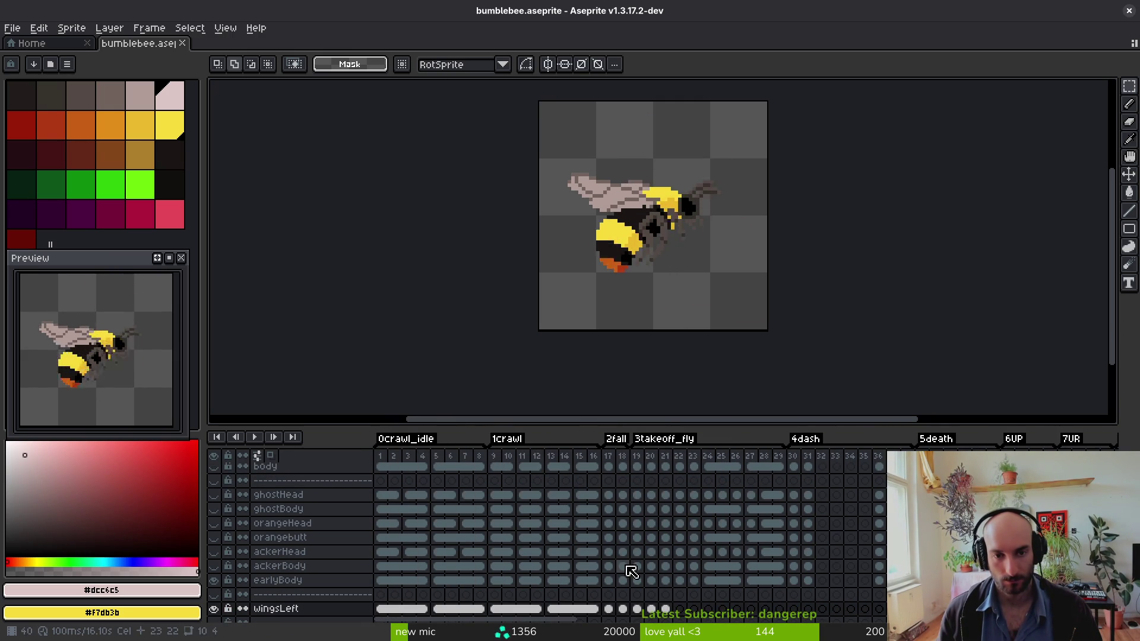
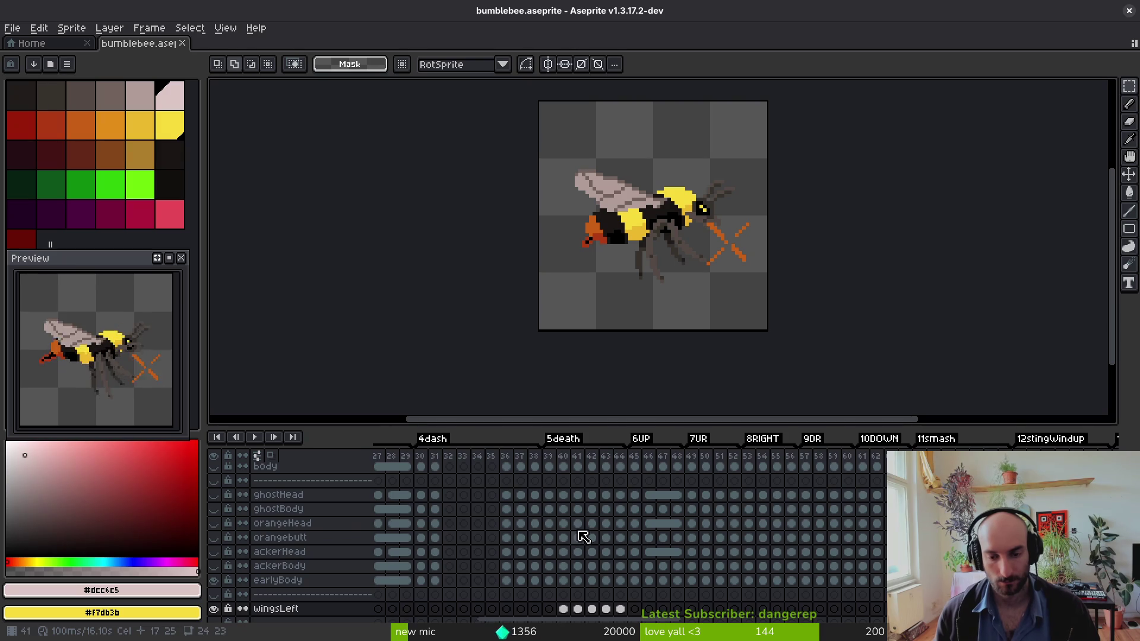
- Stop playback and select the wingsRight cels across windup frames 72–77
key("Return")
scroll(639, 533, "up", 3)
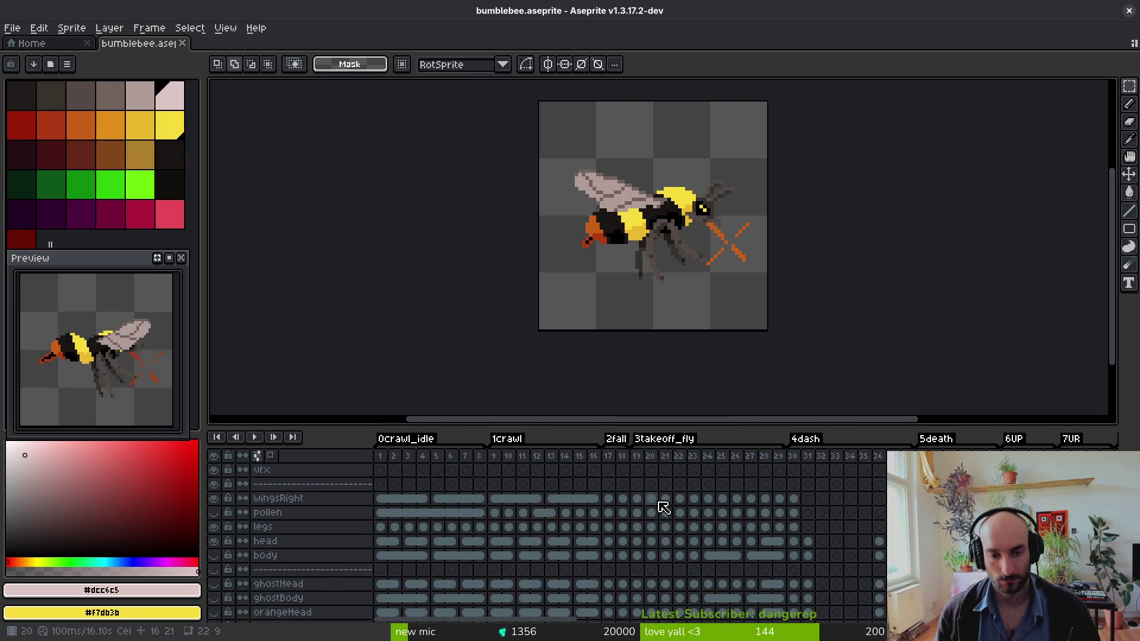
left_click_drag(736, 498, 778, 499)
scroll(865, 540, "right", 10)
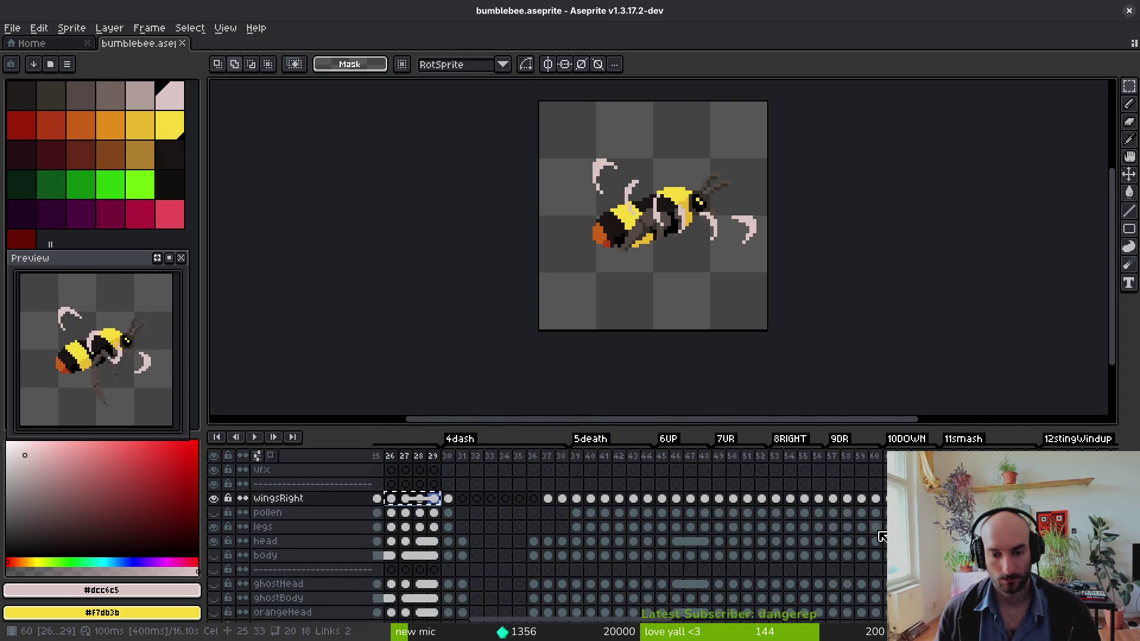
scroll(855, 512, "right", 1)
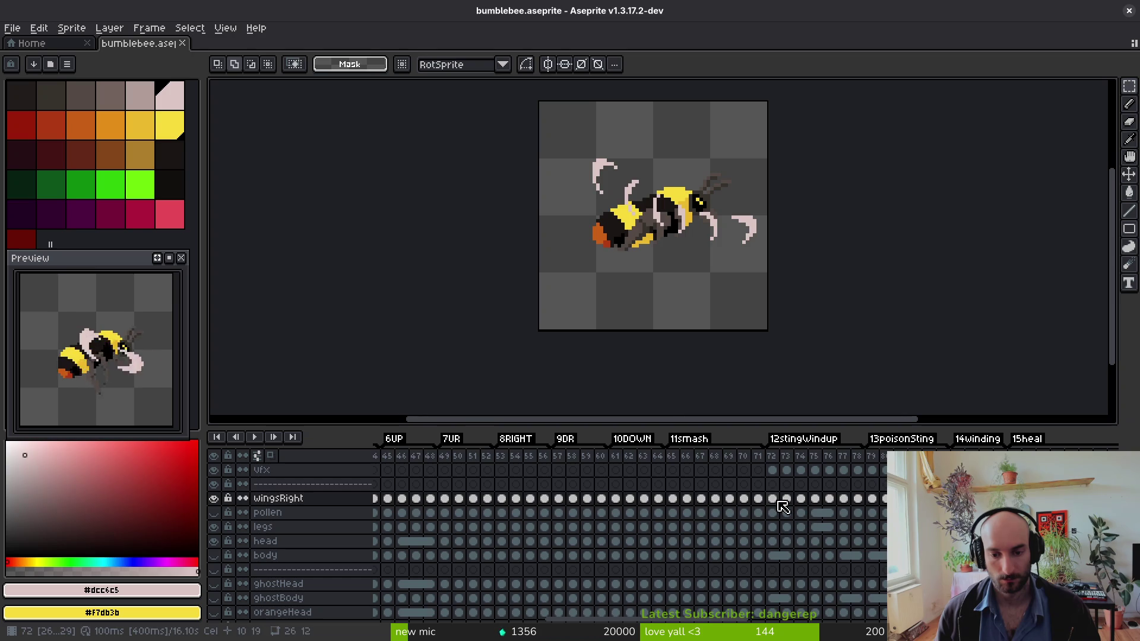
left_click(775, 498)
mouse_move(775, 498)
left_mouse_down()
mouse_move(849, 511)
mouse_move(822, 506)
left_mouse_up()
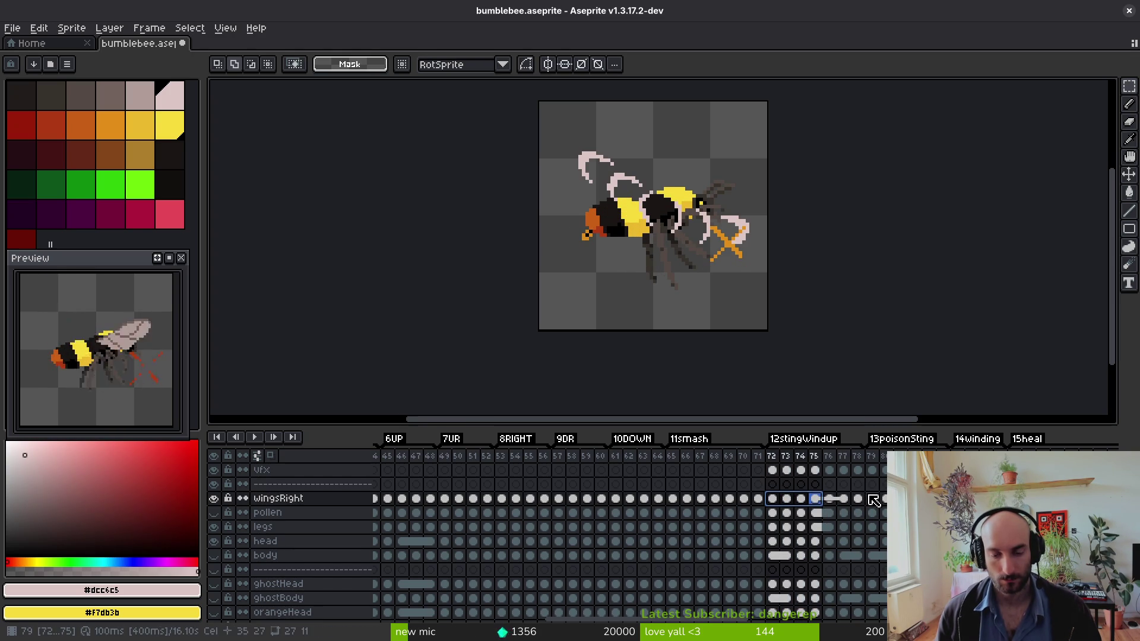
- Check the poses at frames 72–73, then link the wingsRight cels for frames 72–76
left_click(790, 512)
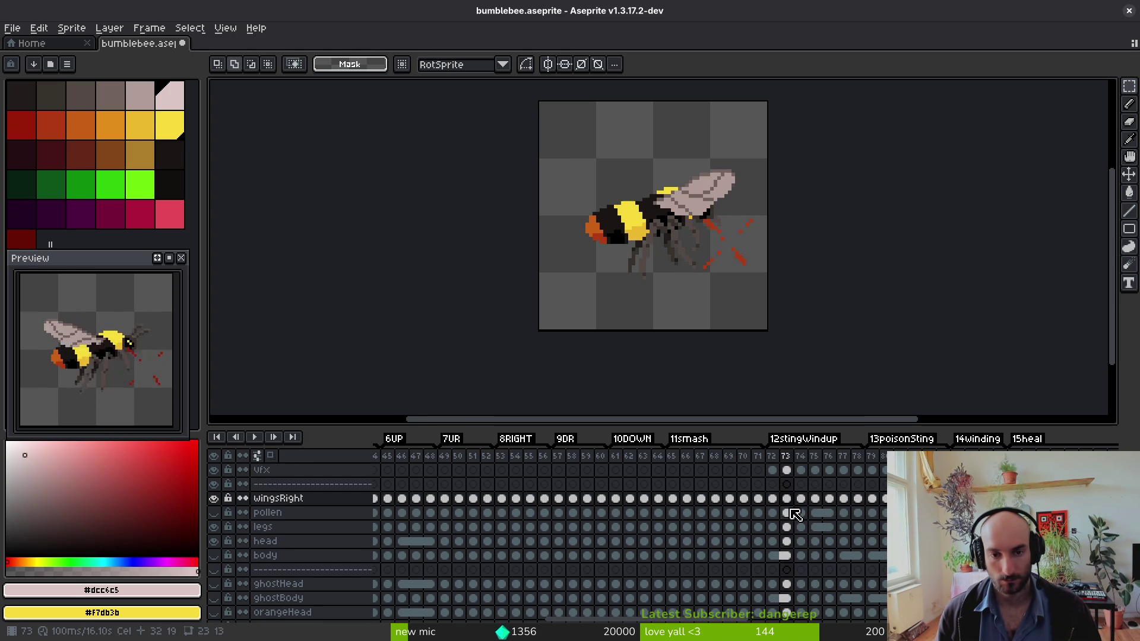
left_click(772, 484)
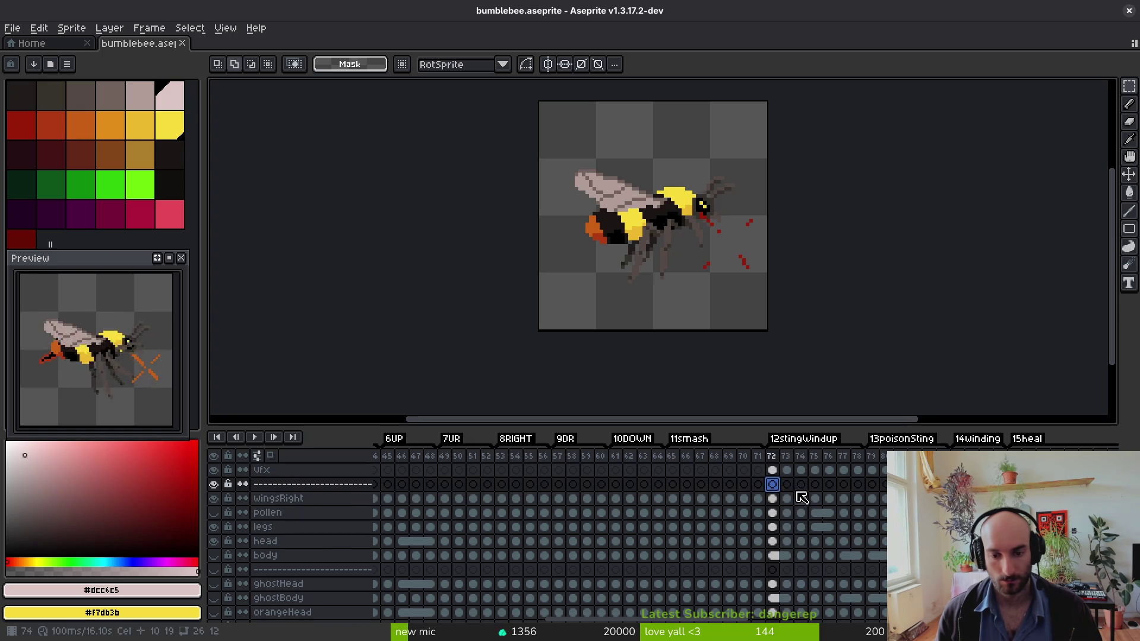
left_click_drag(772, 498, 815, 498)
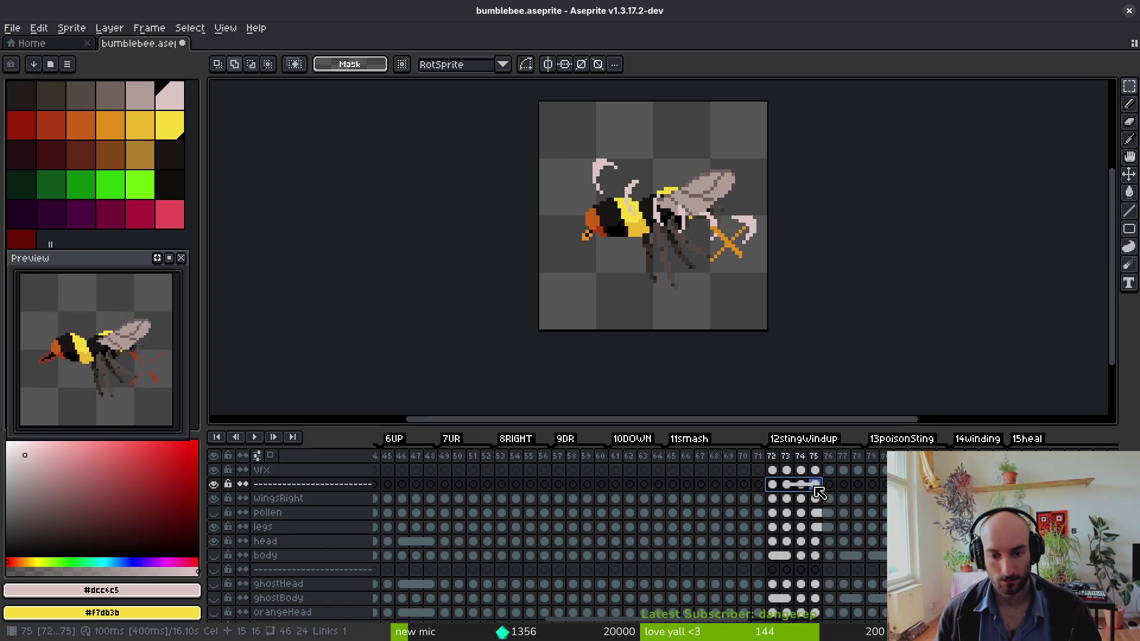
left_click(801, 503)
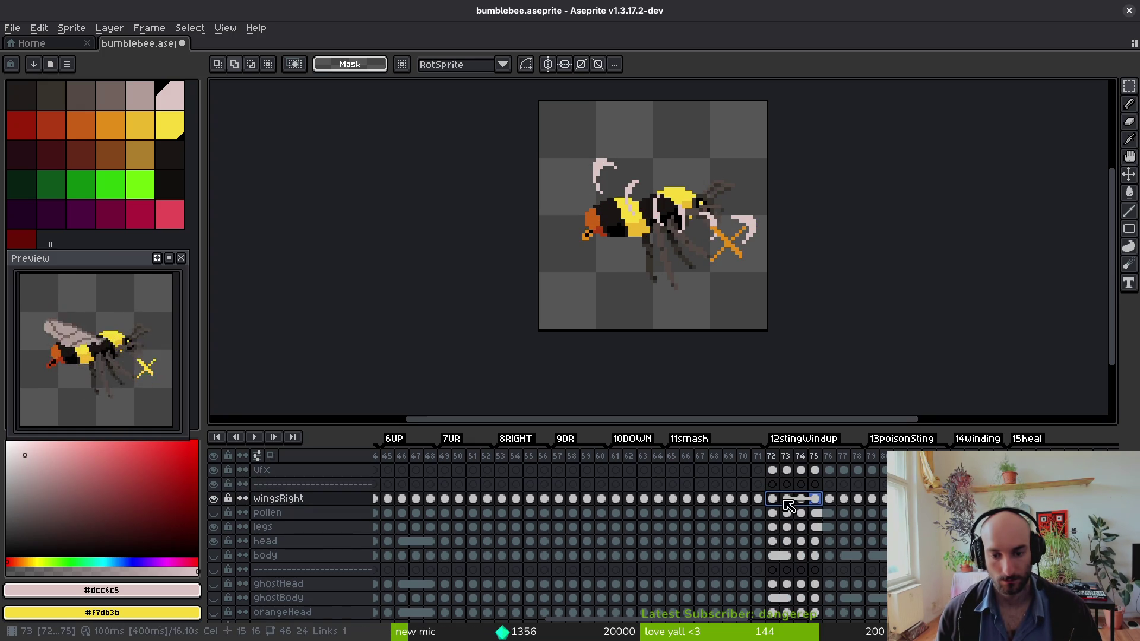
left_click_drag(777, 505, 834, 506)
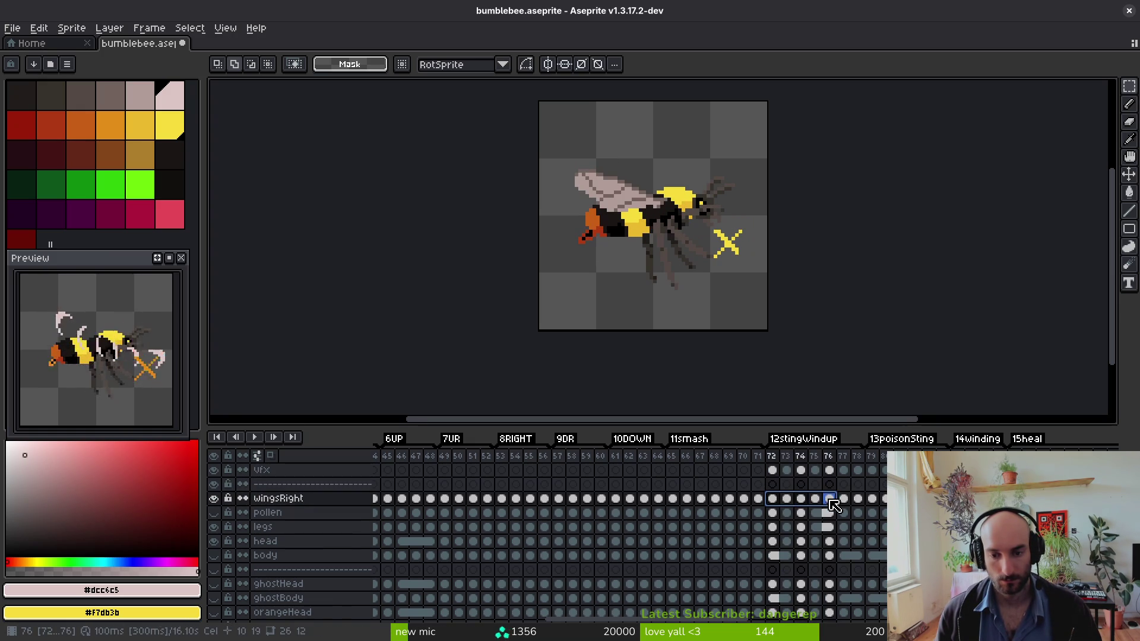
right_click(834, 502)
left_click(849, 545)
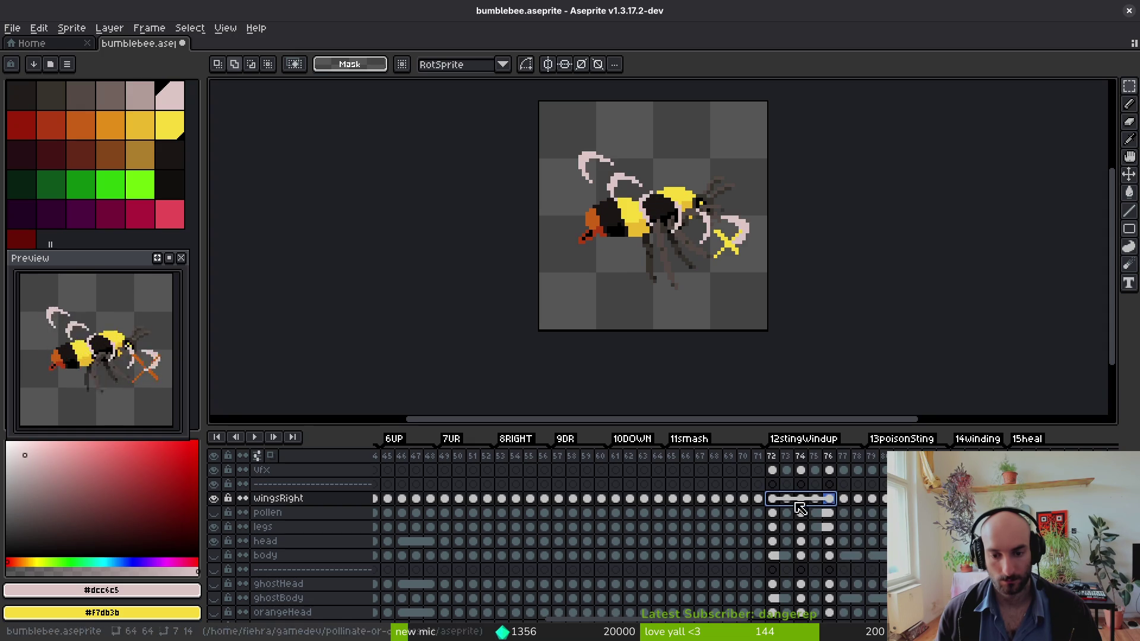
- Link the wingsRight cels for frames 73–77 and 76–78, then return to frame 72
left_click_drag(814, 505, 852, 503)
right_click(851, 504)
left_click(862, 547)
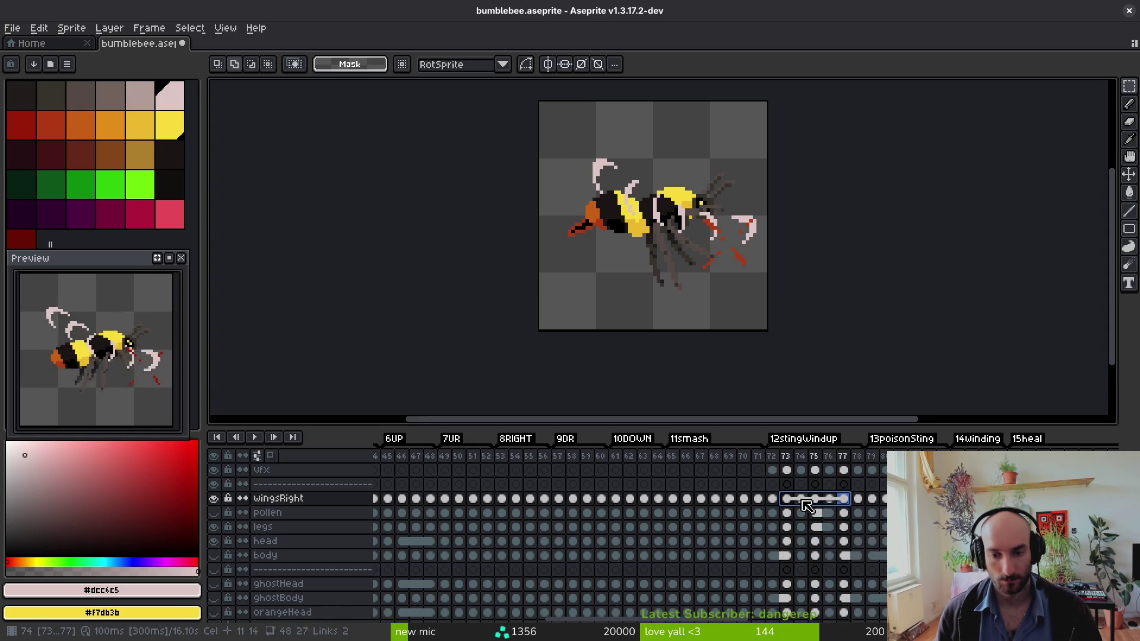
key("Left")
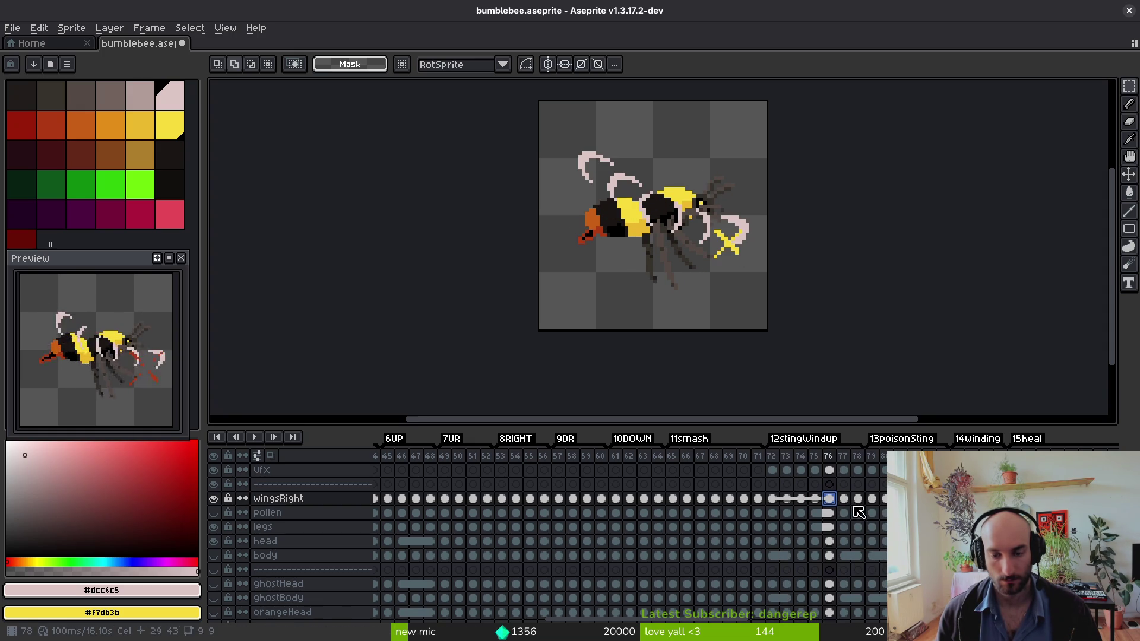
left_click(858, 499, "shift")
right_click(858, 499)
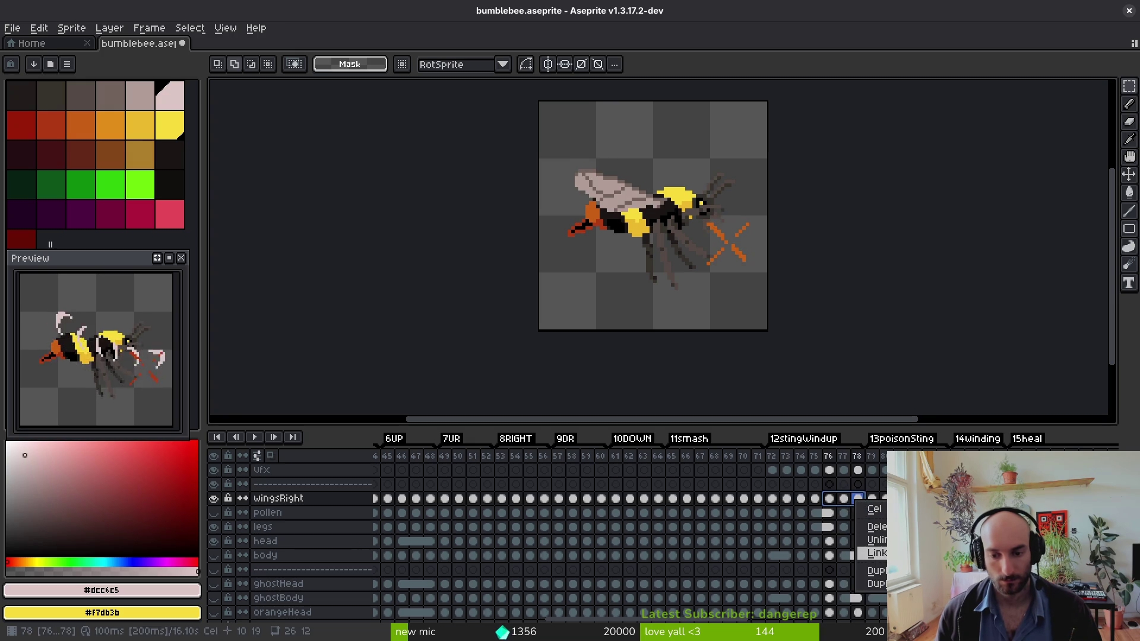
left_click(877, 553)
left_click(774, 499)
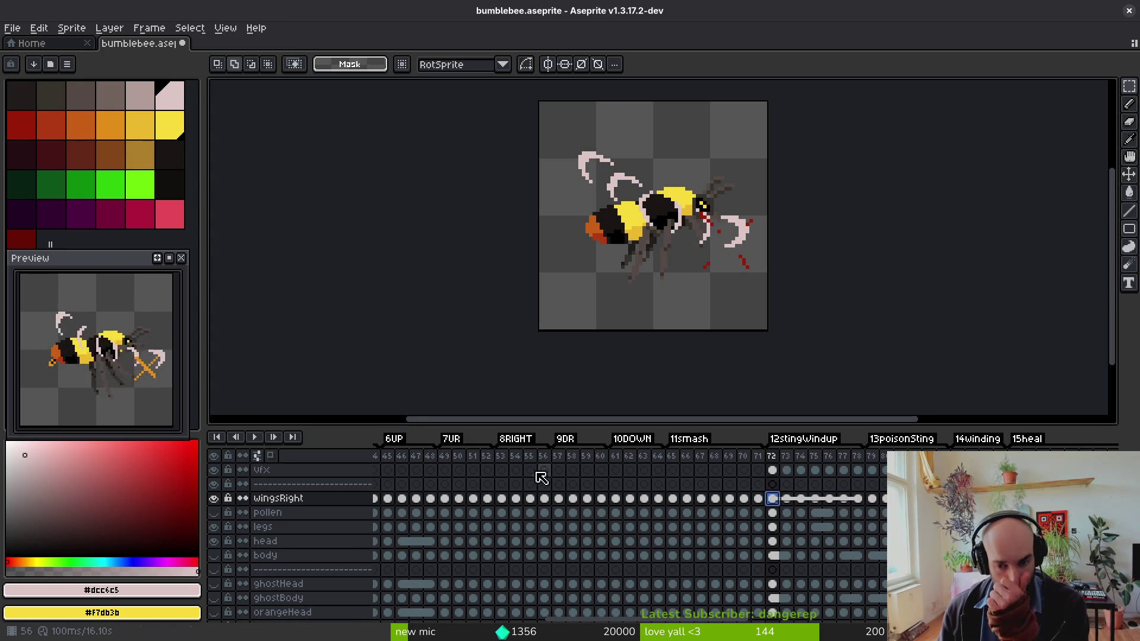
- Check poisonSting frames 79–85, then make wingsRight continuous and link its cels from frame 72
left_click(872, 498)
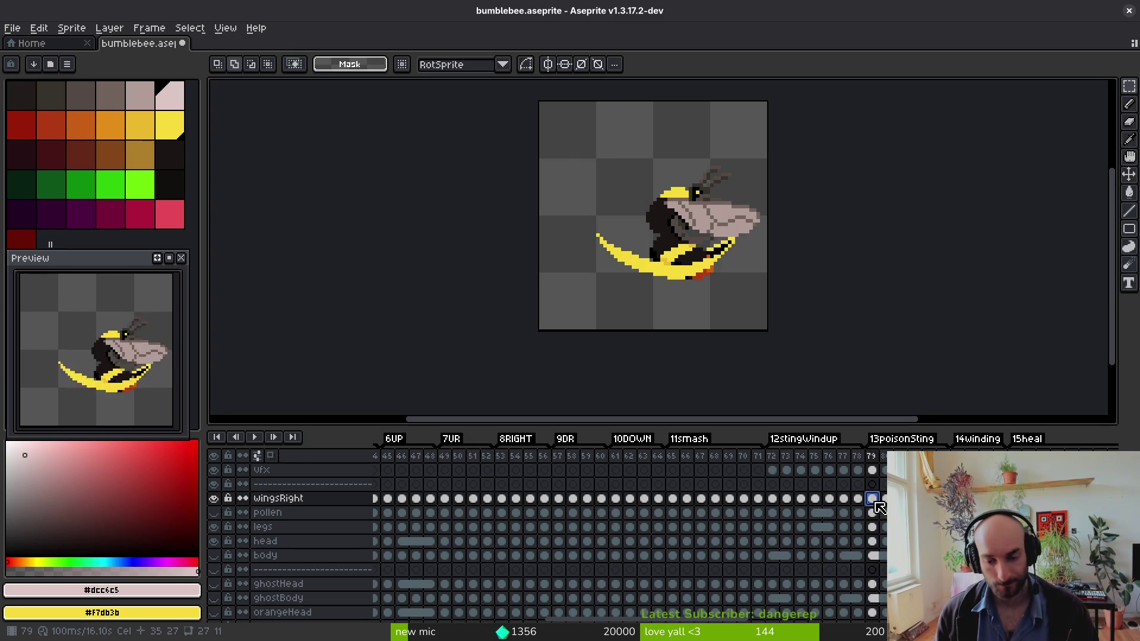
key("Right")
key("Right")
key("Right")
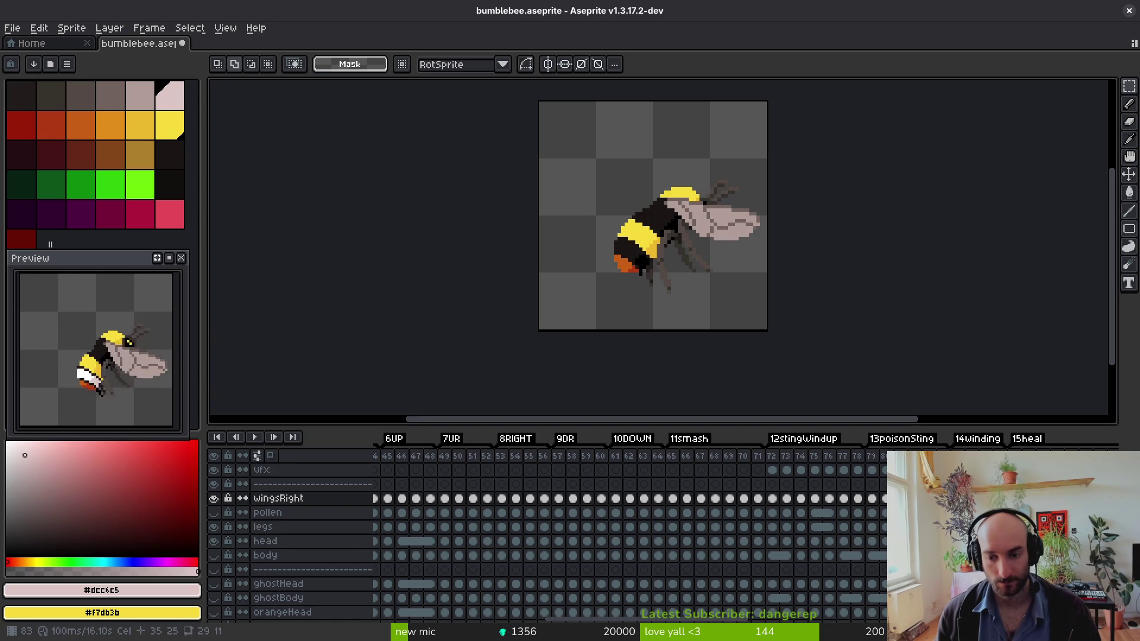
key("Right")
key("Right")
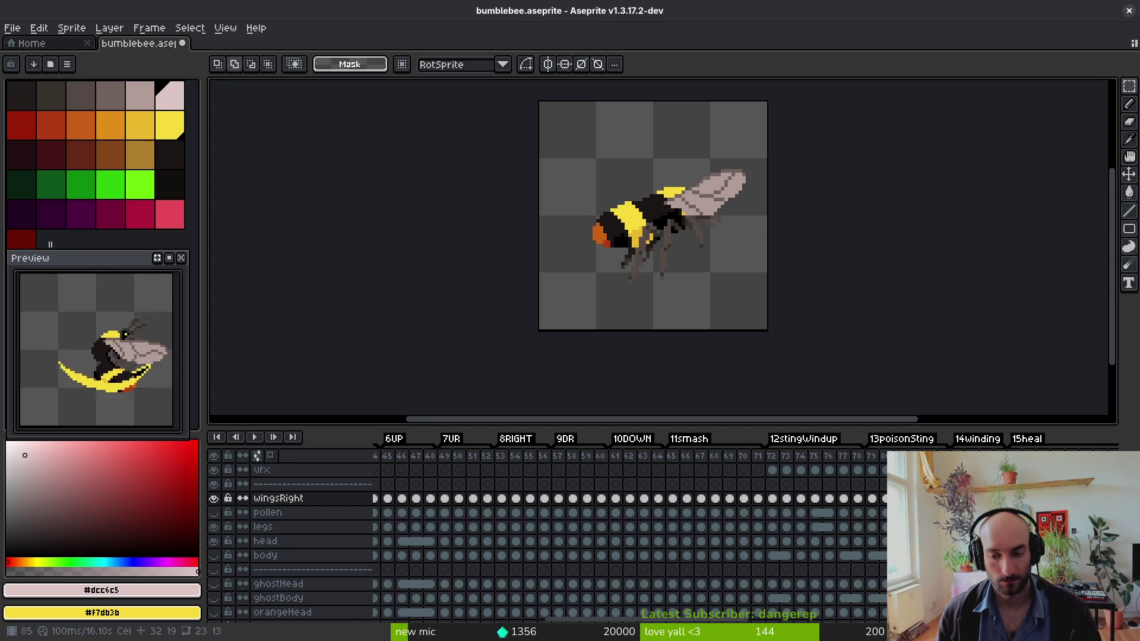
key("Left")
key("Left")
key("Left")
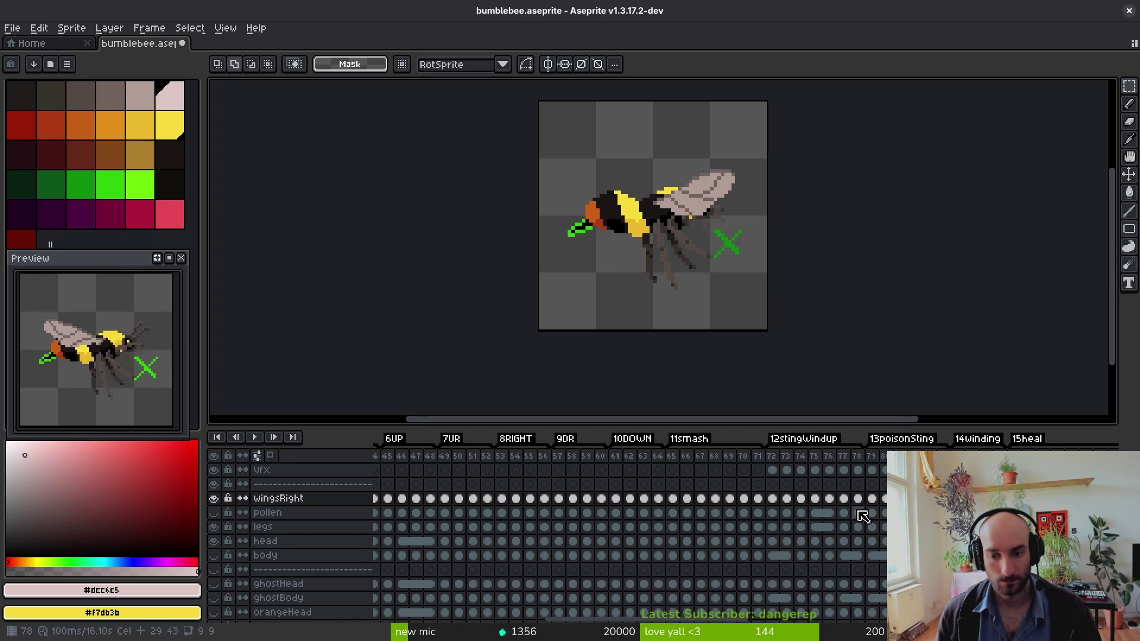
left_click_drag(769, 501, 814, 500)
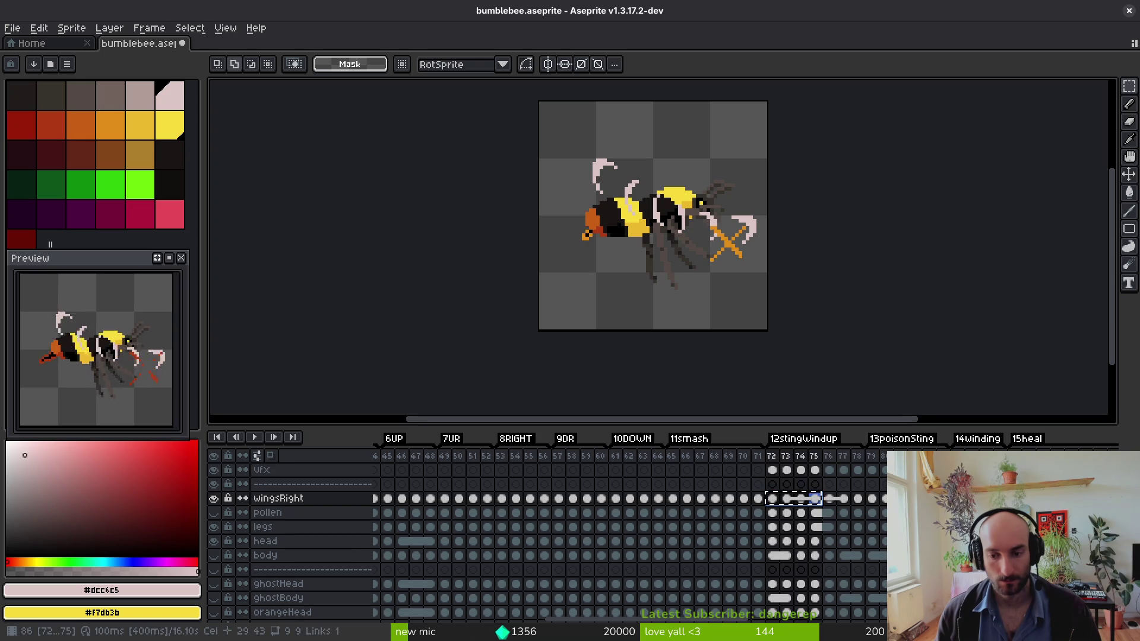
left_click(243, 498)
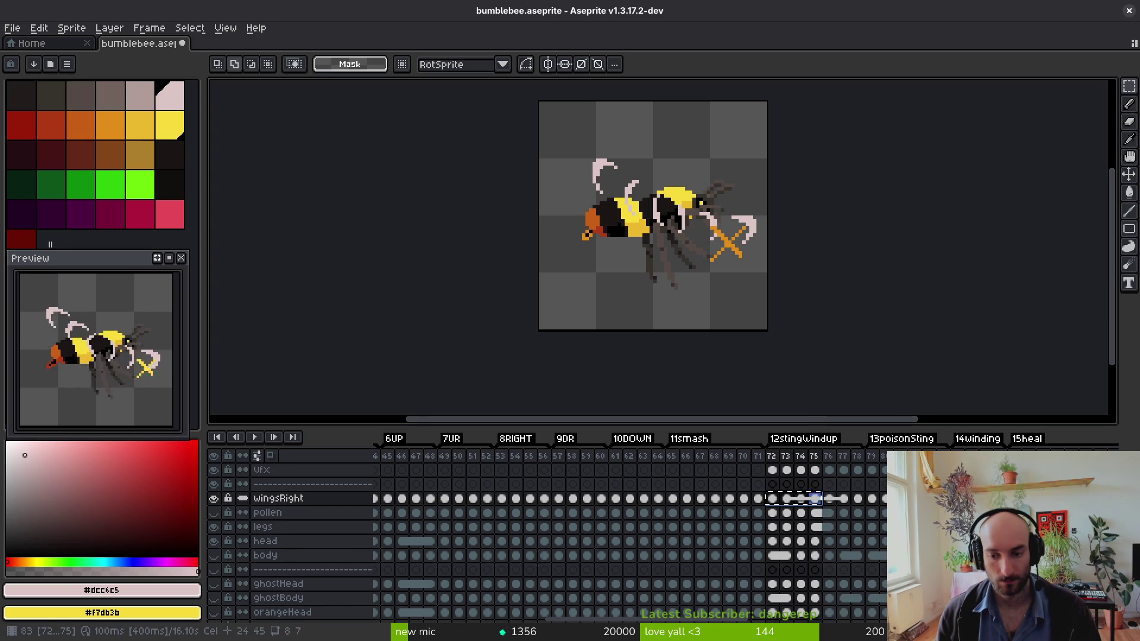
key("alt+l")
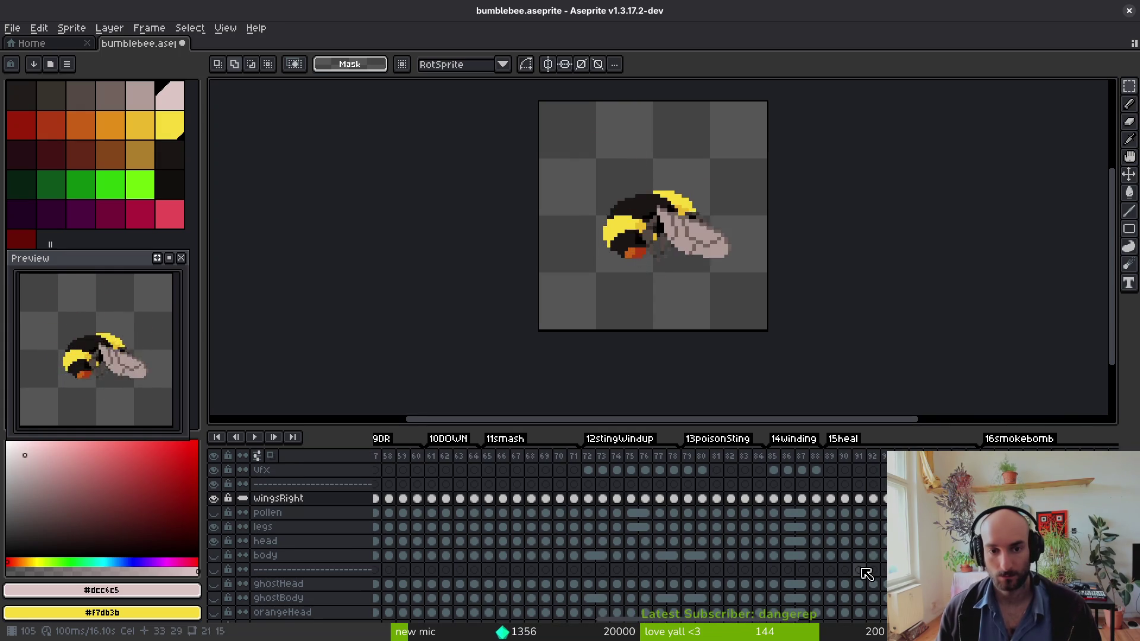
- Compare the linked wing cels at frames 90 and 101 by undoing and redoing the change
left_click(847, 527)
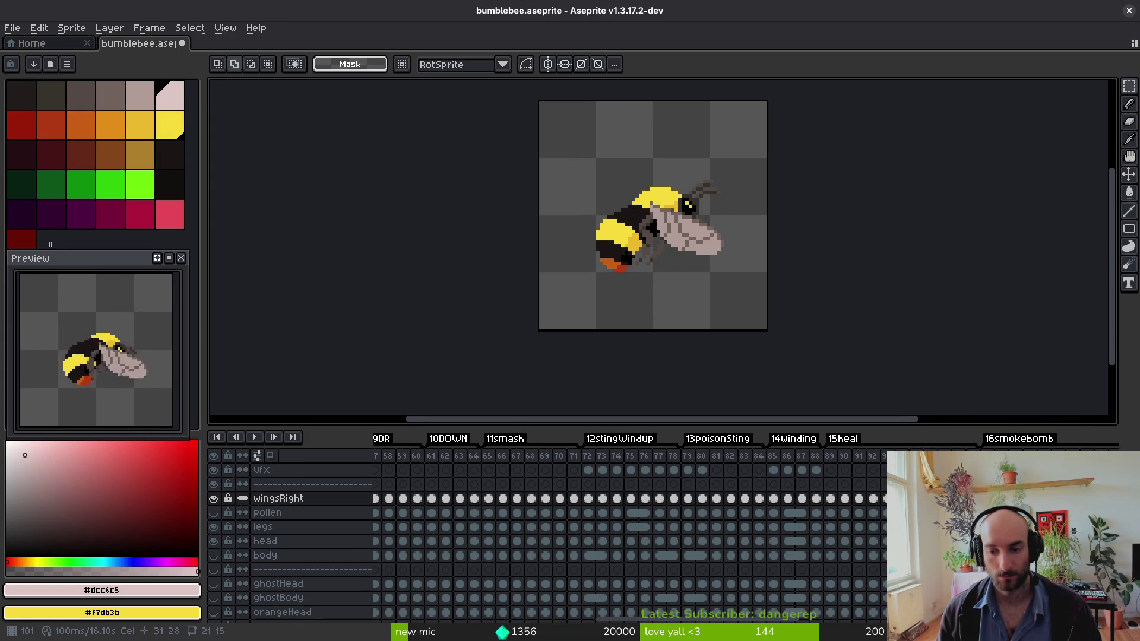
key("ctrl+v")
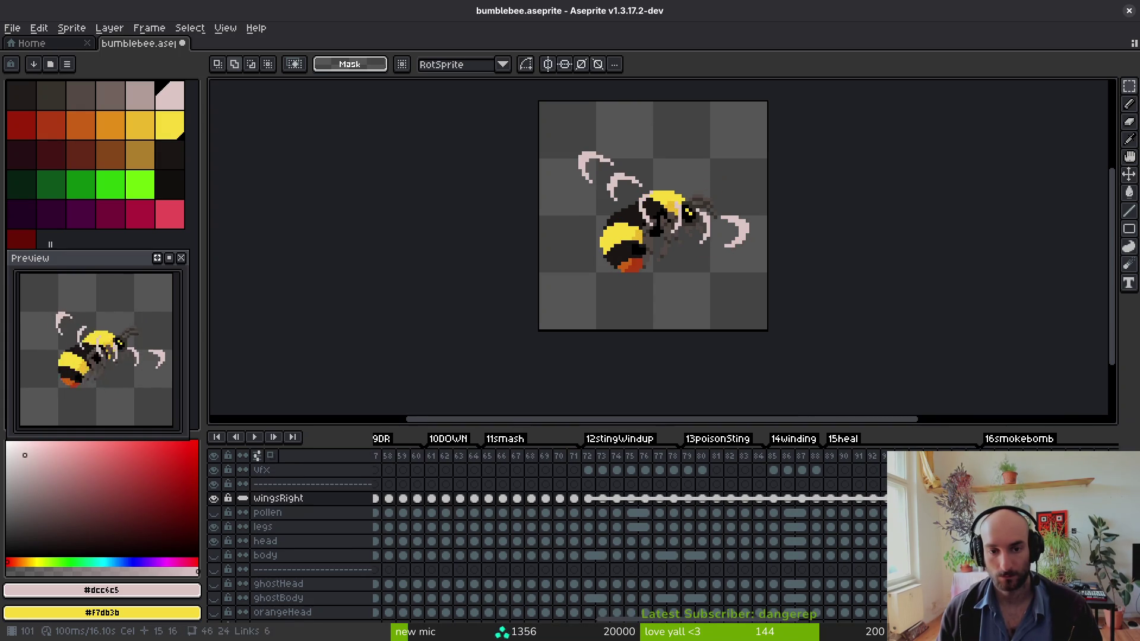
key("Right")
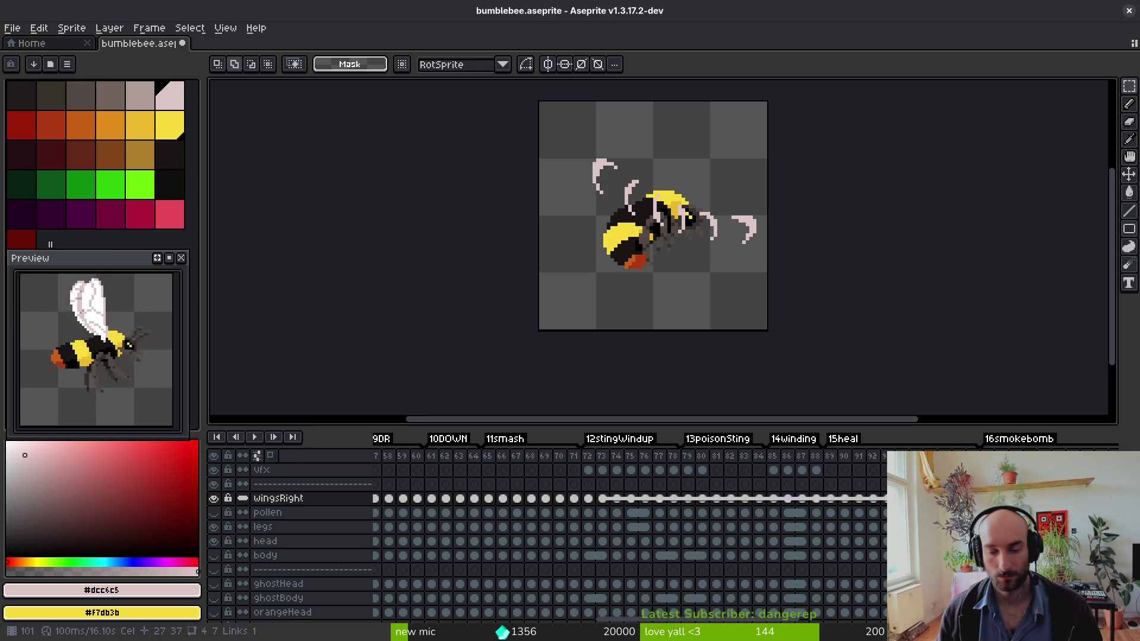
key("ctrl+z")
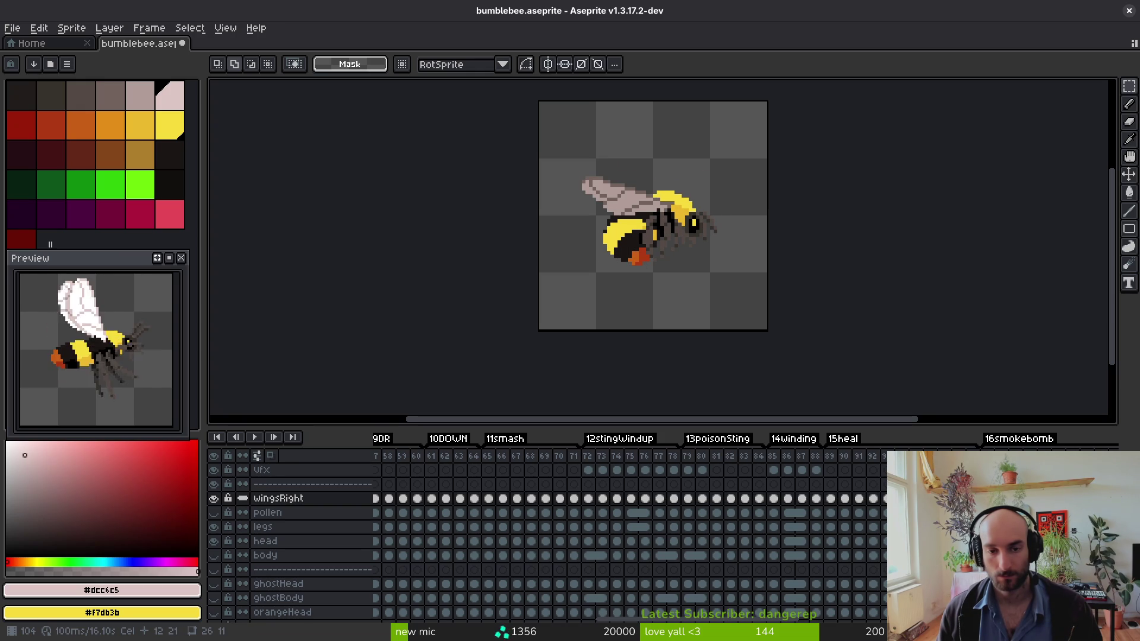
key("Left")
key("Left")
key("Left")
key("ctrl+z")
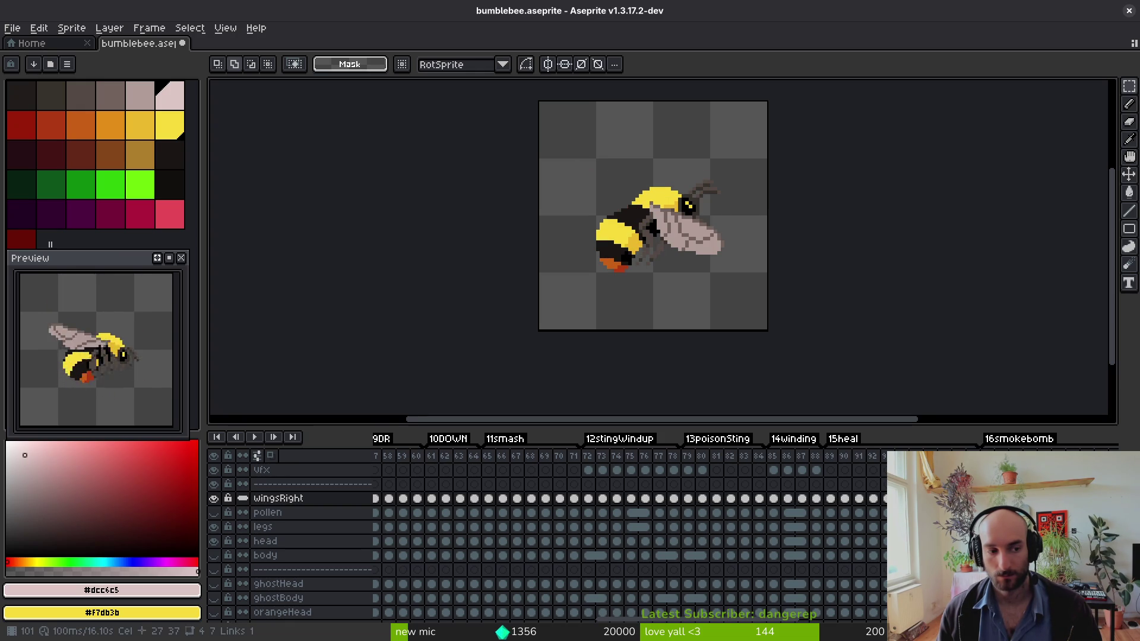
key("ctrl+y")
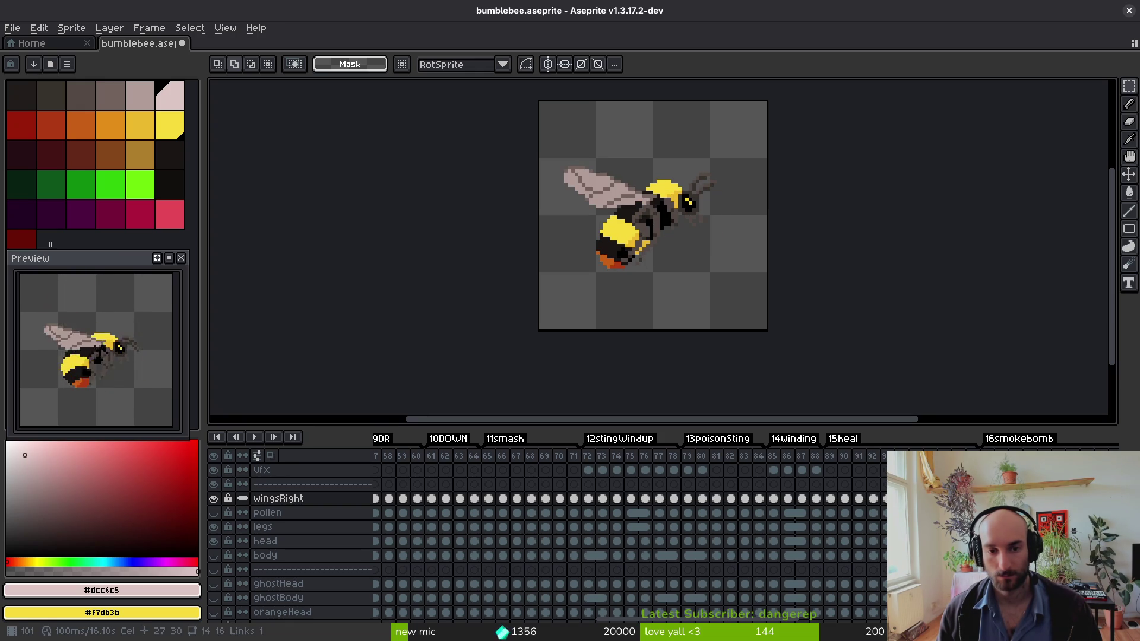
left_click_drag(587, 499, 605, 499)
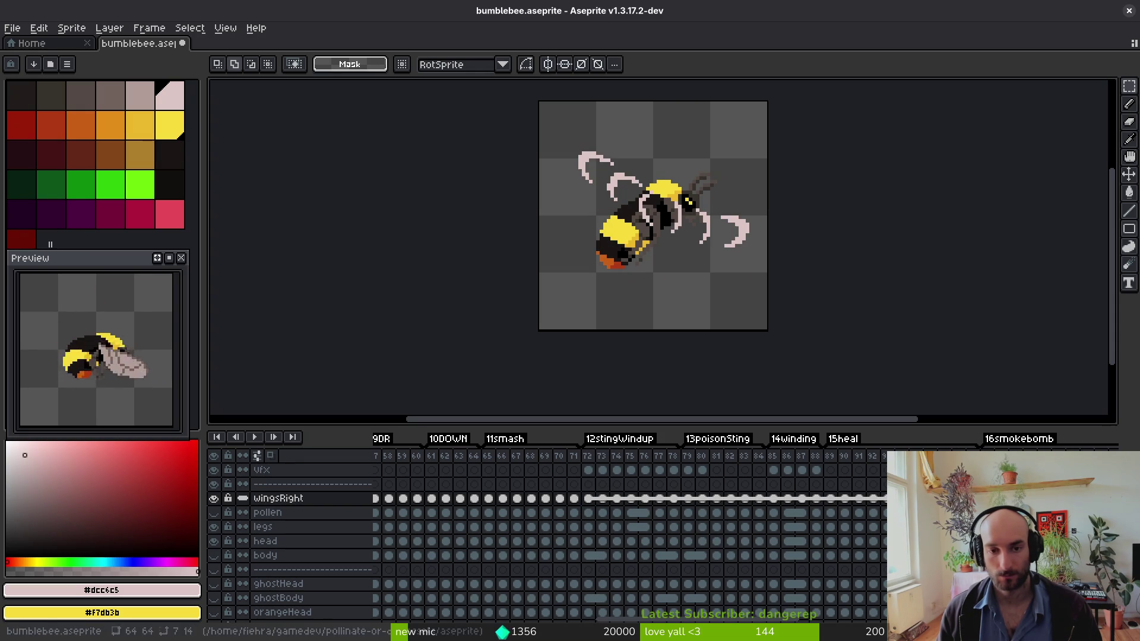
- Review the bee's poses at frame 63 and frames 21–24
left_click(460, 513)
scroll(692, 521, "left", 2)
scroll(693, 520, "left", 8)
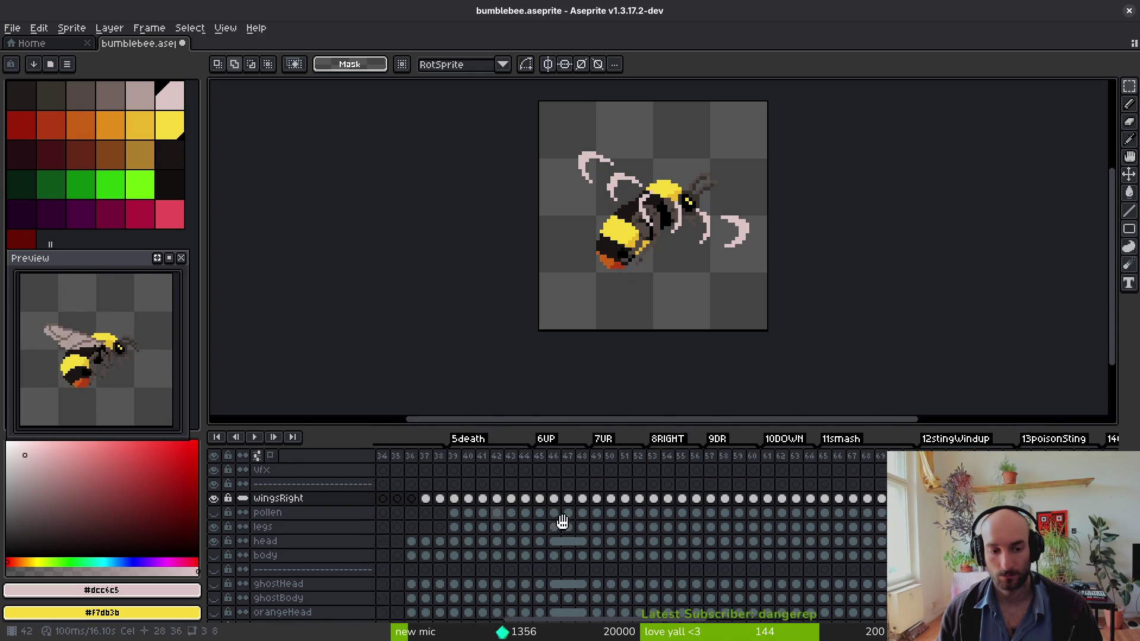
left_click(671, 502)
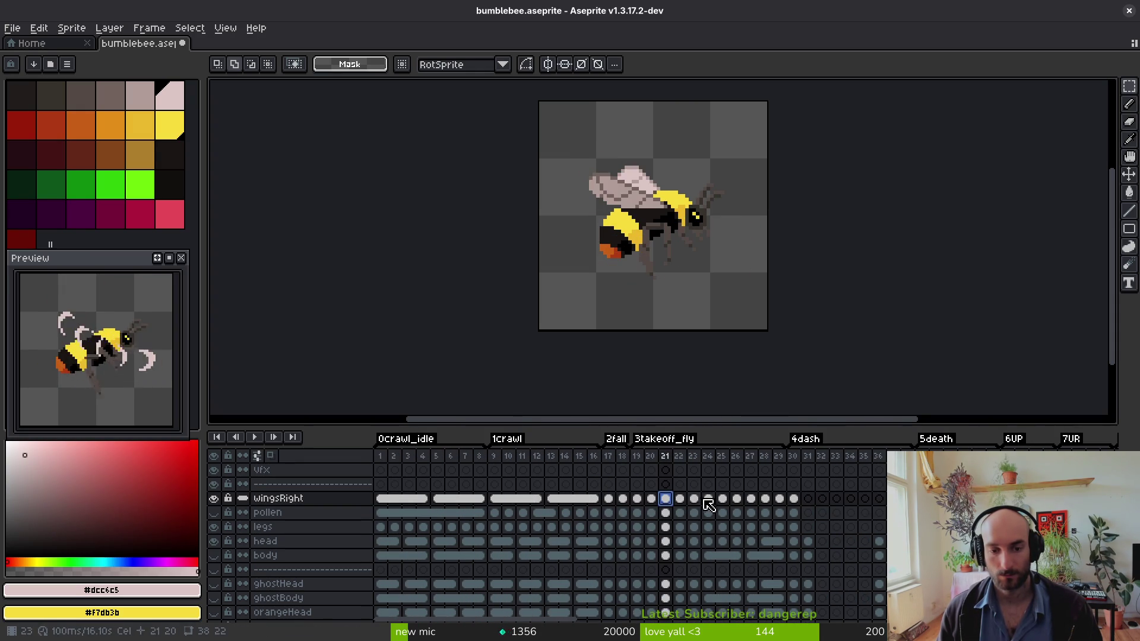
left_click(680, 499)
left_click(694, 500)
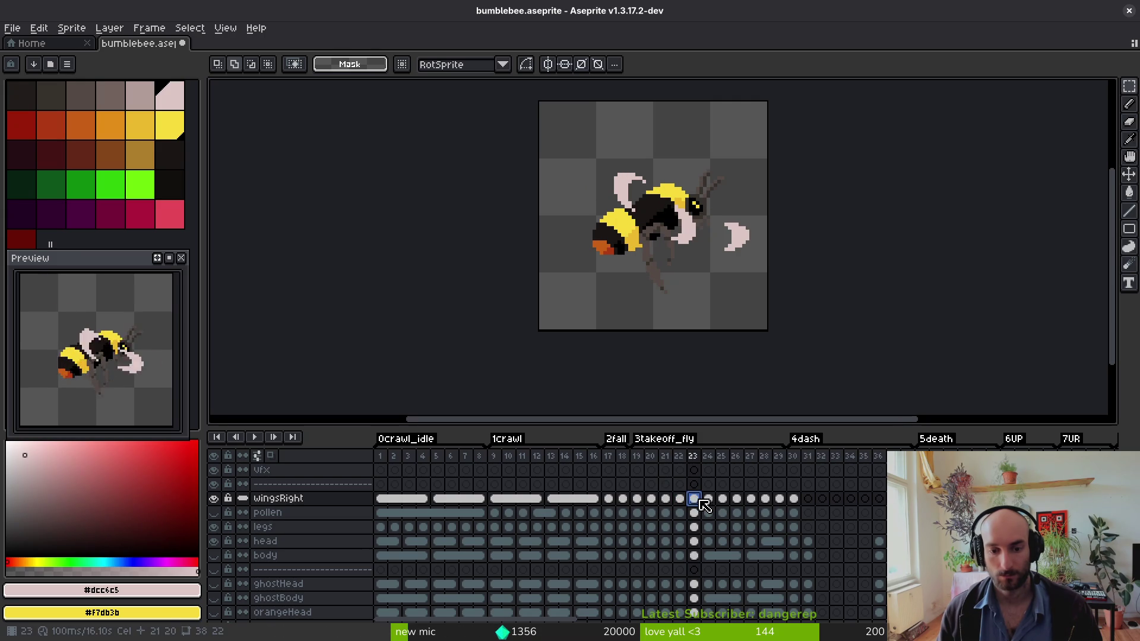
left_click(709, 502)
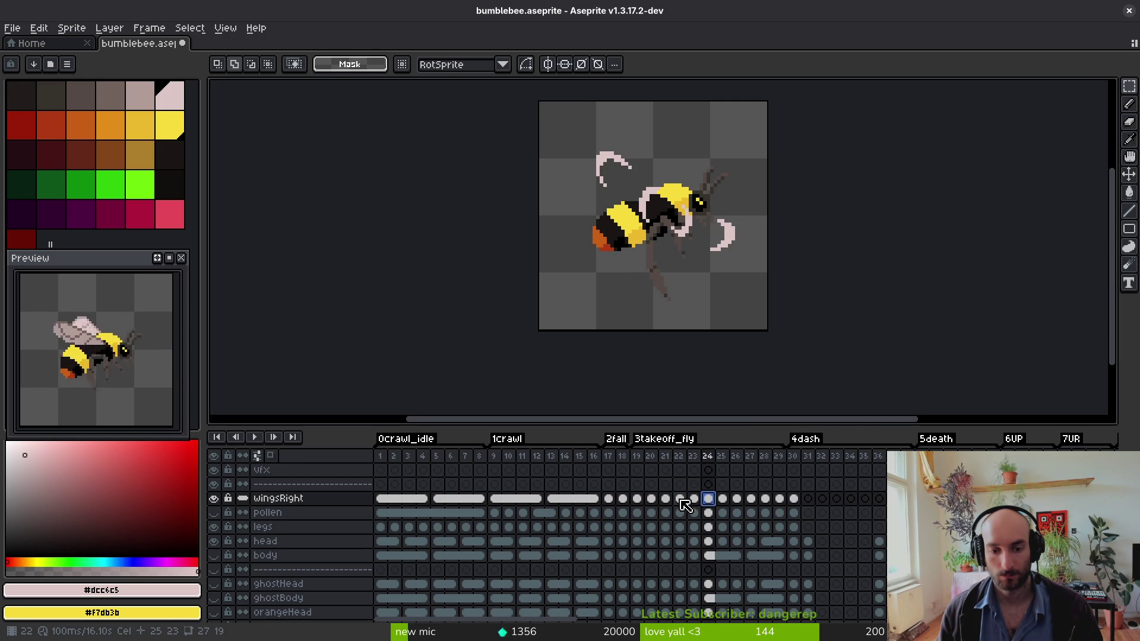
- Step through the sting windup frames up to frame 80 and play the animation
scroll(707, 560, "right", 8)
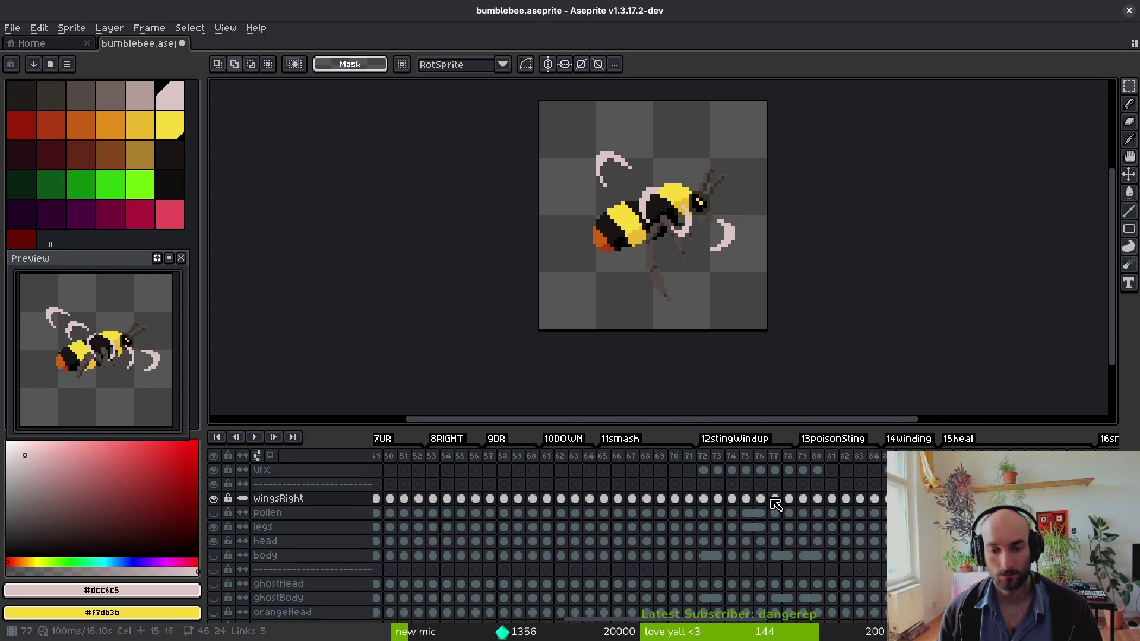
left_click(742, 508)
left_click(755, 521)
left_click(775, 511)
left_click(789, 514)
left_click(804, 518)
left_click(818, 514)
scroll(764, 529, "right", 2)
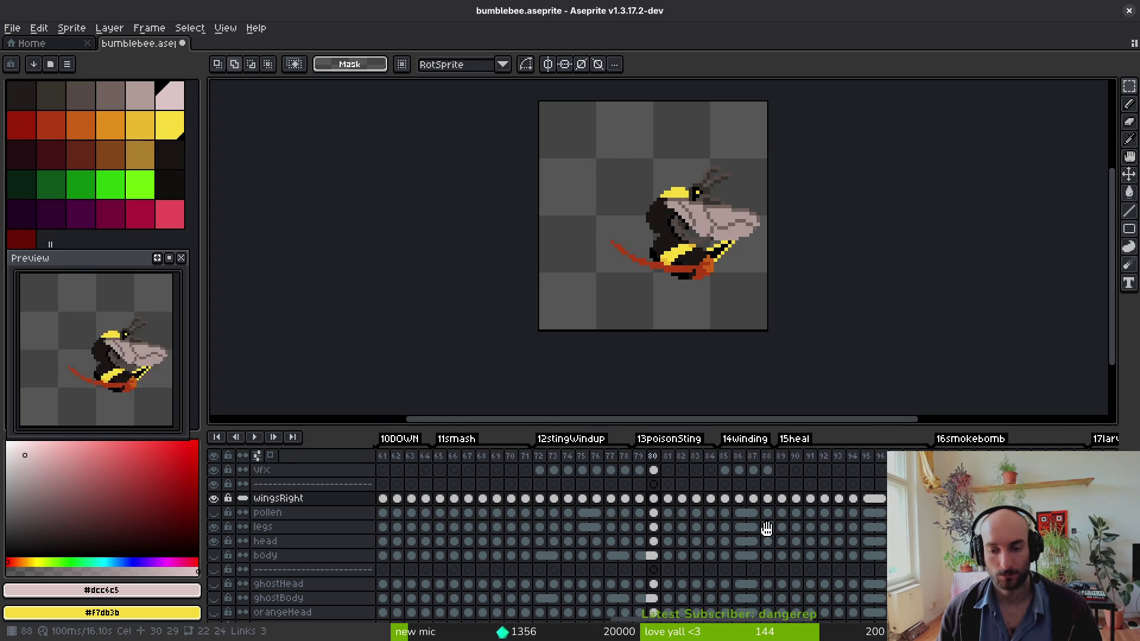
key("Return")
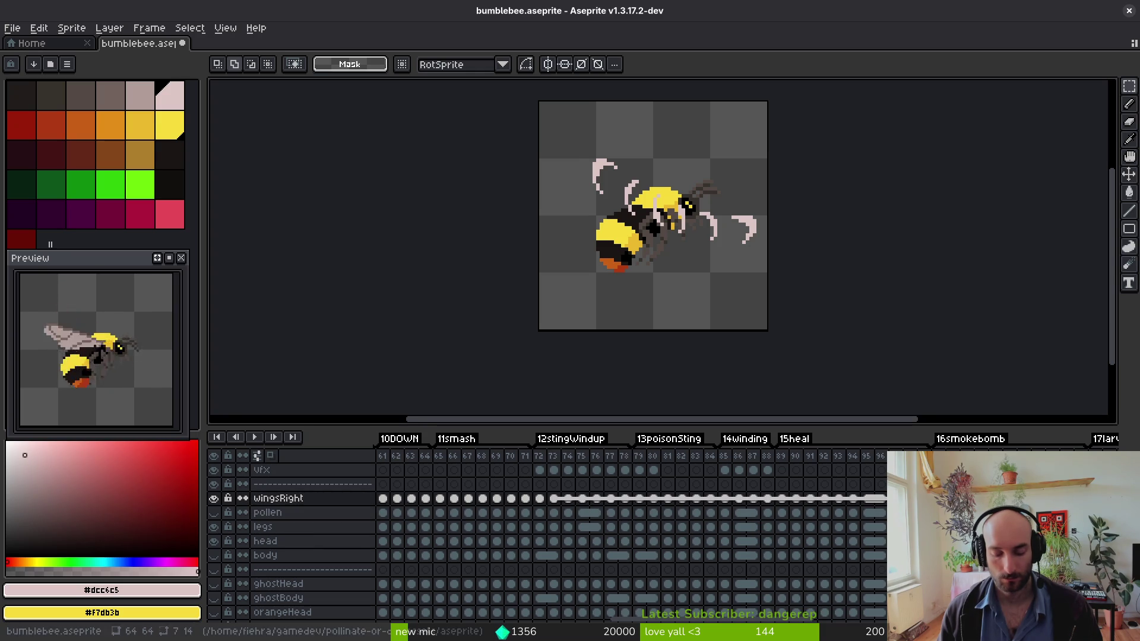
- Undo the right-wing cel link, try moving the wings lower, then revert the move
key("ctrl+z")
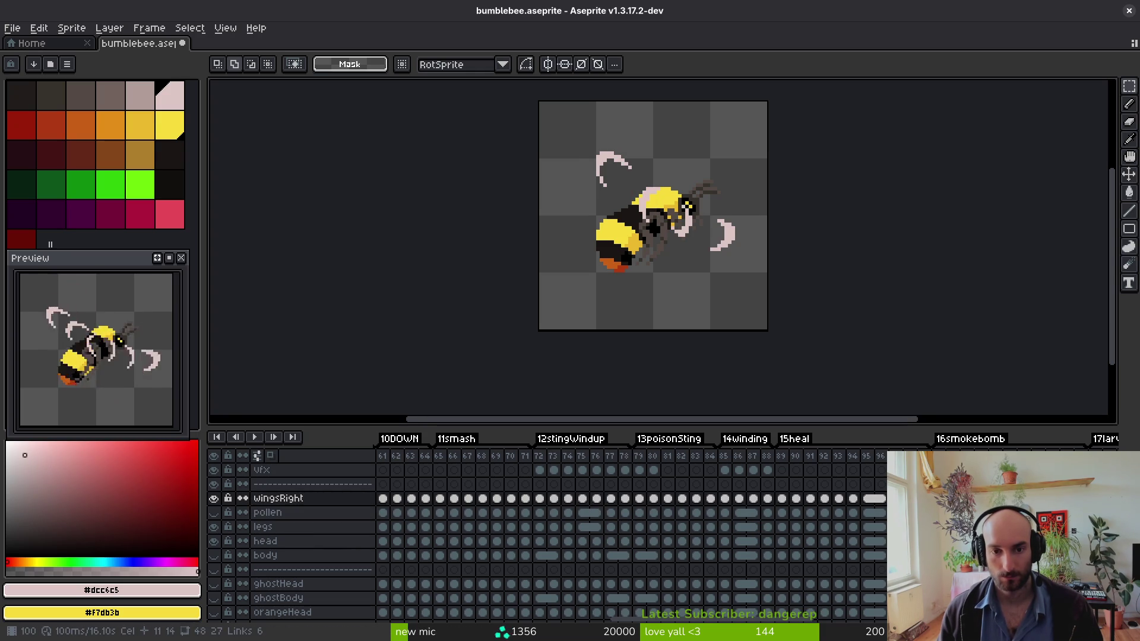
mouse_move(541, 134)
left_mouse_down()
mouse_move(794, 295)
mouse_move(790, 333)
left_mouse_up()
left_click_drag(722, 235, 723, 246)
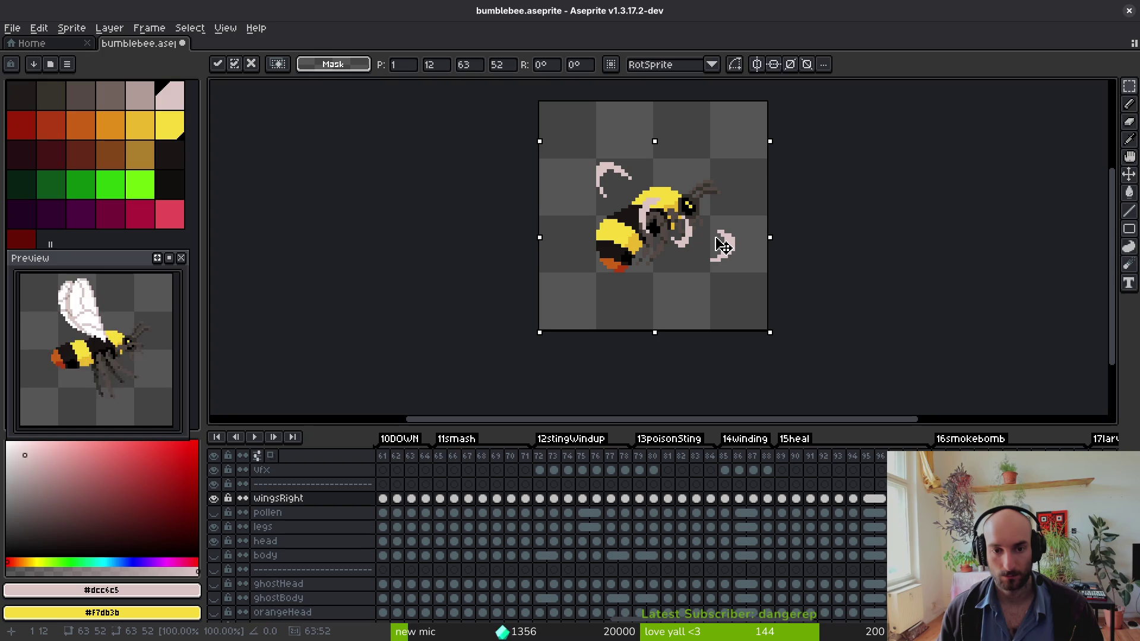
key("Up")
key("Return")
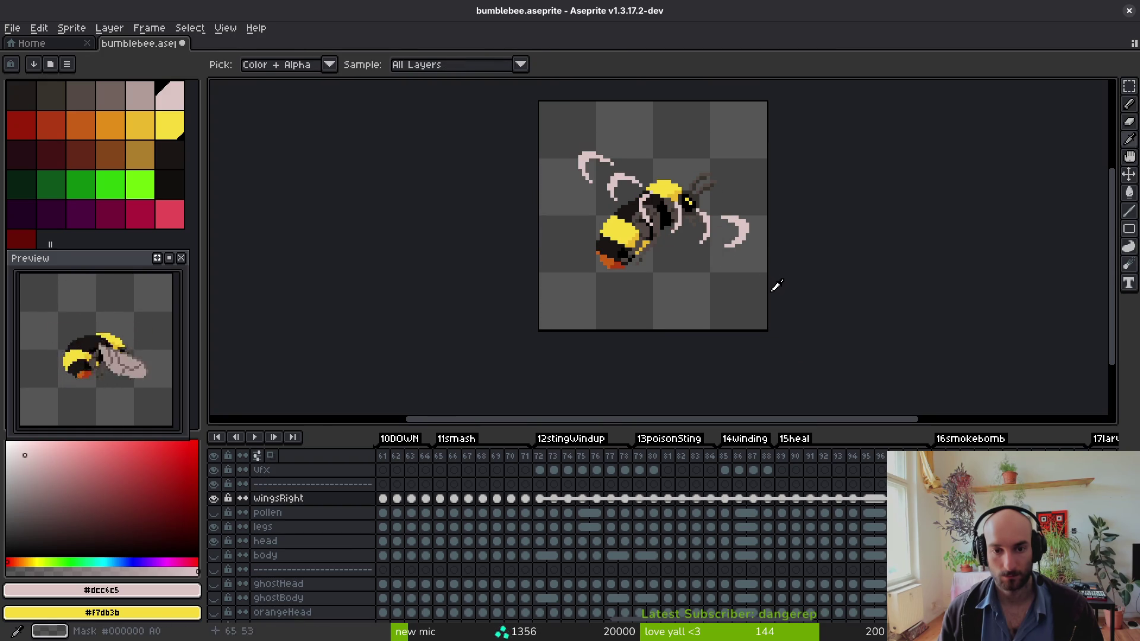
key("ctrl+z")
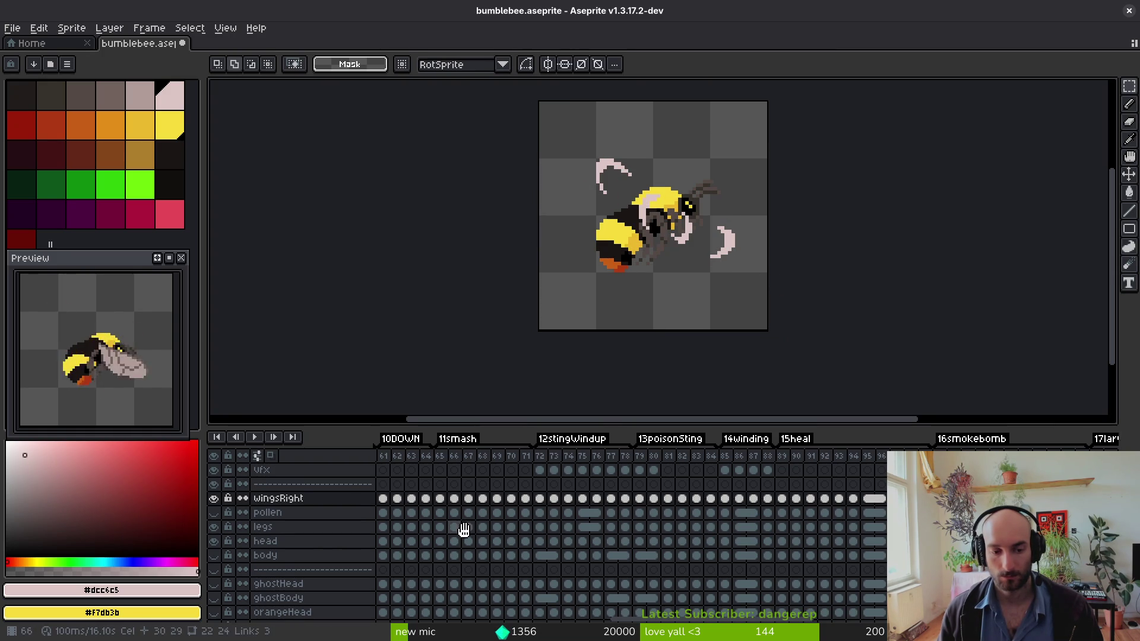
scroll(461, 540, "left", 10)
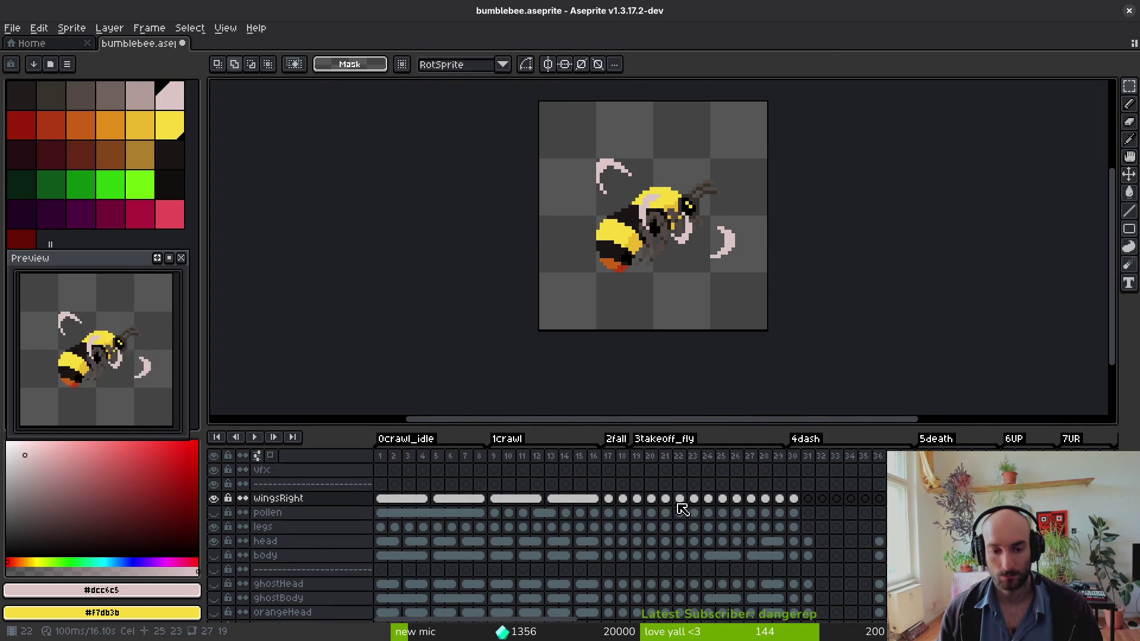
- Review the takeoff frames and frame 41 onward, then save the bee sprite
left_click(680, 511)
scroll(712, 520, "right", 4)
left_click(605, 555)
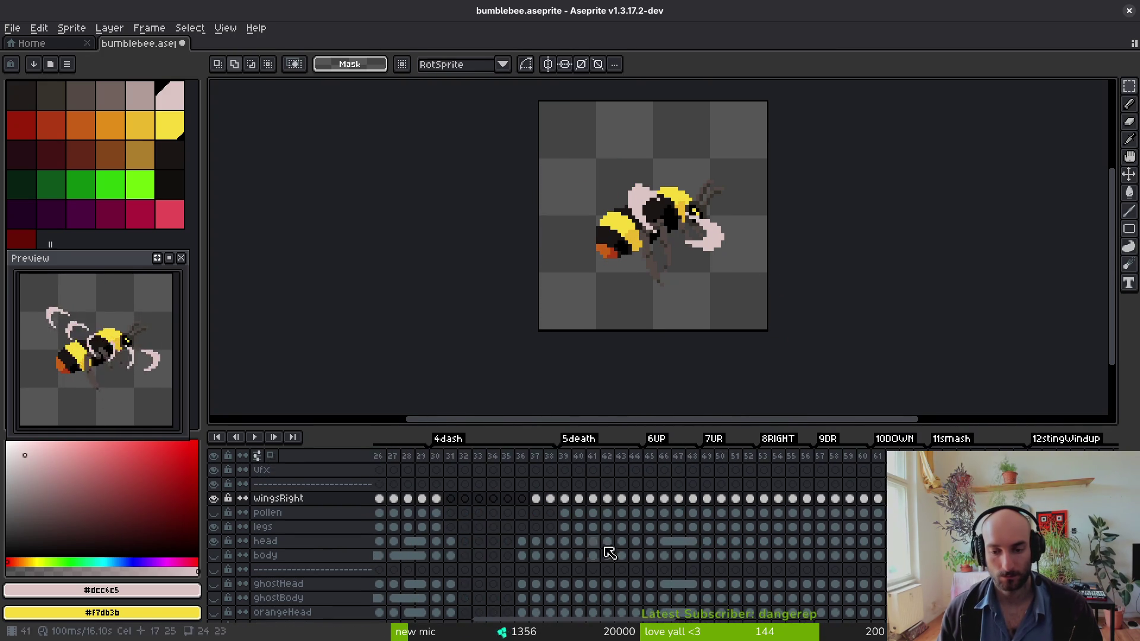
scroll(658, 543, "right", 5)
scroll(630, 535, "right", 1)
key("Right")
key("Right")
key("Right")
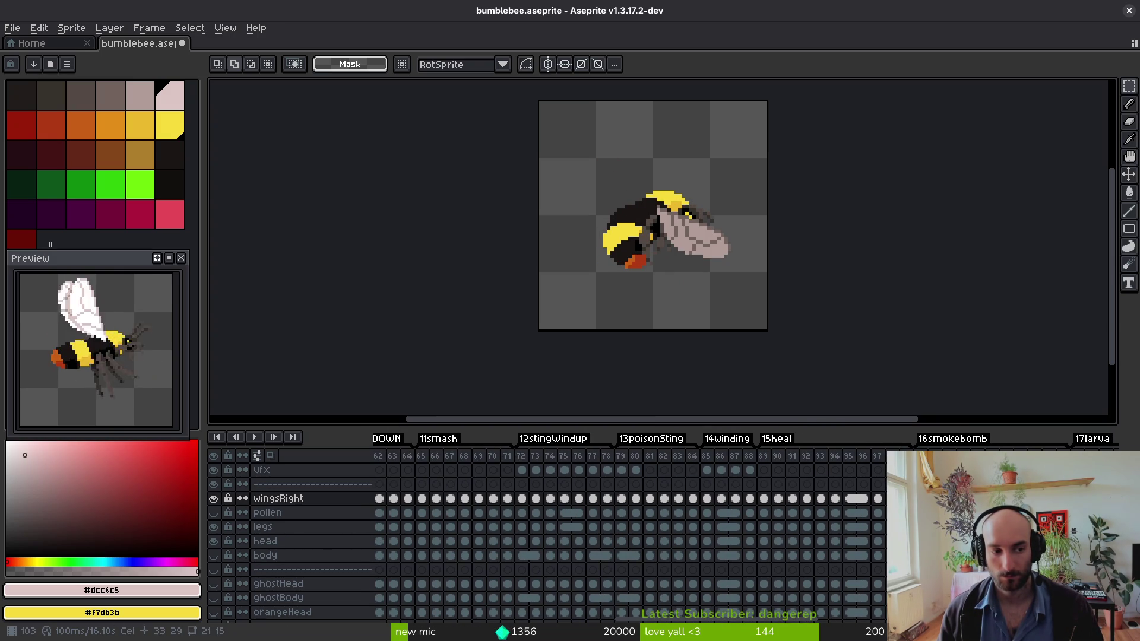
key("Right")
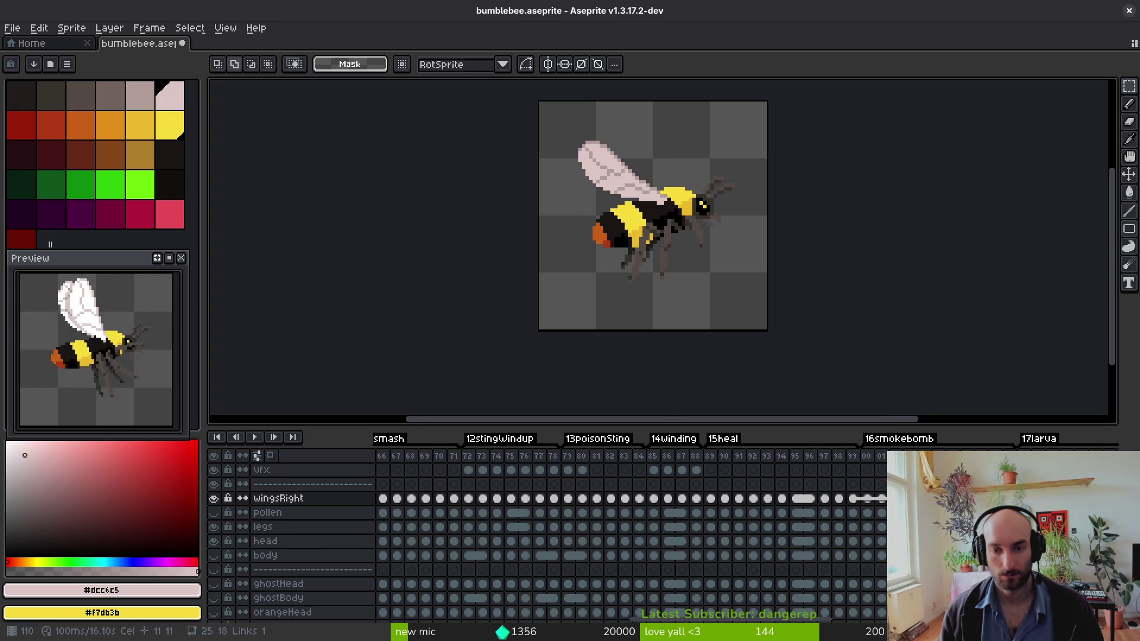
key("ctrl+s")
- Play the sting frames, stop on frame 78, and return to the wing cel at frame 72
scroll(633, 491, "left", 3)
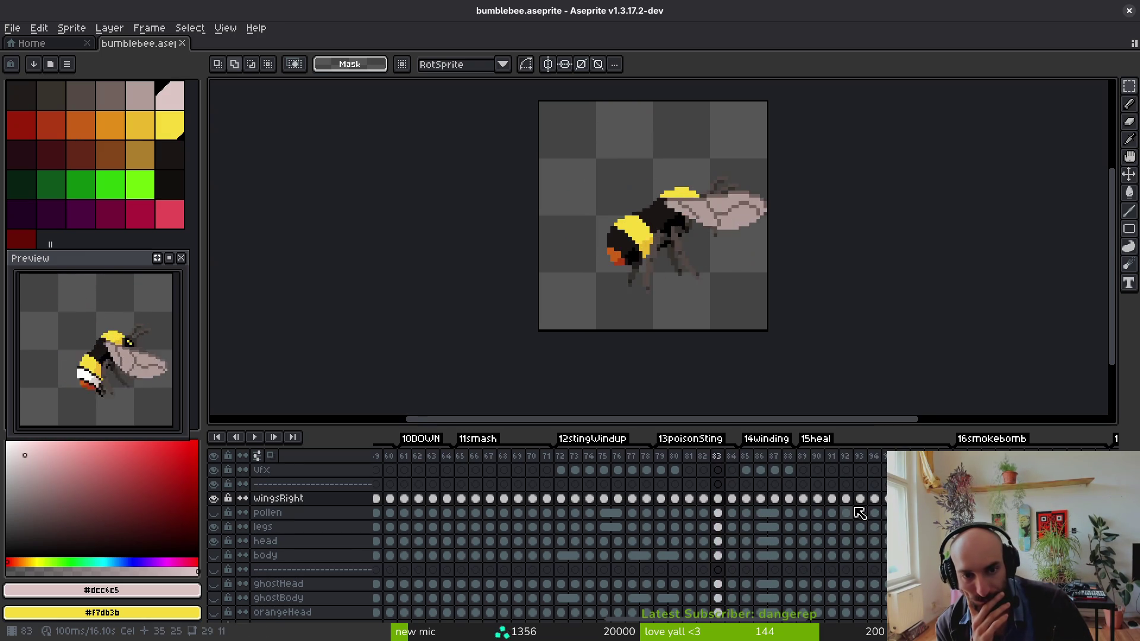
key("Right")
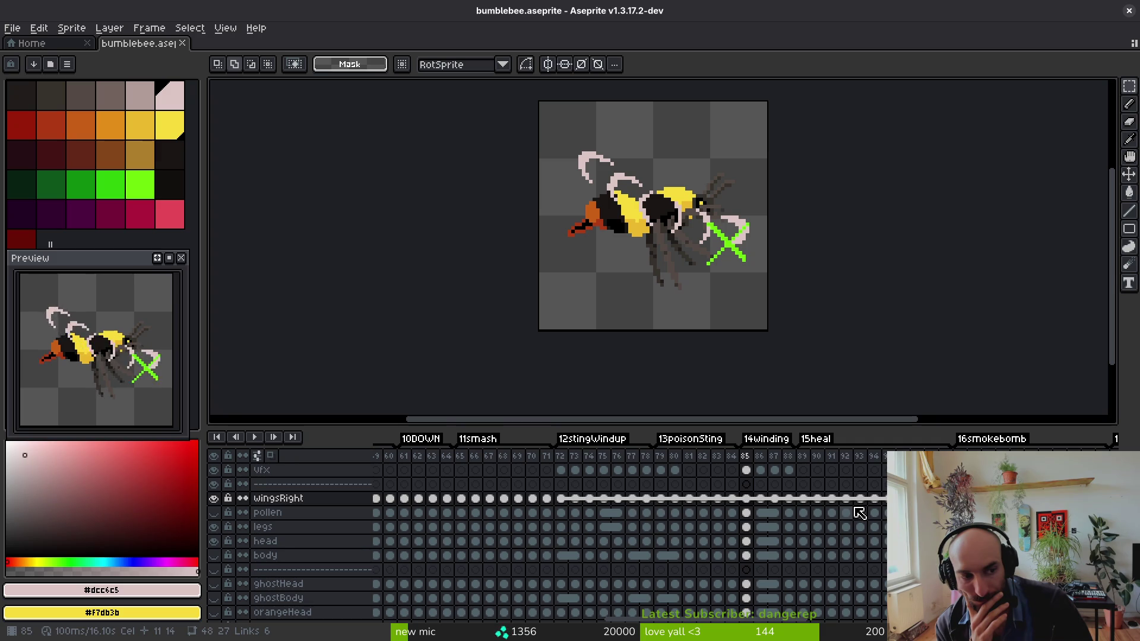
key("Return")
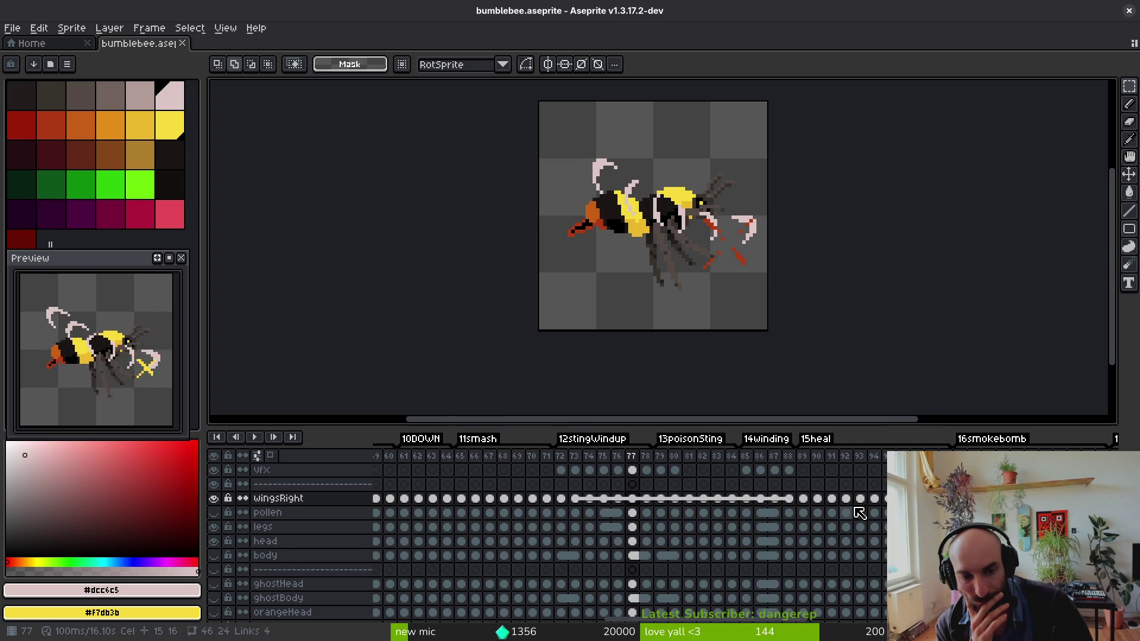
key("Return")
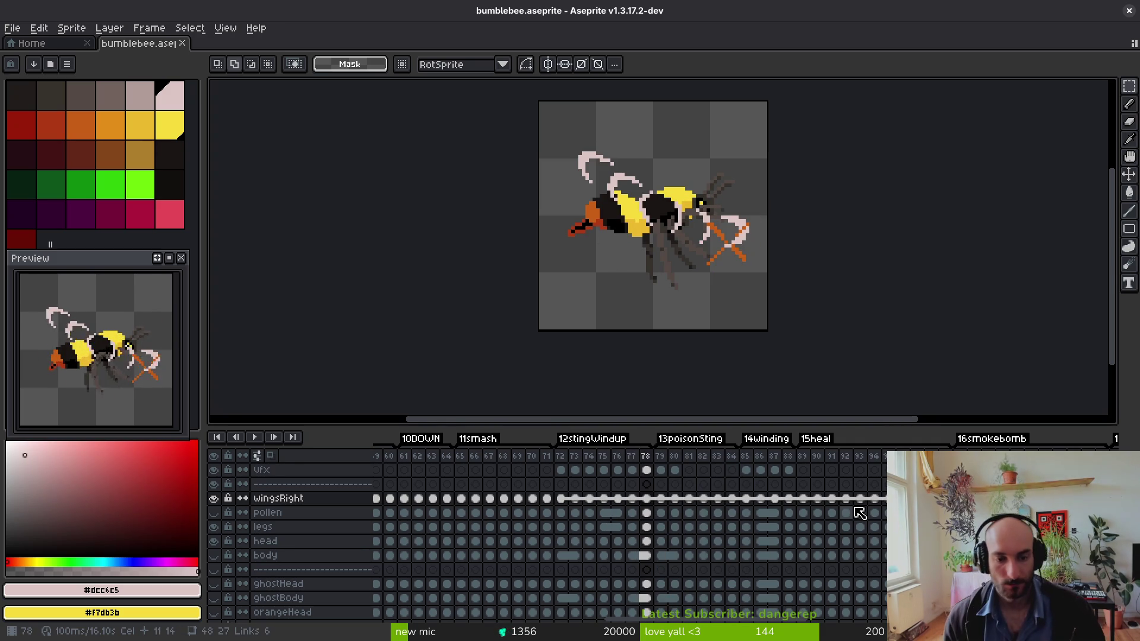
key("Return")
key("Return")
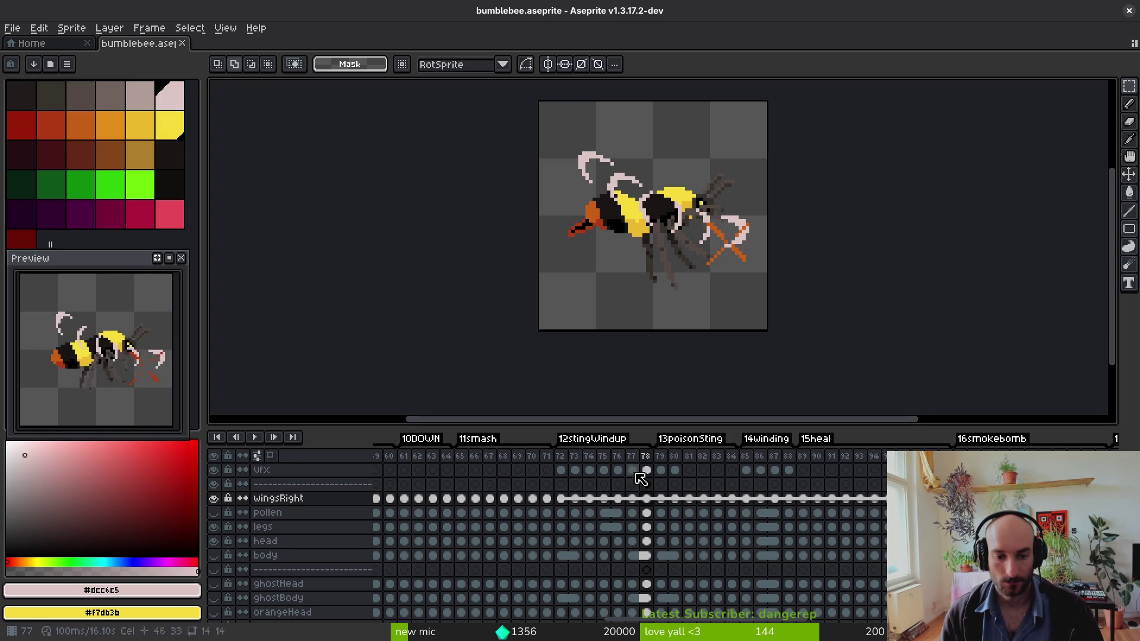
left_click(753, 471)
left_click(572, 502)
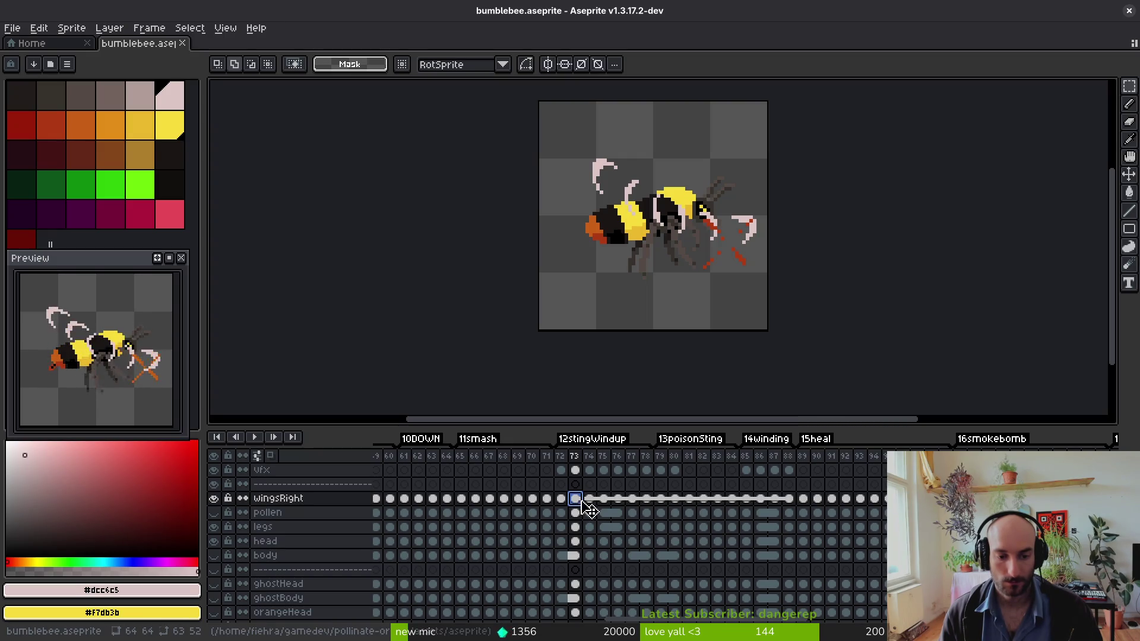
key("Up")
key("Down")
key("Left")
- Link the wingsRight cels for frames 72–78
left_click_drag(579, 506, 582, 506)
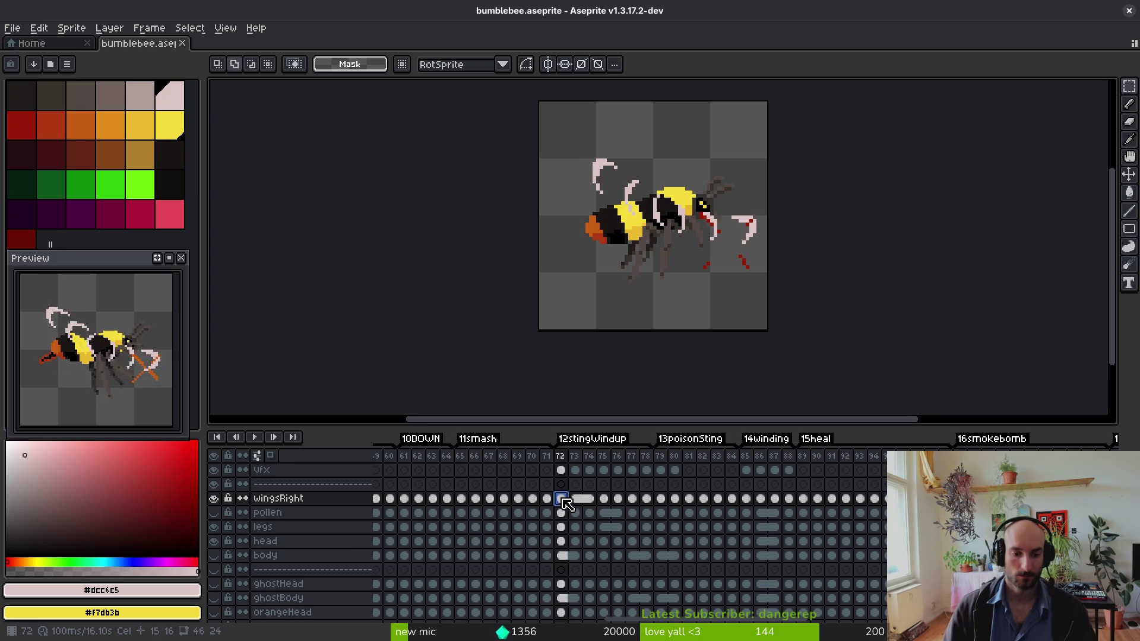
left_click(589, 499, "shift")
left_click(618, 501, "shift")
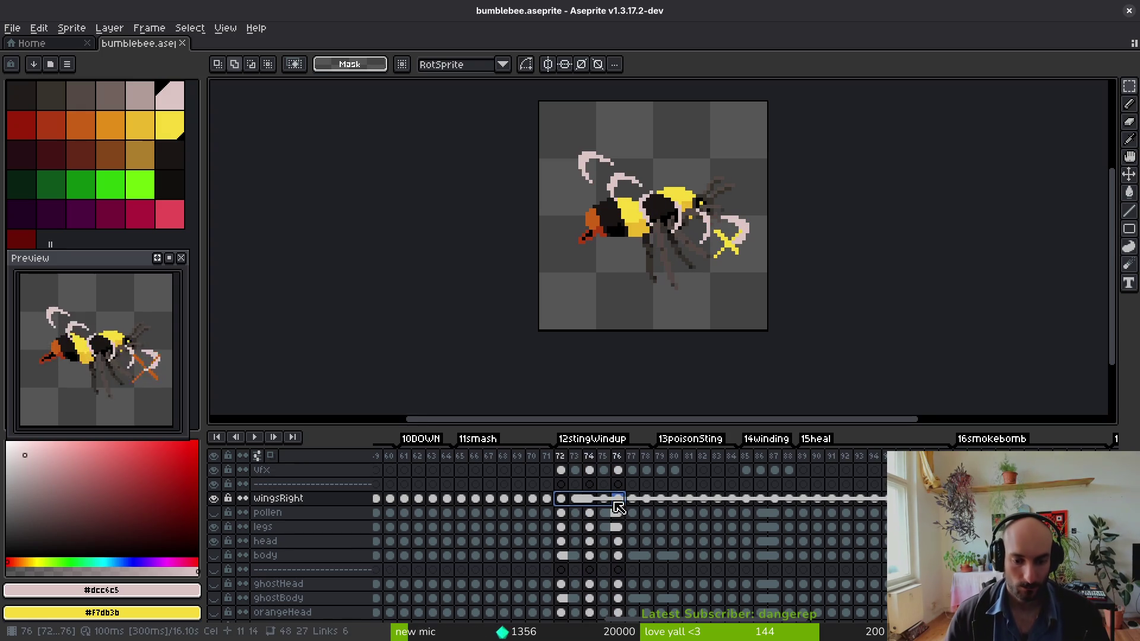
left_click(649, 501, "shift")
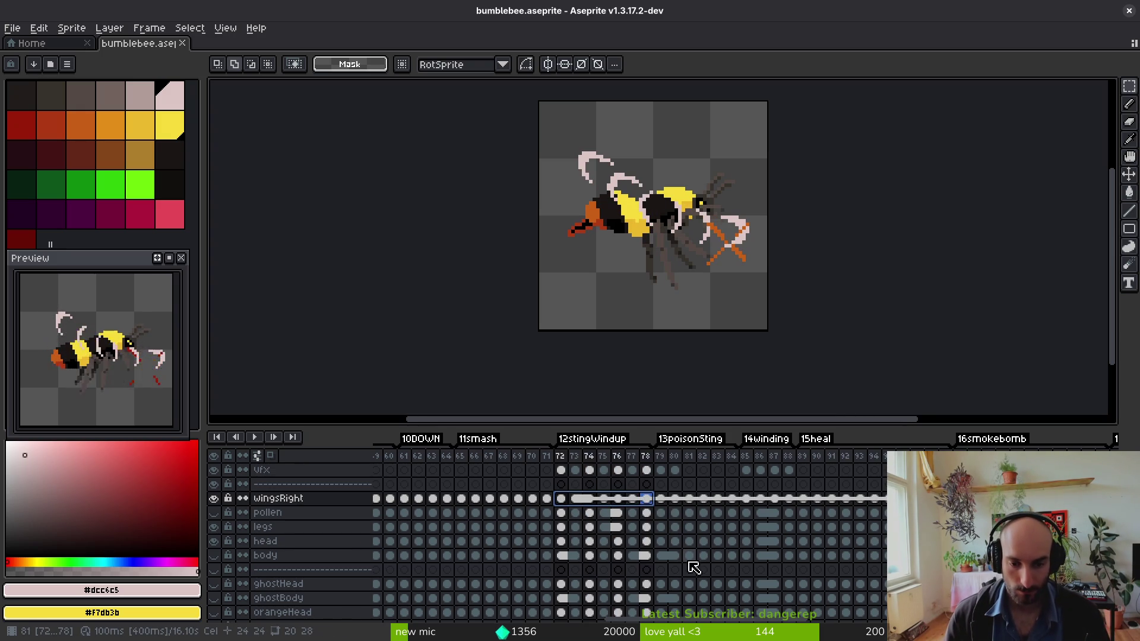
right_click(651, 504)
left_click(712, 555)
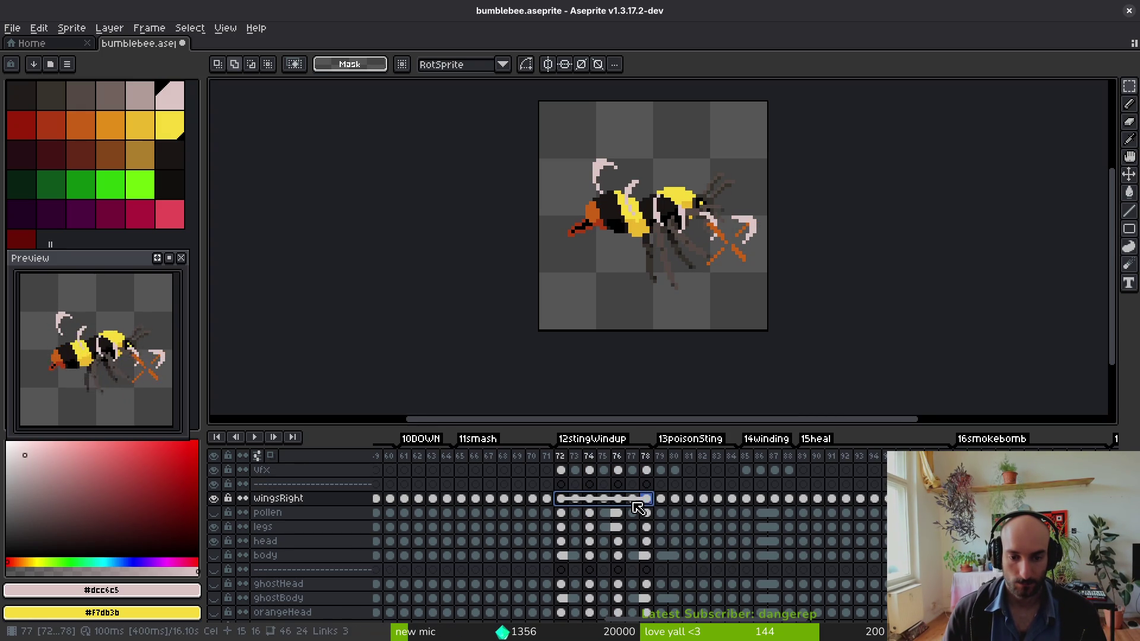
- Select the wing cels for frames 73–79 and bring up their cel actions
left_click(746, 500)
left_click(561, 500)
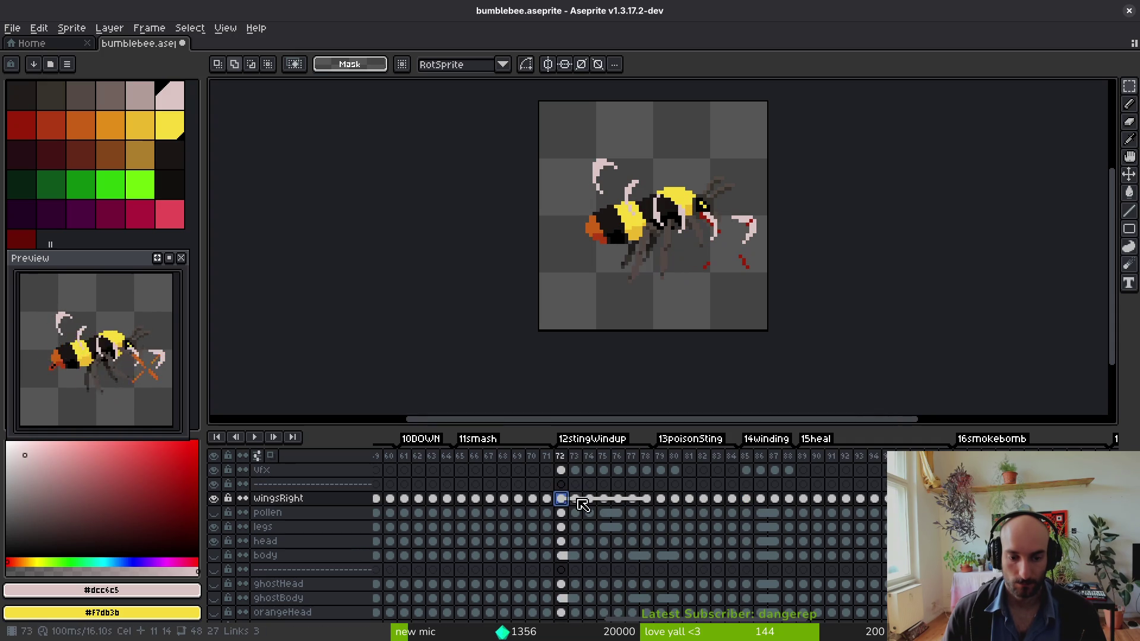
left_click(579, 500)
left_click_drag(601, 505, 663, 499)
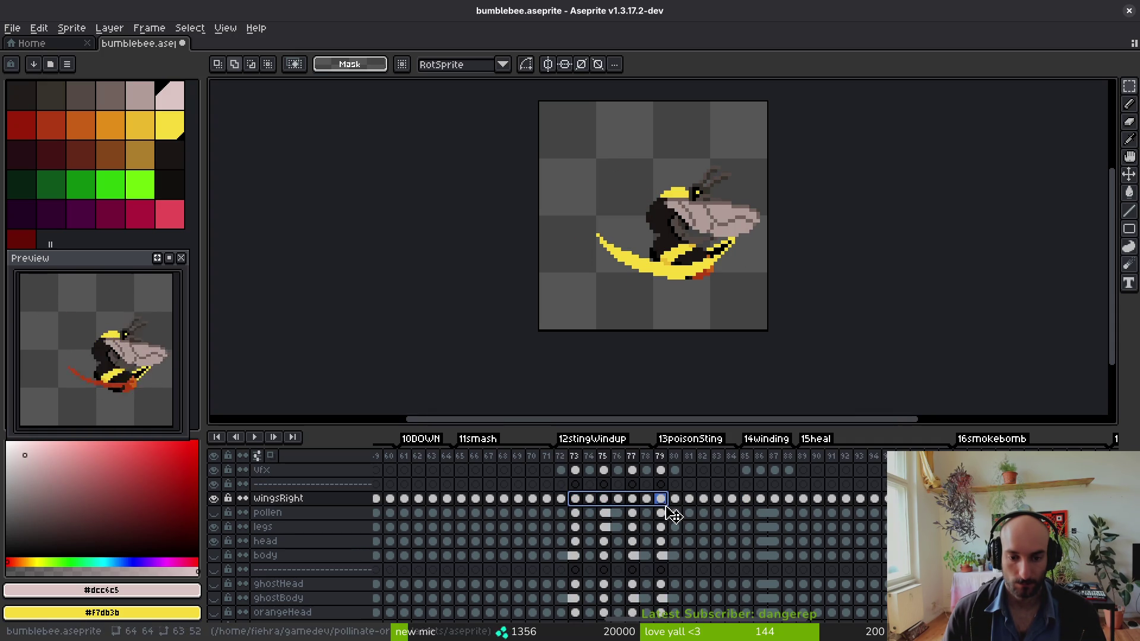
right_click(662, 501)
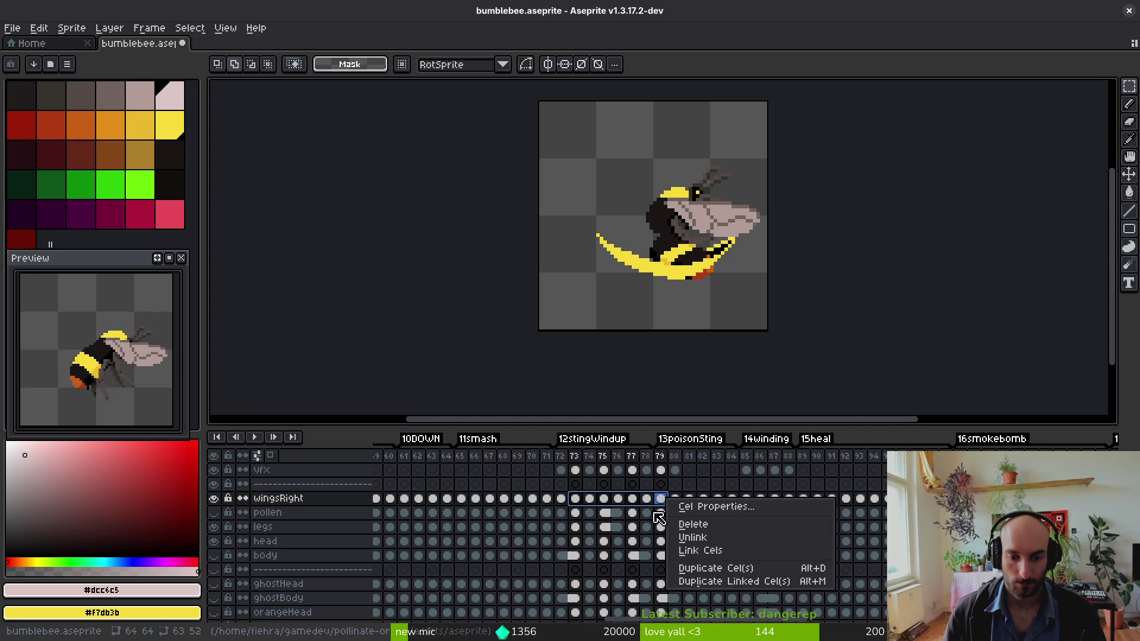
- Link the wingsRight cels for frames 73–77
left_click(579, 503)
left_click(578, 503)
left_click_drag(602, 501, 634, 505)
right_click(579, 502)
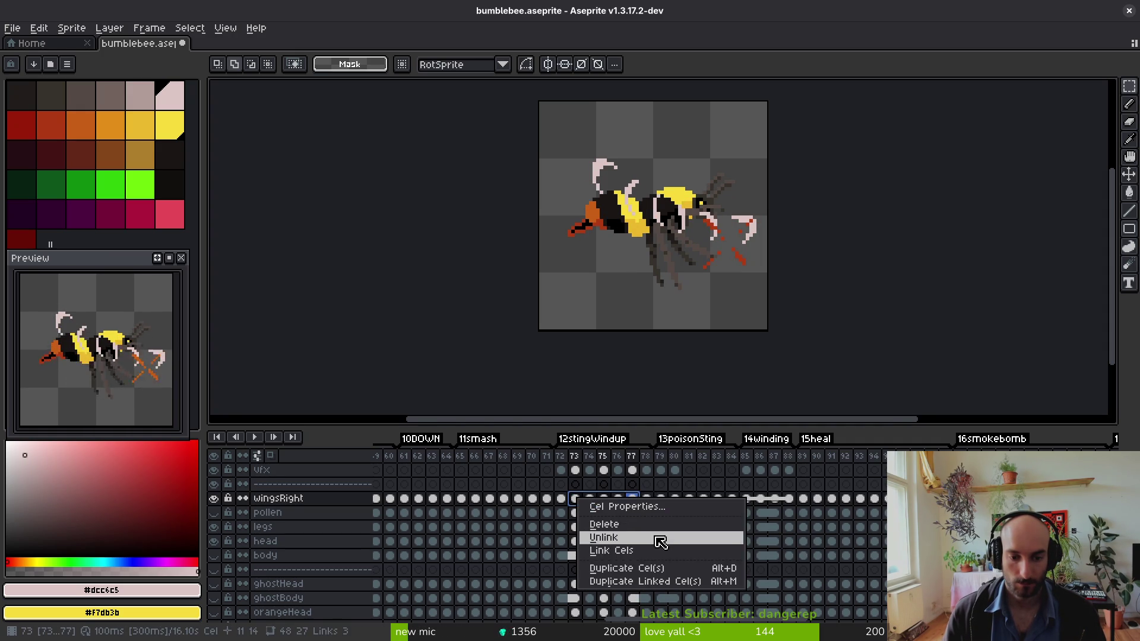
left_click(644, 551)
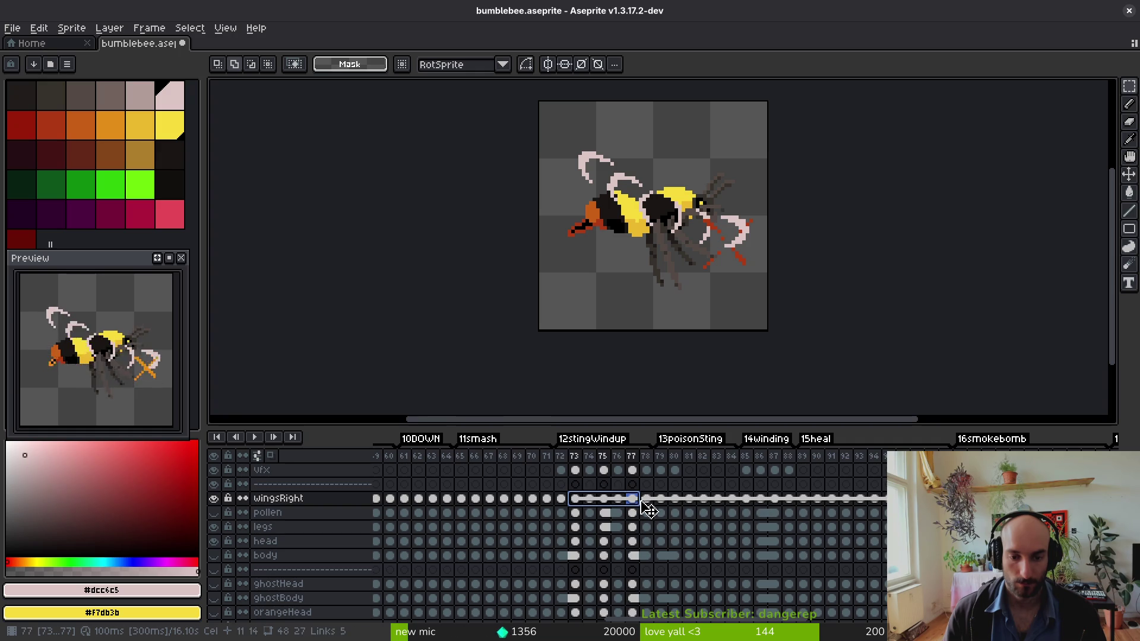
- Review the wing poses at frames 72, 73, 78 and 85, then play from frame 79
left_click(648, 500)
left_click(747, 500, "shift")
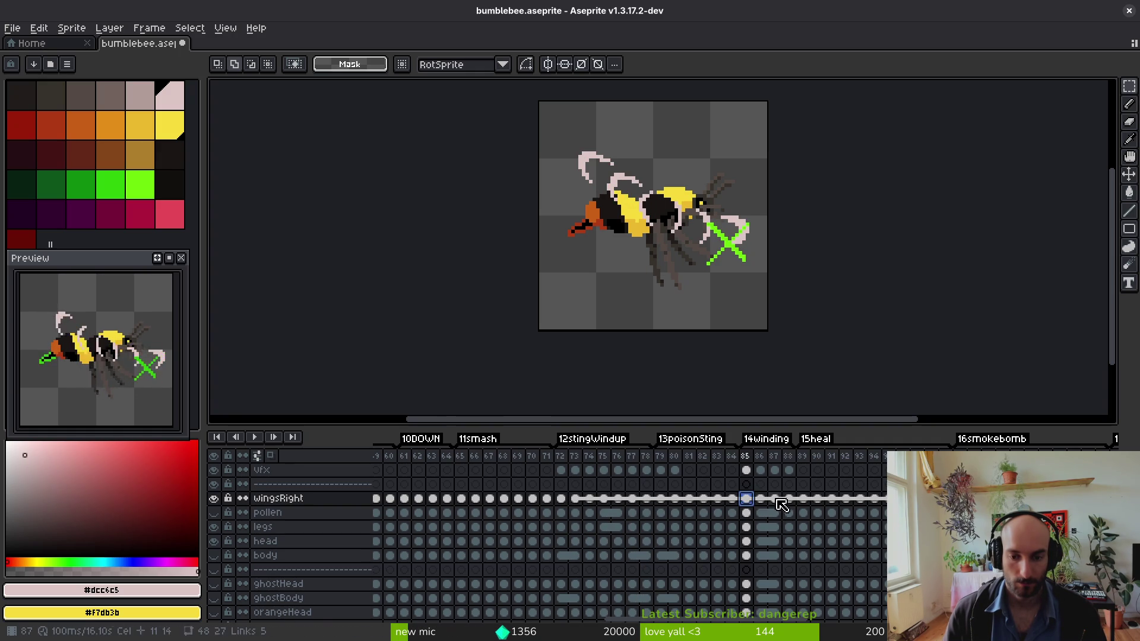
left_click(573, 501)
left_click(563, 499)
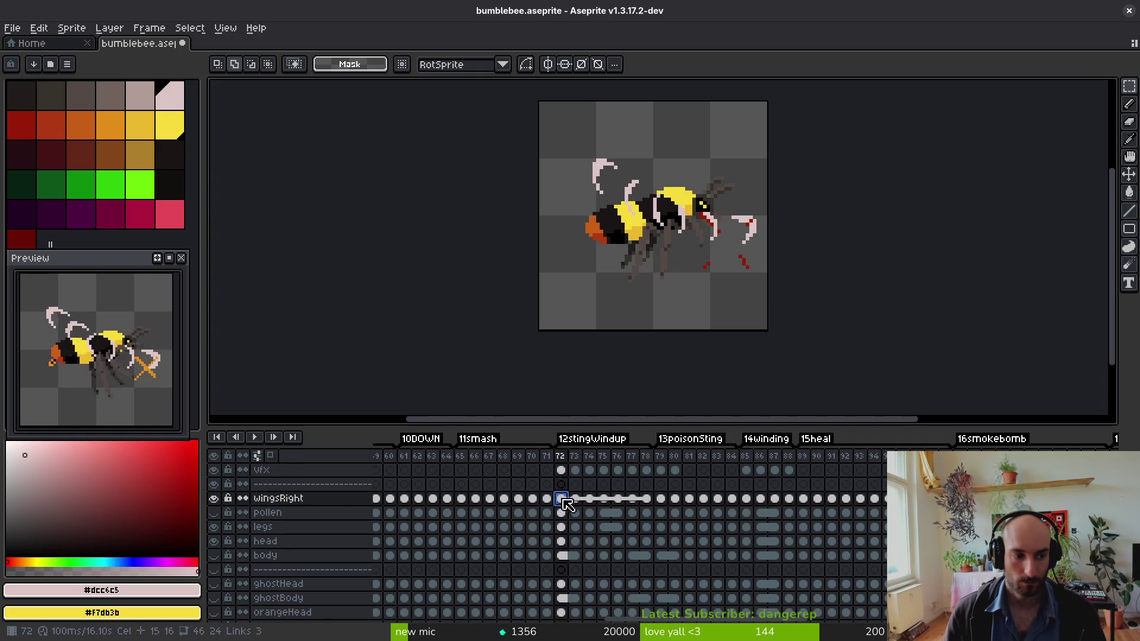
left_click(748, 499)
left_click(661, 500)
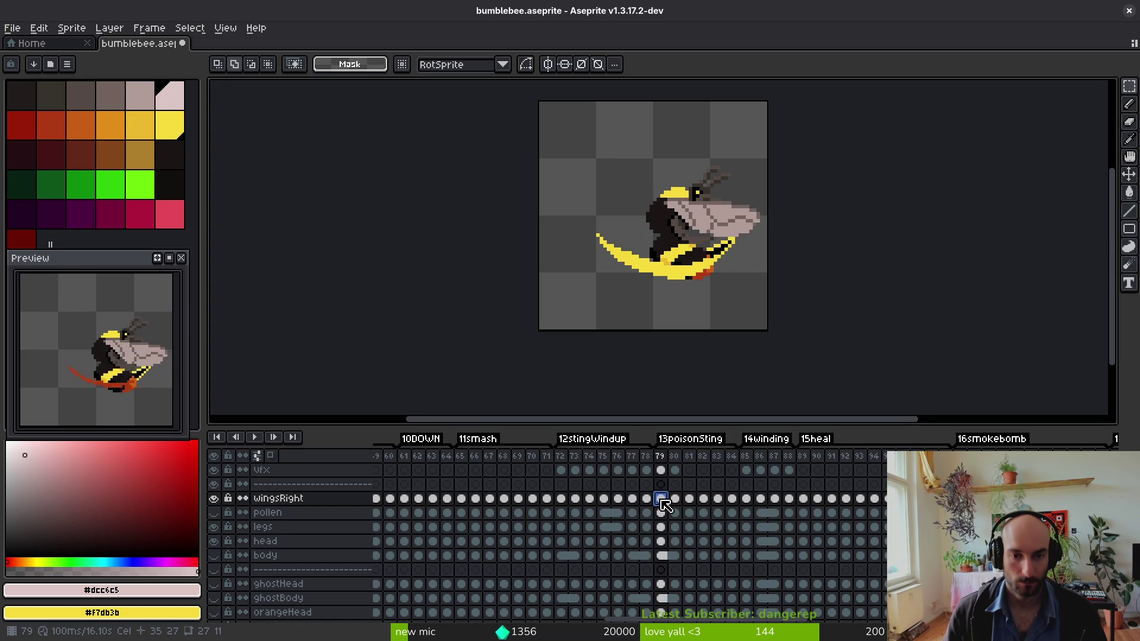
key("Return")
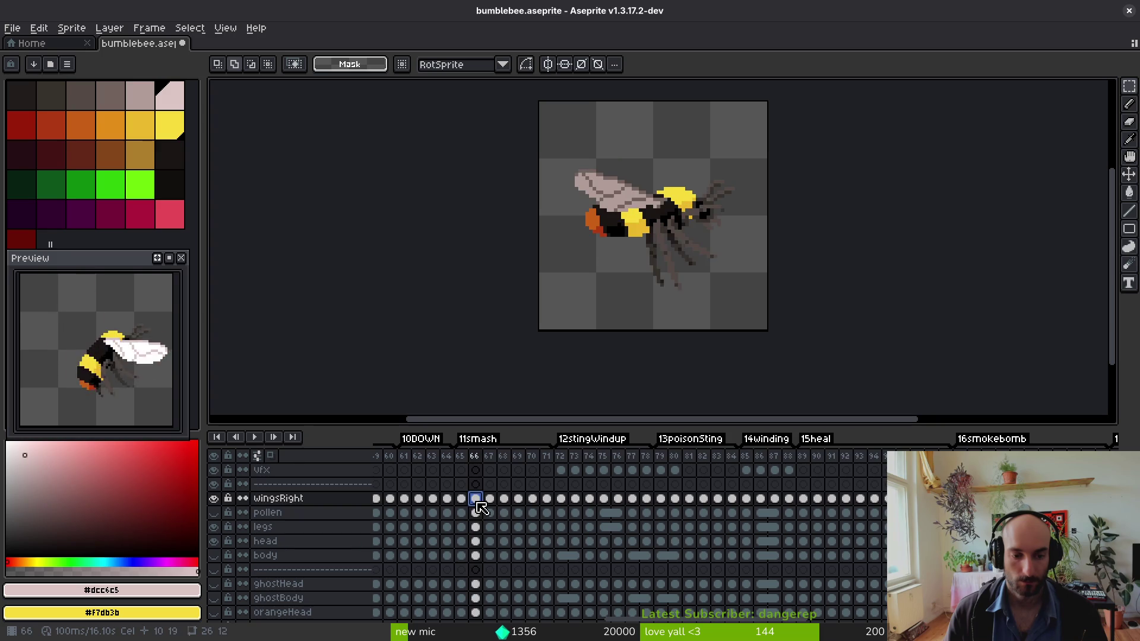
scroll(500, 526, "left", 5)
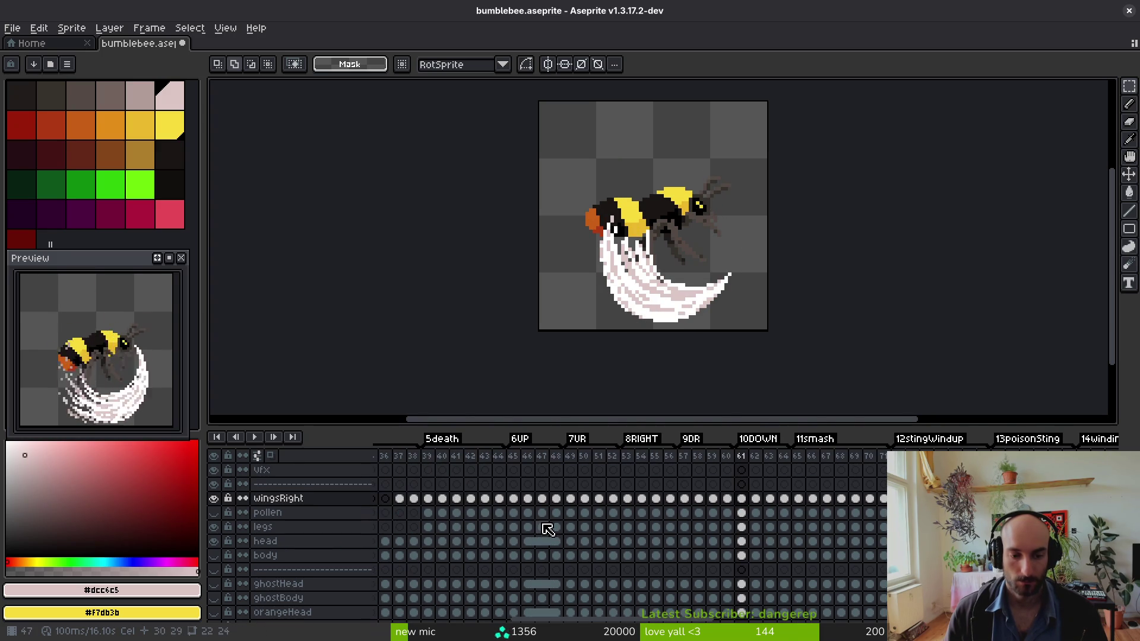
- Save bumblebee.aseprite, preview the takeoff_fly animation, and save again
scroll(538, 526, "left", 7)
key("ctrl+s")
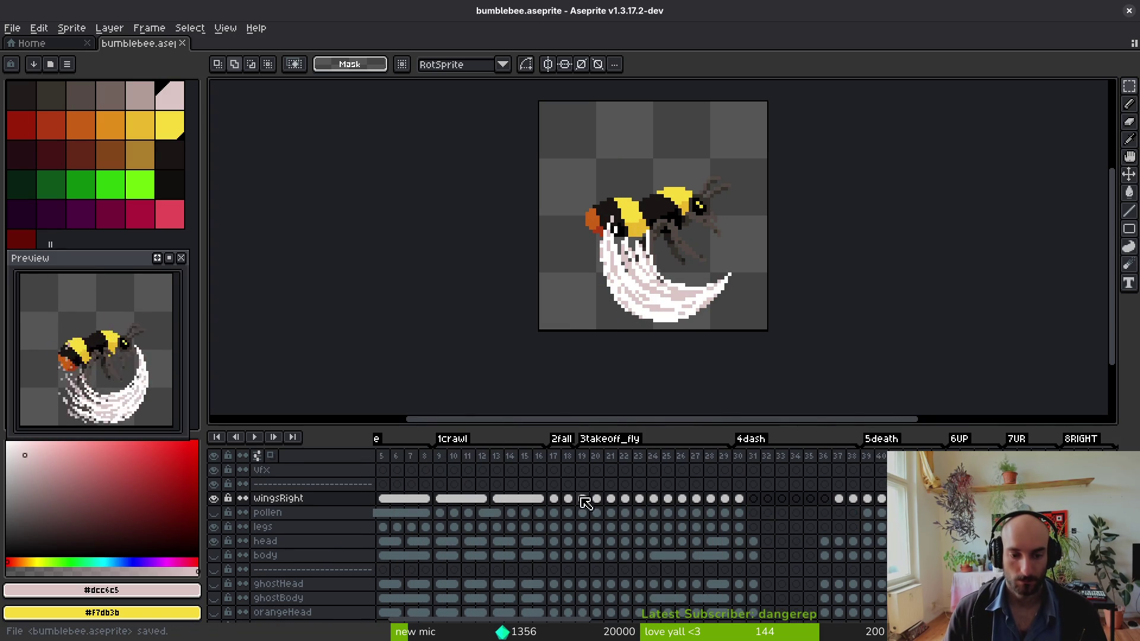
left_click(585, 503)
key("Return")
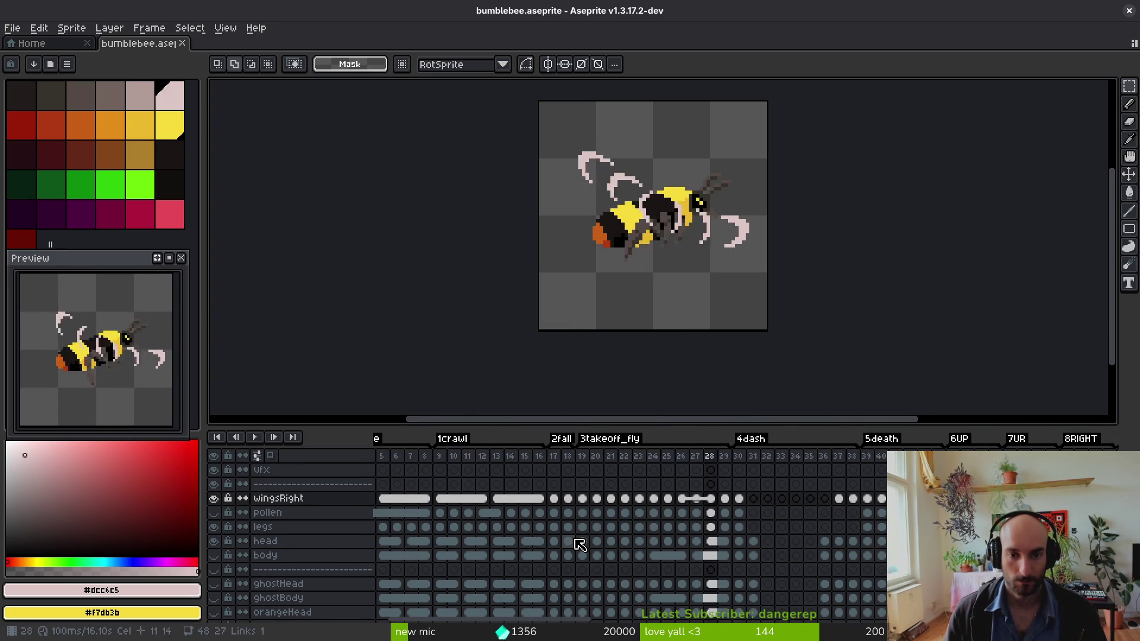
key("ctrl+s")
- Bring up the Open dialog listing the project's .aseprite files
scroll(580, 541, "left", 2)
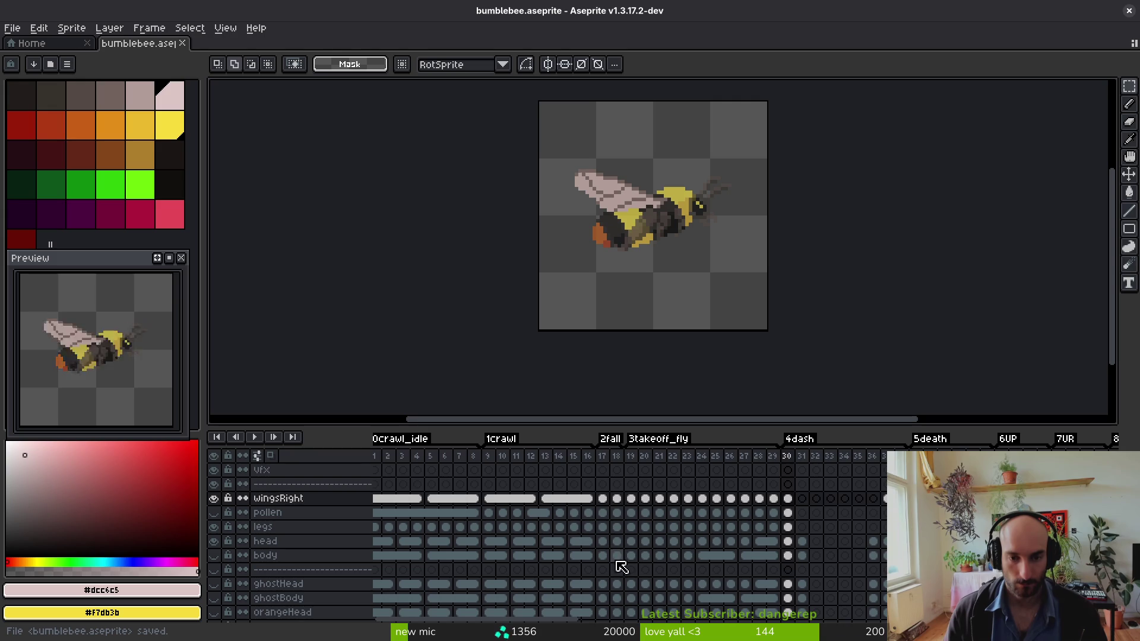
scroll(581, 527, "left", 1)
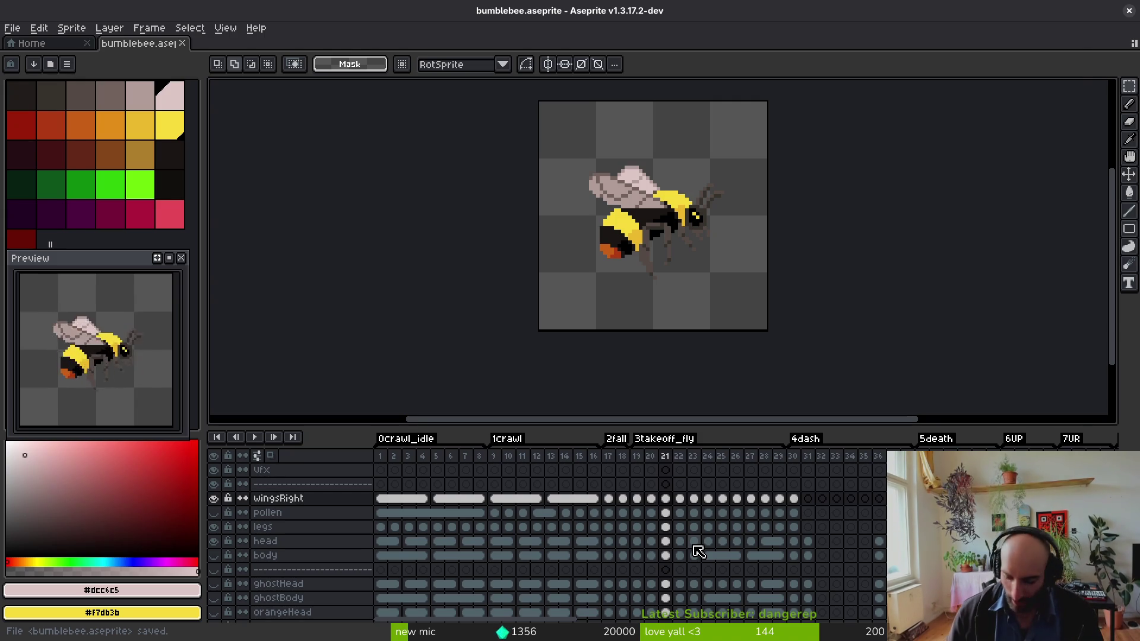
key("ctrl+o")
scroll(738, 368, "down", 8)
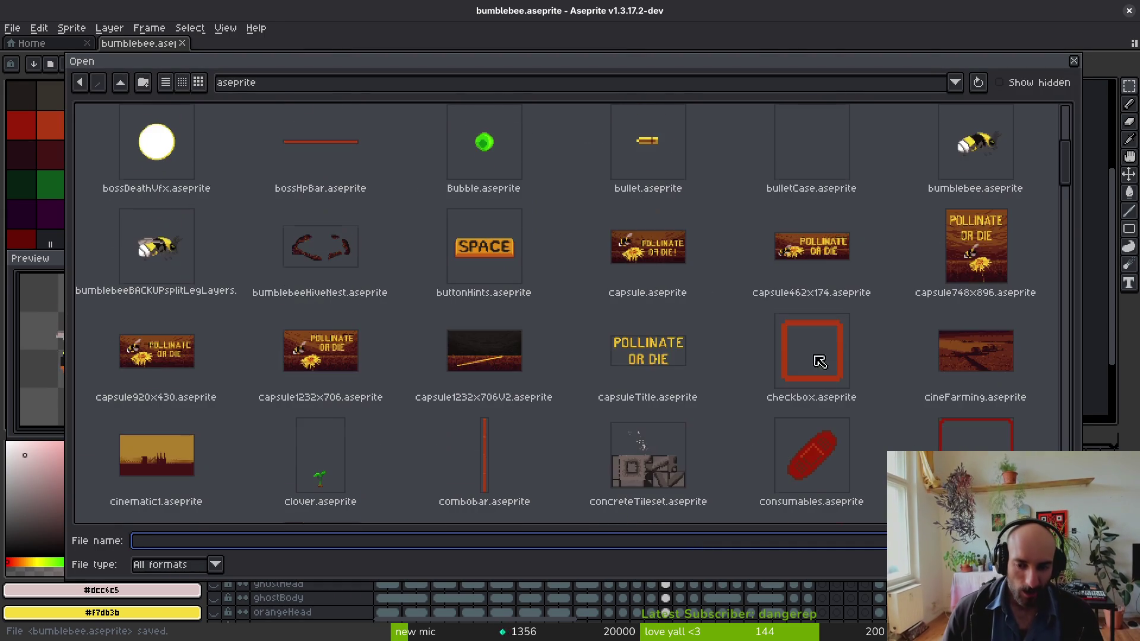
- Open friendBee.aseprite from the sprite file list
scroll(664, 311, "up", 6)
scroll(636, 307, "up", 2)
scroll(751, 301, "down", 9)
scroll(751, 301, "down", 5)
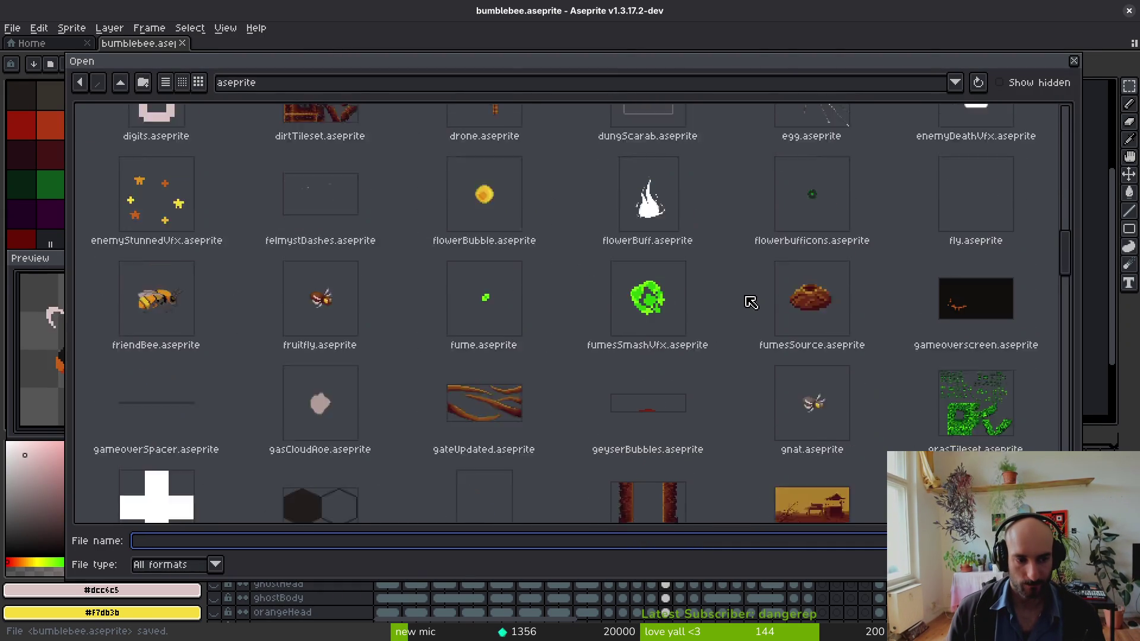
type("friendBee.aseprite")
key("Return")
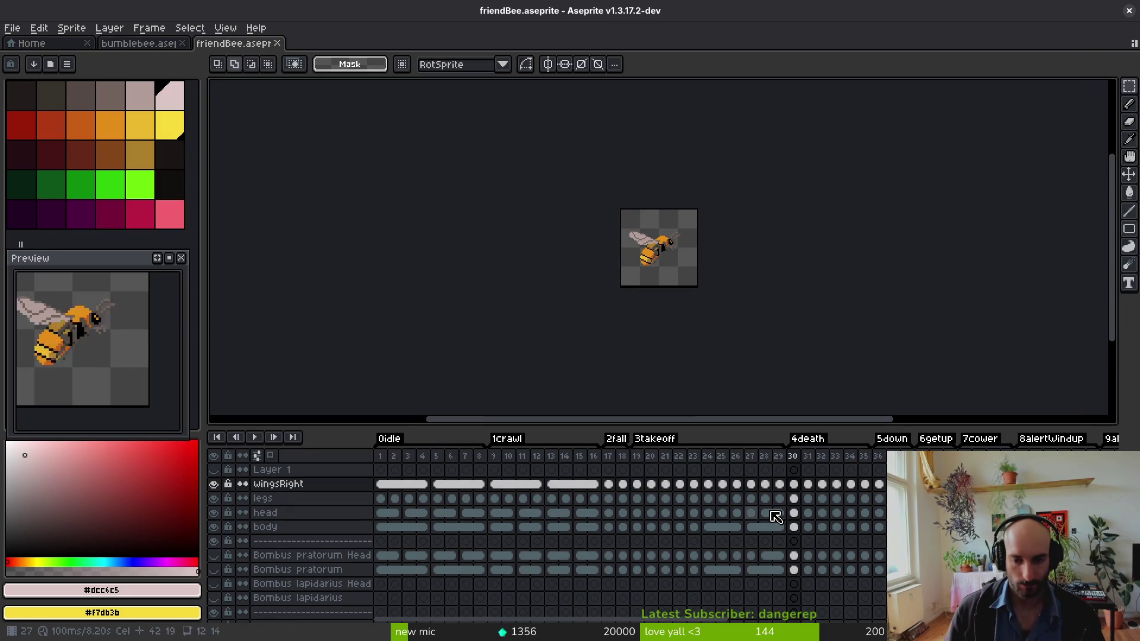
- Copy bumblebee's wingsRight frames 19–29 into friendBee at frame 19 and play it
left_click(118, 44)
left_click_drag(636, 500, 780, 499)
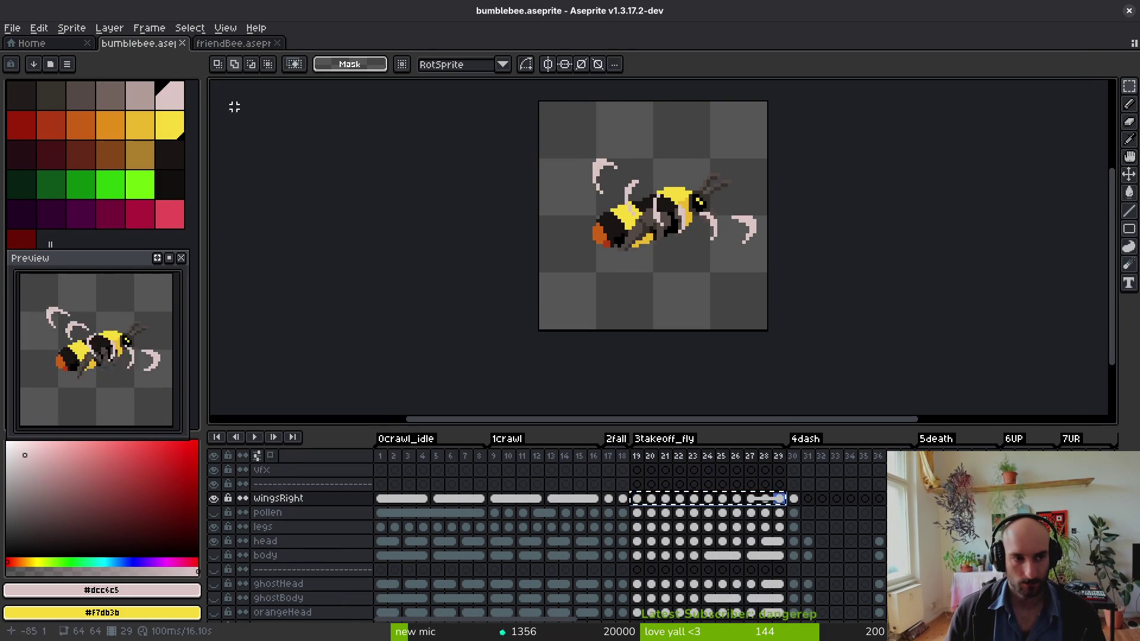
left_click(233, 44)
left_click(638, 485)
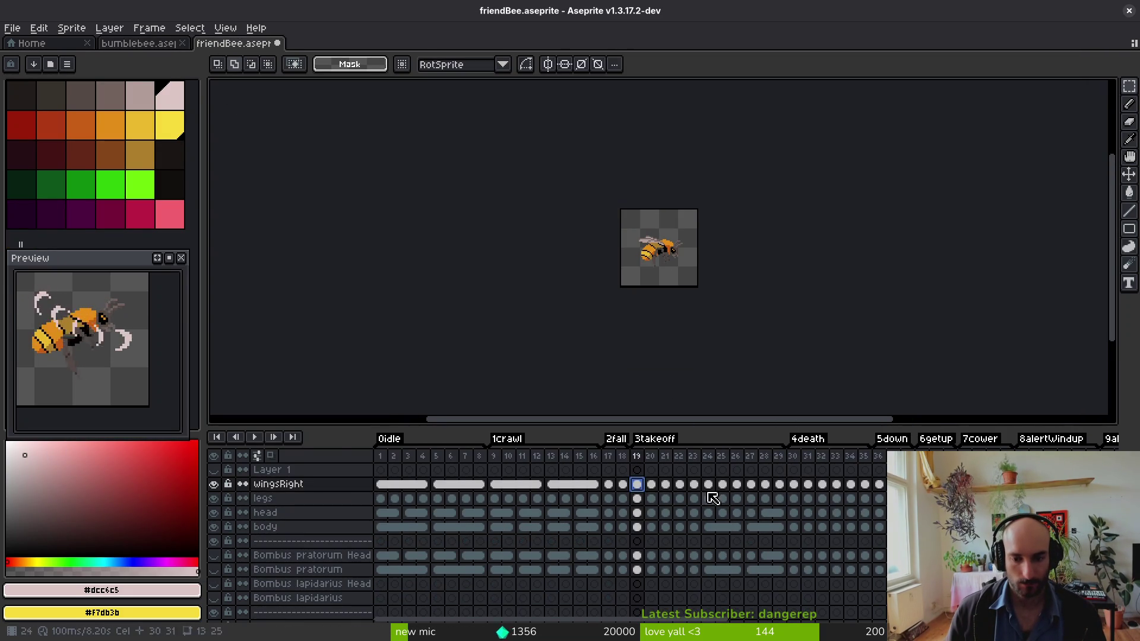
key("Return")
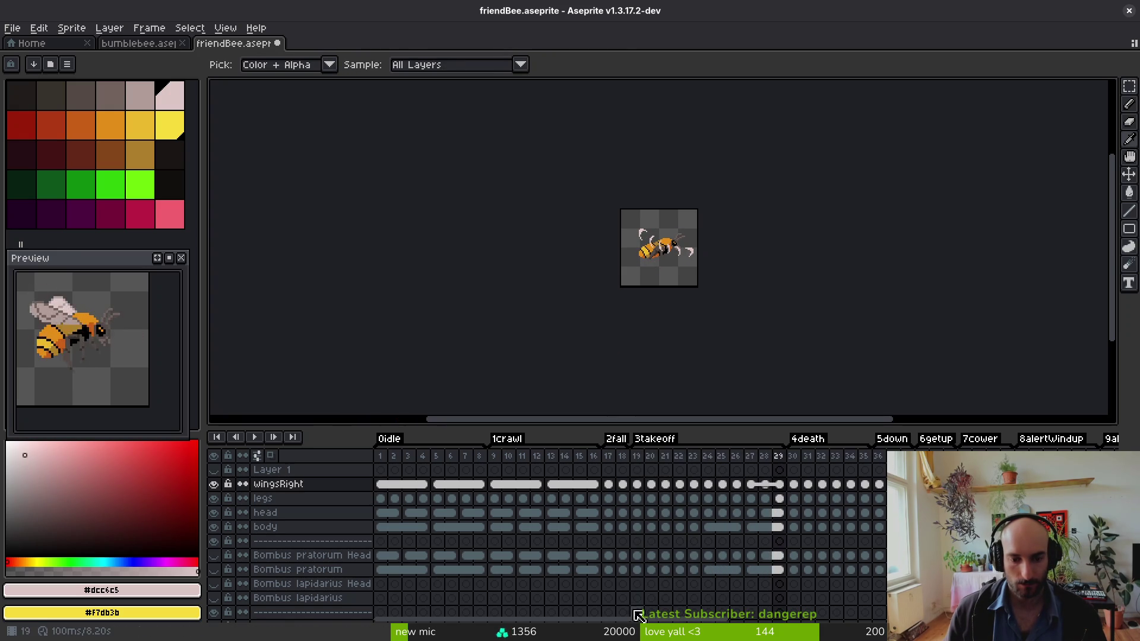
- Adjust friendBee's wingsLeft cels for frames 22–24 and replay the animation
scroll(333, 549, "down", 3)
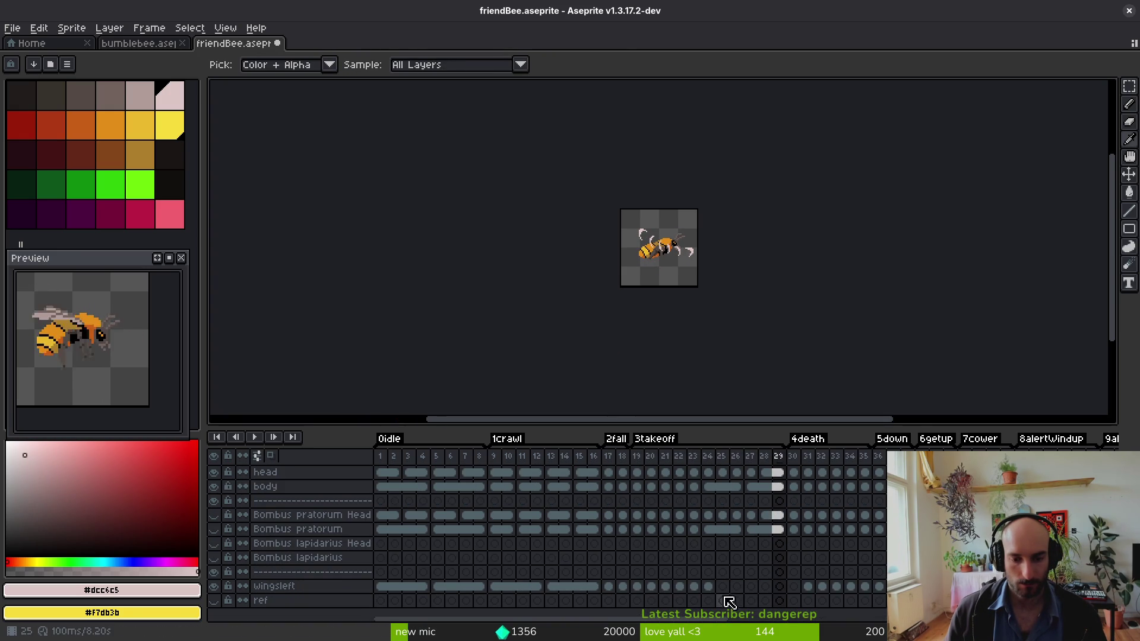
left_click(708, 586)
scroll(711, 278, "up", 4)
key("Return")
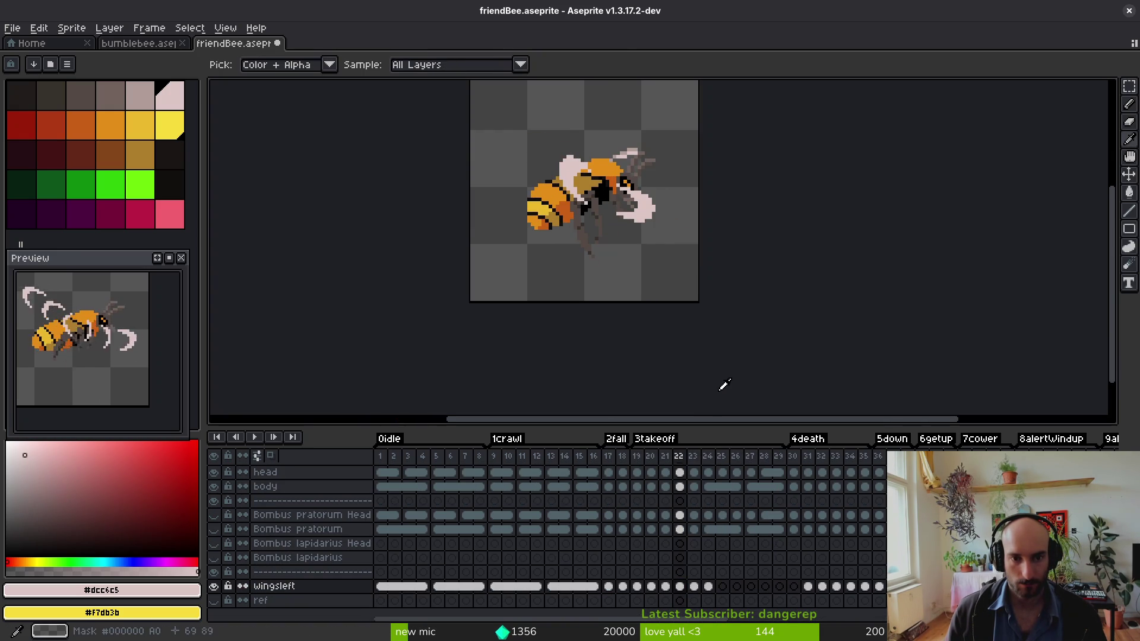
mouse_move(682, 589)
left_mouse_down()
mouse_move(721, 589)
mouse_move(705, 588)
left_mouse_up()
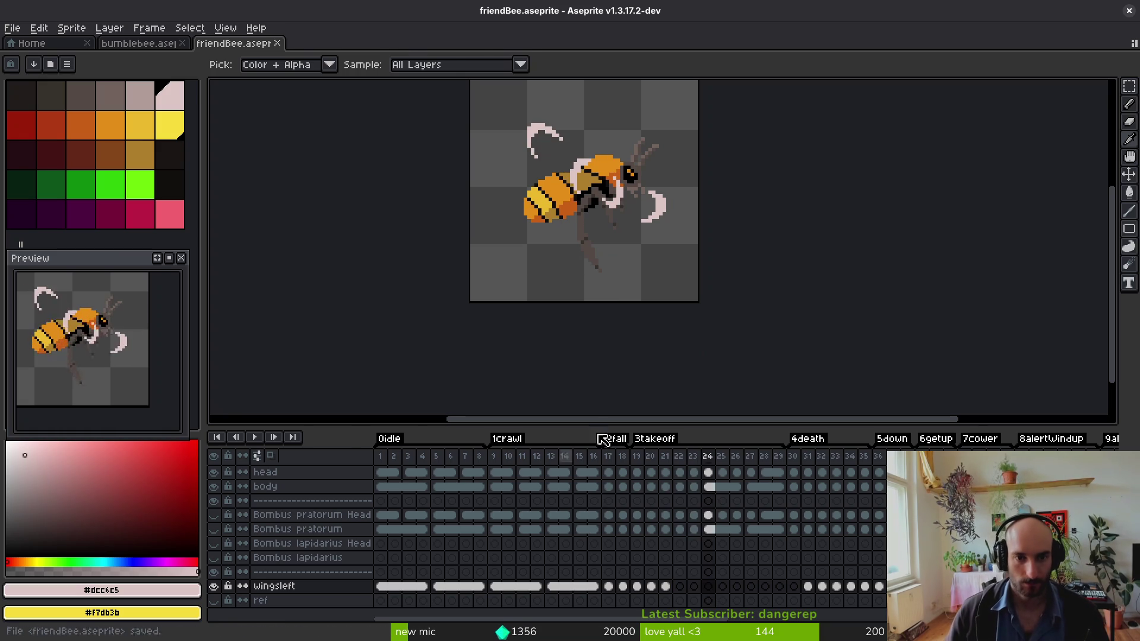
mouse_move(802, 509)
left_mouse_down()
mouse_move(736, 547)
mouse_move(674, 555)
left_mouse_up()
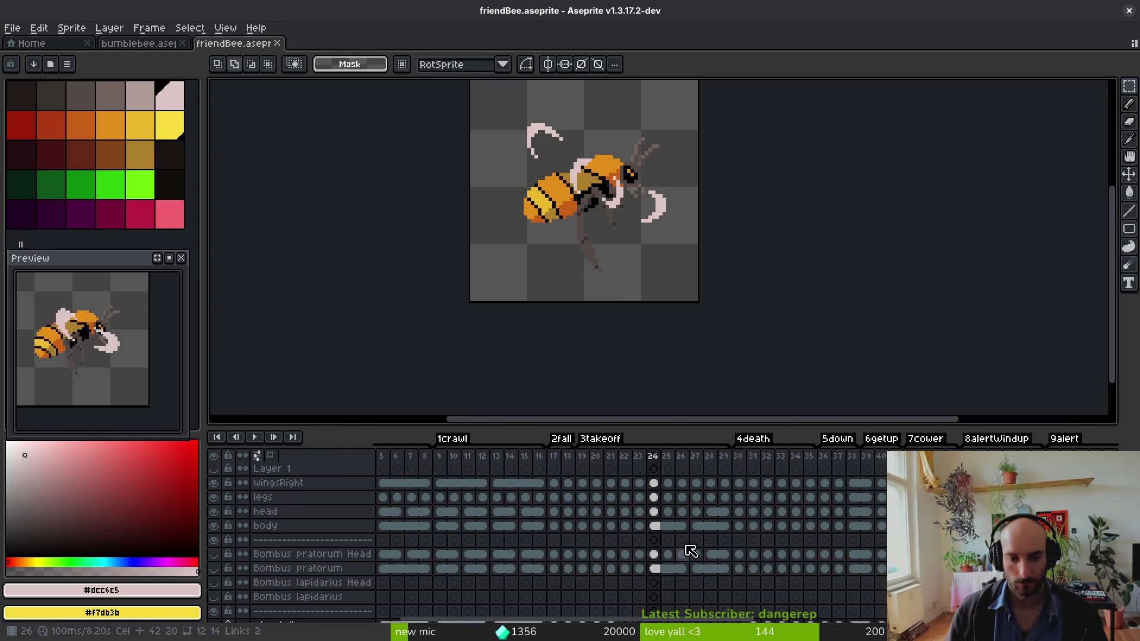
key("Return")
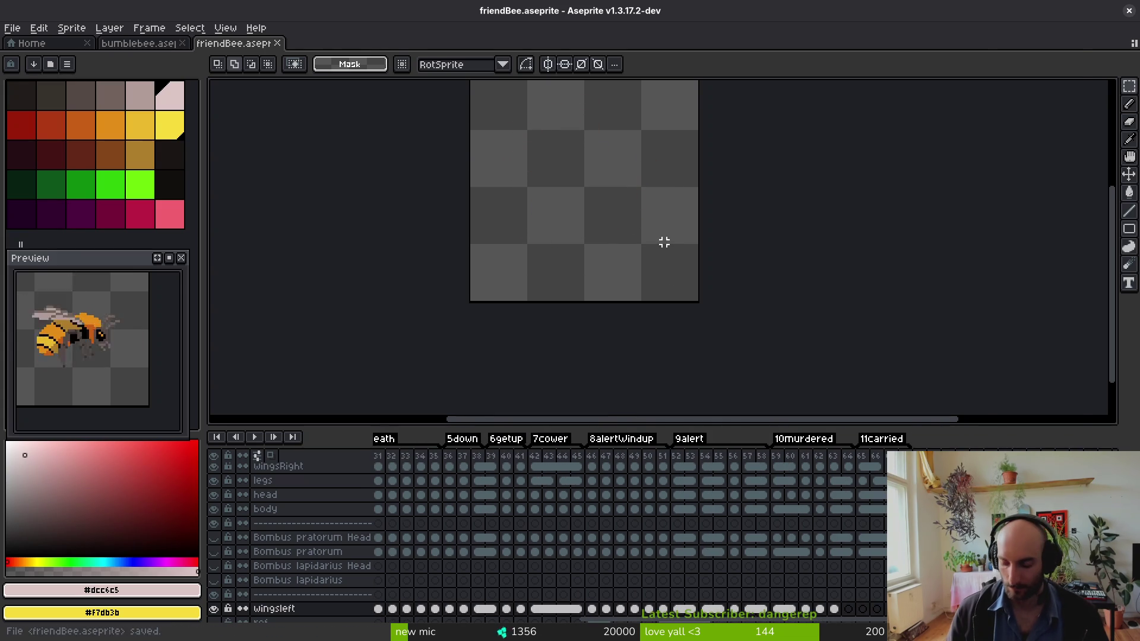
- Search the Open dialog for 'worker', then reopen the sprite file list
key("ctrl+o")
type("worker")
key("Escape")
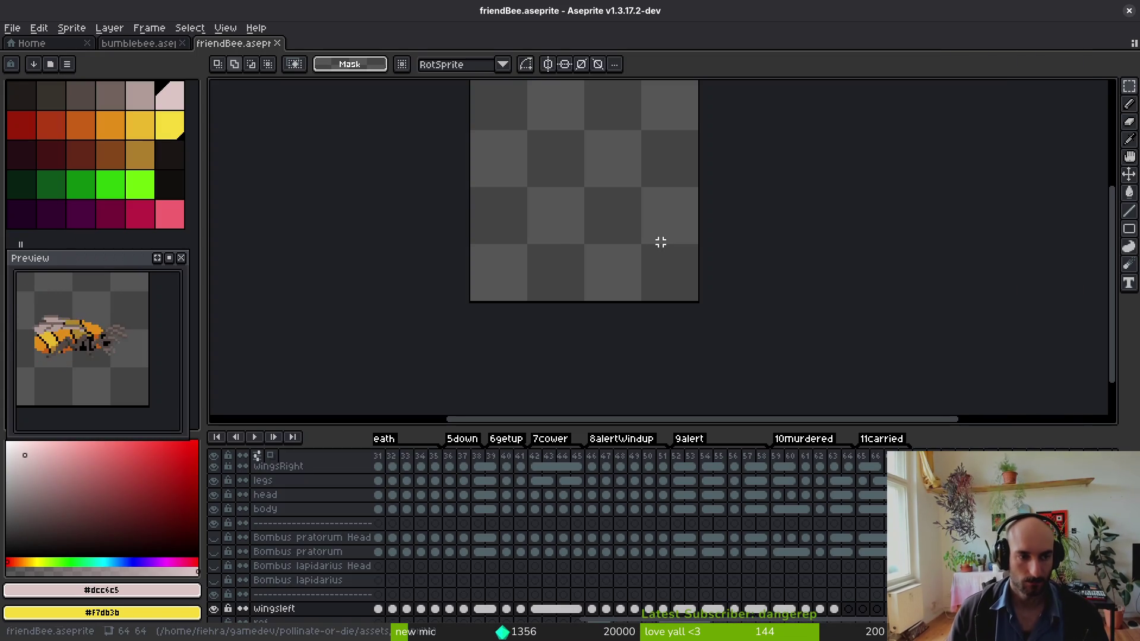
key("ctrl+o")
scroll(903, 216, "down", 3)
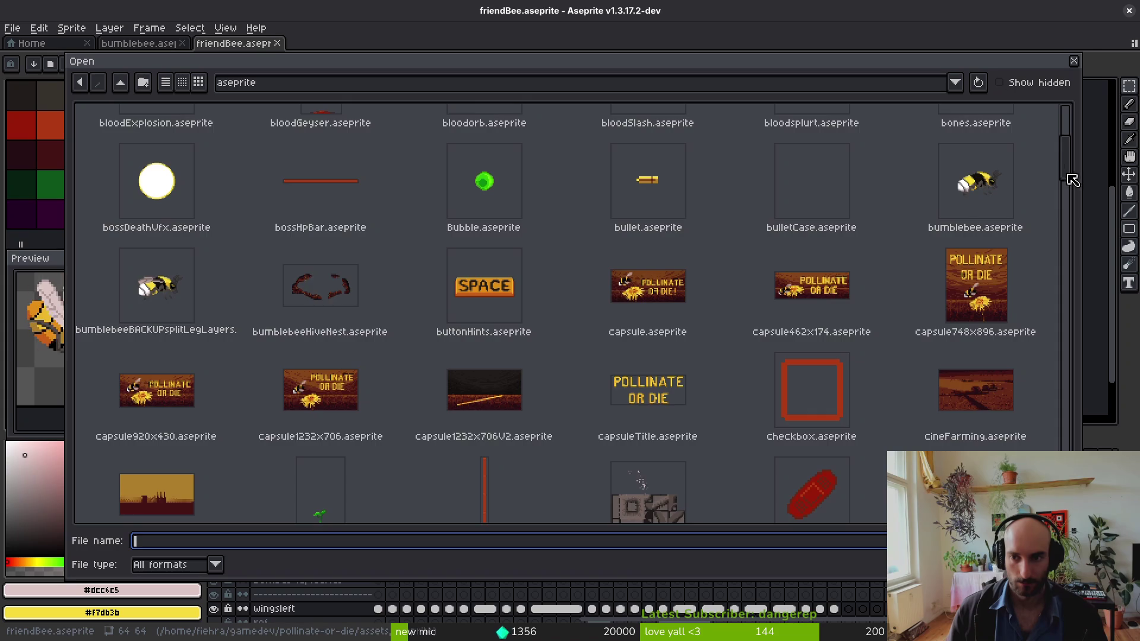
- Open workerBee.aseprite and select its frames 7–12 across the wing, pollen, legs and body layers
left_click_drag(1067, 175, 1067, 493)
scroll(500, 428, "down", 2)
double_click(327, 481)
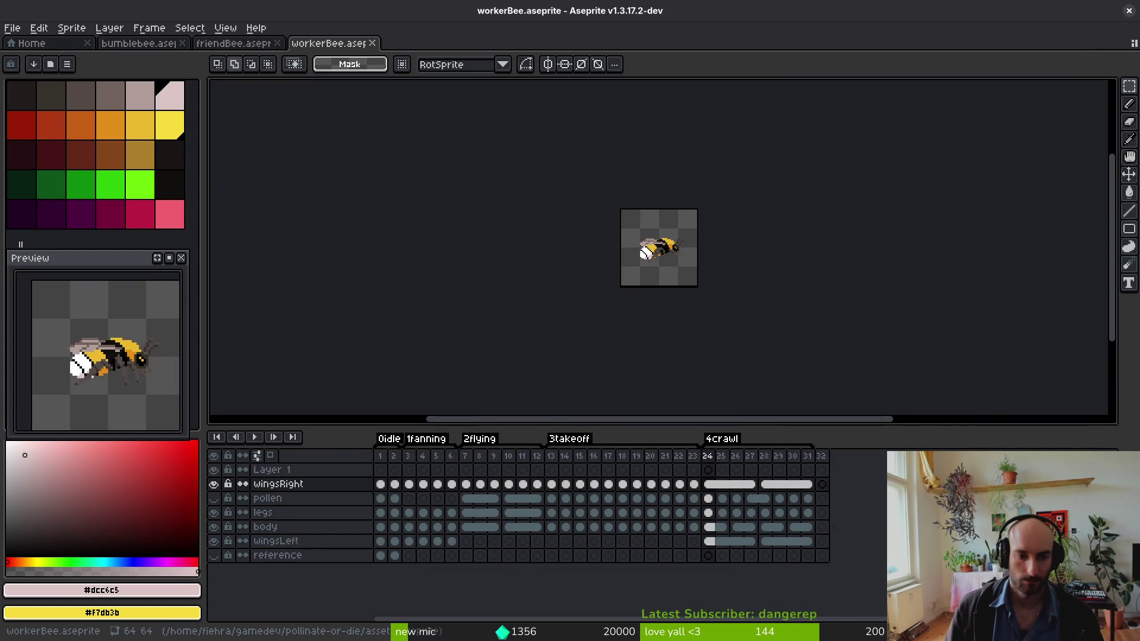
left_click_drag(470, 484, 538, 527)
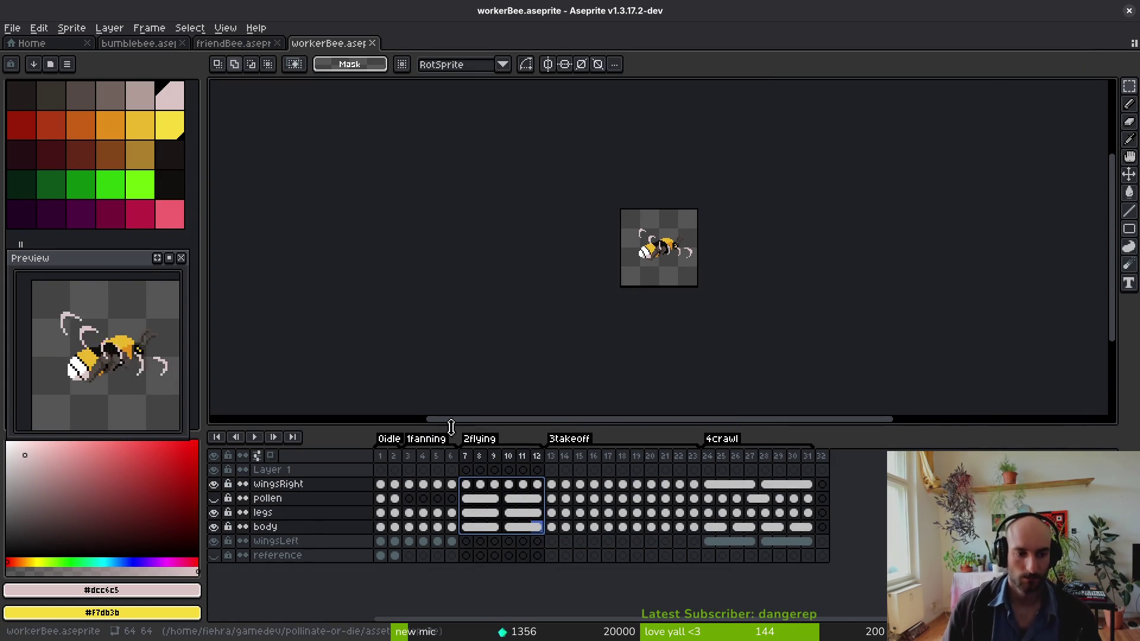
scroll(677, 249, "up", 5)
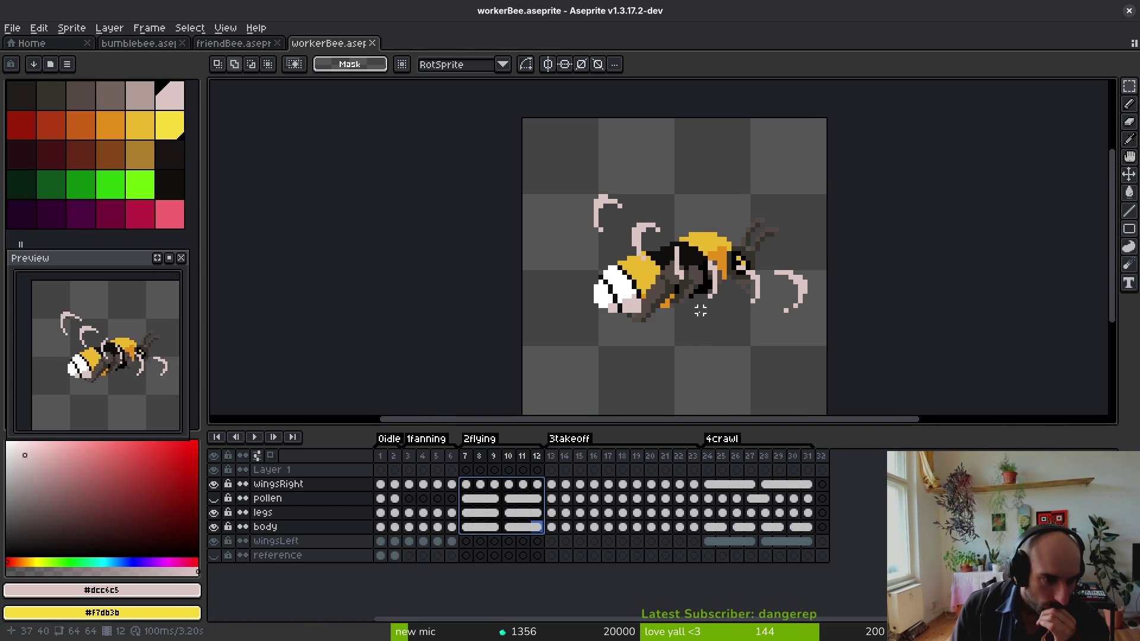
- Back in friendBee, browse frames 20–38 on the legs layer, briefly rechecking the worker bee
left_click(236, 43)
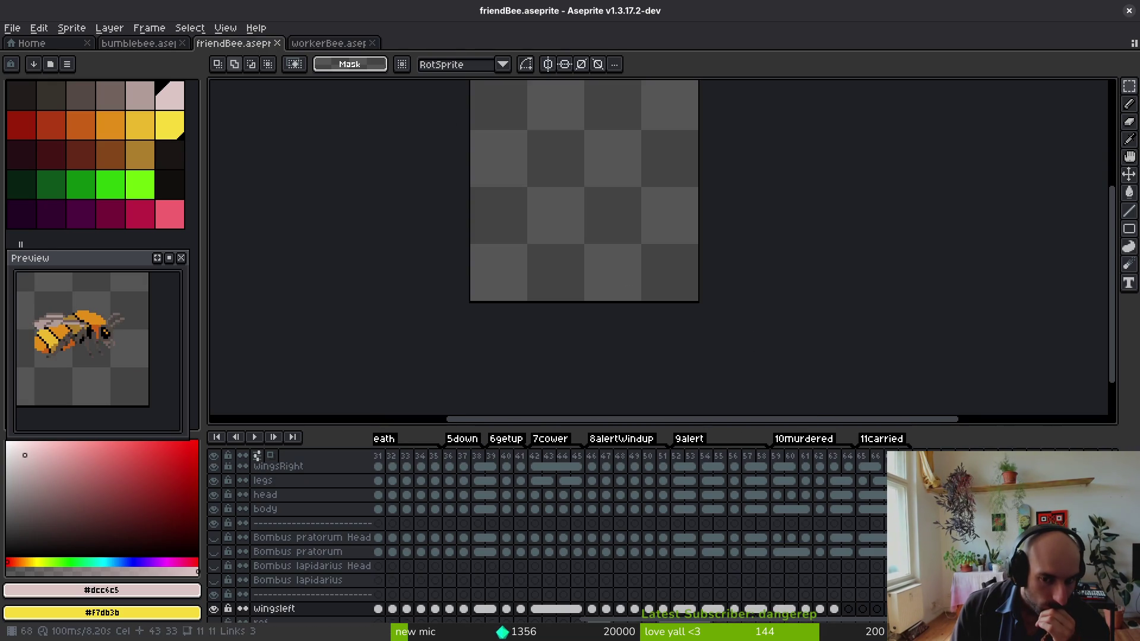
left_click(766, 504)
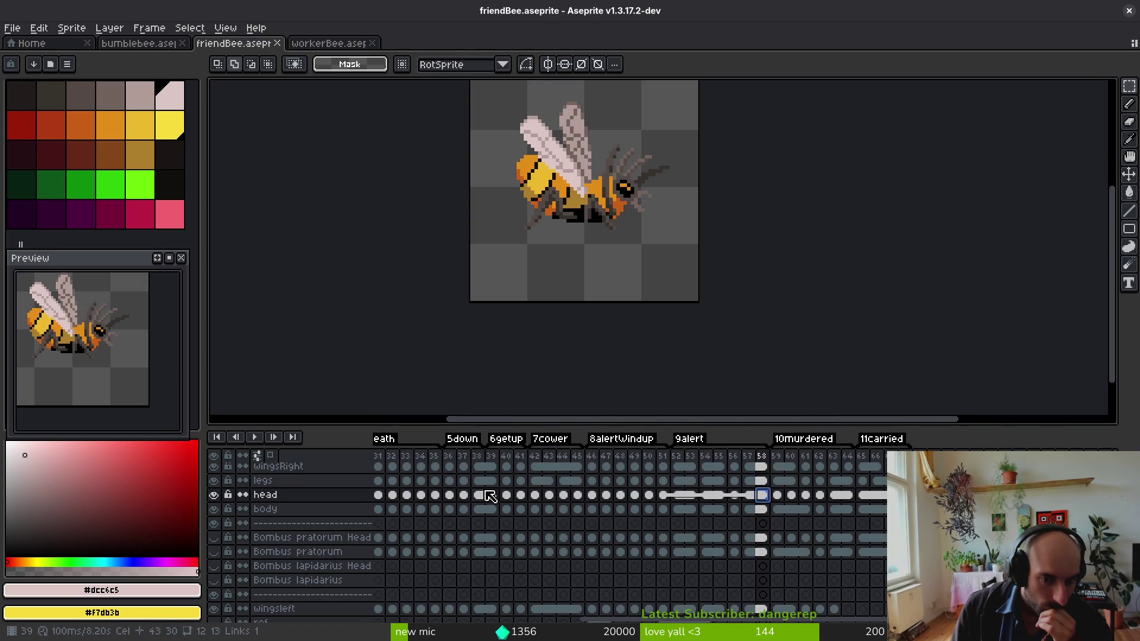
left_click(477, 499)
left_click_drag(477, 507, 726, 526)
left_click(477, 499)
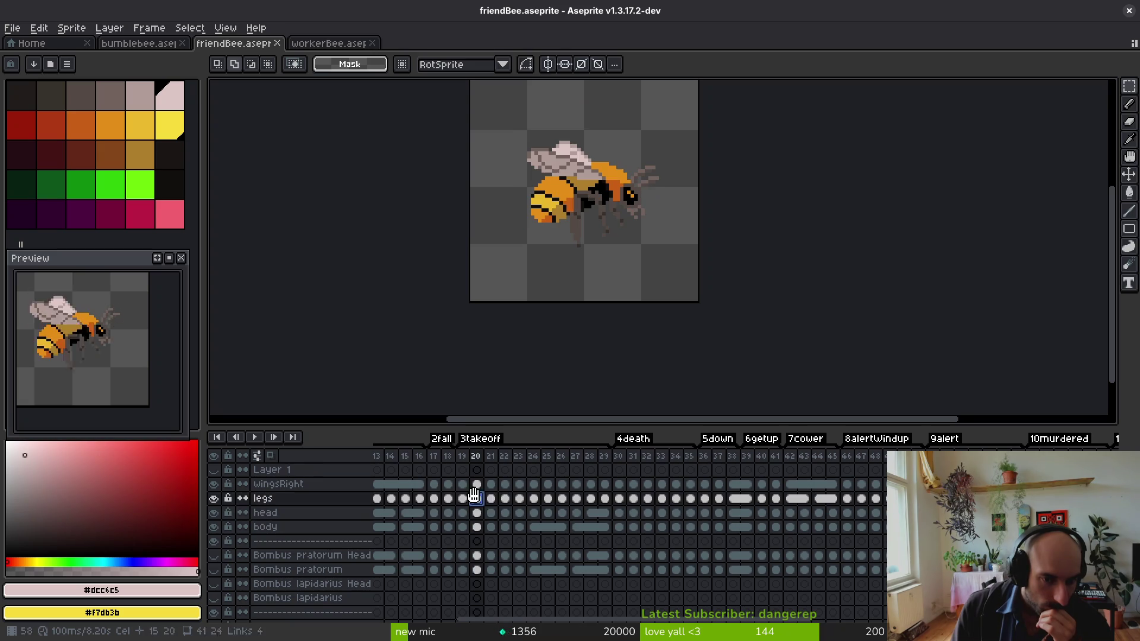
left_click(576, 499)
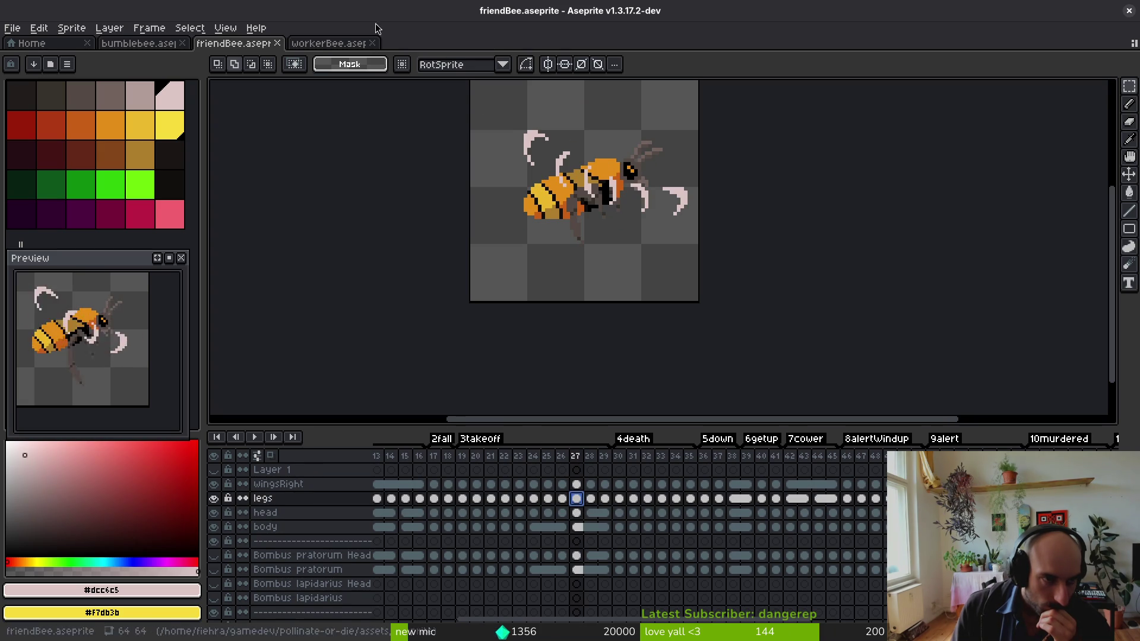
left_click(324, 44)
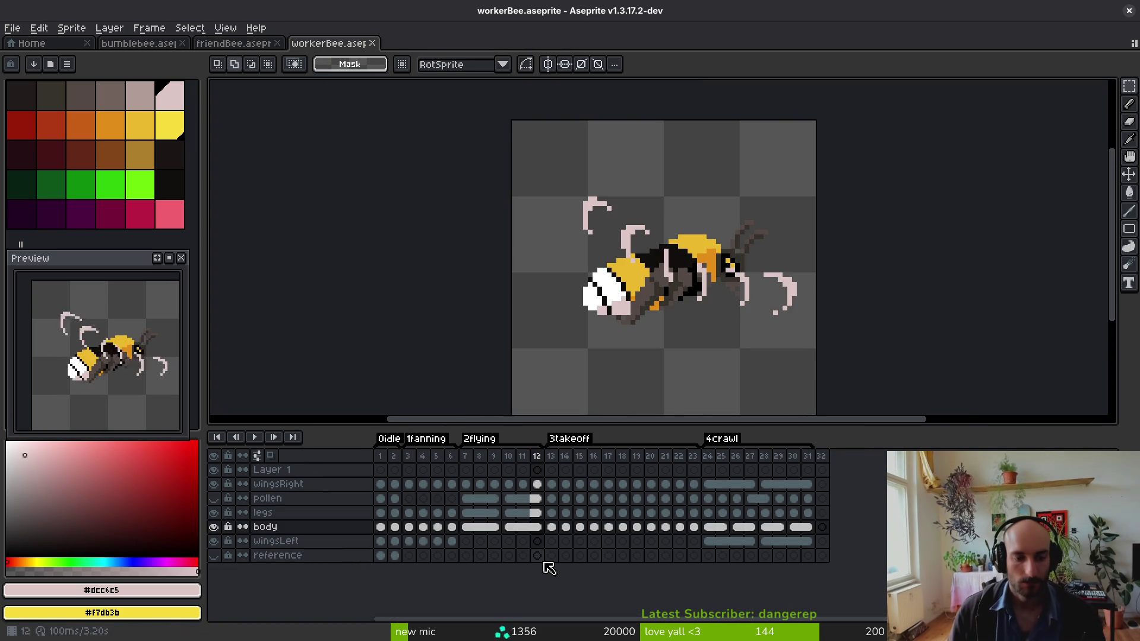
left_click(231, 45)
scroll(738, 489, "right", 10)
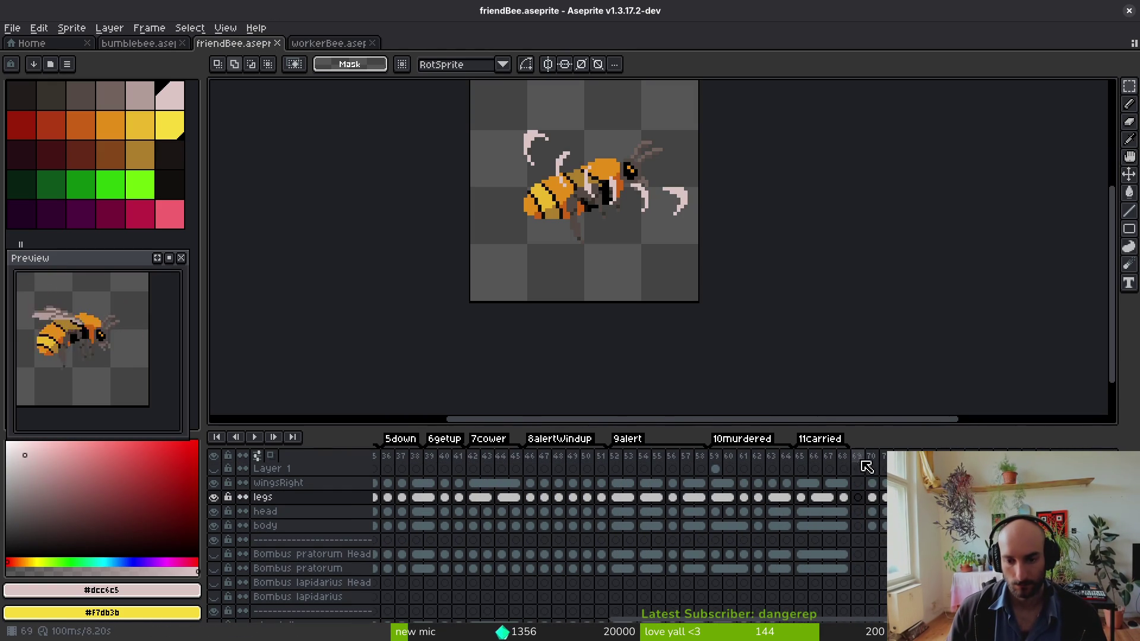
- Add empty frames after frame 69, tag frames 69–76 as 'flying', and save
key("alt+b")
key("alt+b")
key("alt+b")
left_click_drag(865, 459, 957, 456)
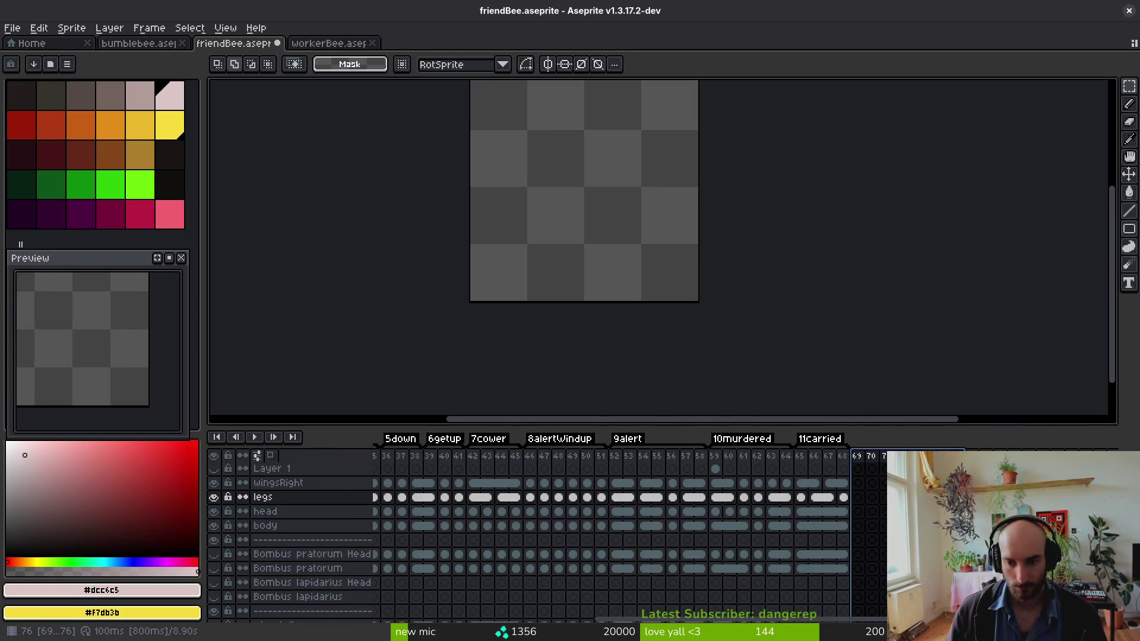
key("F2")
type("flyi")
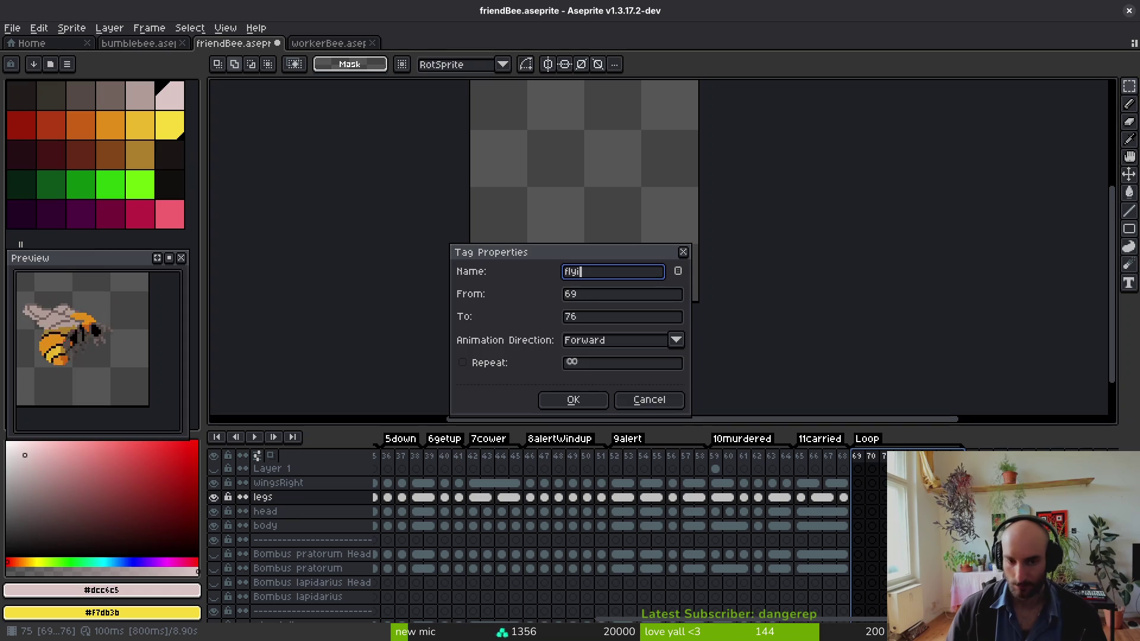
type("ng")
key("Return")
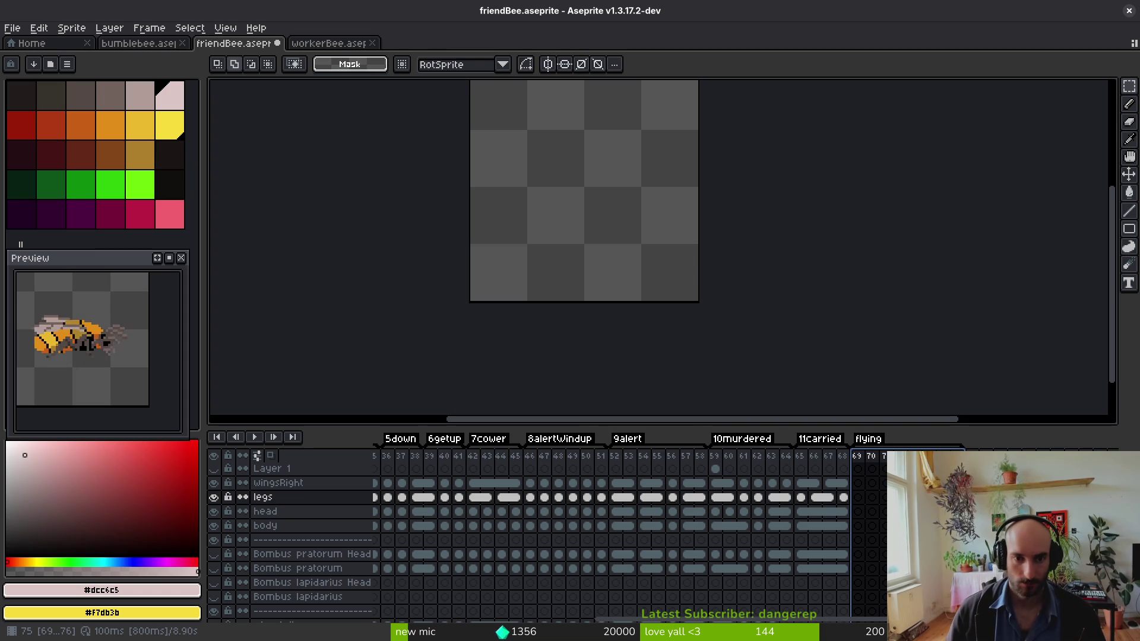
key("ctrl+s")
key("ctrl+Tab")
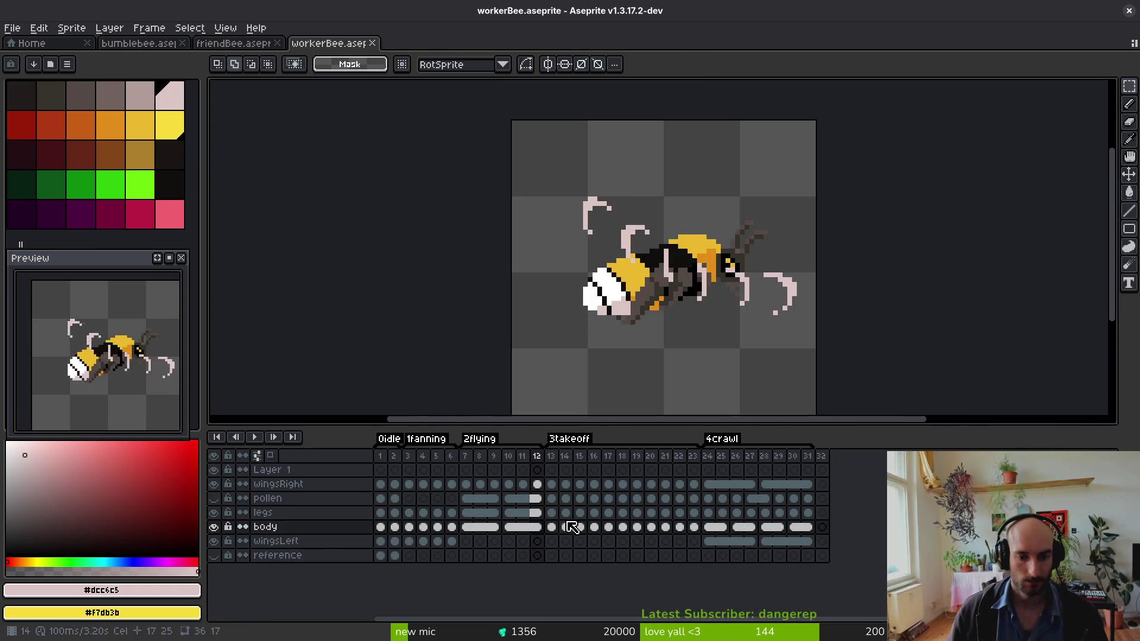
- Paste the worker bee's flying cels from frames 7–12 into friendBee frame 69, then hide the legs layer
left_click_drag(472, 488, 539, 528)
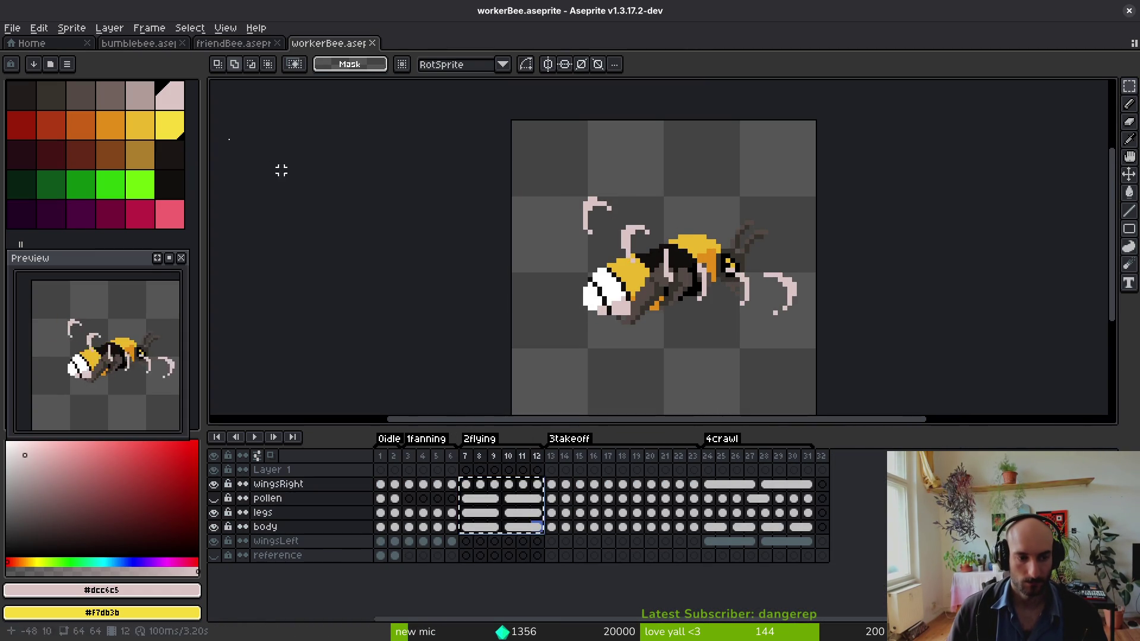
left_click(217, 44)
left_click(859, 498)
key("ctrl+v")
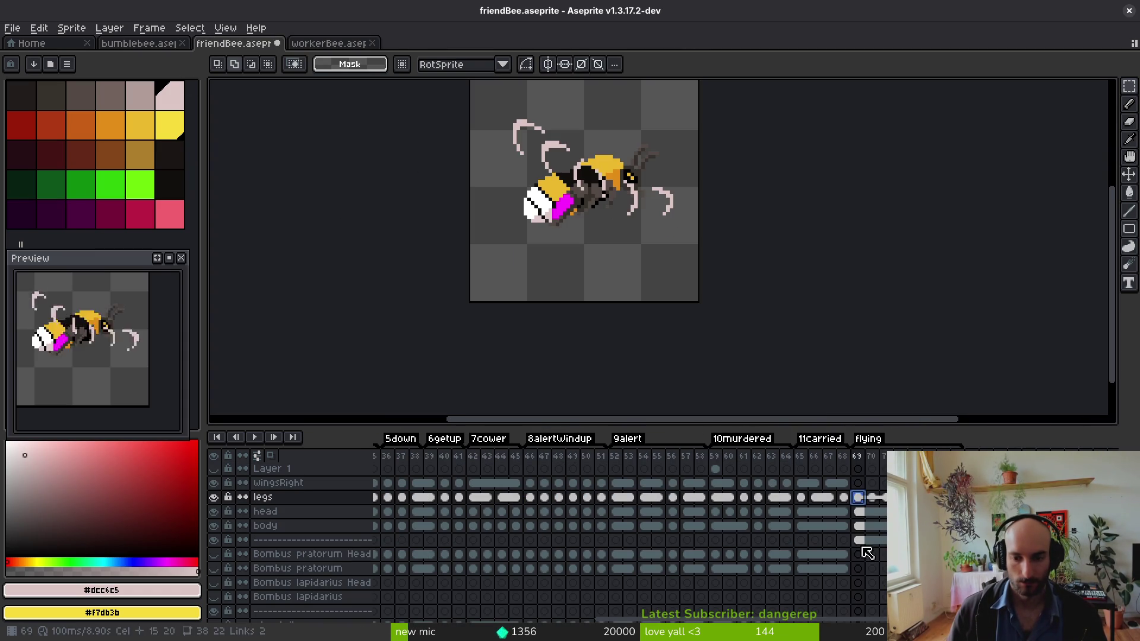
left_click(214, 497)
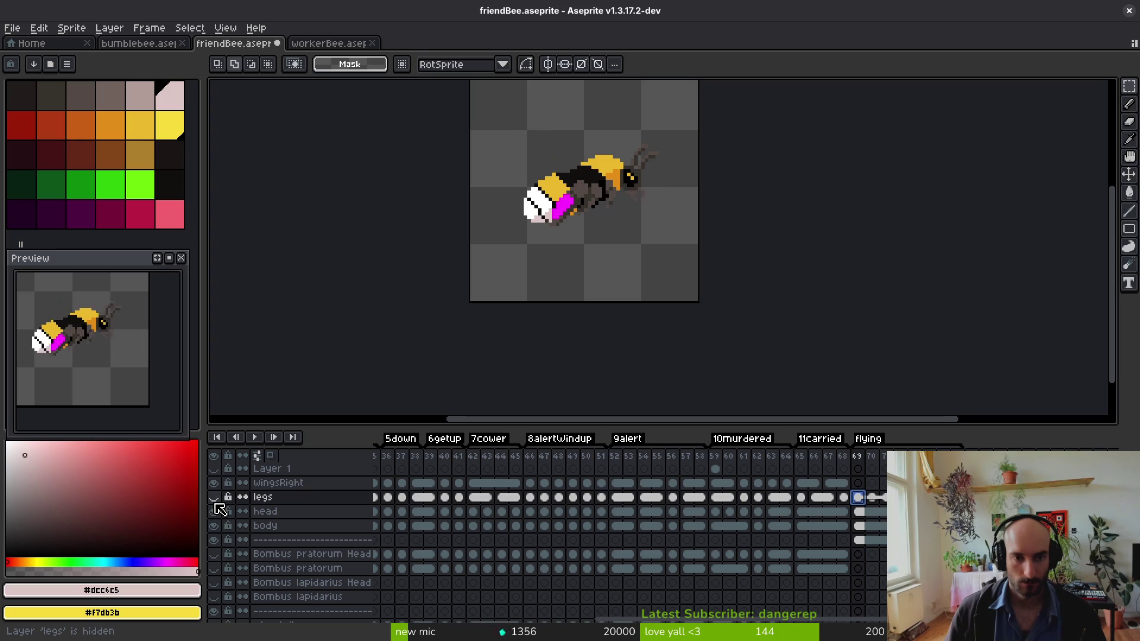
- Select the legs and head cels at frames 69–70 and delete the stray pasted cels
left_click(213, 497)
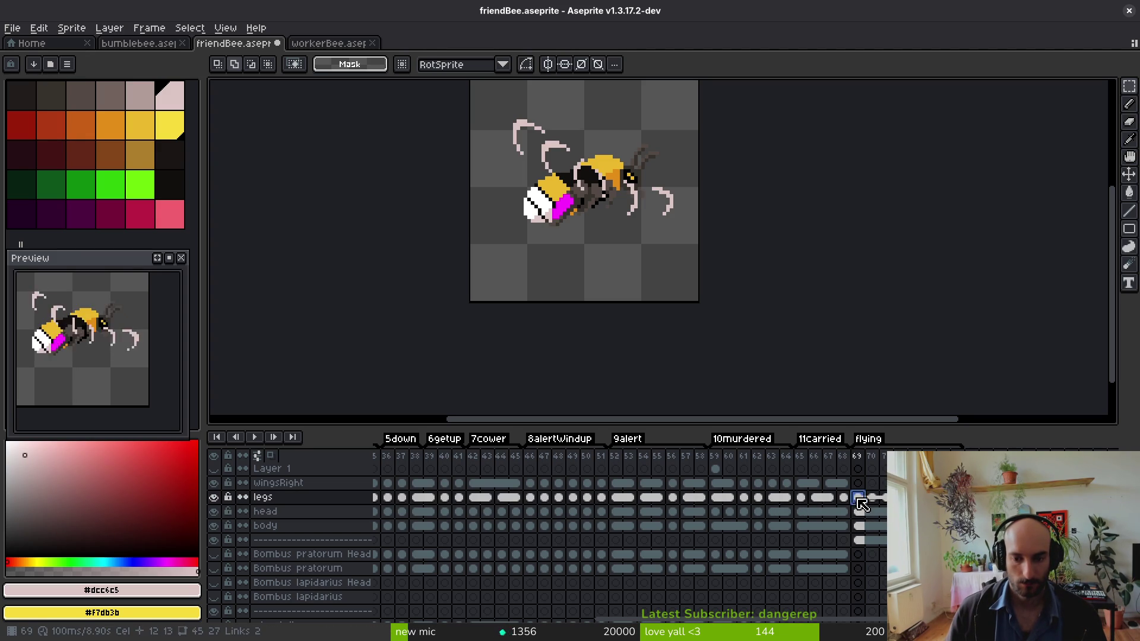
mouse_move(859, 500)
left_mouse_down()
mouse_move(886, 498)
mouse_move(871, 498)
left_mouse_up()
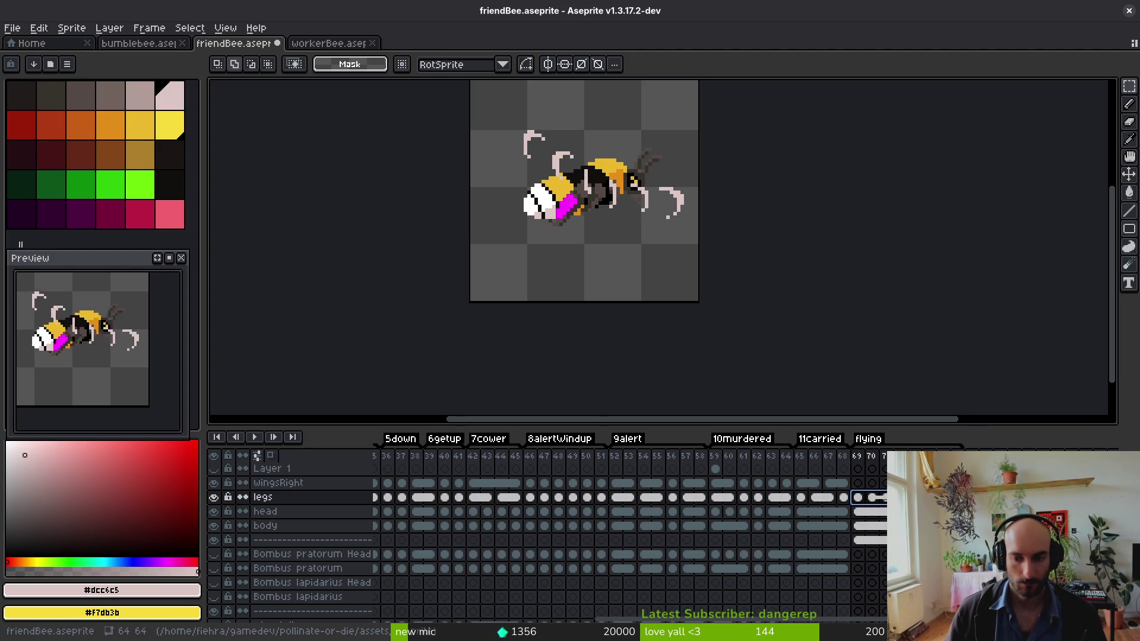
left_click(857, 512)
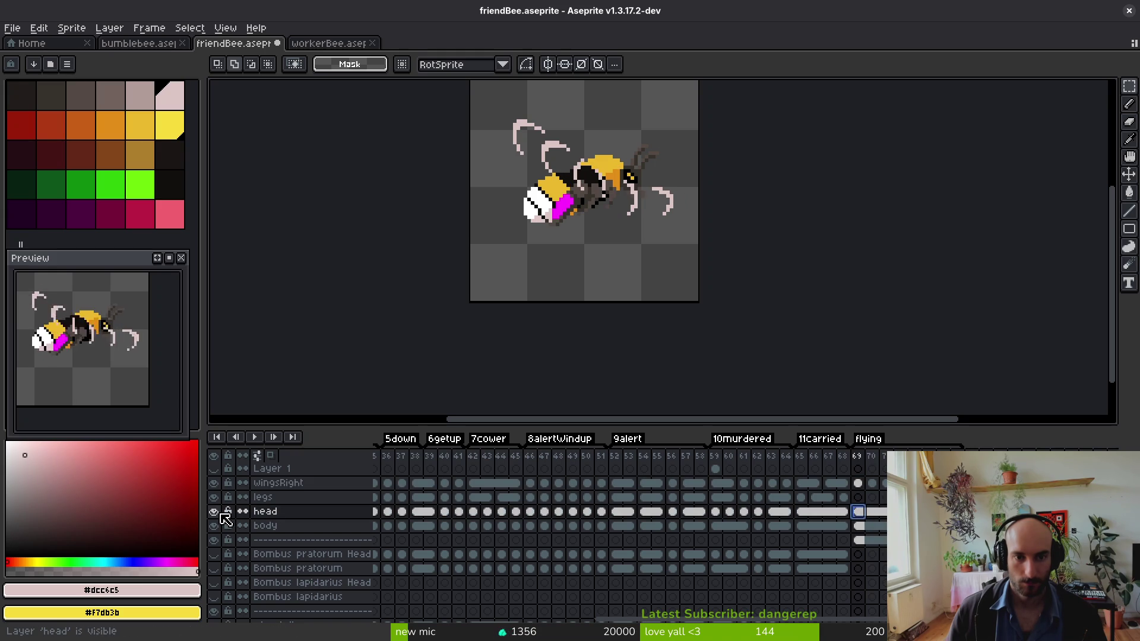
left_click_drag(864, 514, 872, 470)
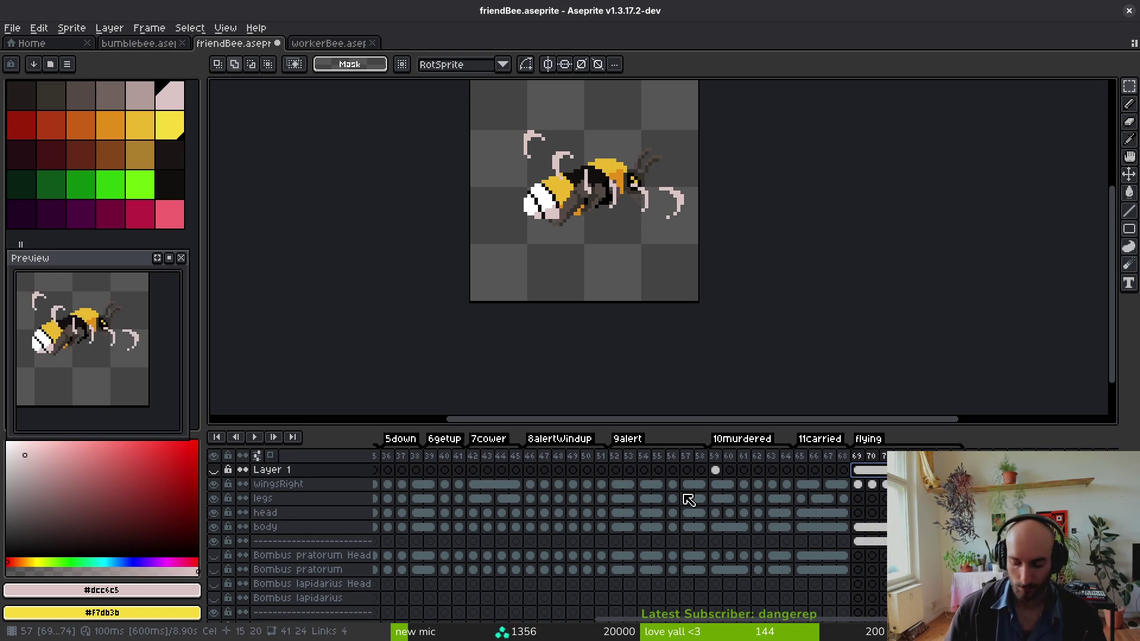
key("Delete")
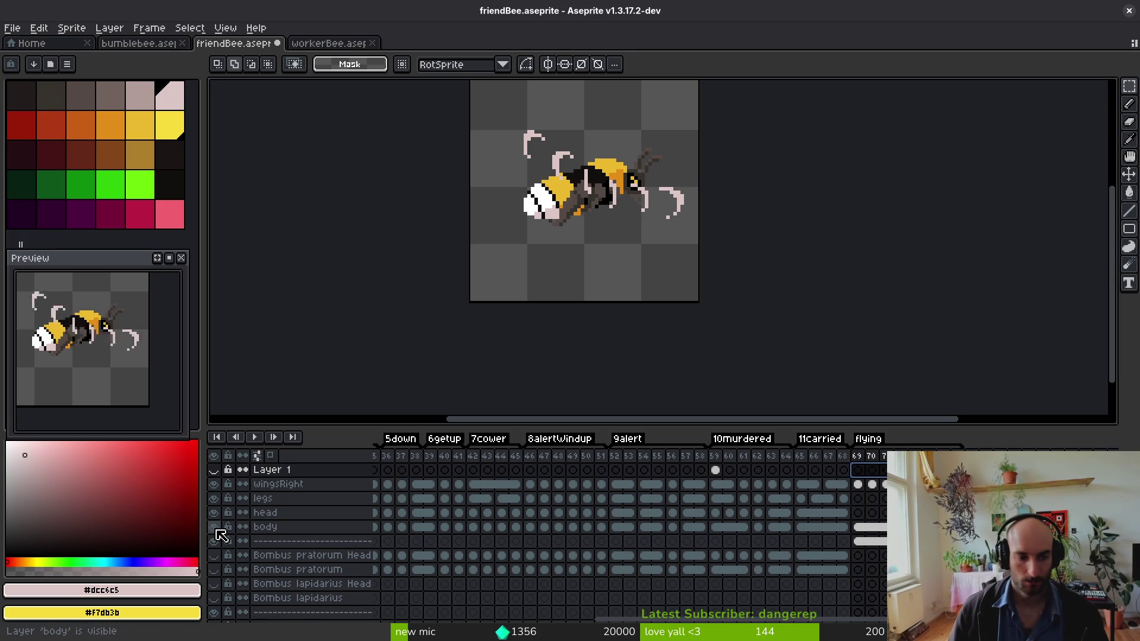
- Select the body and head cels at frames 69–70, undo the accidental move, and recheck the body layer
left_click(860, 528)
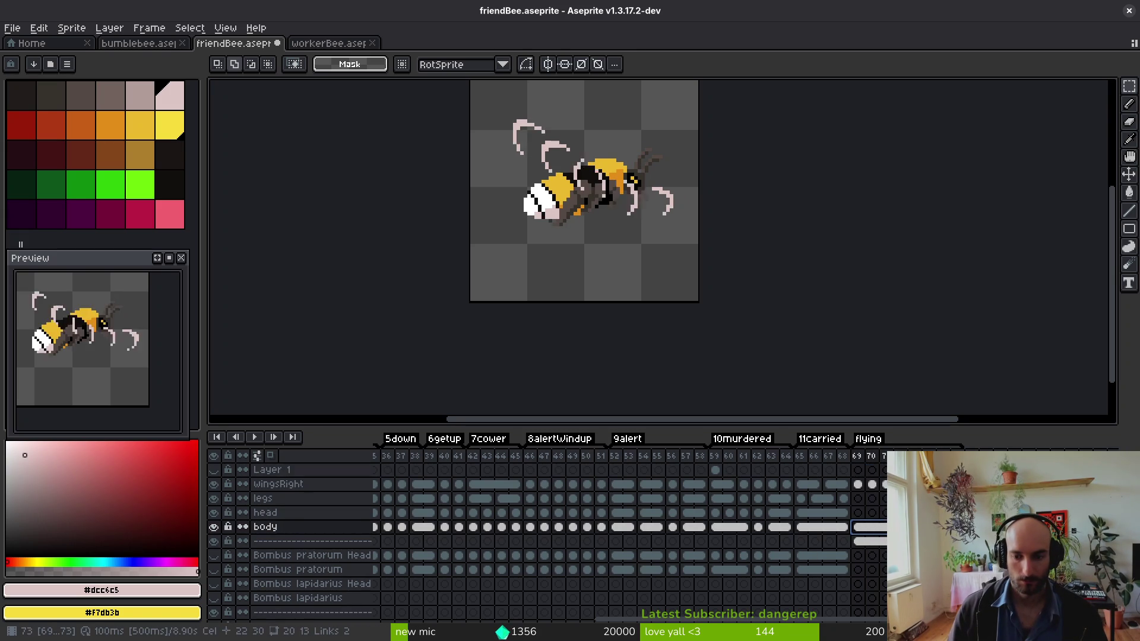
mouse_move(860, 528)
left_mouse_down()
mouse_move(860, 514)
mouse_move(883, 542)
left_mouse_up()
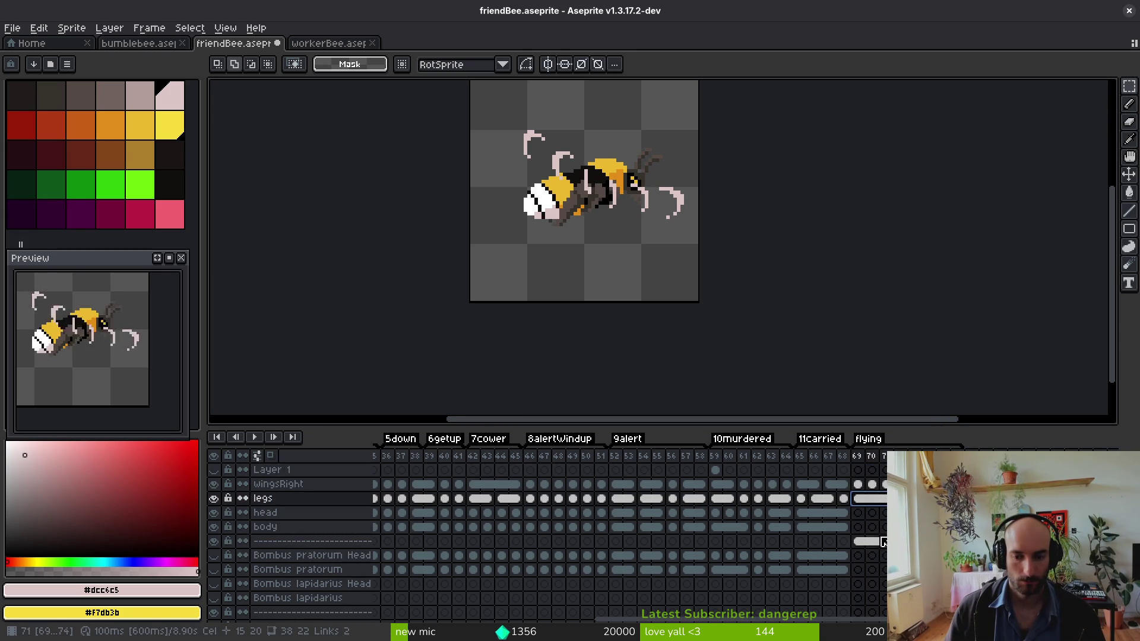
key("ctrl+z")
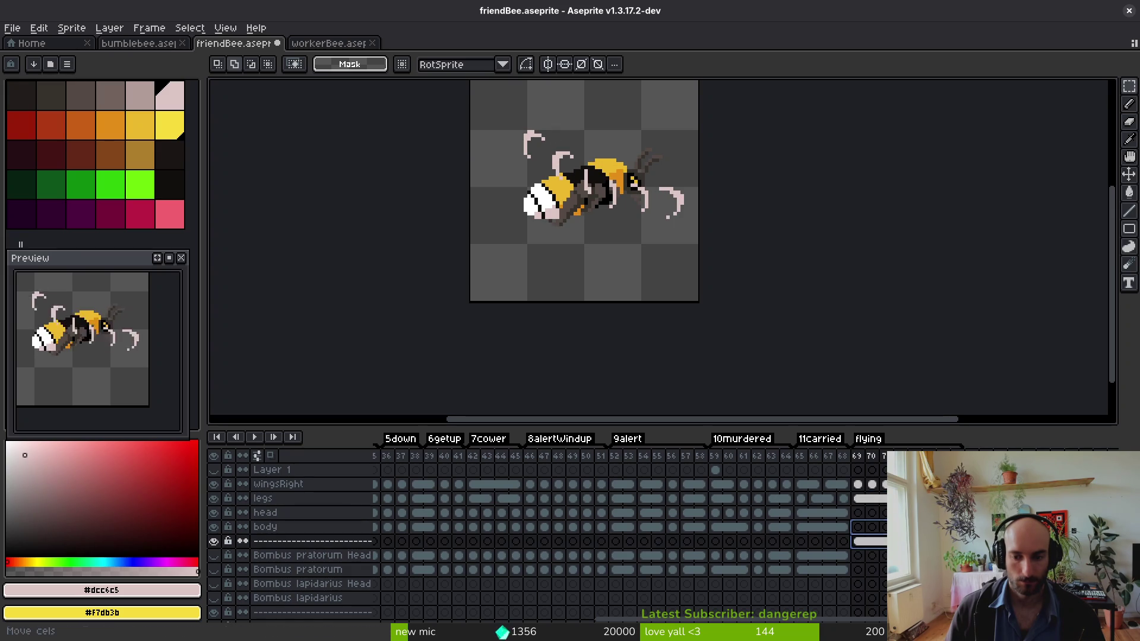
left_click(213, 526)
left_click(213, 526)
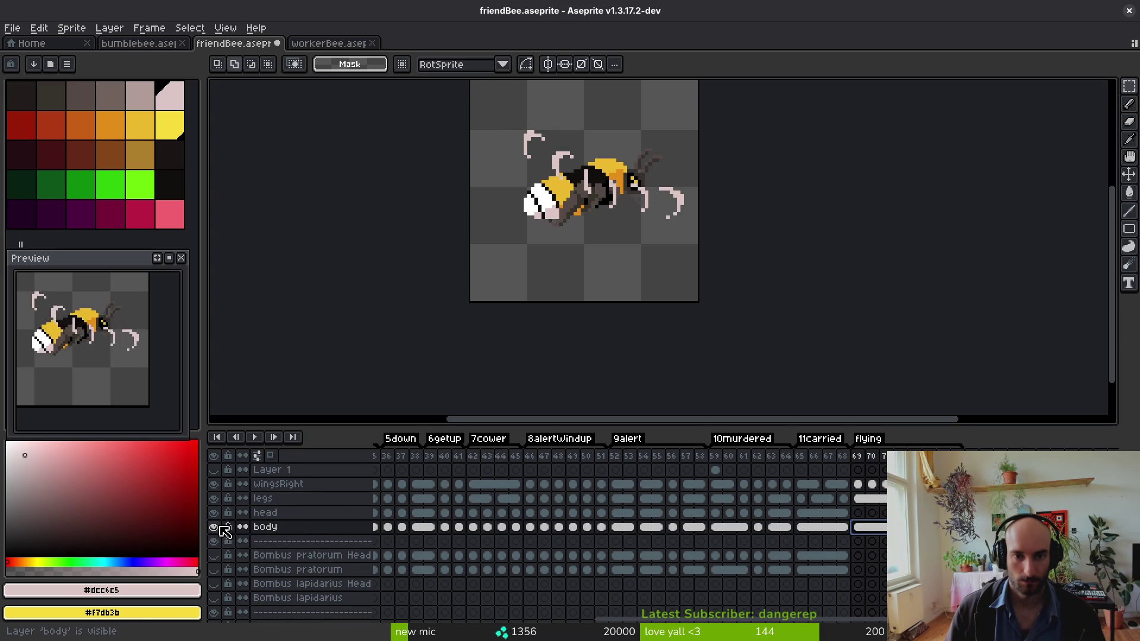
scroll(650, 203, "up", 3)
- Lasso and cut the wing and head area from the body layer, stepping back through frames
key("q")
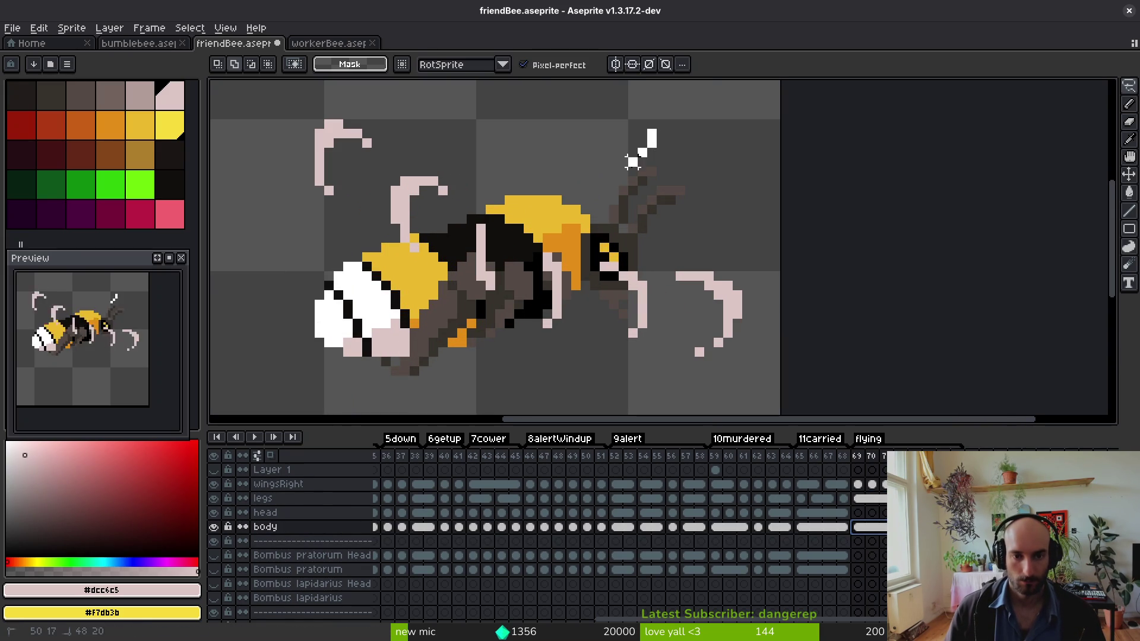
mouse_move(584, 275)
left_mouse_down()
mouse_move(669, 332)
mouse_move(587, 249)
left_mouse_up()
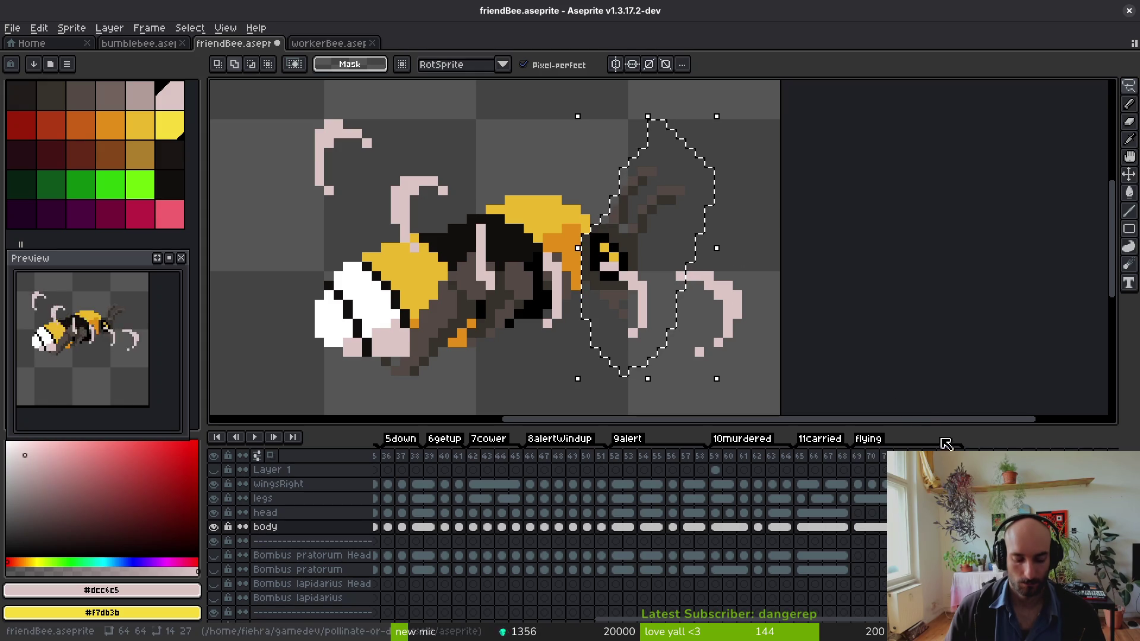
key("ctrl+x")
key("Up")
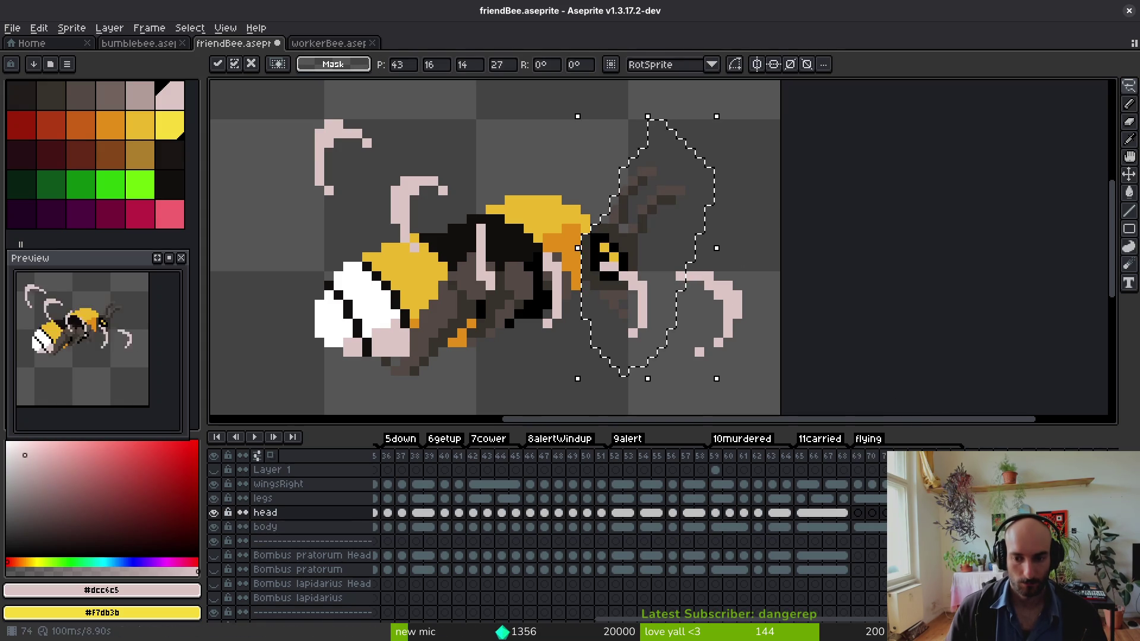
key("Left")
key("Left")
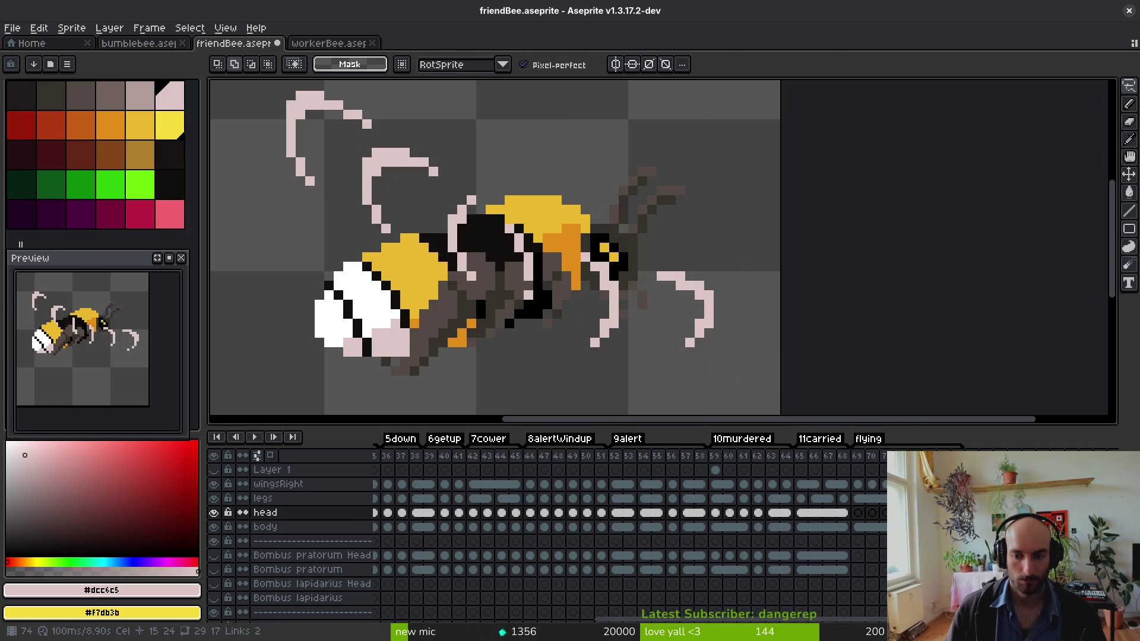
key("Left")
key("Down")
- Hide and reshow the head layer while stepping between frames 71 and 72
left_click(215, 514)
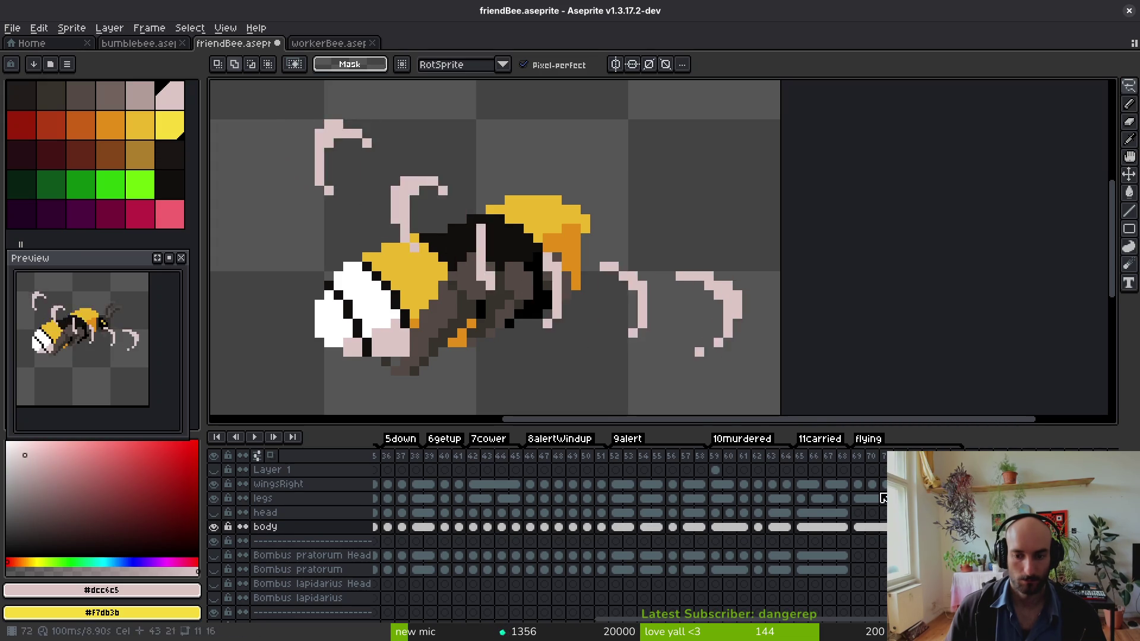
key("Left")
scroll(618, 157, "up", 2)
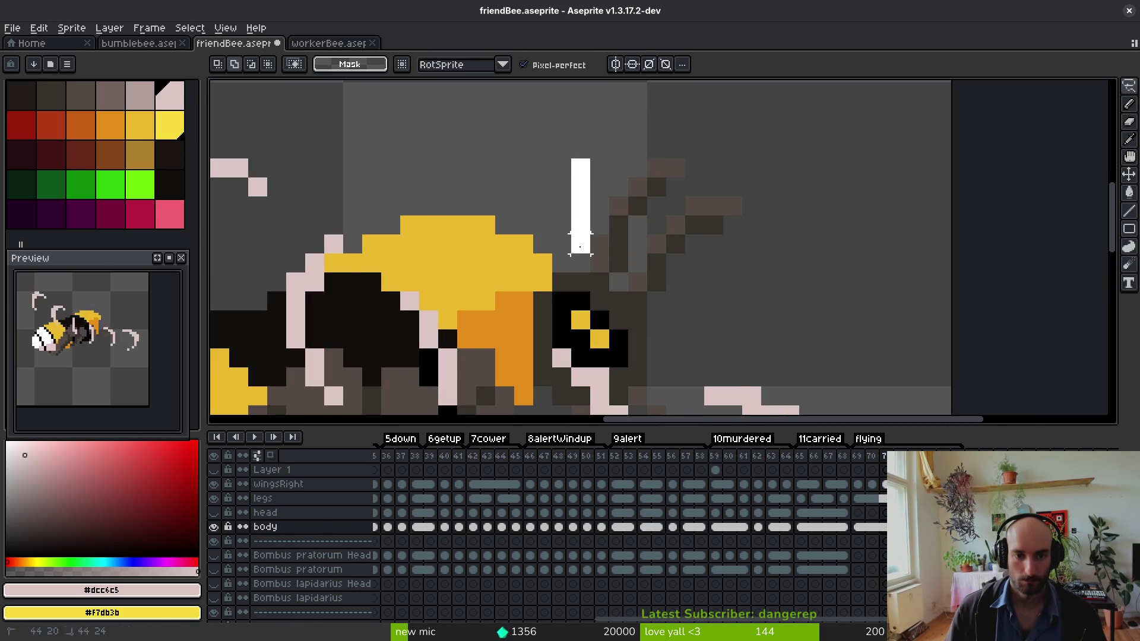
key("i")
left_click(218, 516)
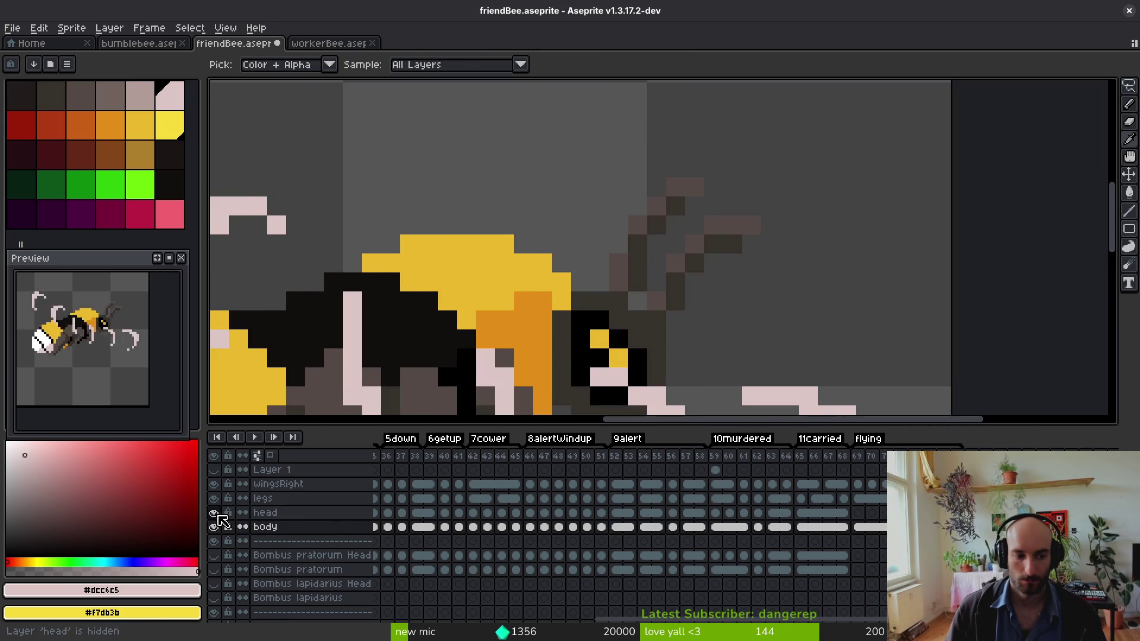
key("Right")
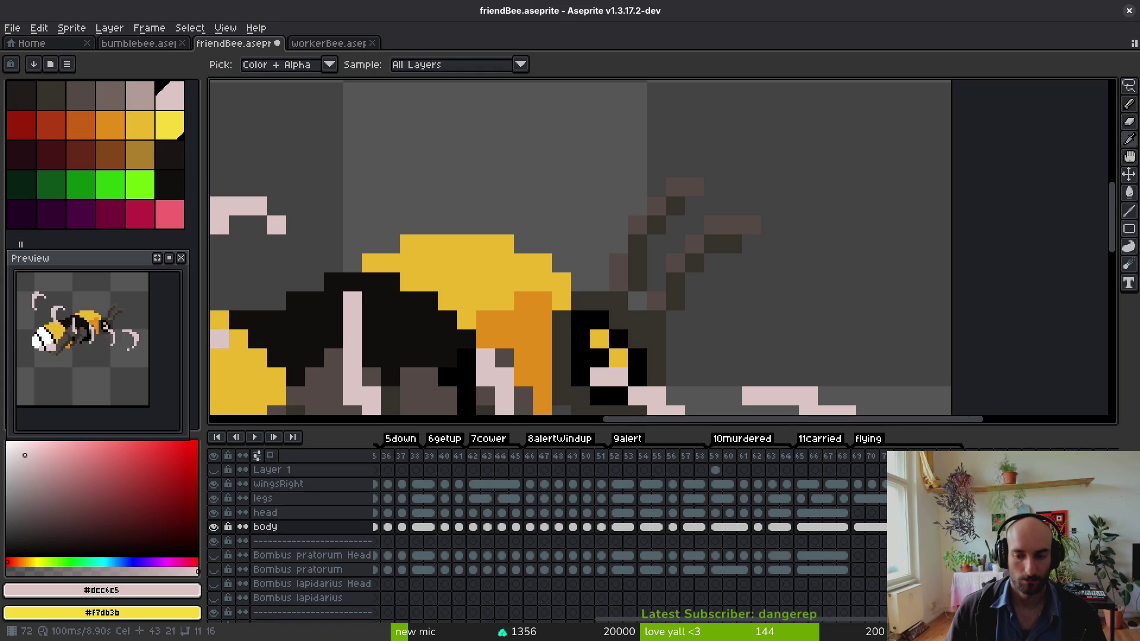
- Move the head in frame 72 one pixel up and left and apply it
key("Up")
key("m")
scroll(828, 205, "down", 2)
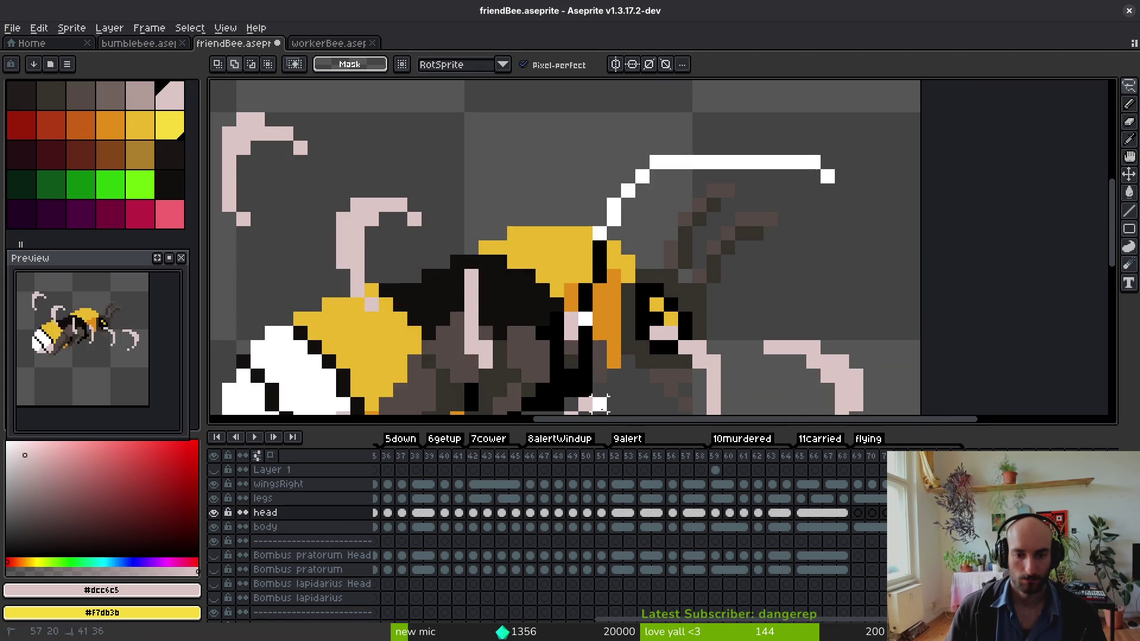
scroll(827, 282, "up", 2)
scroll(772, 273, "up", 3)
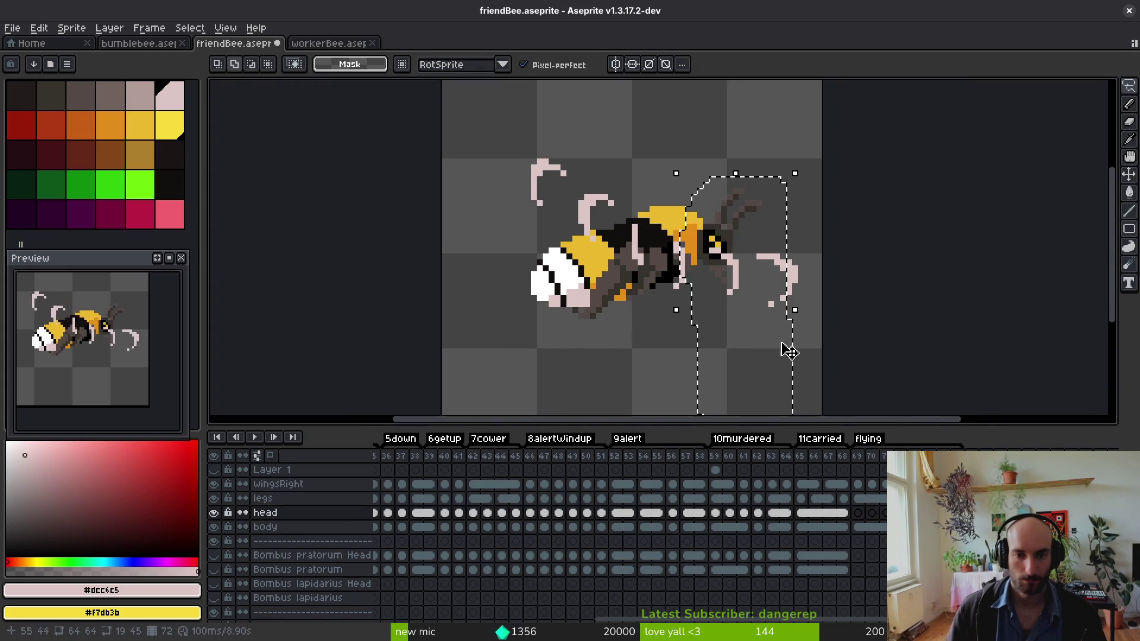
left_click(754, 312)
scroll(732, 247, "up", 2)
left_click_drag(732, 247, 725, 240)
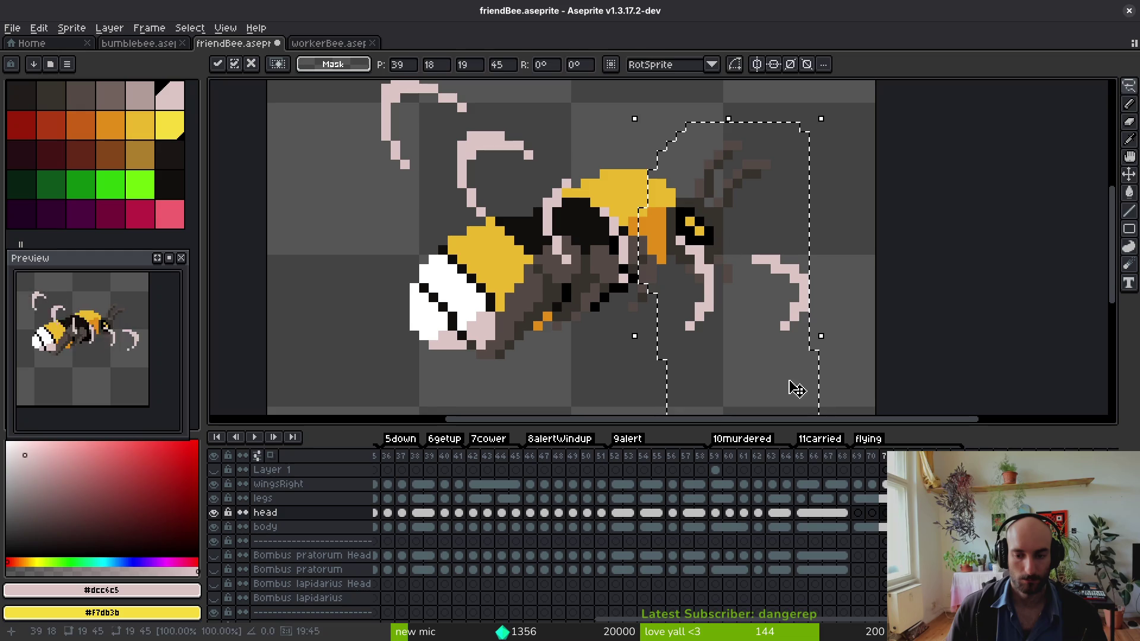
key("ctrl+d")
- Hide the head, lasso-delete the body's right wing and eye area, then undo the erase
left_click(214, 512)
key("i")
key("Down")
key("shift+w")
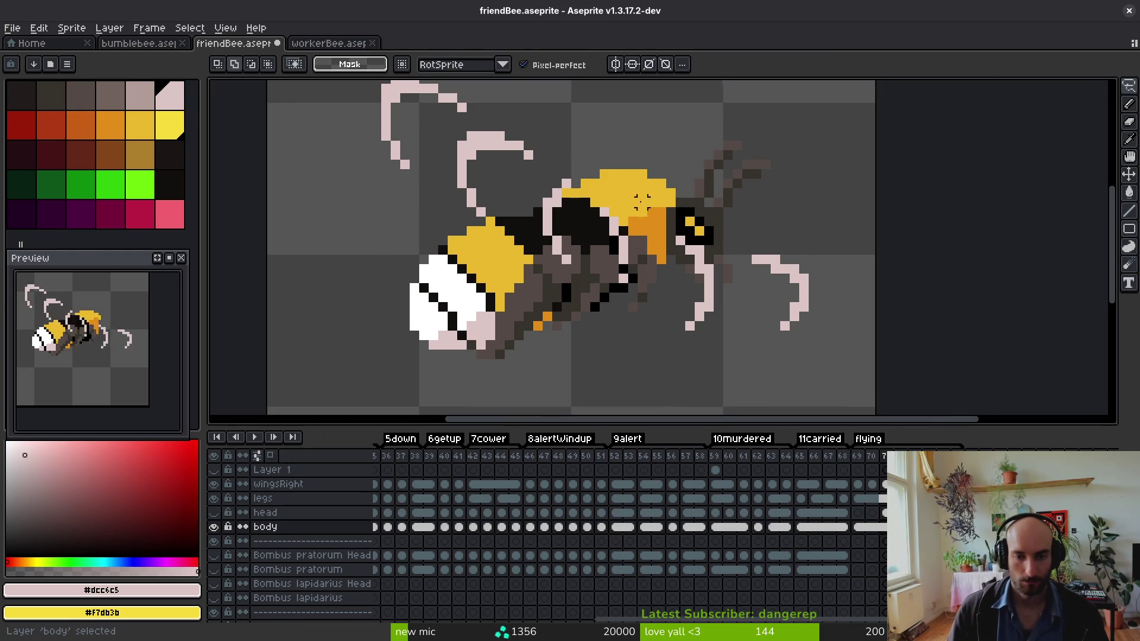
scroll(672, 213, "up", 5)
scroll(673, 213, "down", 3)
mouse_move(673, 212)
left_mouse_down()
mouse_move(673, 236)
mouse_move(822, 290)
mouse_move(777, 92)
mouse_move(689, 184)
mouse_move(687, 202)
left_mouse_up()
key("Delete")
key("ctrl+z")
key("ctrl+z")
key("ctrl+z")
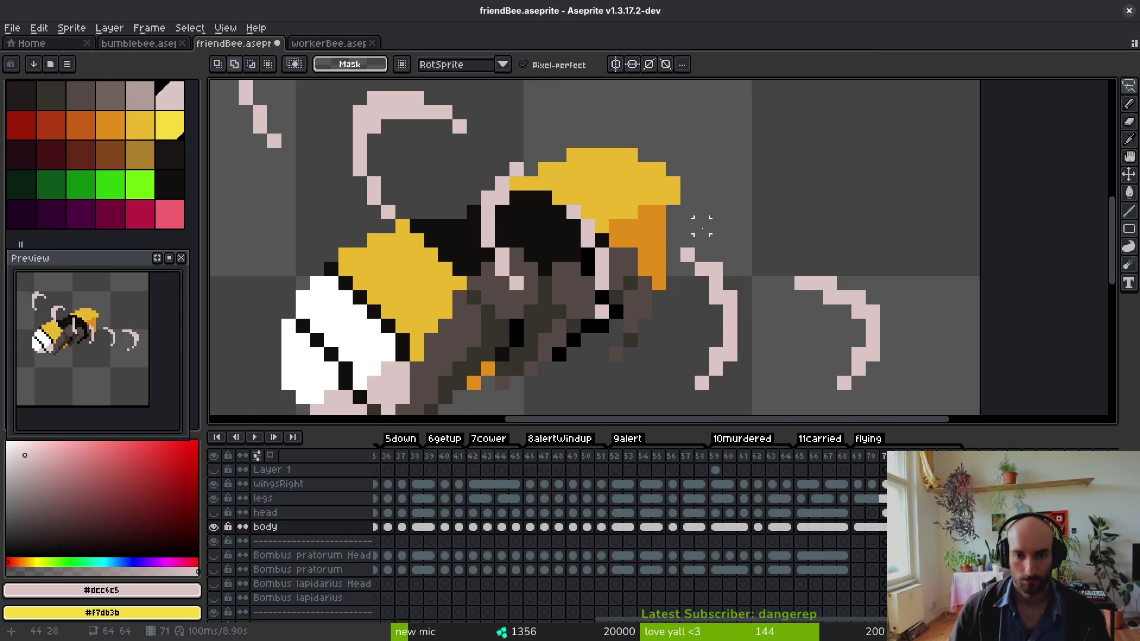
left_click(885, 469)
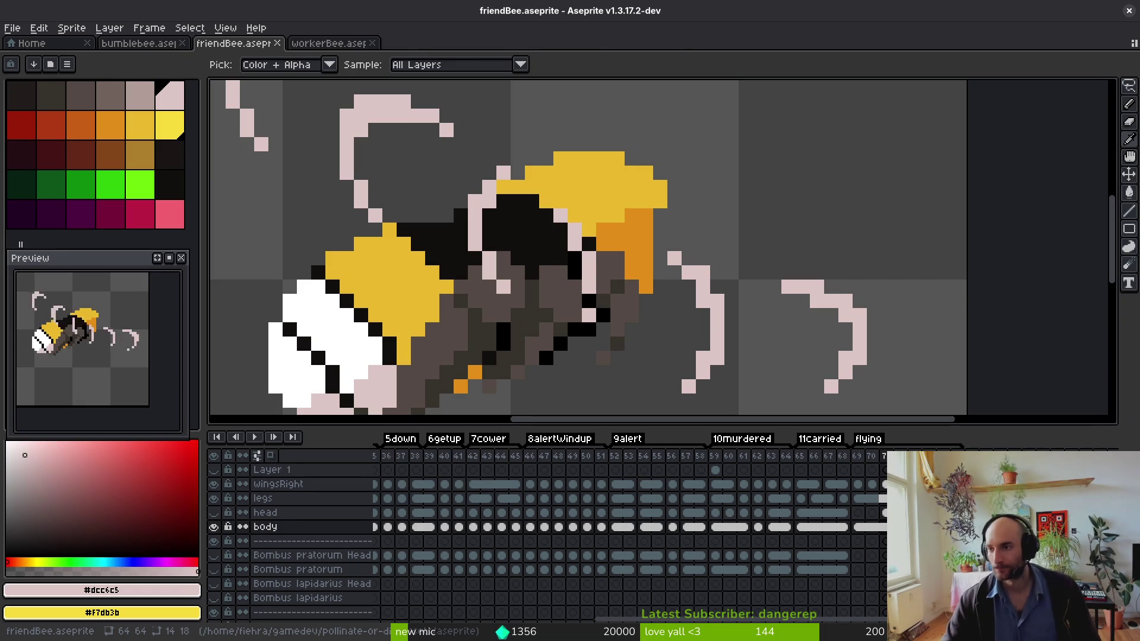
- Shift and zoom out the view of flying frame 70 to see the whole bee body
key("m")
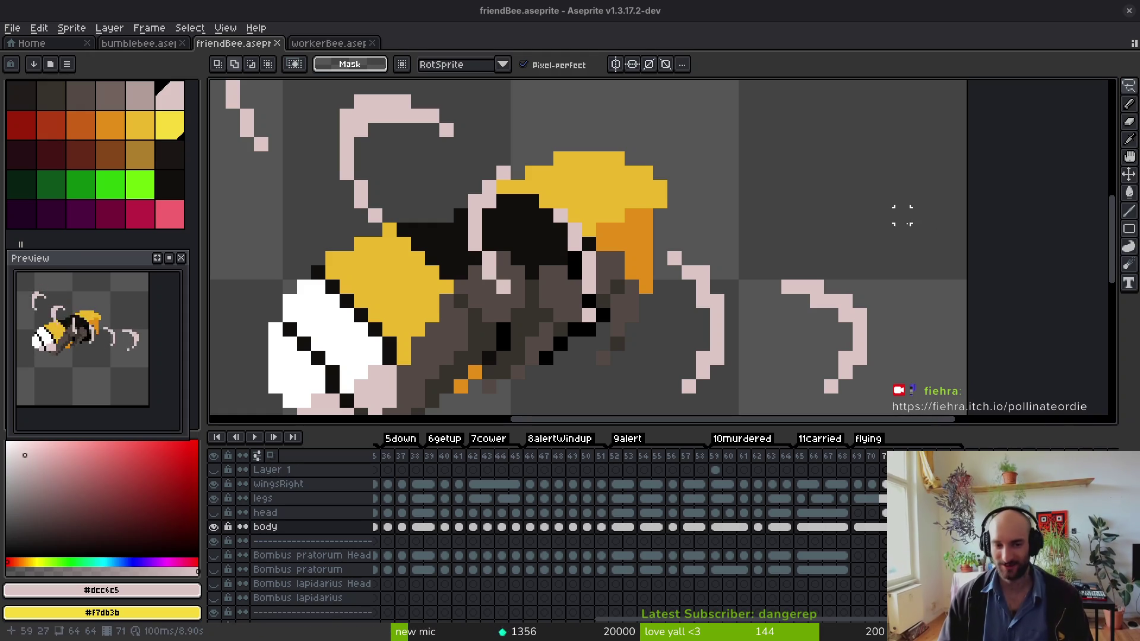
left_click_drag(660, 273, 670, 264)
key("i")
scroll(677, 261, "down", 2)
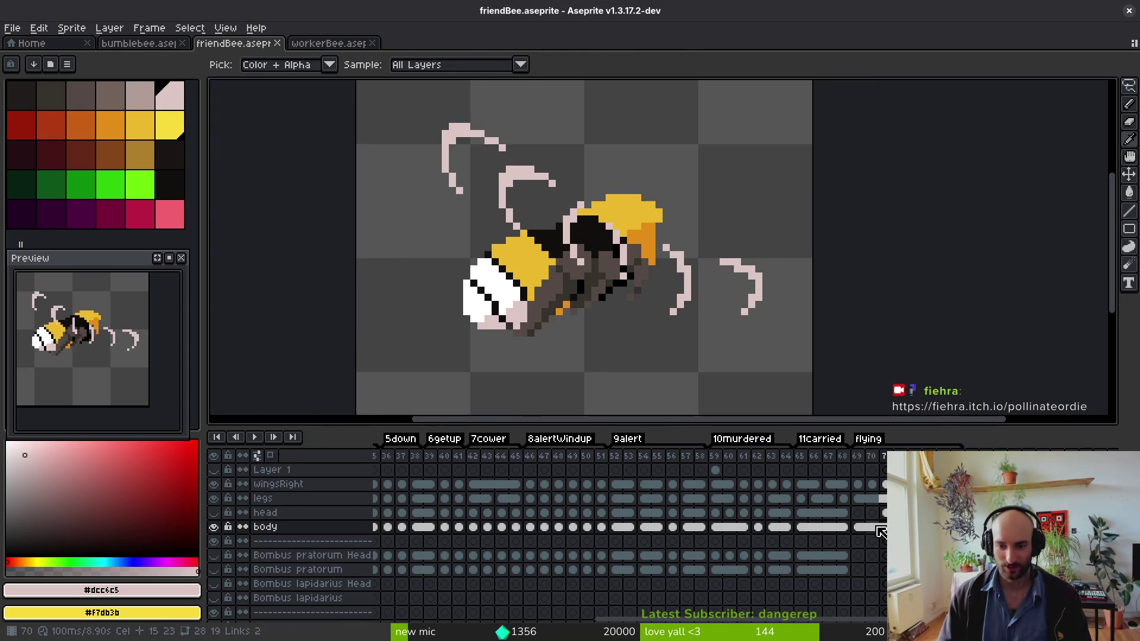
- Duplicate the head cels from frames 69–71 and play the animation to preview them
key("Return")
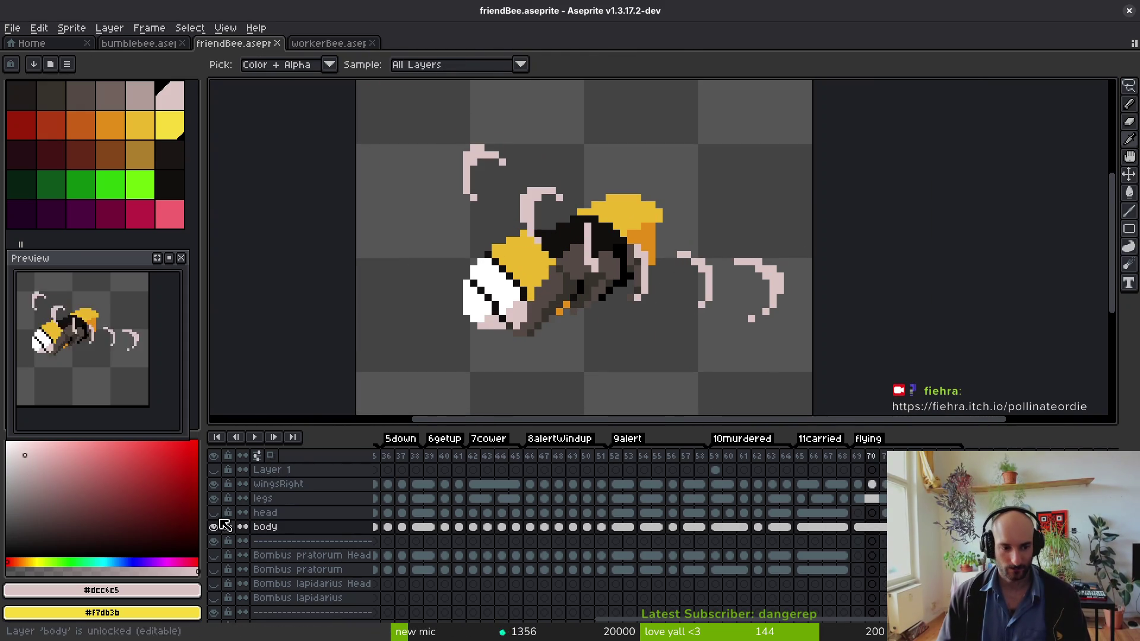
left_click(858, 513)
key("m")
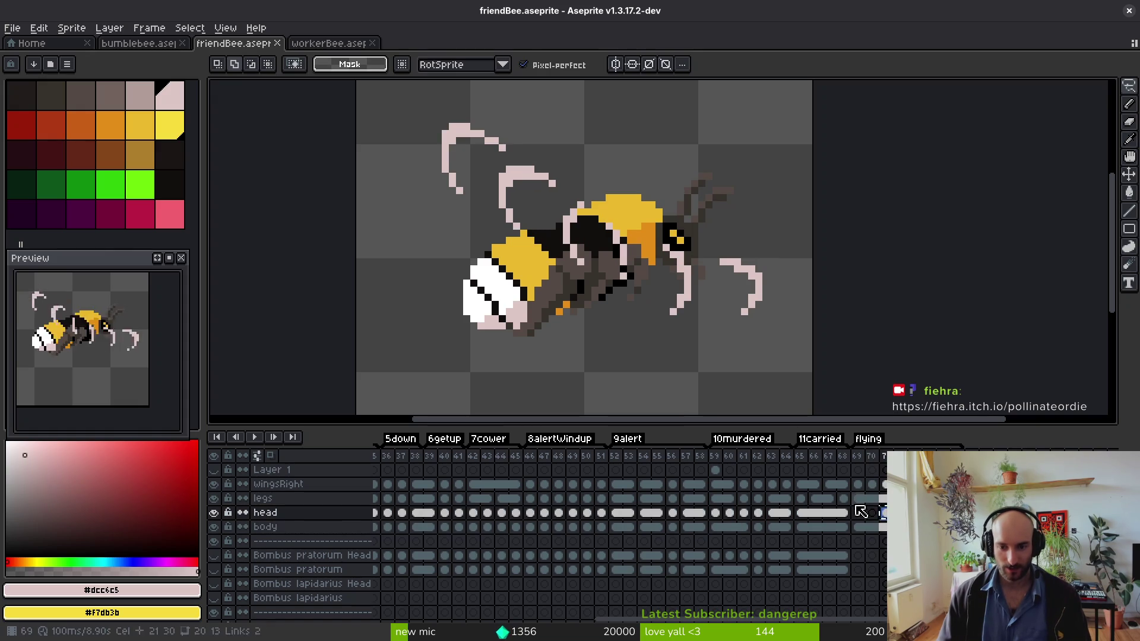
left_click_drag(882, 514, 859, 514)
right_click(861, 515)
left_click(879, 599)
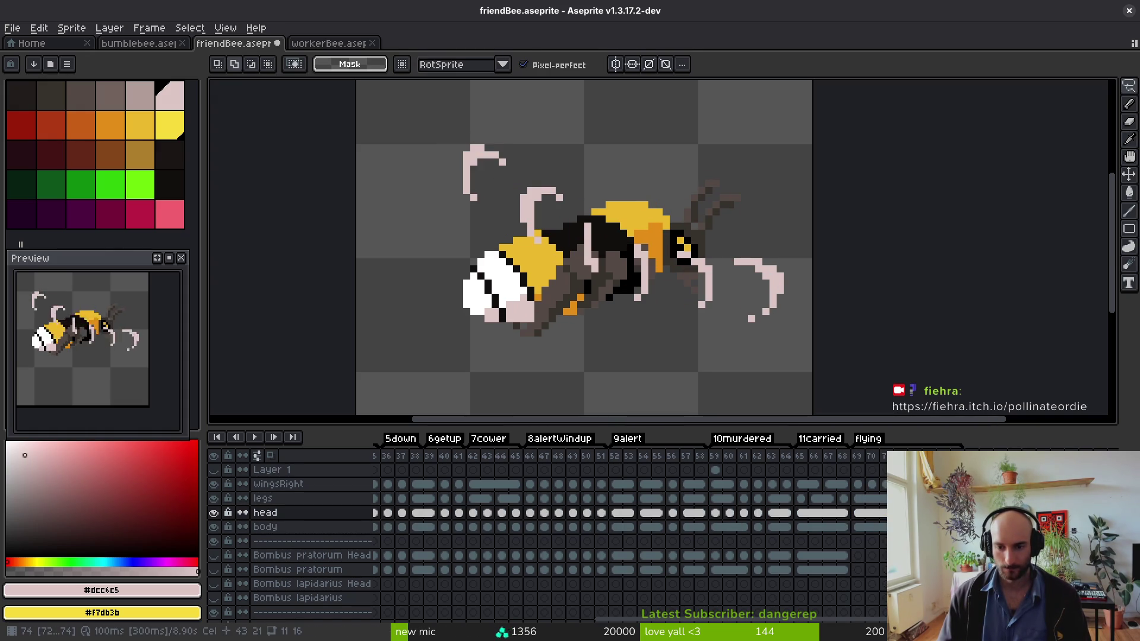
key("Return")
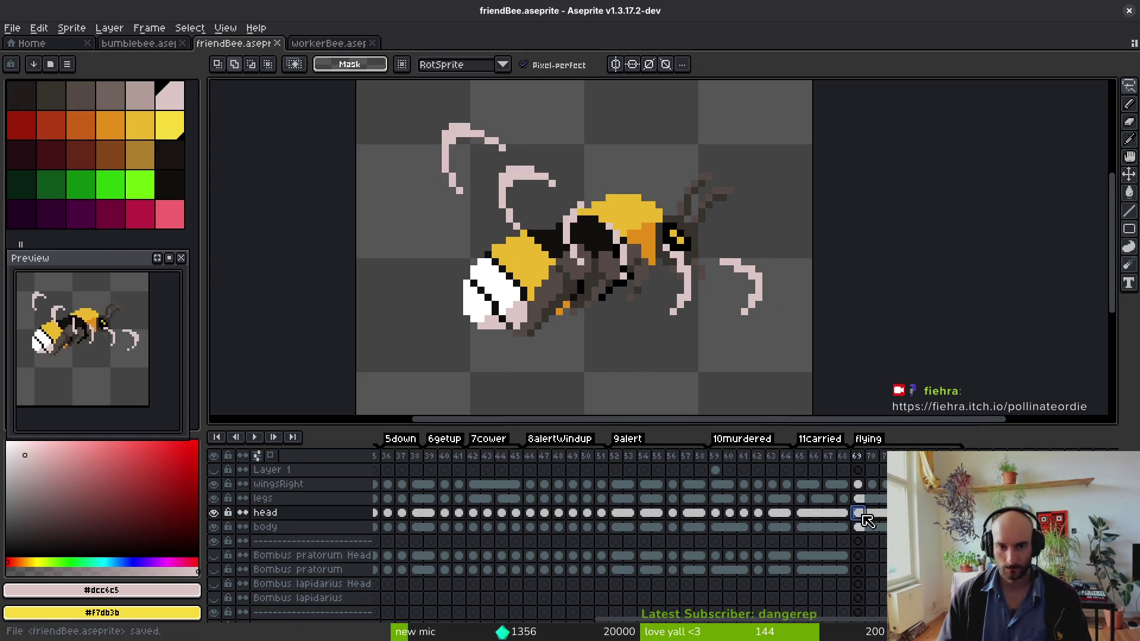
key("i")
key("Return")
key("m")
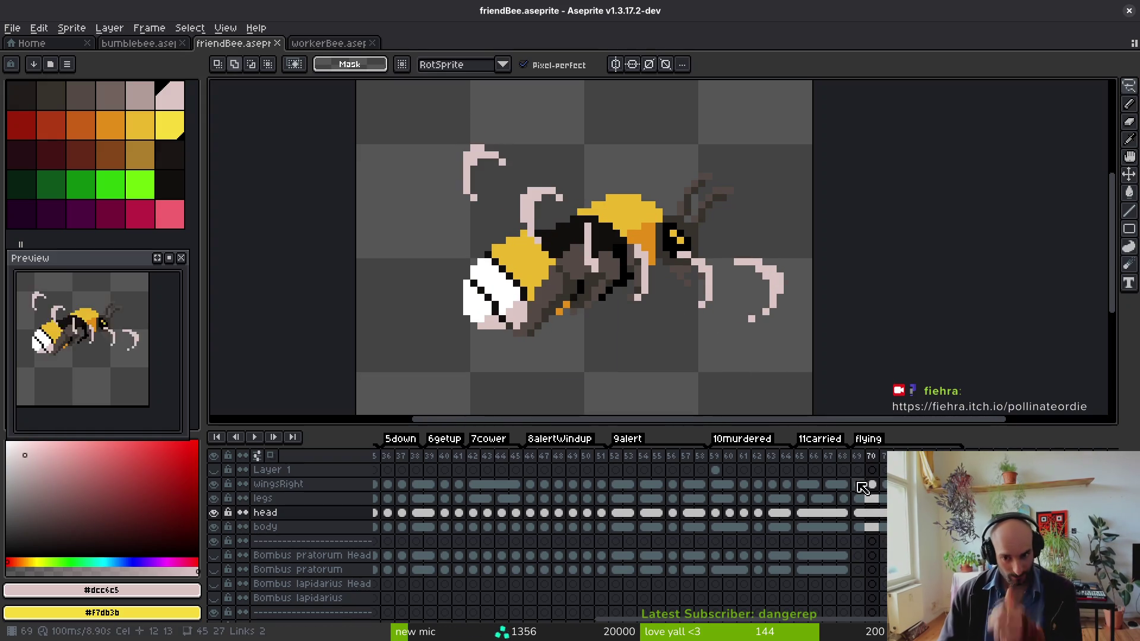
- Inspect the wingsRight cels across frames 24–28 and the later white-tailed flying frames
left_click_drag(858, 484, 871, 484)
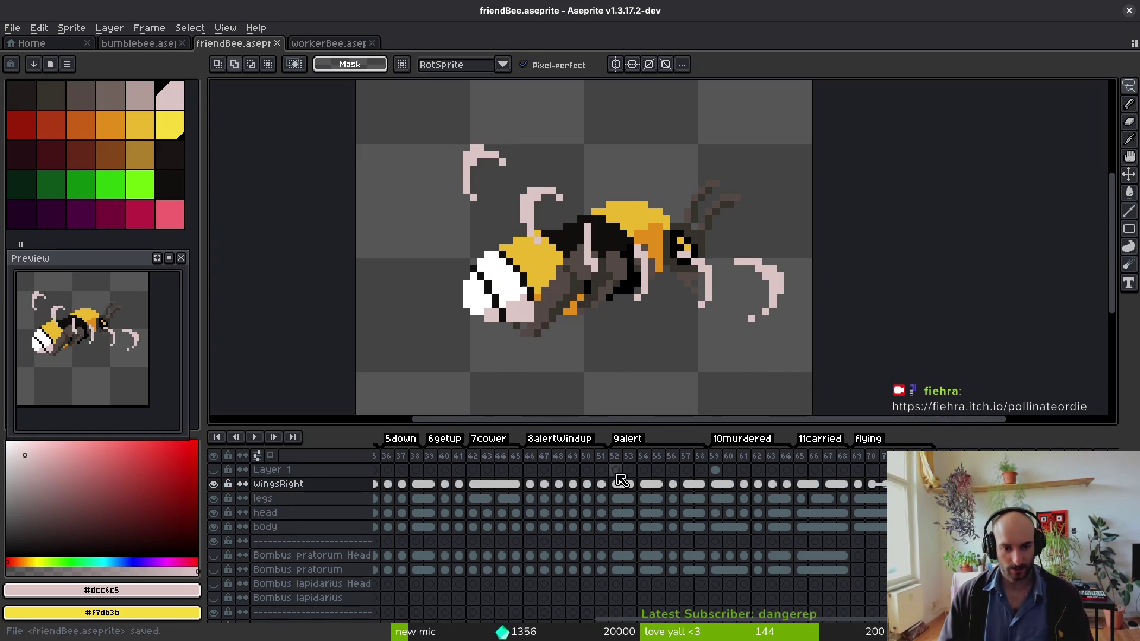
left_click_drag(501, 482, 744, 497)
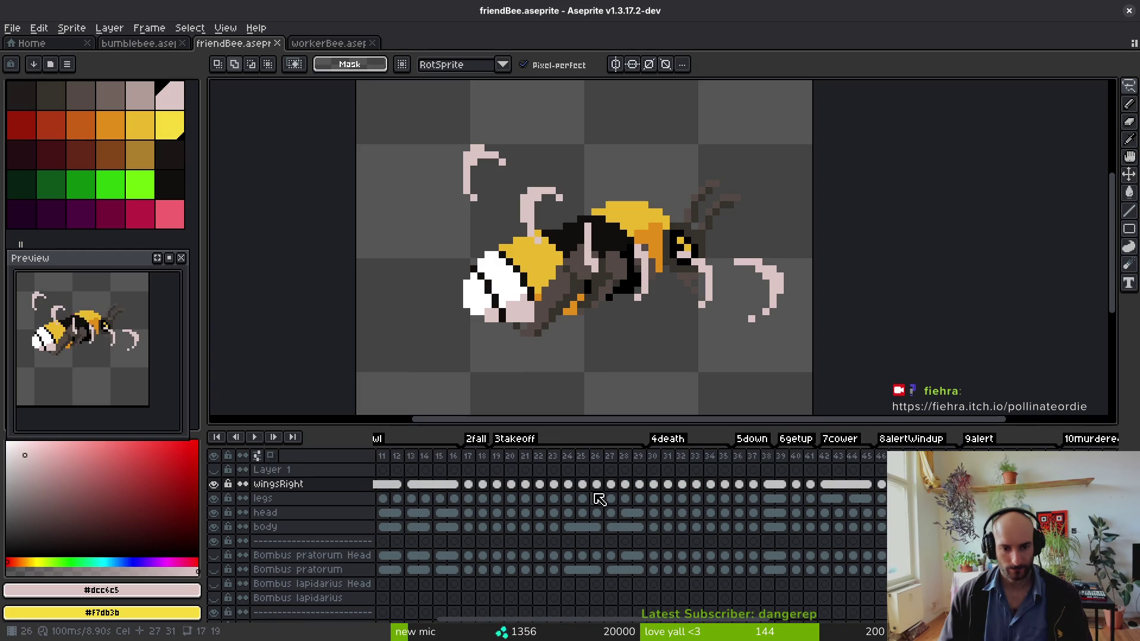
left_click(568, 484)
key("Right")
key("Right")
key("Right")
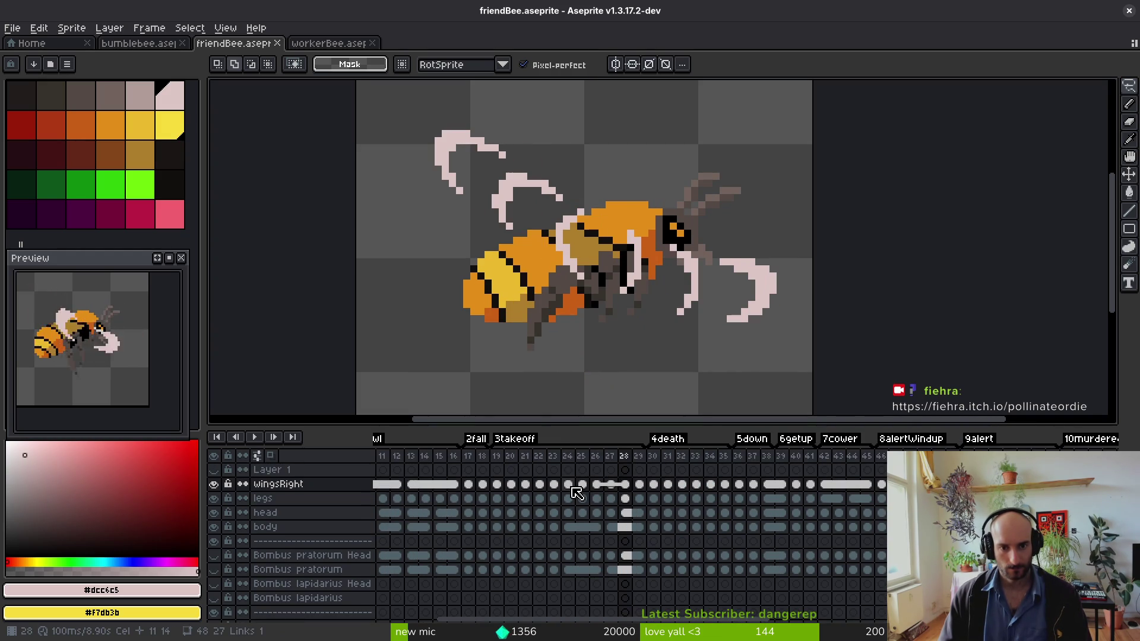
key("Left")
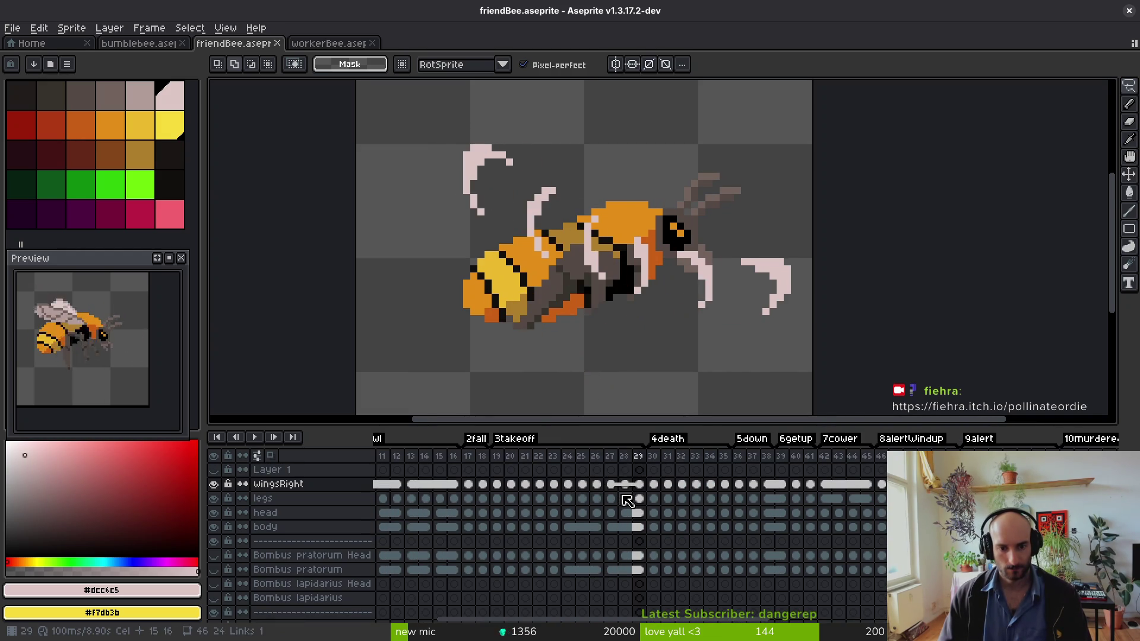
left_click(596, 483)
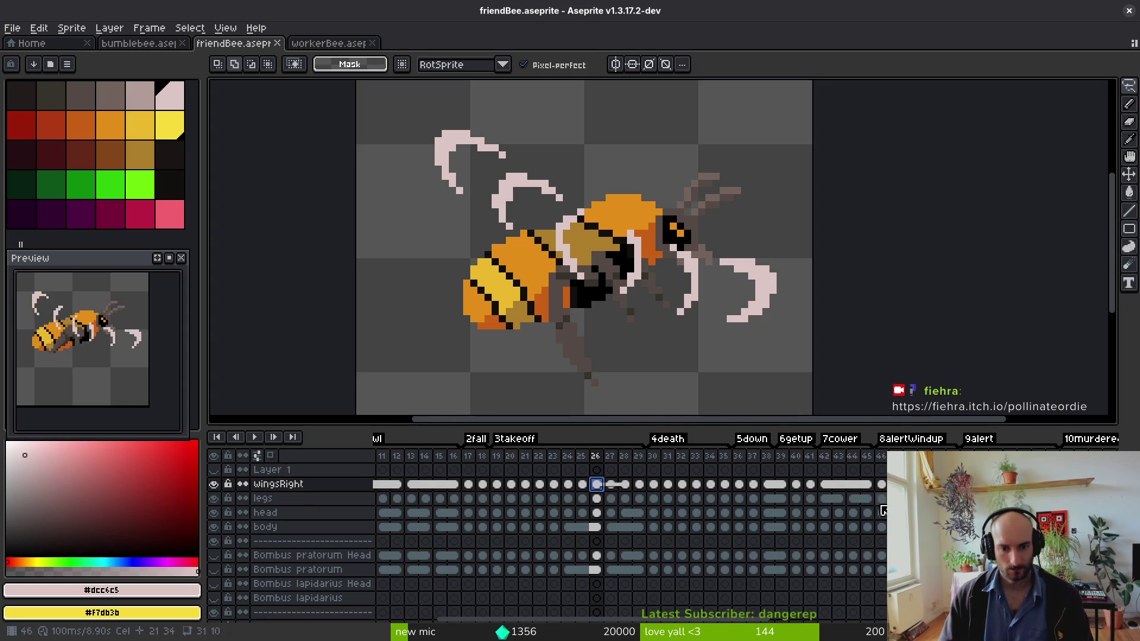
scroll(742, 519, "right", 3)
left_click(859, 514)
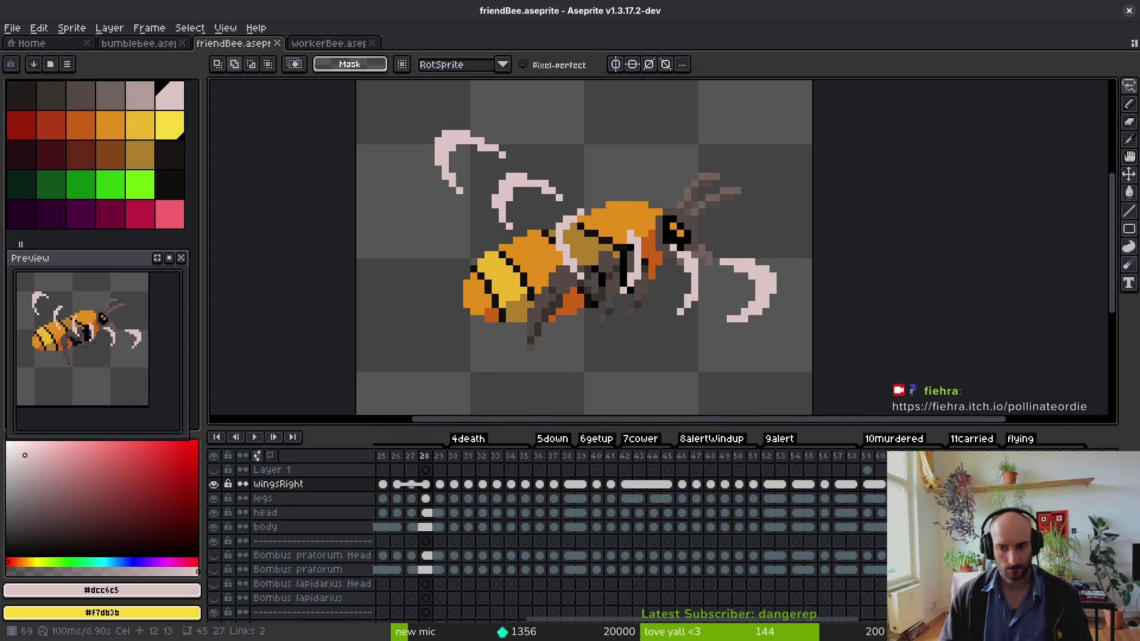
left_click(1023, 516)
left_click_drag(1024, 515, 1052, 514)
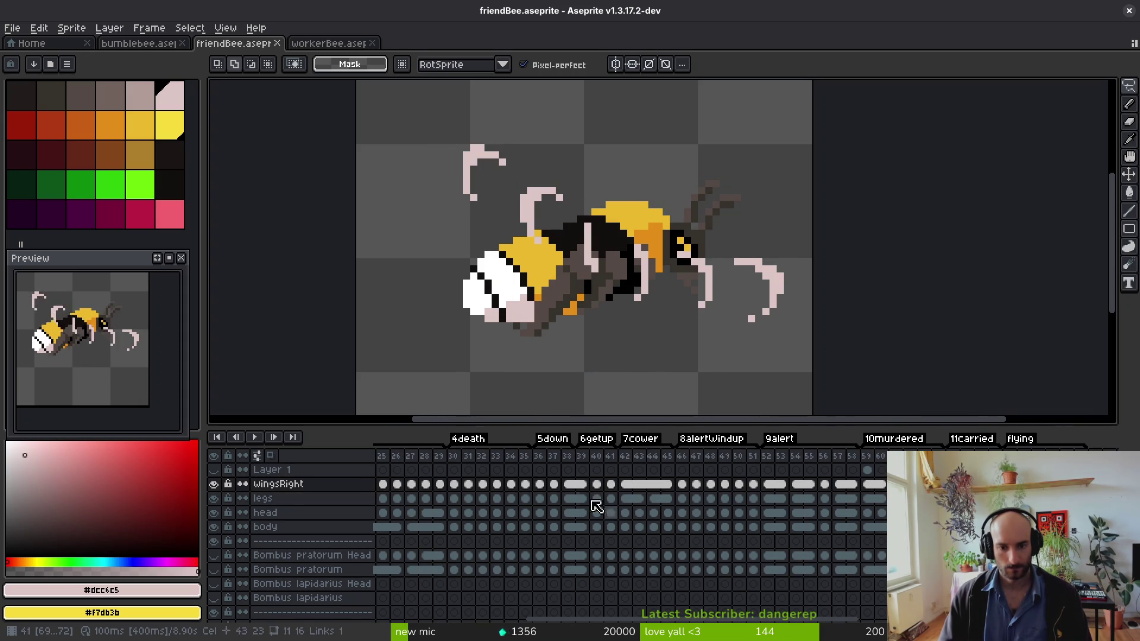
scroll(742, 515, "left", 4)
left_click(667, 484)
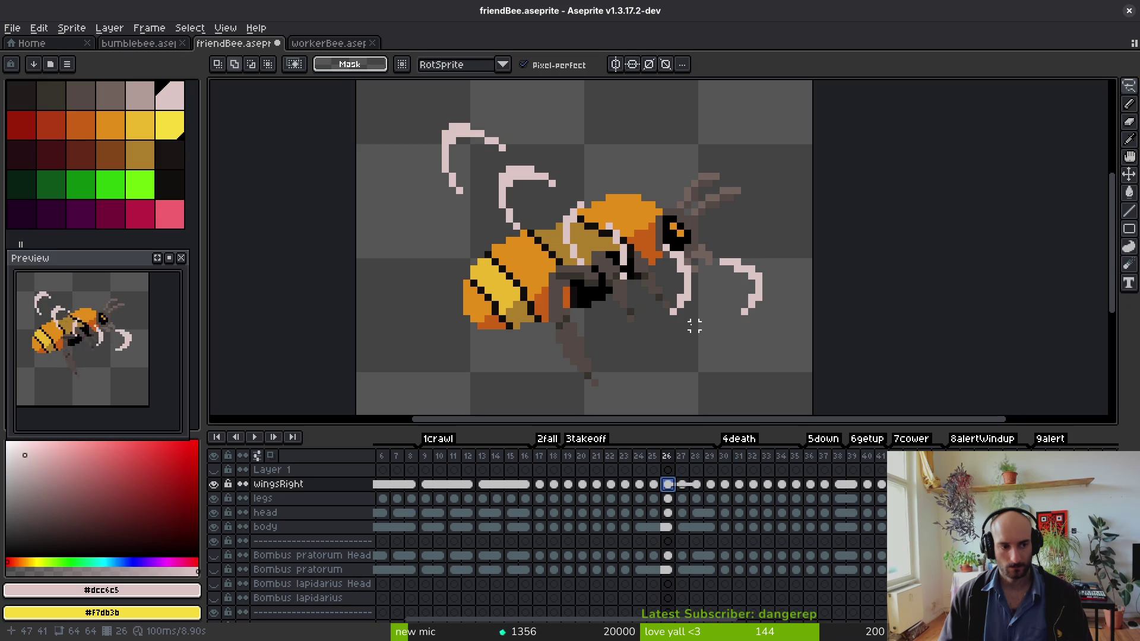
- Settle on takeoff frame 29 and save friendBee
key("i")
key("Right")
key("Right")
key("Right")
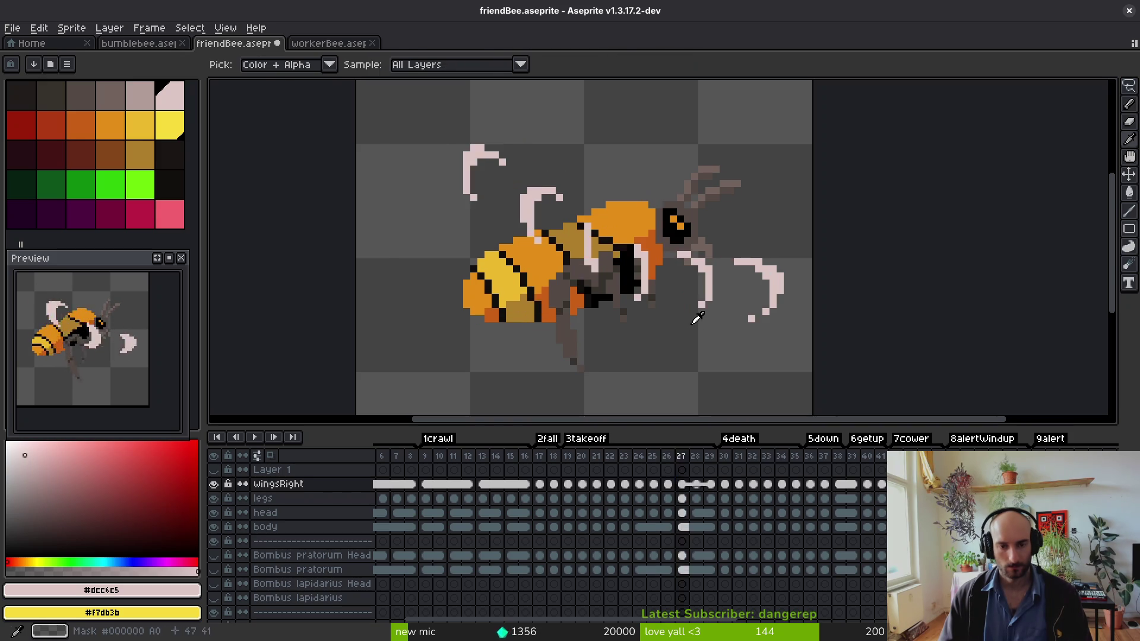
key("Left")
key("m")
key("ctrl+s")
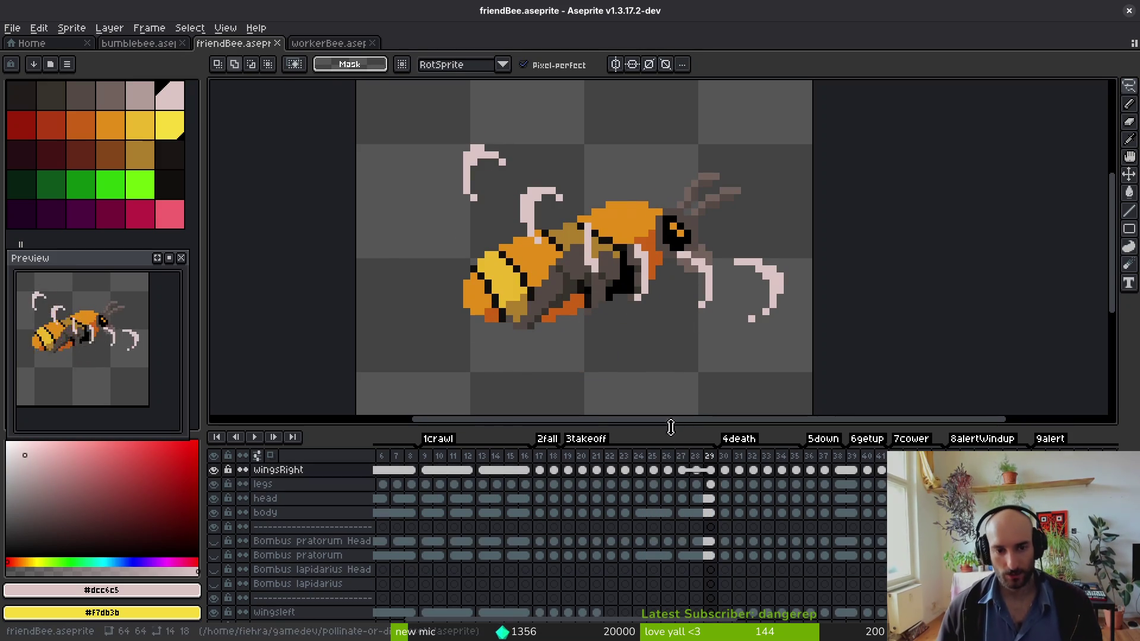
scroll(717, 497, "up", 1)
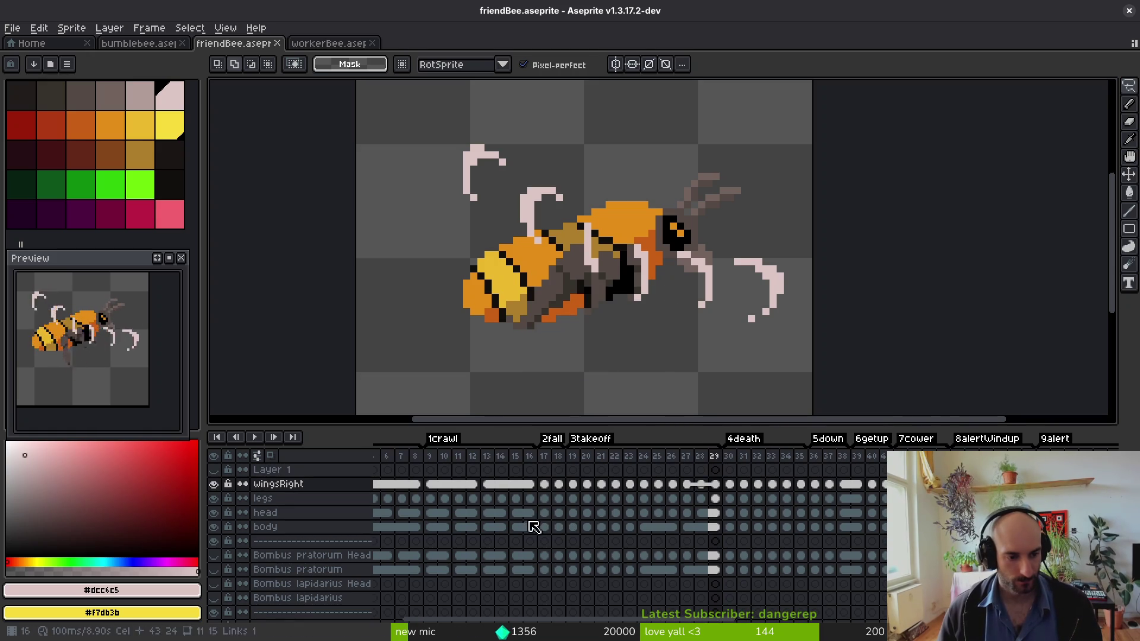
scroll(600, 351, "down", 1)
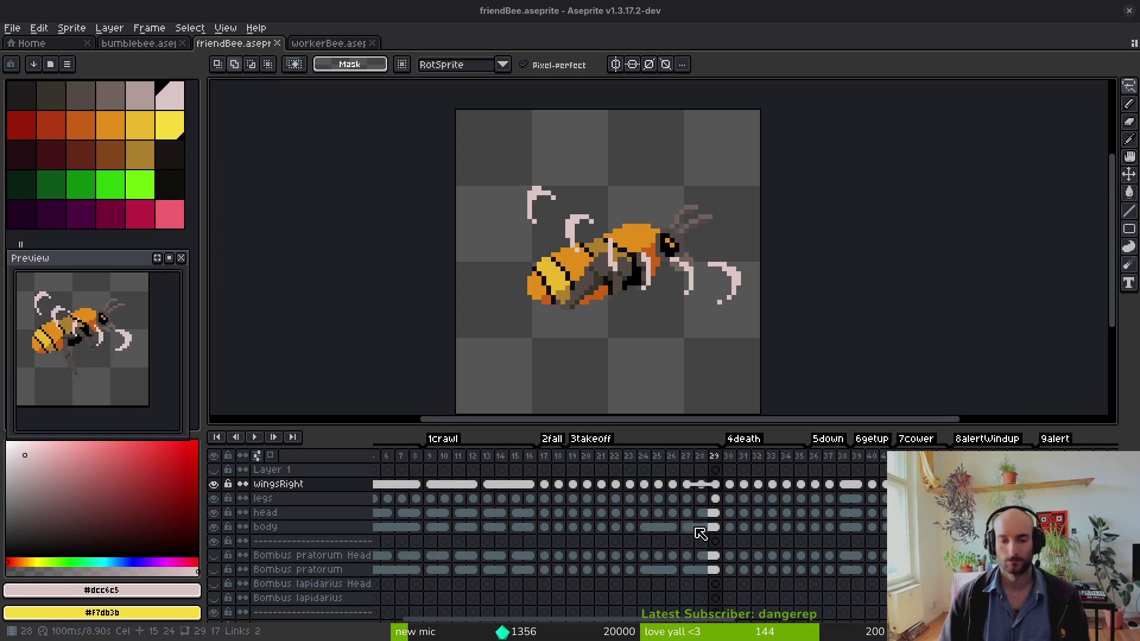
- Save friendBee while scrolling its timeline to the right
scroll(704, 539, "right", 2)
key("ctrl+s")
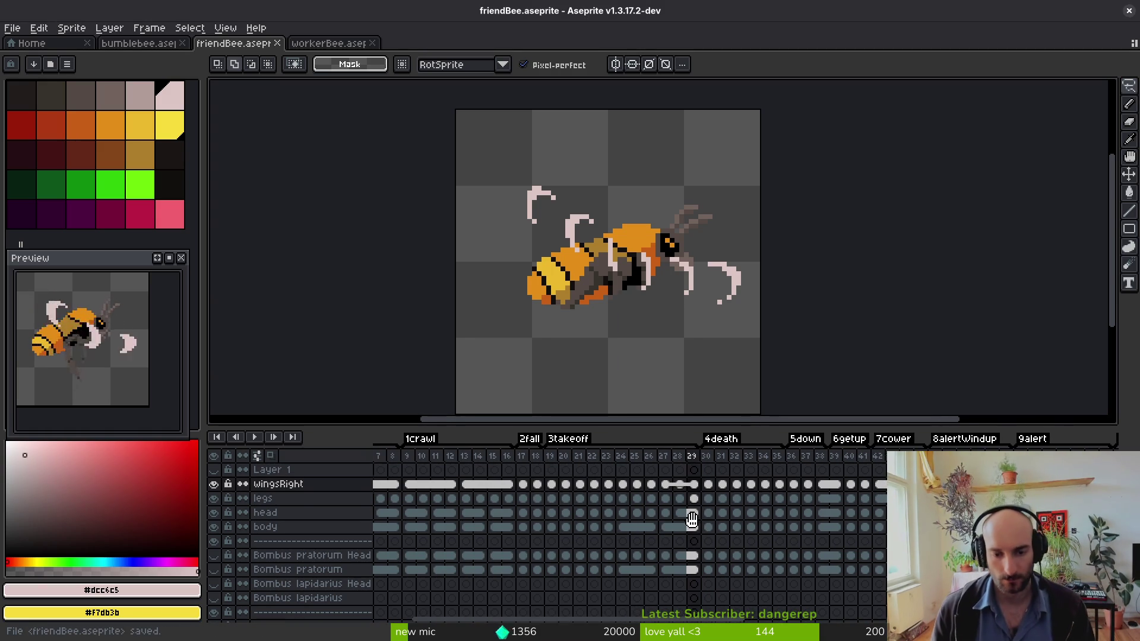
scroll(699, 522, "right", 1)
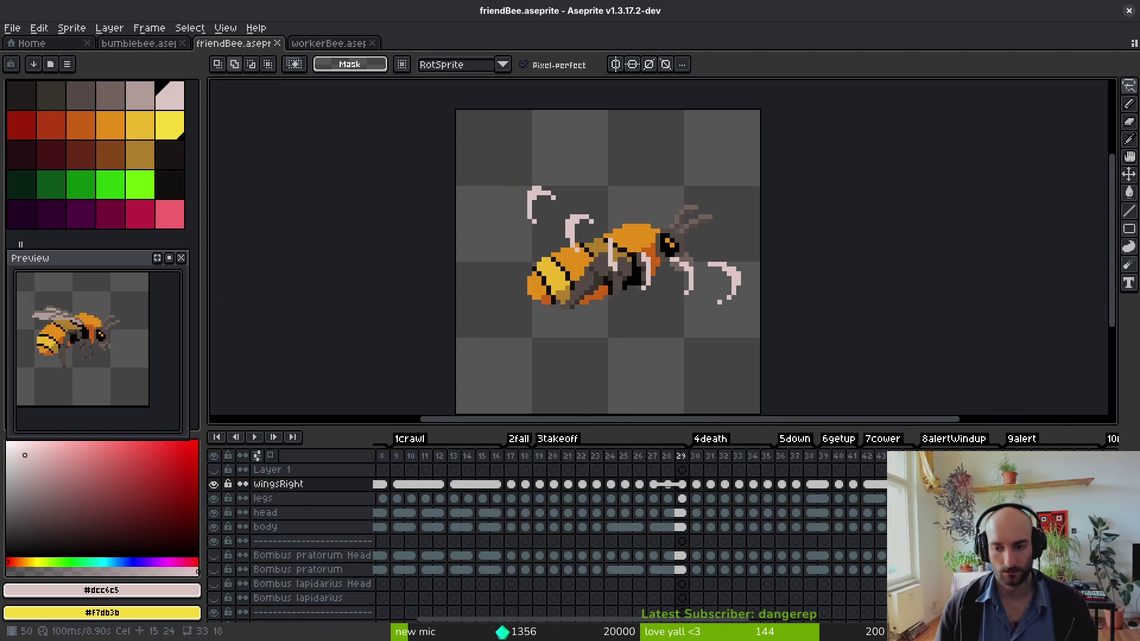
scroll(831, 492, "right", 6)
- Glance at workerBee, then select bumblebee's wingsRight cel at frame 26 before returning to workerBee
left_click(328, 42)
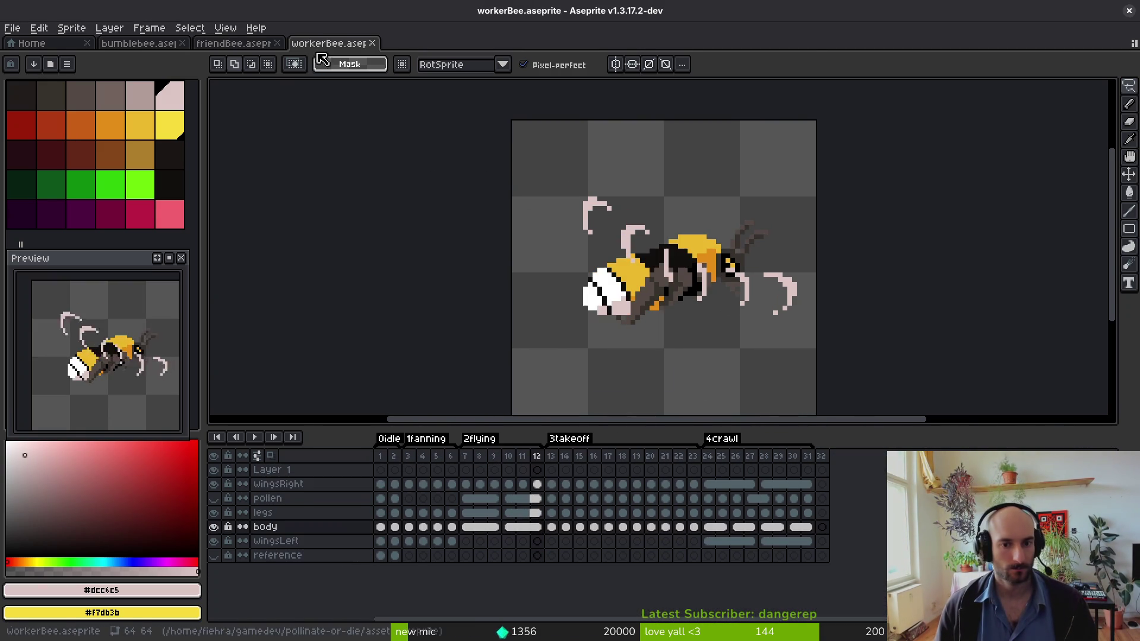
left_click(233, 43)
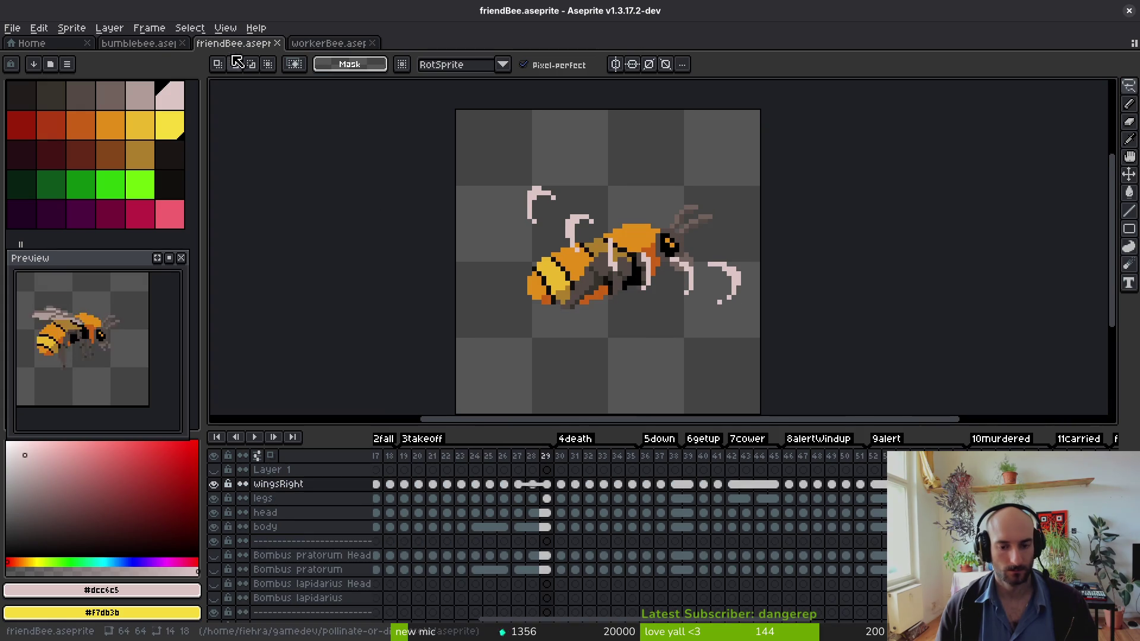
scroll(795, 526, "right", 4)
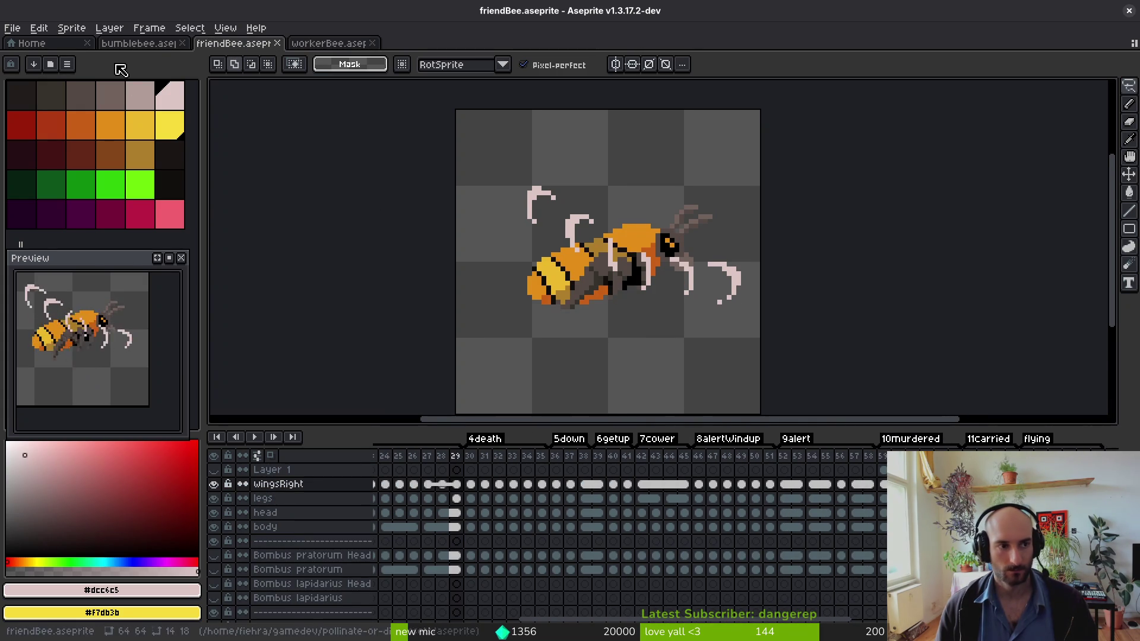
key("ctrl+shift+Tab")
left_click(737, 499)
key("ctrl+Tab")
key("ctrl+Tab")
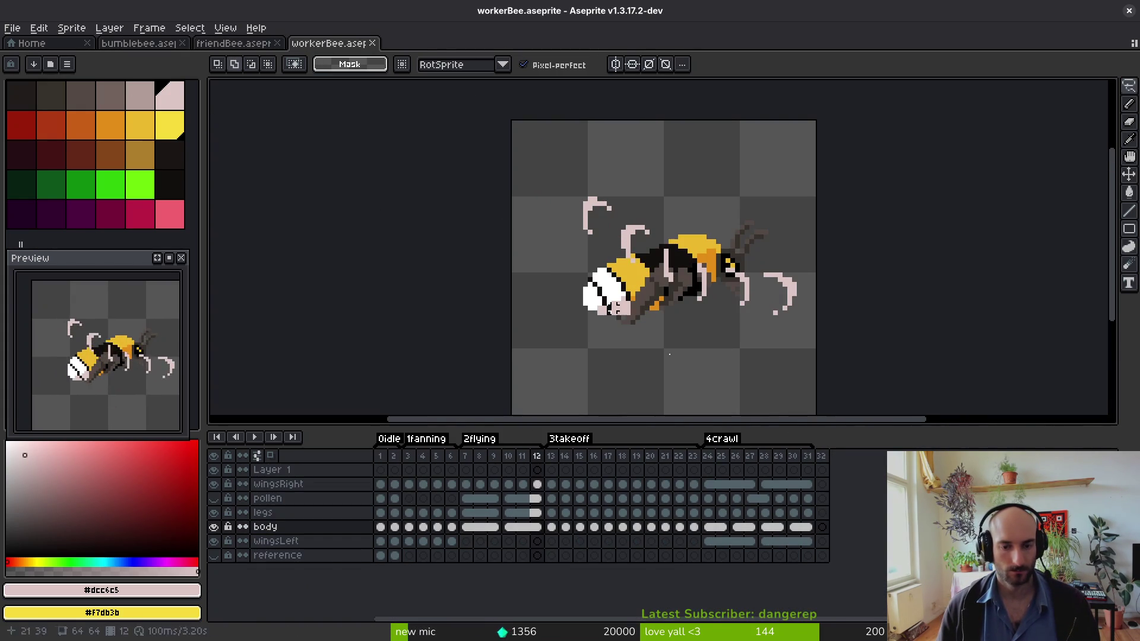
- Copy workerBee's wingsRight cels from frames 7–10 and paste them at bumblebee frame 26
left_click(498, 486)
left_click_drag(466, 484, 509, 484)
key("ctrl+c")
key("ctrl+shift+Tab")
key("ctrl+shift+Tab")
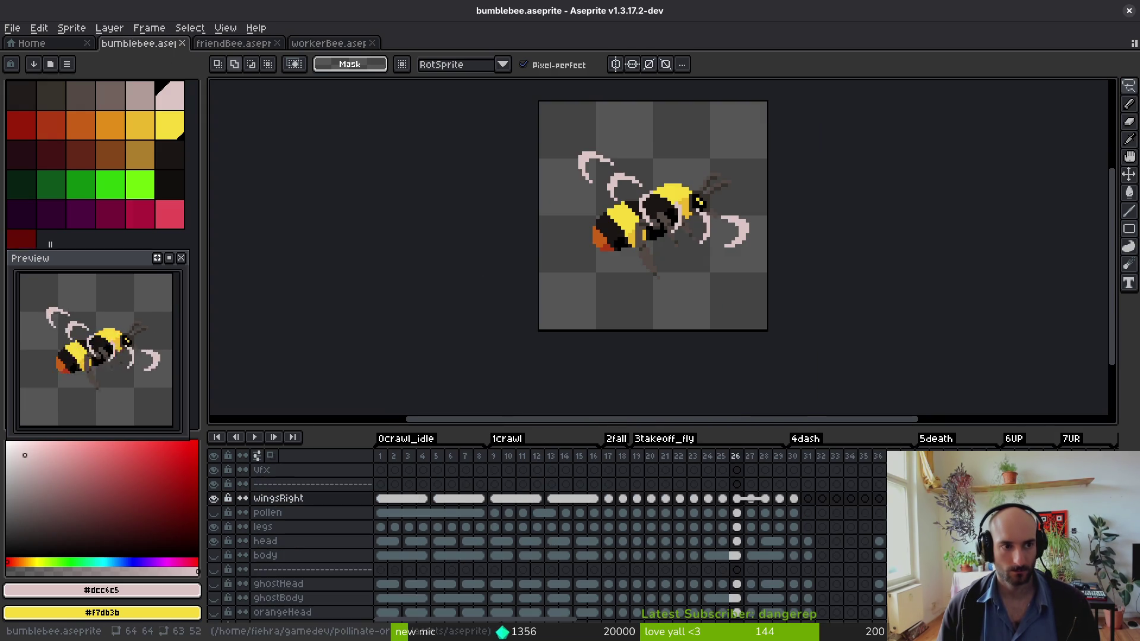
left_click(736, 501)
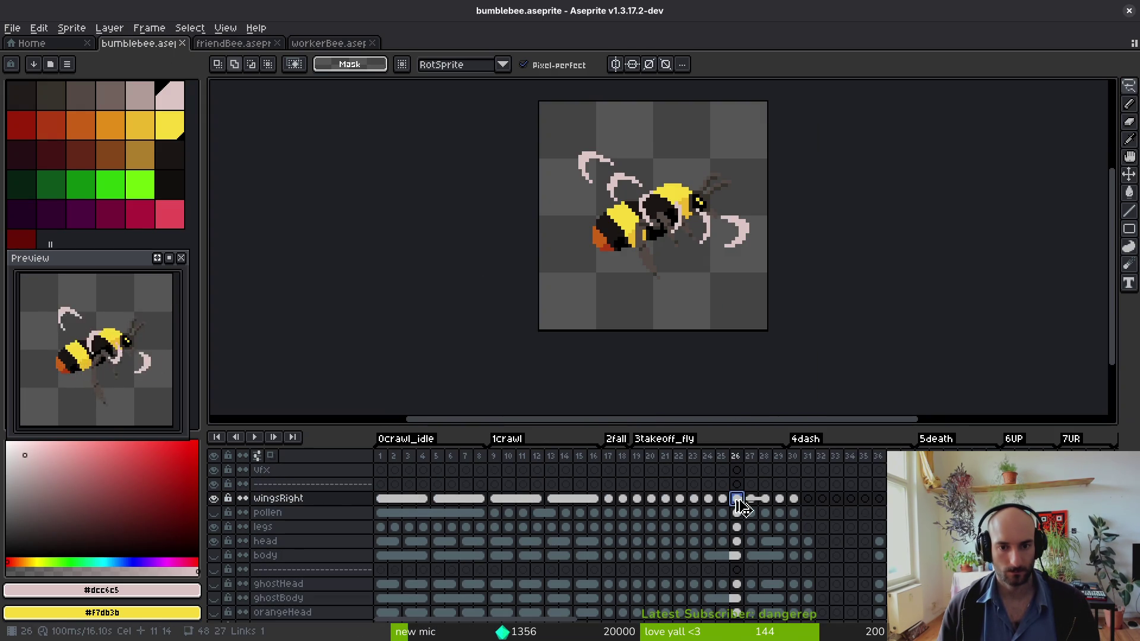
key("ctrl+v")
- In frame 25, select the right wing and move it slightly left
key("Left")
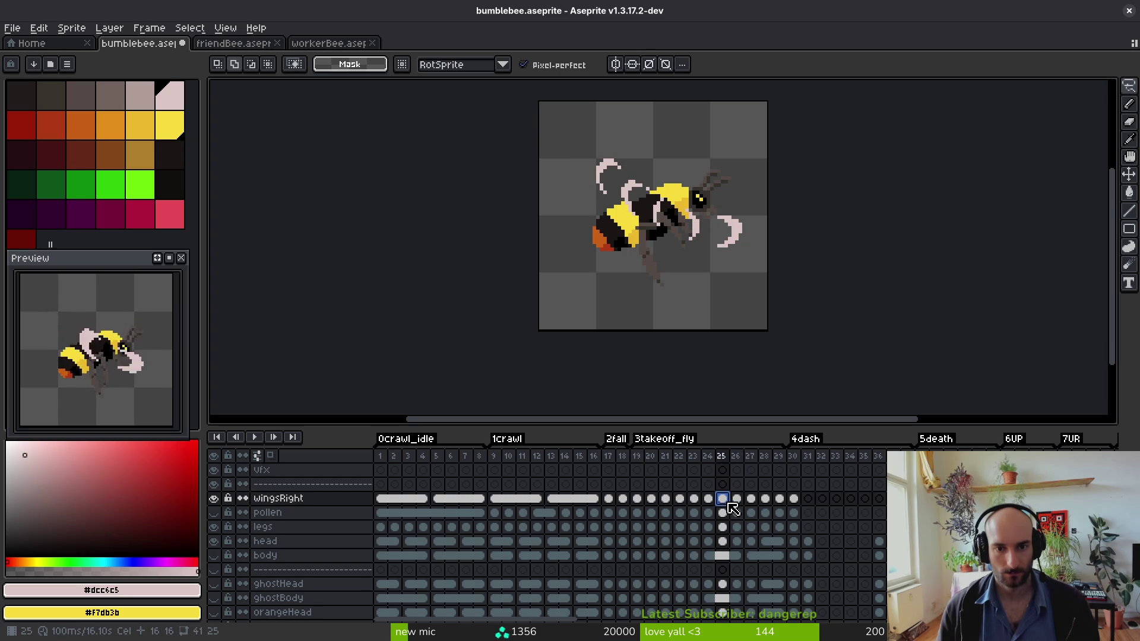
left_click(735, 505)
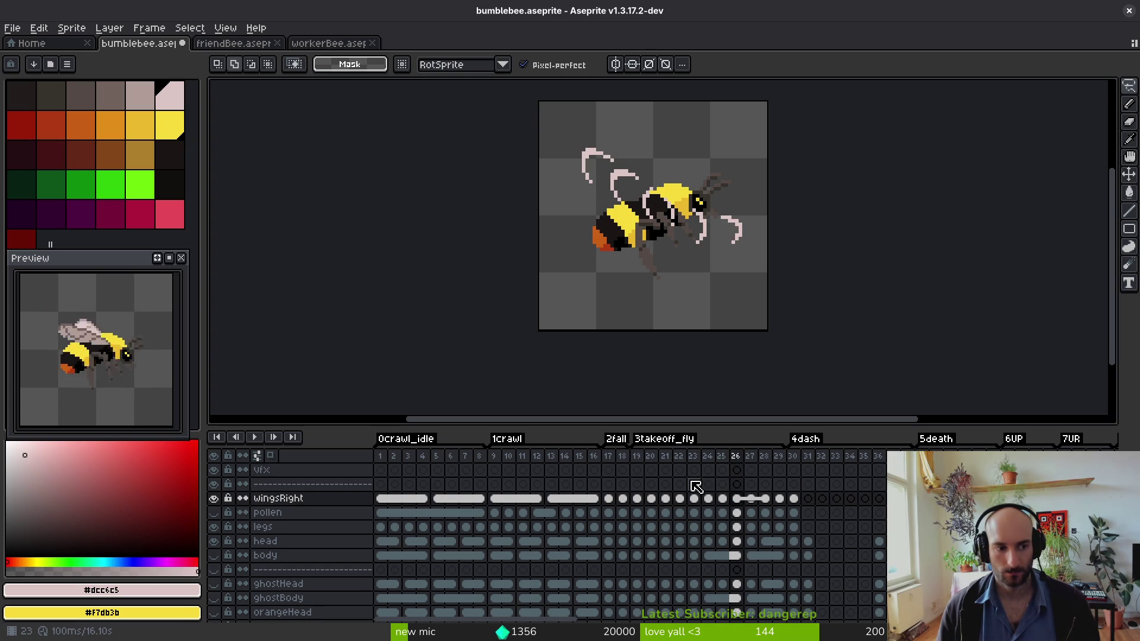
key("alt+Left")
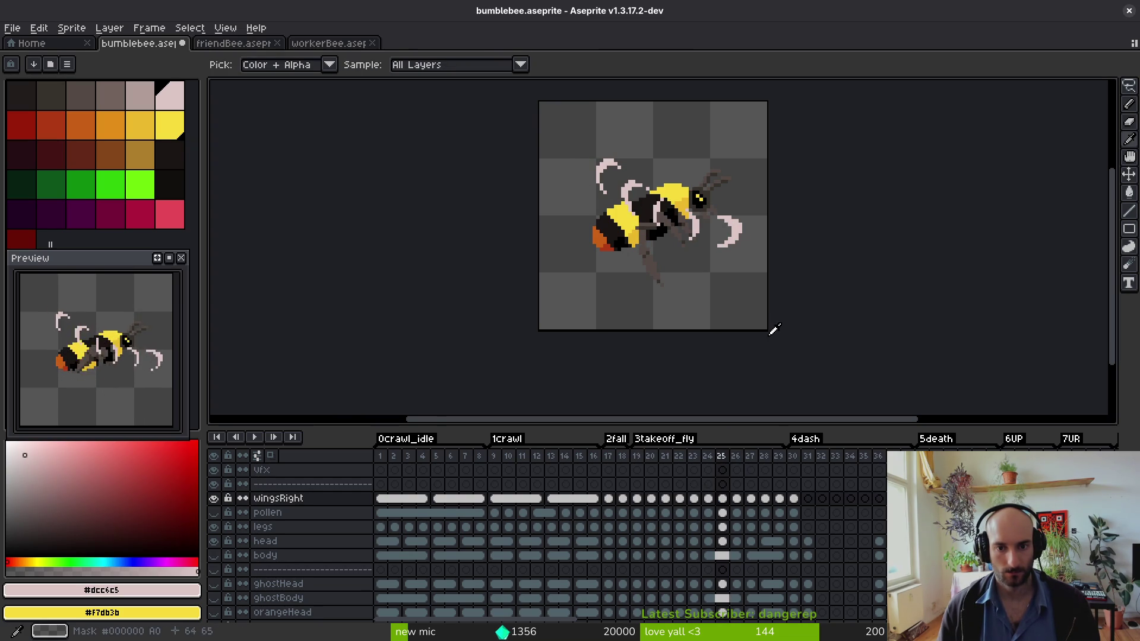
key("m")
scroll(766, 215, "up", 2)
left_click_drag(670, 204, 775, 309)
mouse_move(736, 249)
left_mouse_down()
mouse_move(749, 255)
mouse_move(732, 256)
left_mouse_up()
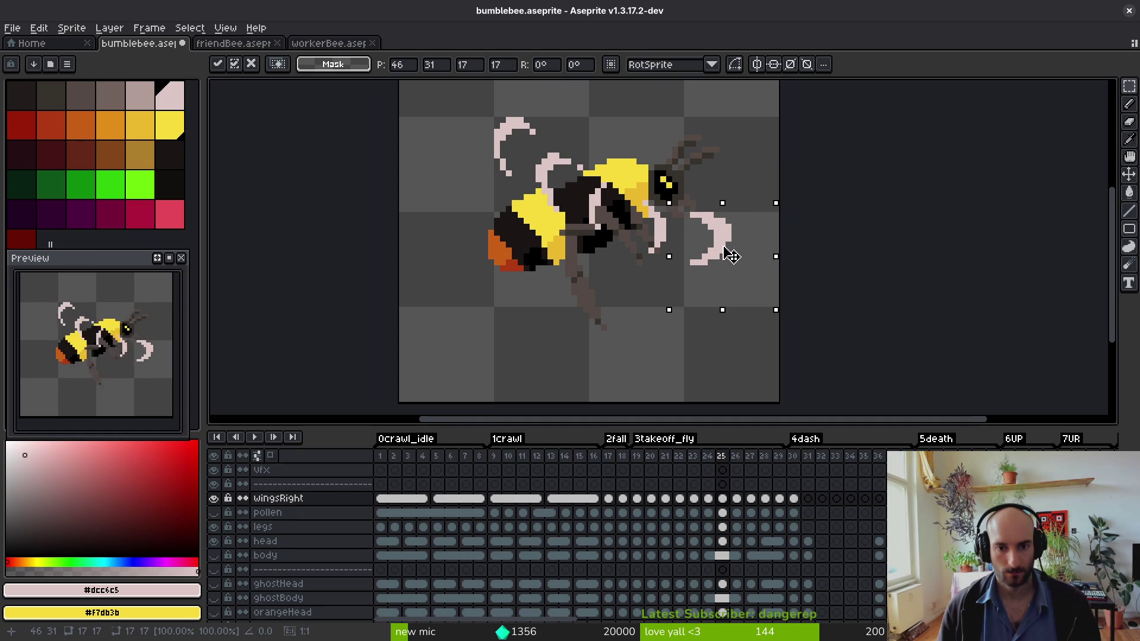
key("ctrl+d")
- Flip between frames 25 and 26 to preview the wing motion, then save bumblebee.aseprite
scroll(713, 252, "up", 1)
key("b")
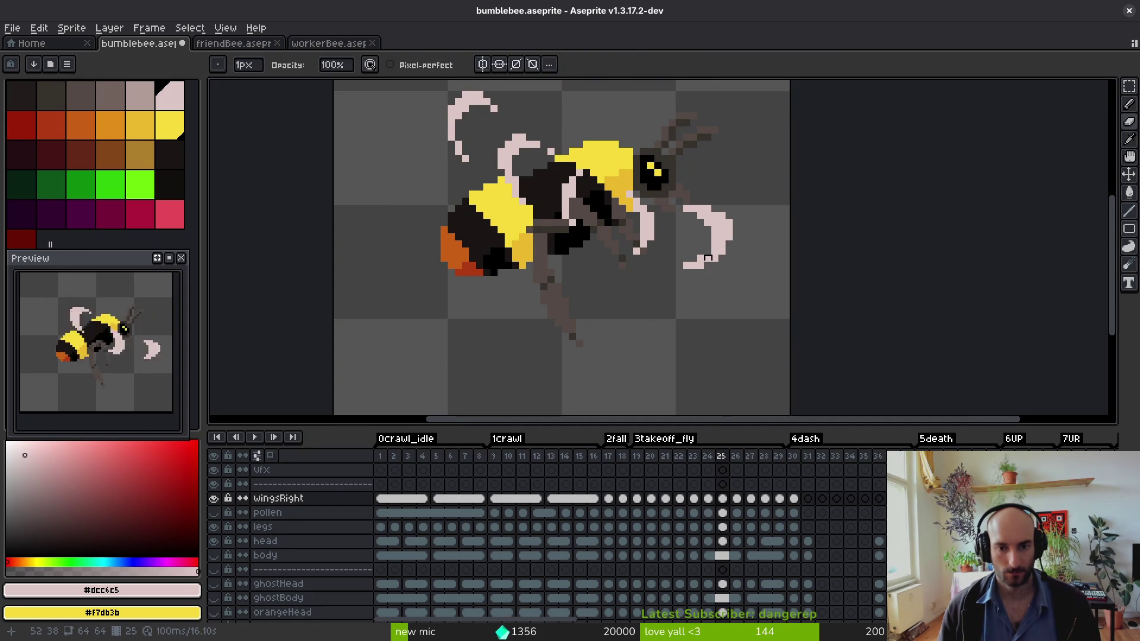
scroll(749, 280, "down", 2)
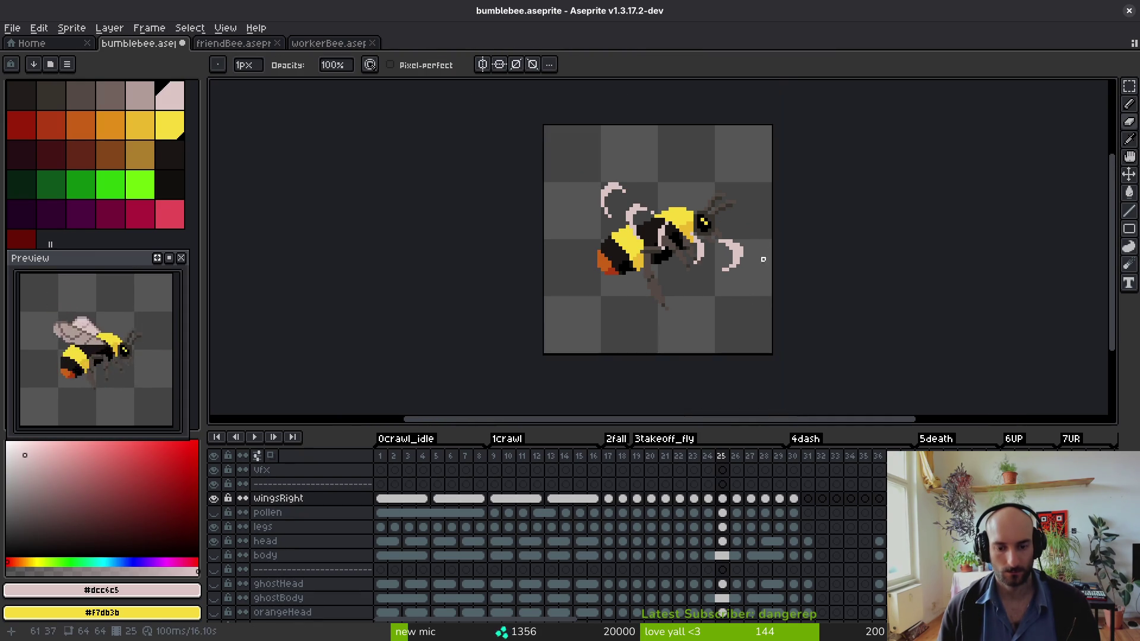
key("i")
key("Right")
key("Left")
key("Right")
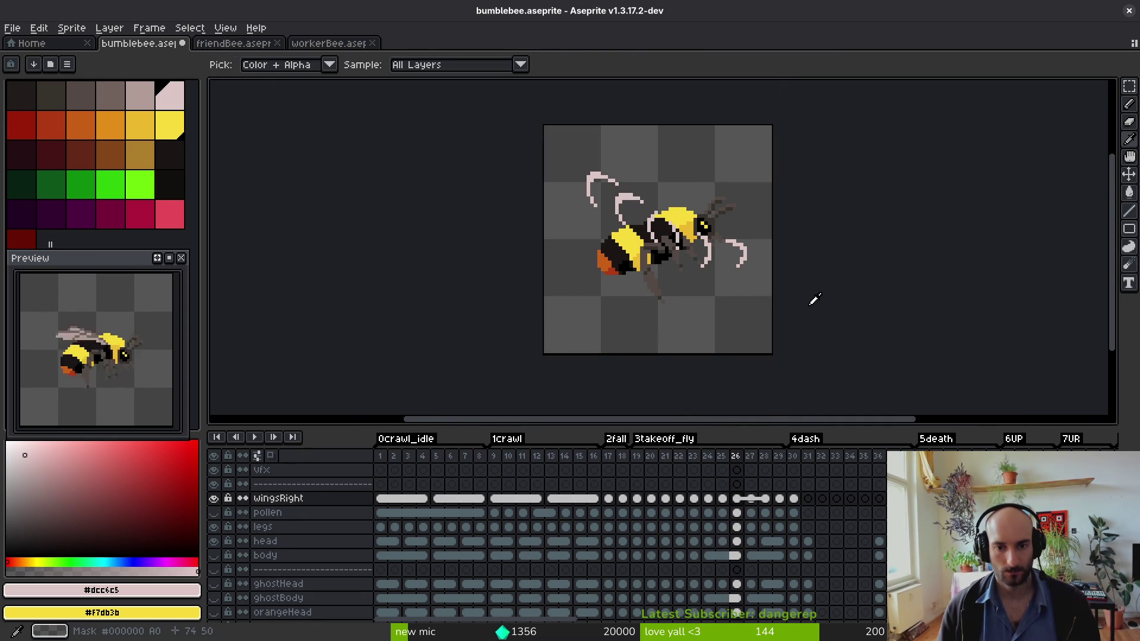
key("b")
key("ctrl+s")
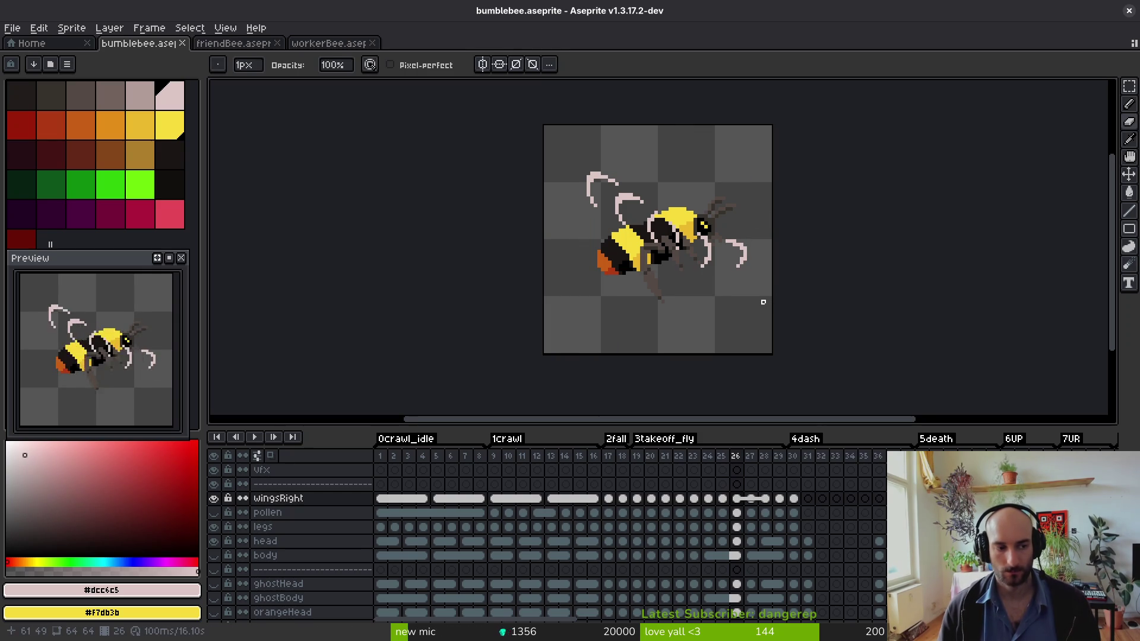
key("v")
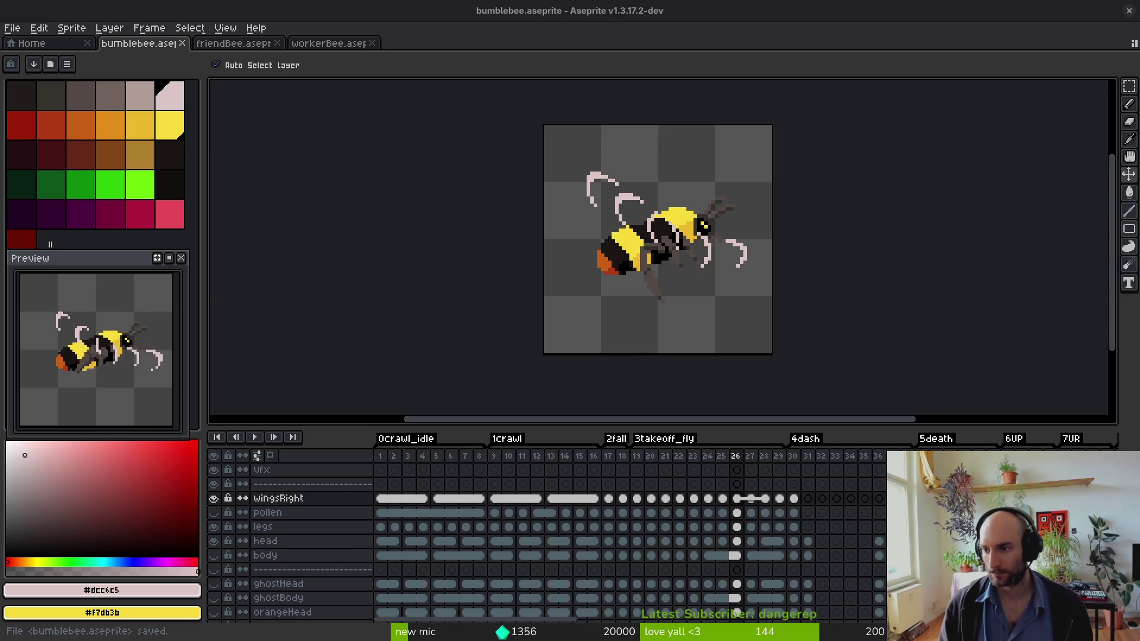
key("b")
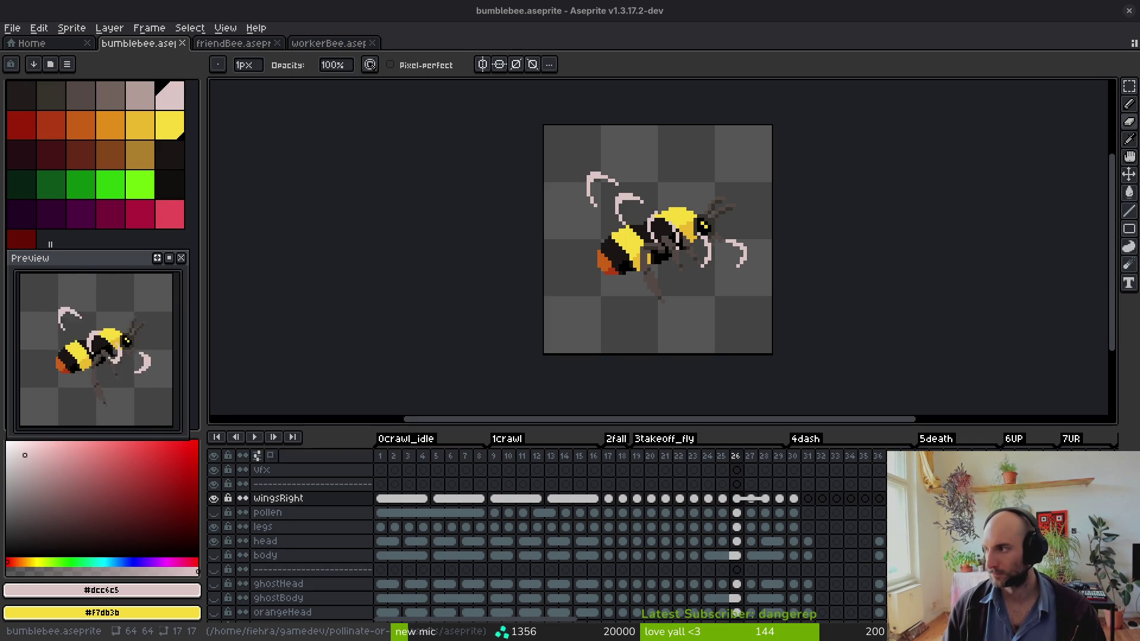
left_click_drag(730, 296, 720, 305)
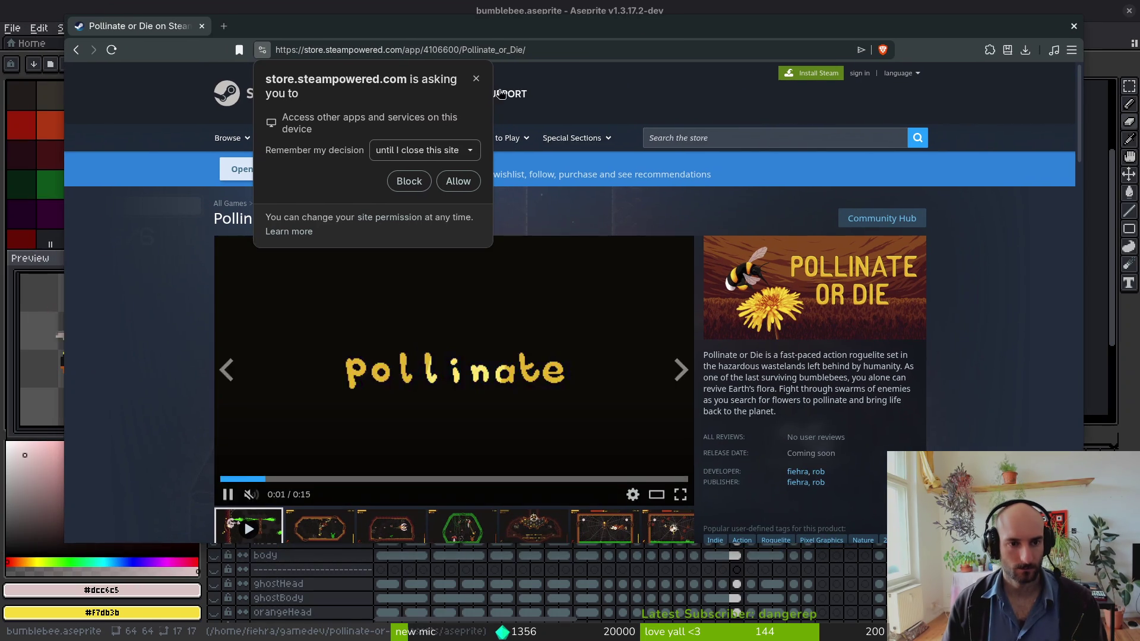
- Dismiss the permission popup and open the Pollinate or Die Demo store page
left_click(118, 323)
scroll(118, 324, "down", 5)
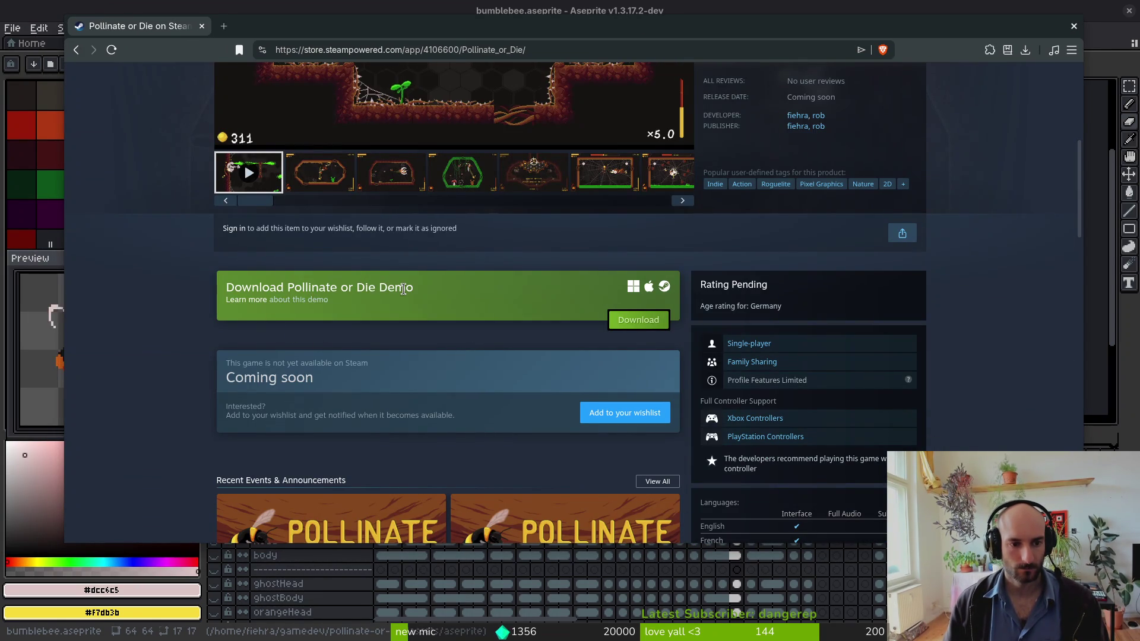
left_click(248, 300)
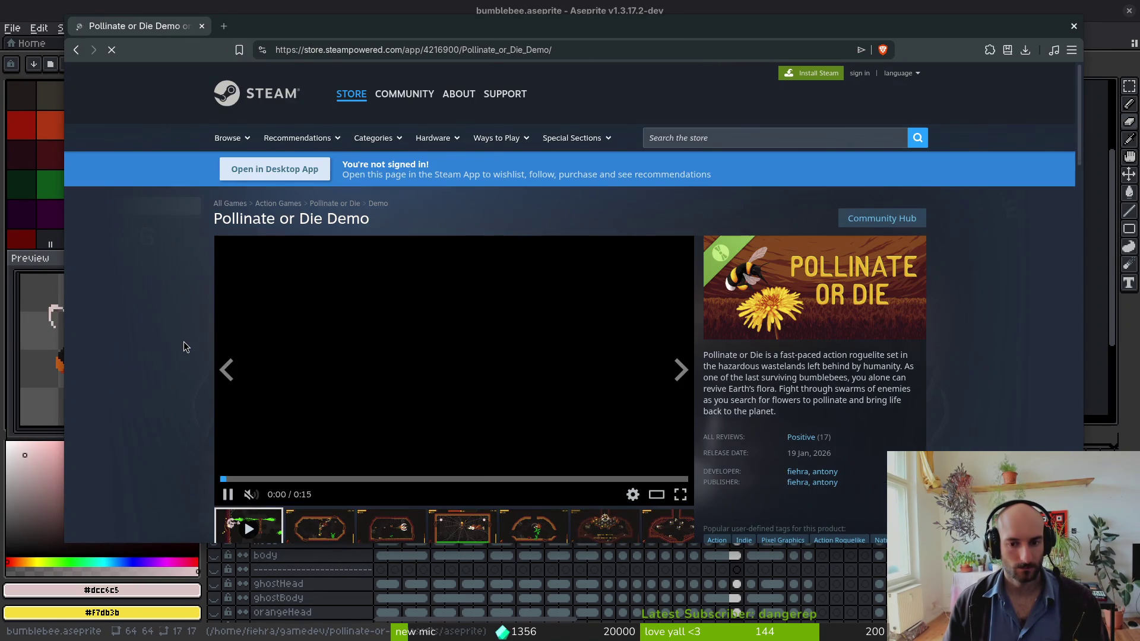
scroll(171, 350, "down", 2)
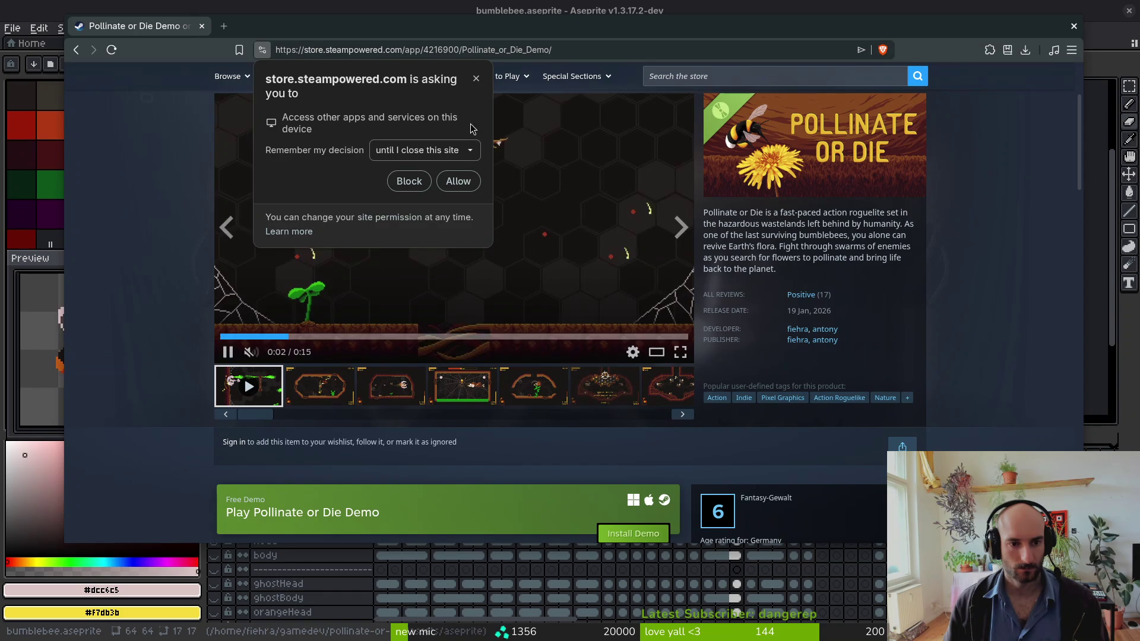
left_click(409, 181)
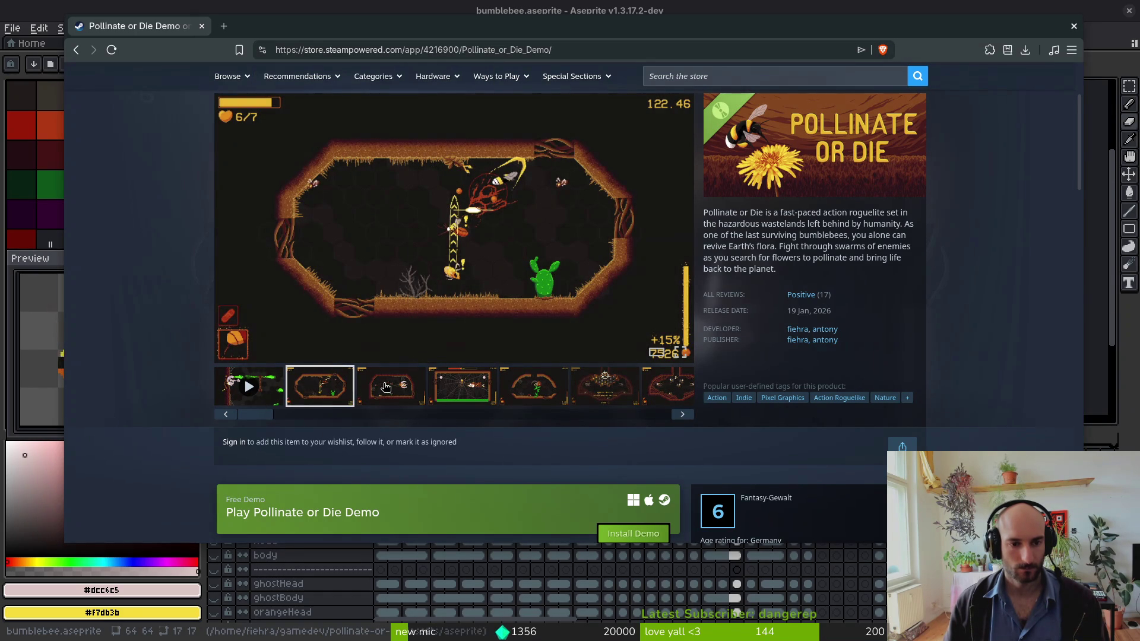
- View the third, fourth, fifth and special ability screenshots, then close Brave
left_click(392, 392)
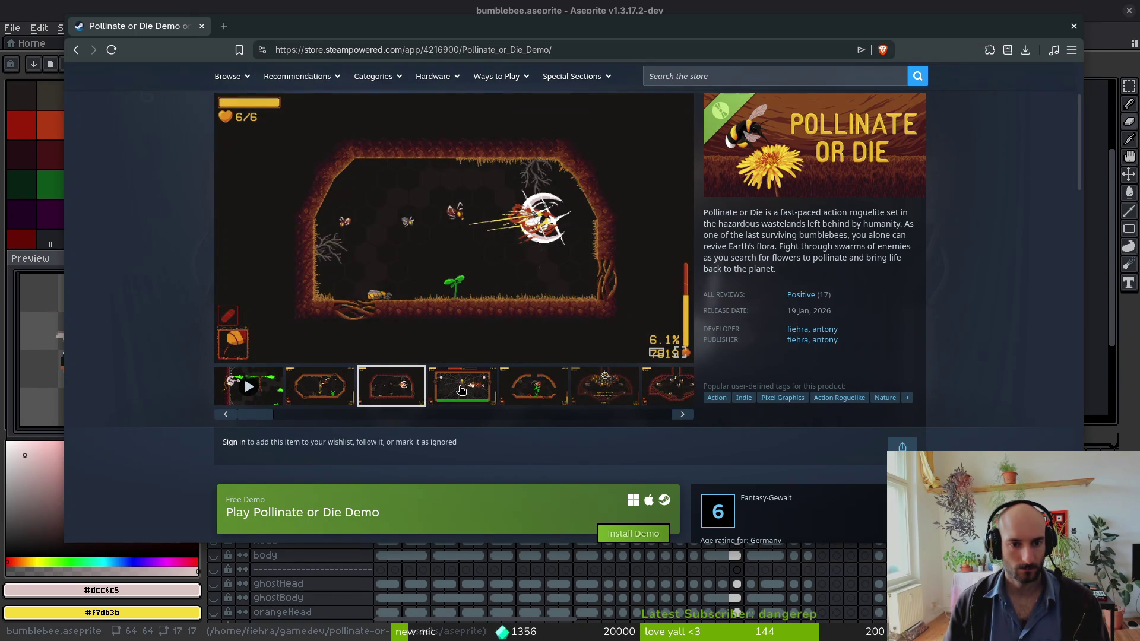
left_click(463, 390)
left_click(539, 394)
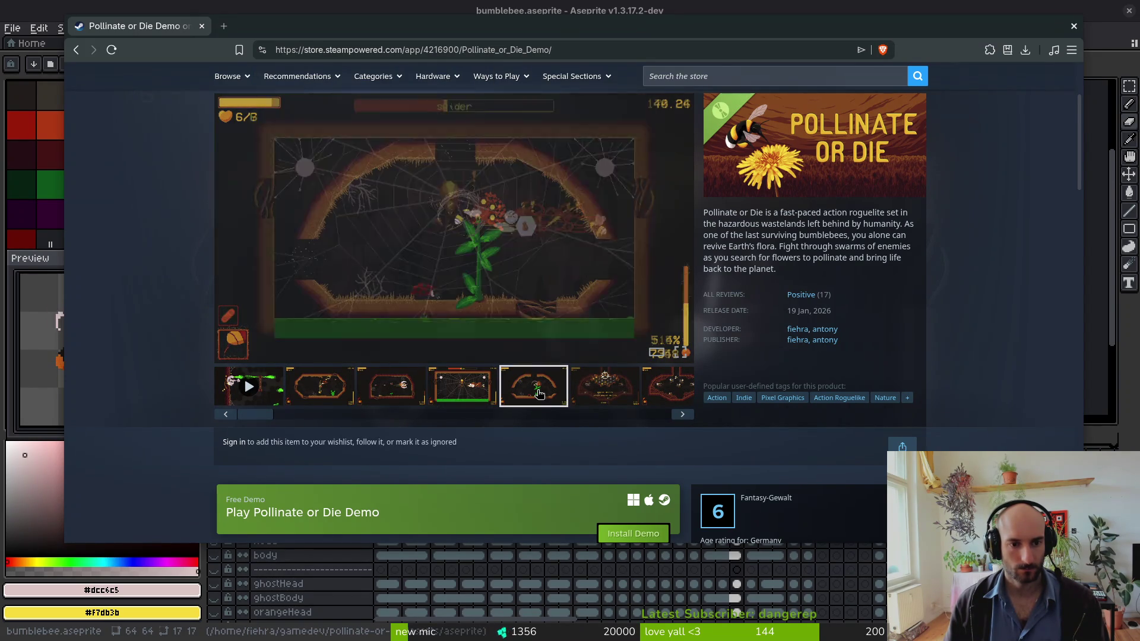
left_click(583, 394)
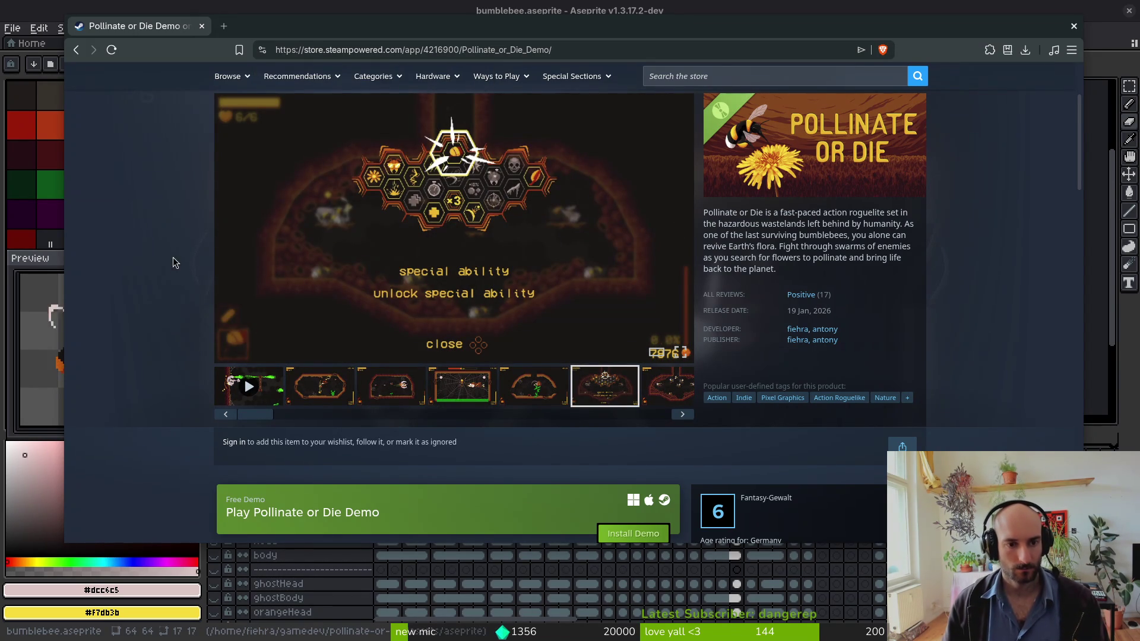
left_click(1073, 27)
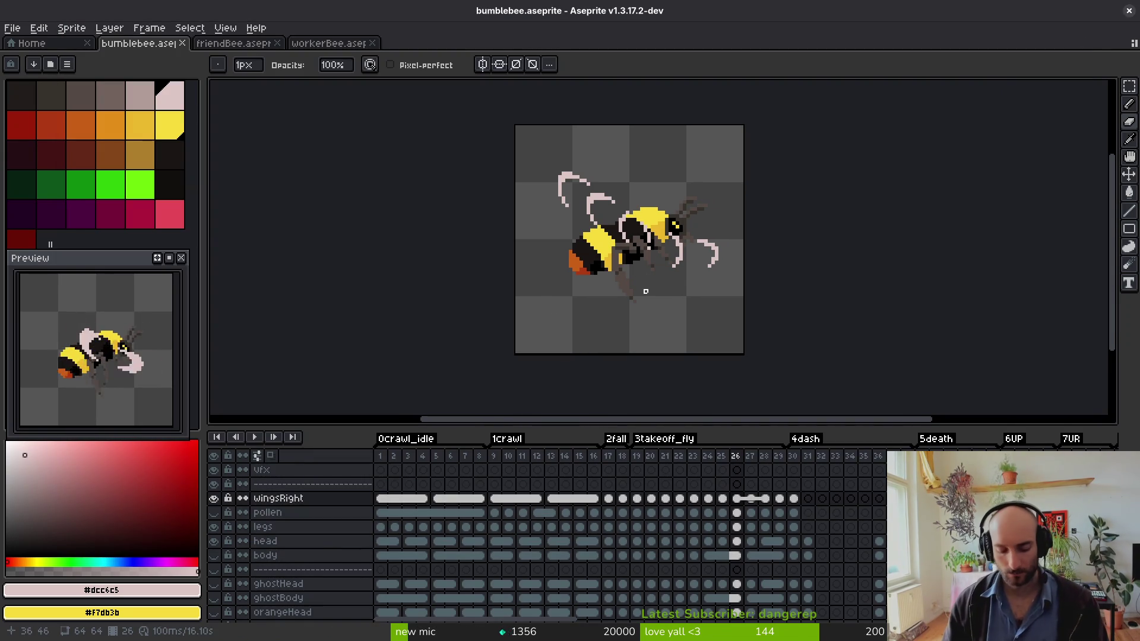
- Check tig's status view for modified debug.helper.gd and untracked files, then go to Godot
scroll(600, 295, "right", 2)
key("i")
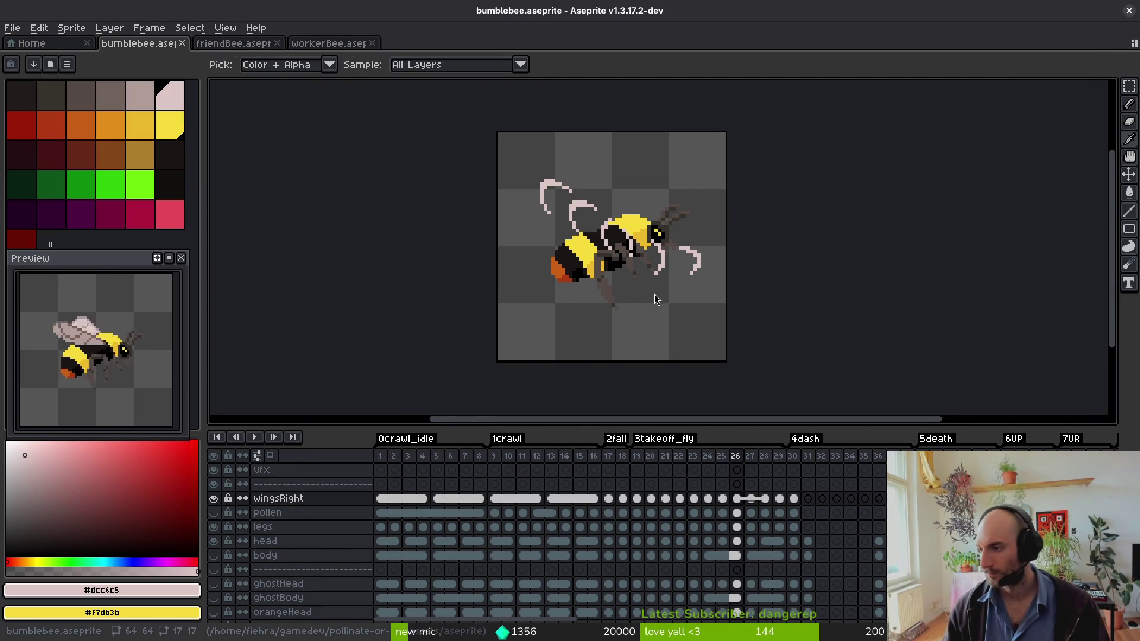
key("super+1")
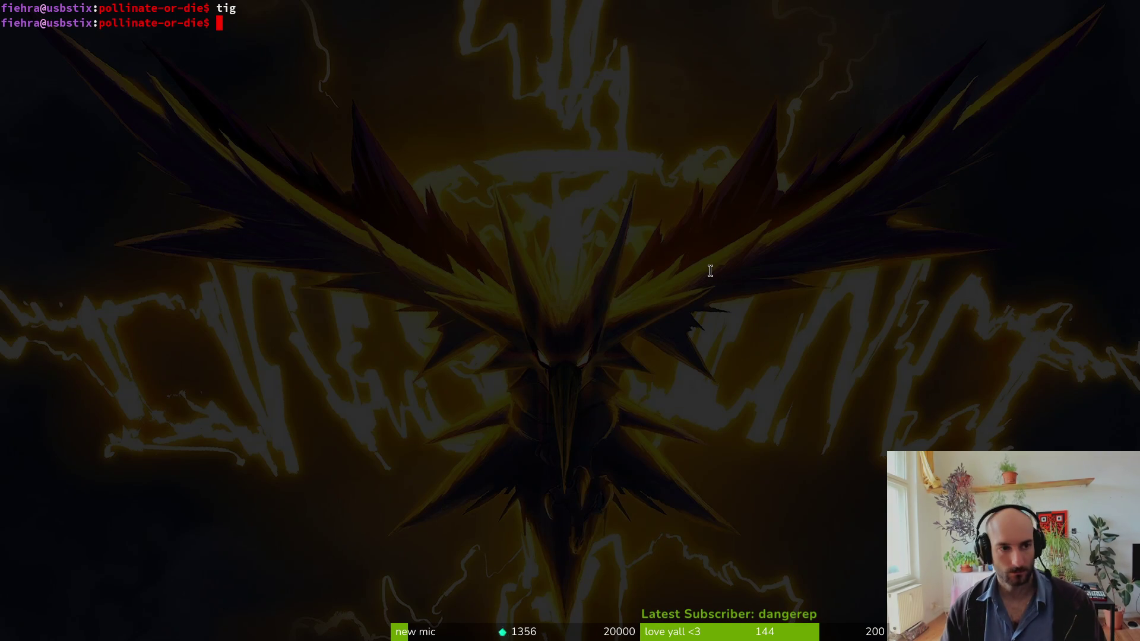
type("tig")
key("Return")
key("s")
key("Down")
key("Down")
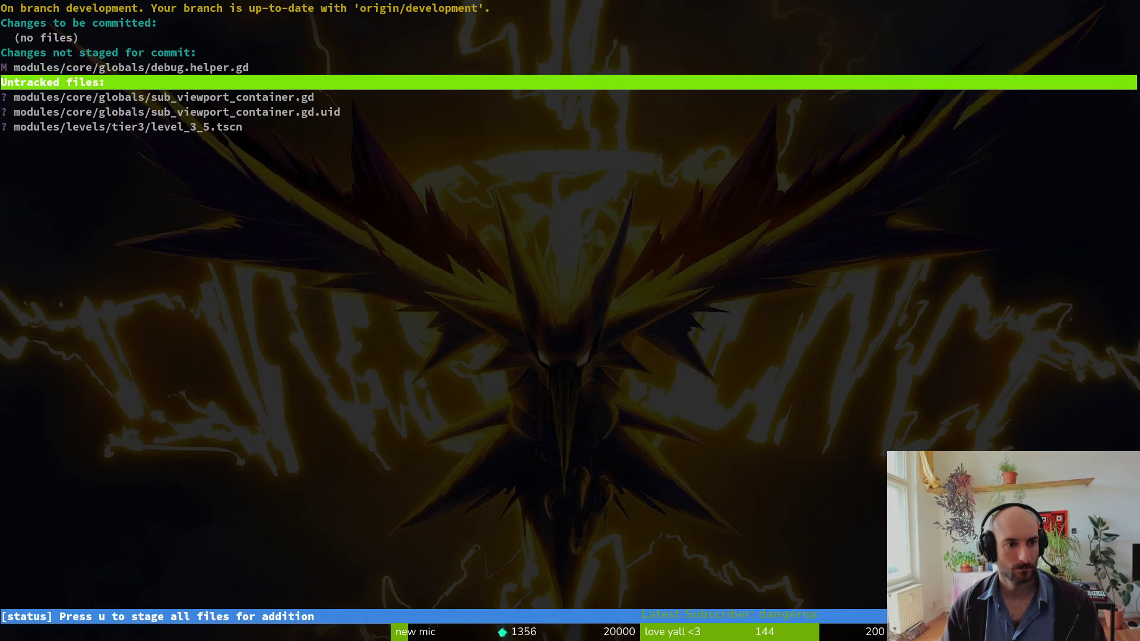
key("super+2")
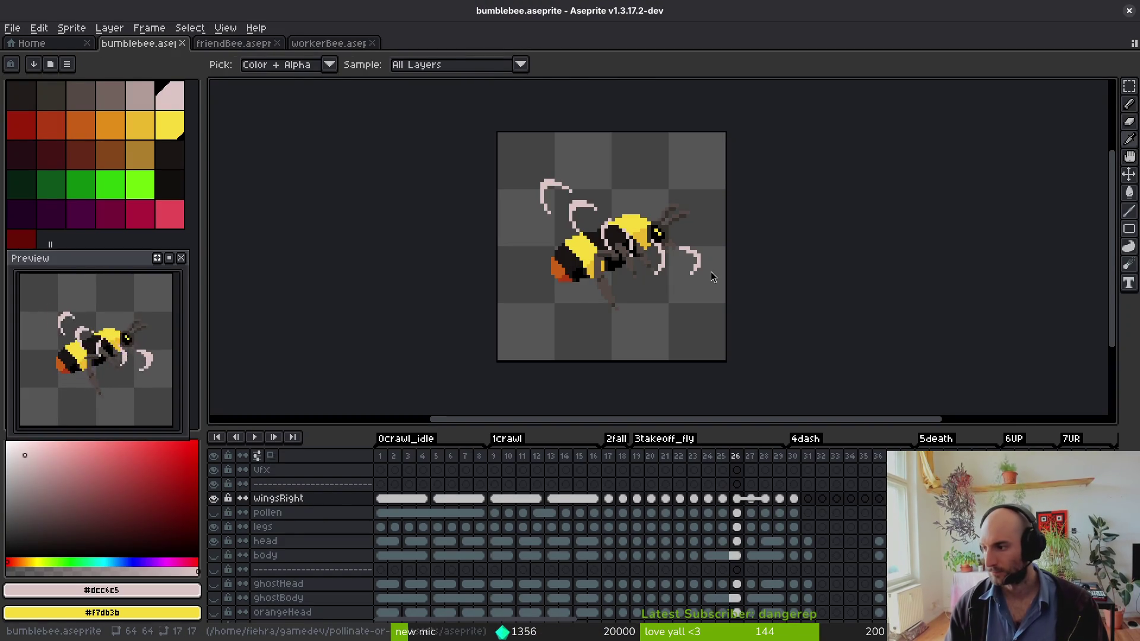
key("super+3")
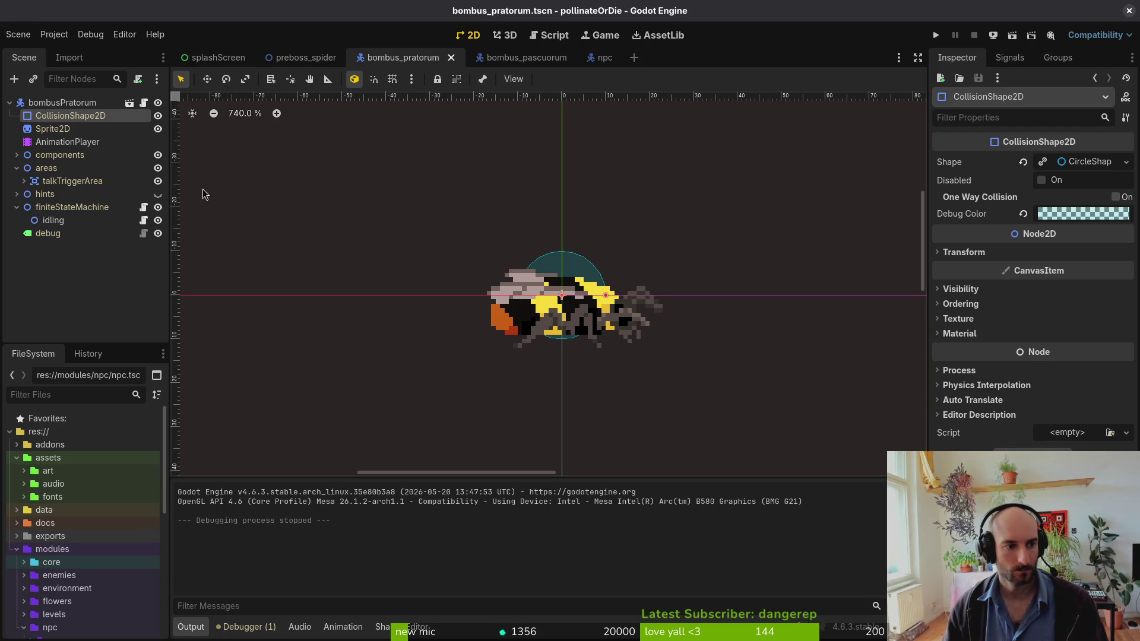
- Collapse finiteStateMachine, save bombus_pratorum.tscn and launch the game
left_click(17, 207)
key("ctrl+s")
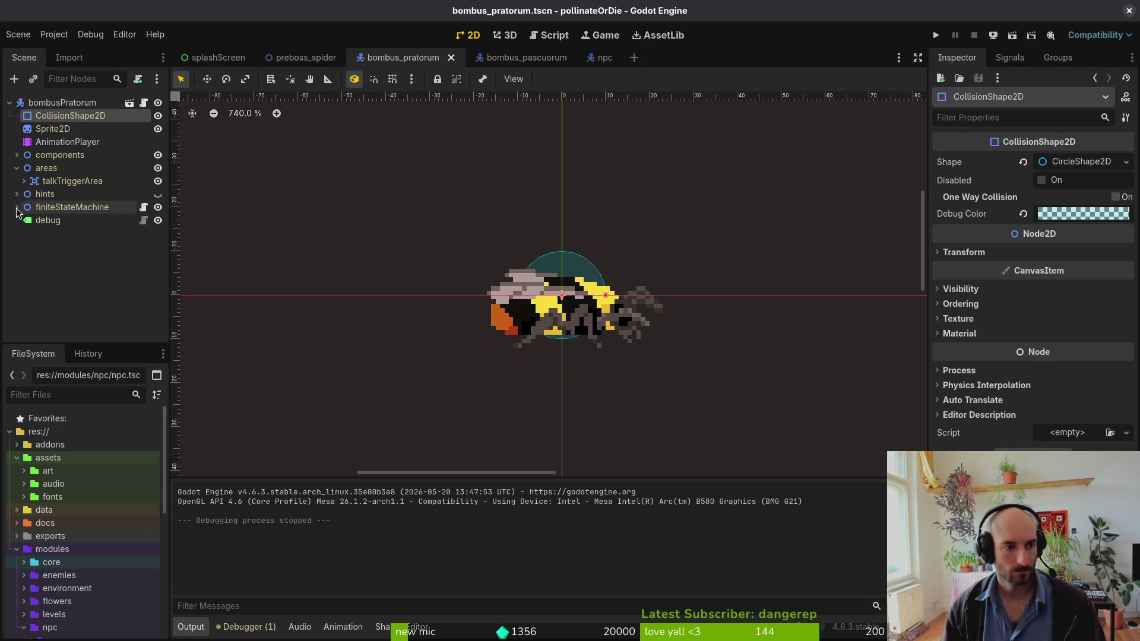
left_click(936, 35)
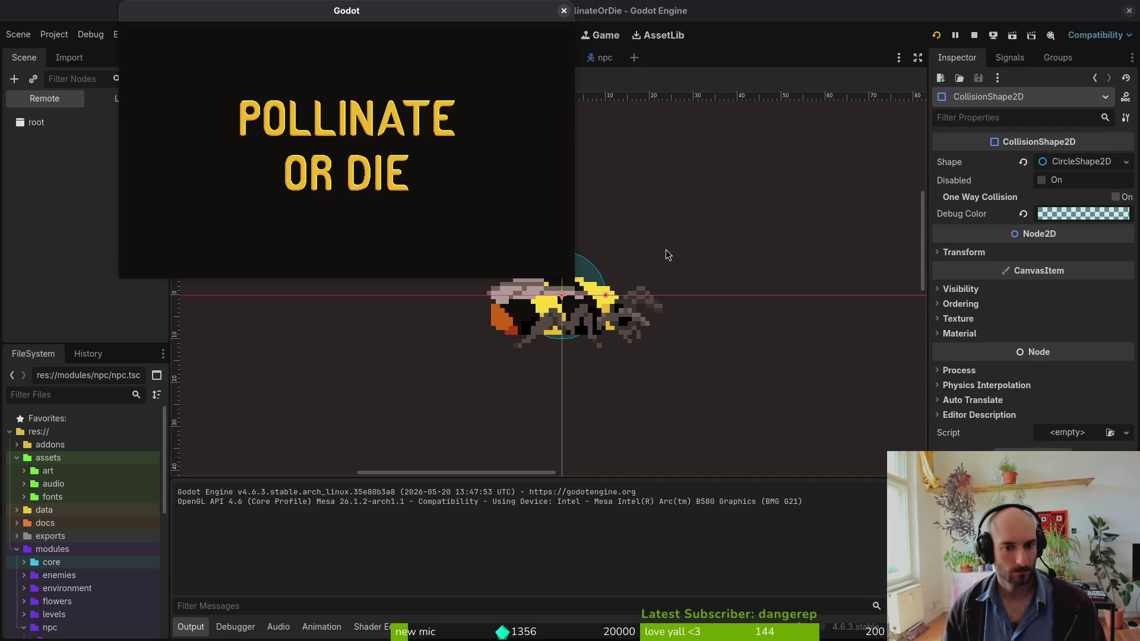
- Load p_spider from the maximized game's debug level select and read the bee's dialogue
key("Return")
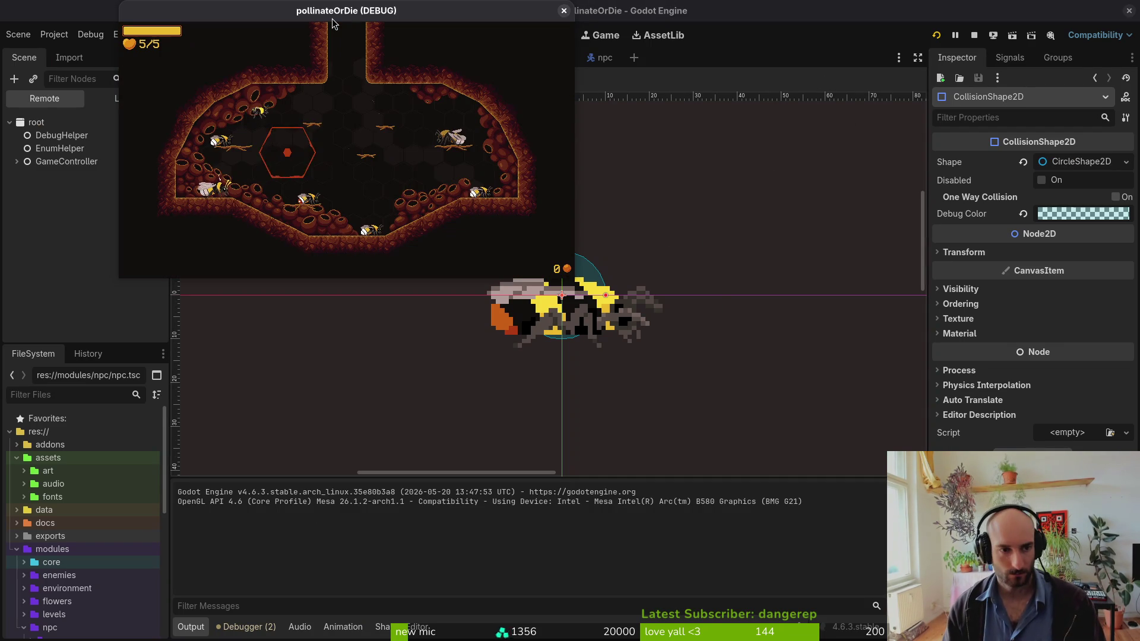
key("Escape")
double_click(332, 19)
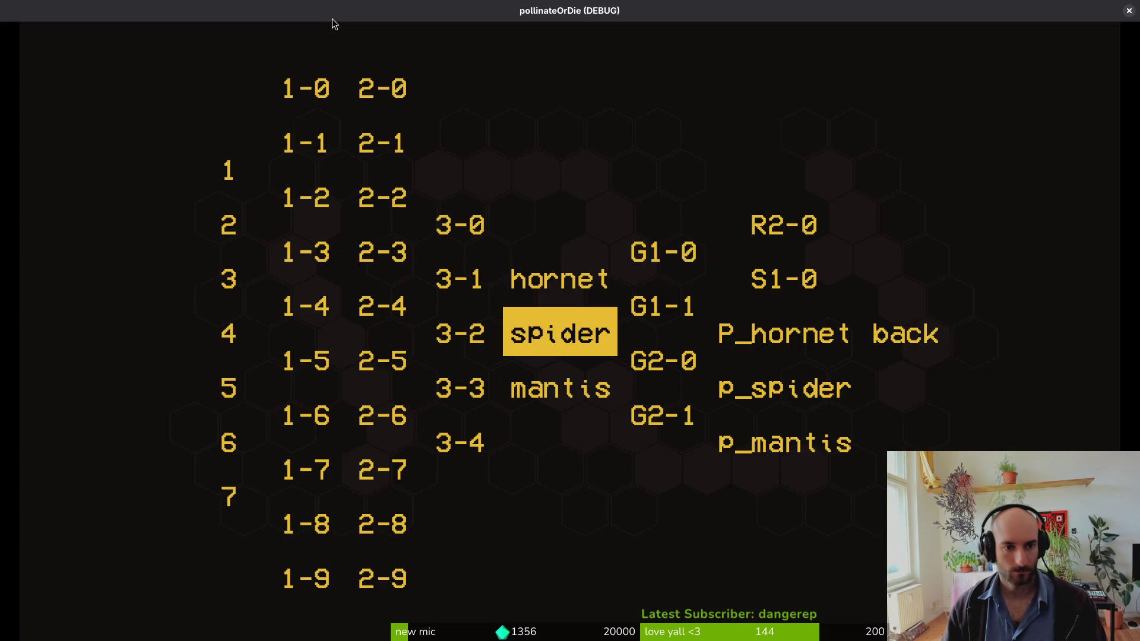
key("Right")
key("Down")
key("Return")
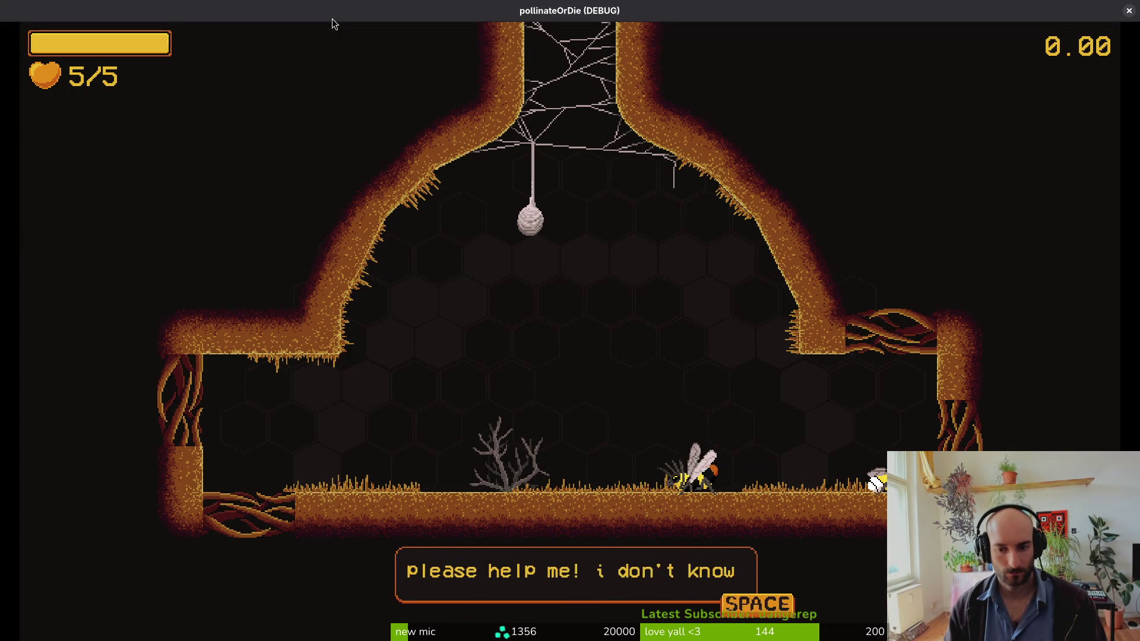
key("space")
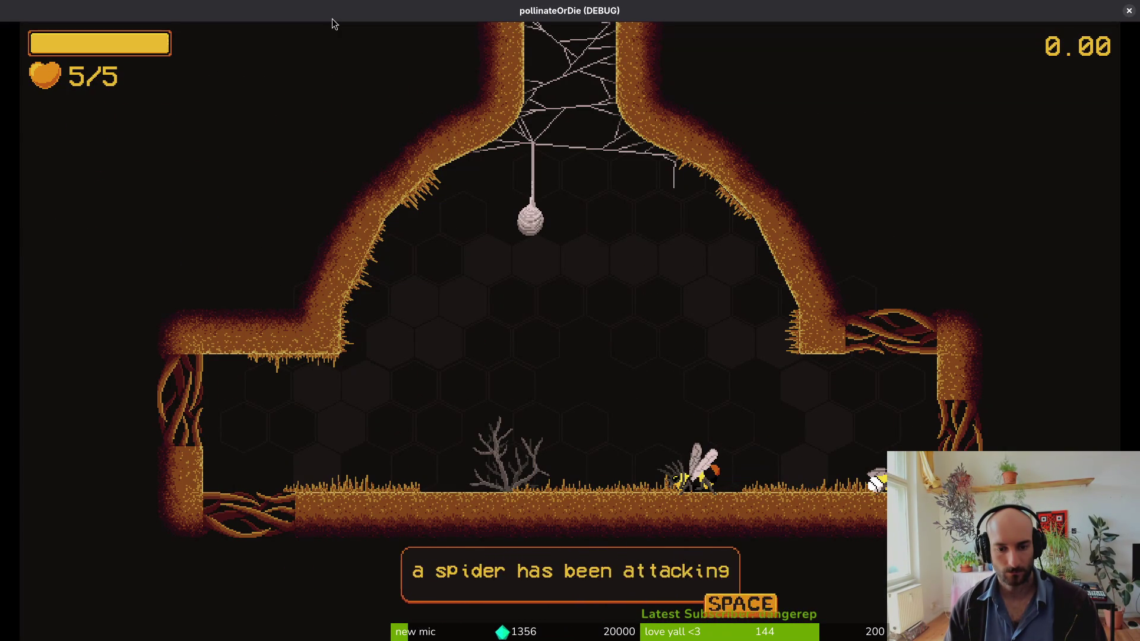
key("alt+Tab")
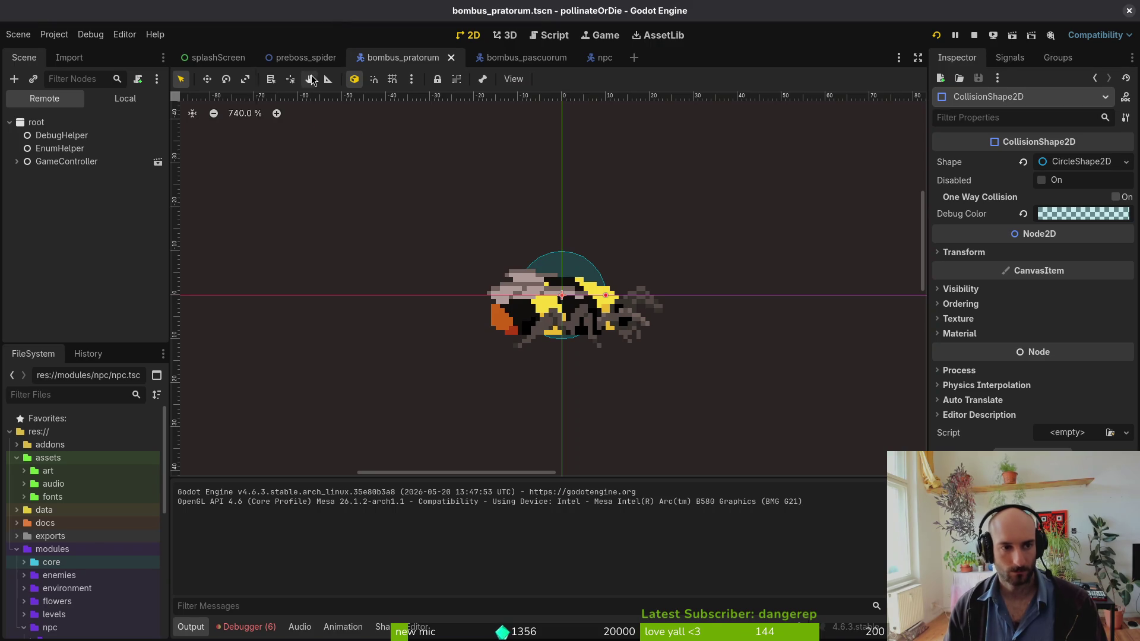
- Nudge the bumblebee NPC right, save preboss_spider.tscn and stop the running game
scroll(682, 338, "up", 5)
left_click_drag(690, 344, 710, 344)
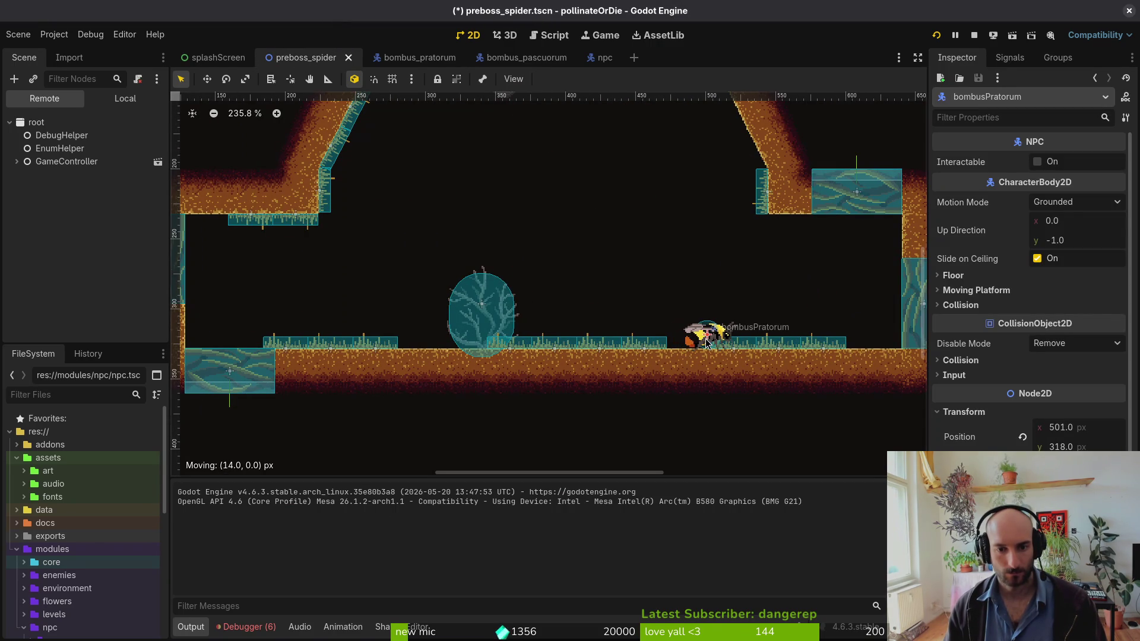
key("ctrl+s")
left_click(976, 39)
- Delete desertGras4, shift the bee left to (495, 318) and relaunch the game
left_click(644, 348)
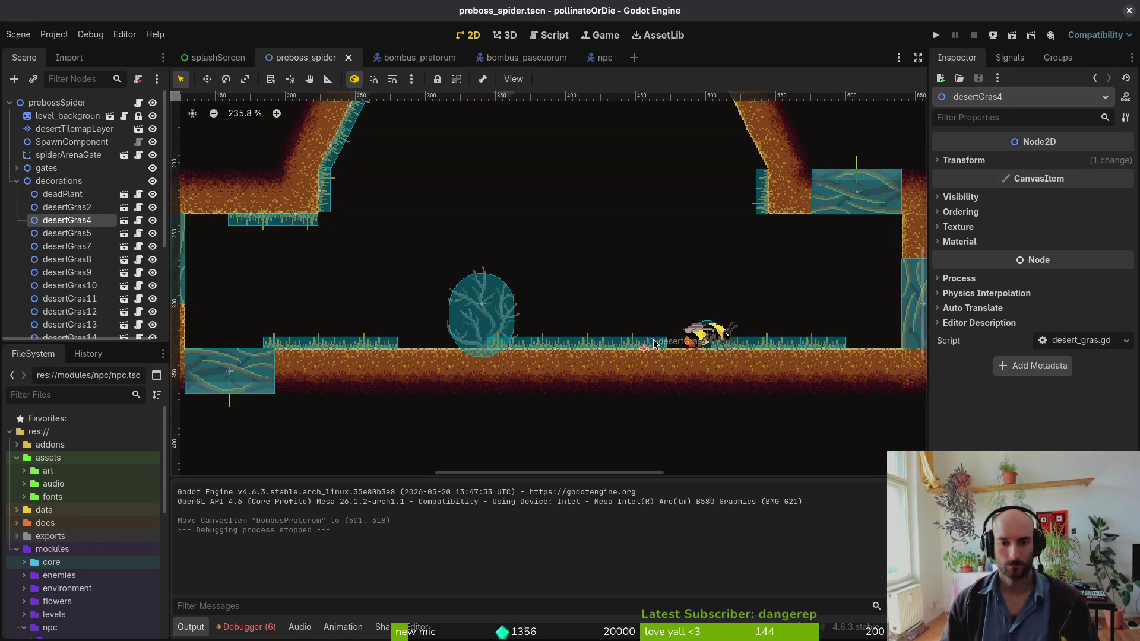
key("Delete")
left_click(603, 331)
left_click_drag(707, 336, 699, 336)
left_click(935, 35)
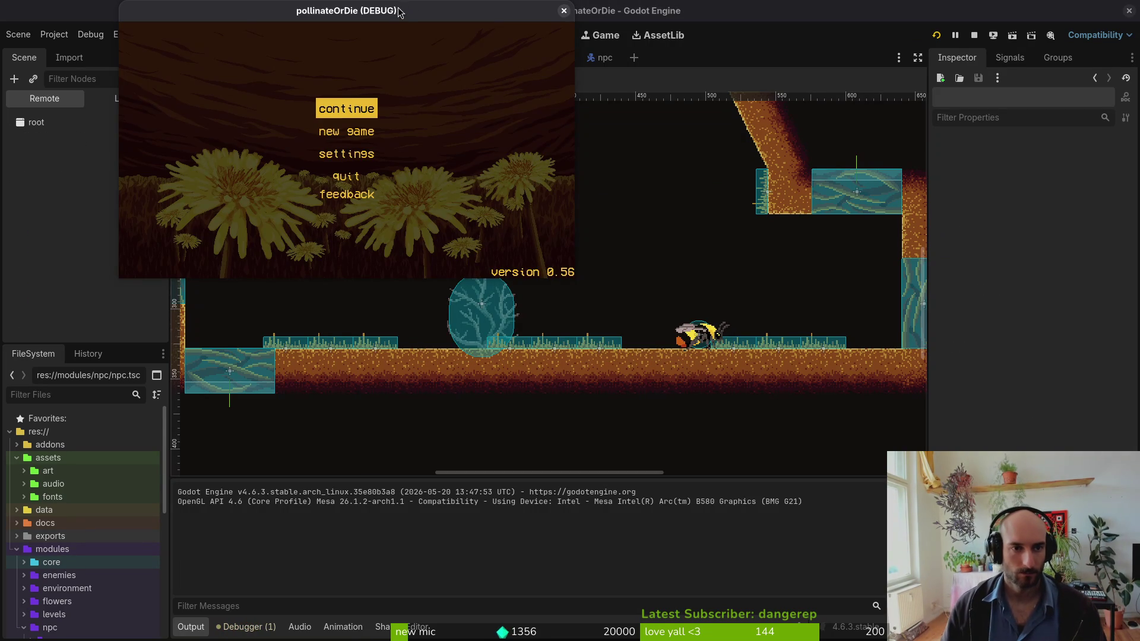
- Maximize the game, continue the save and load p_spider, skipping the opening dialogue
double_click(401, 14)
key("Return")
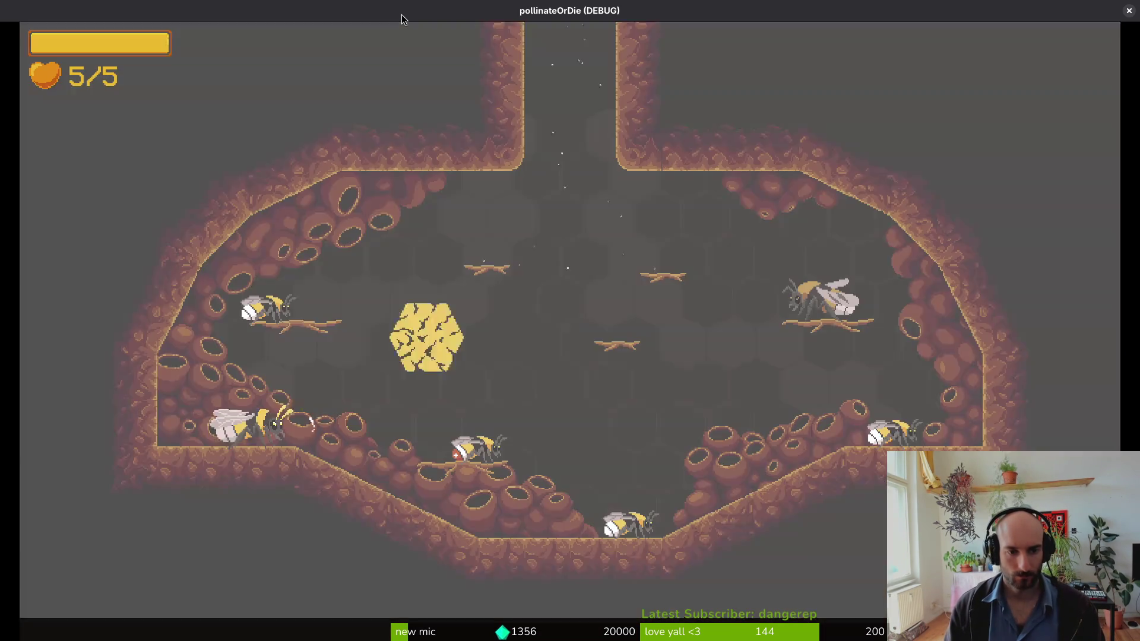
key("Escape")
key("Right")
key("Right")
key("Down")
key("Return")
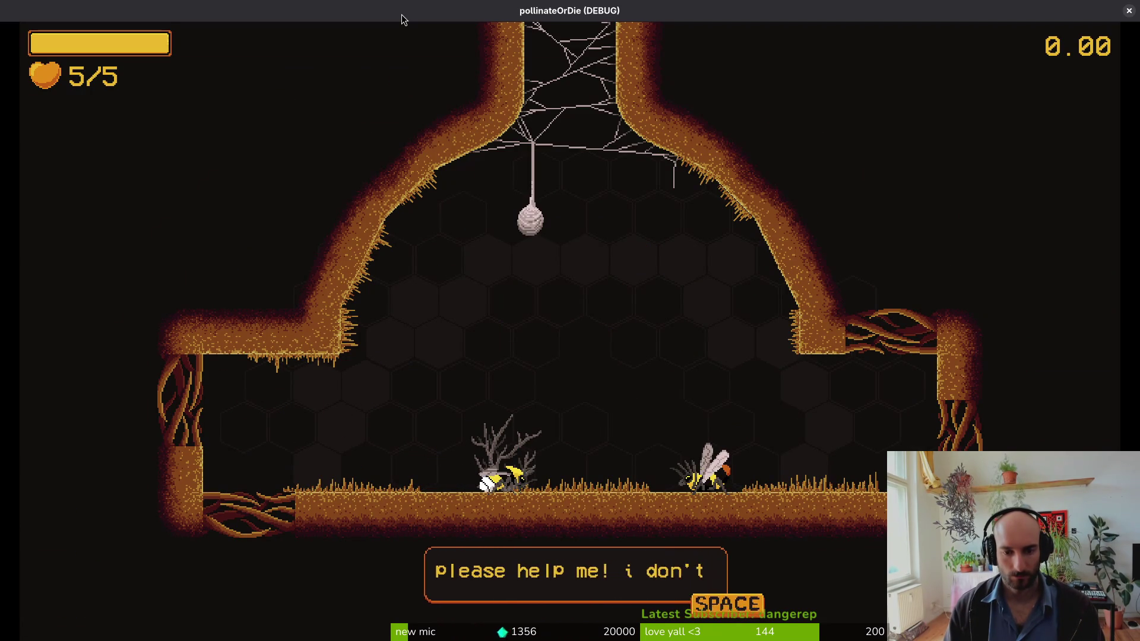
key("space")
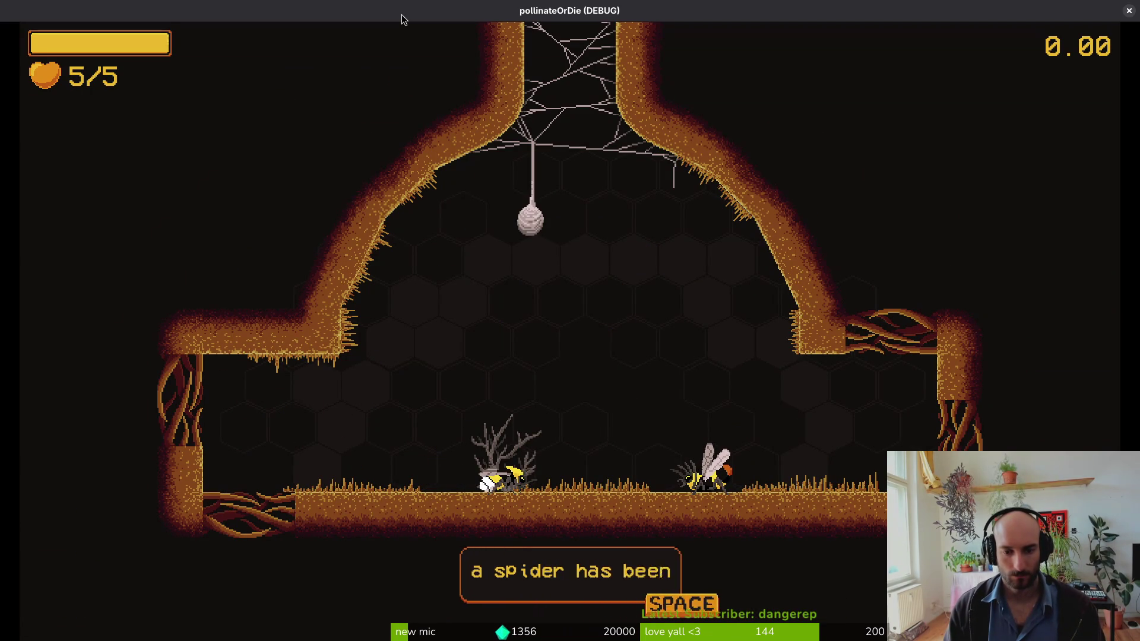
key("space")
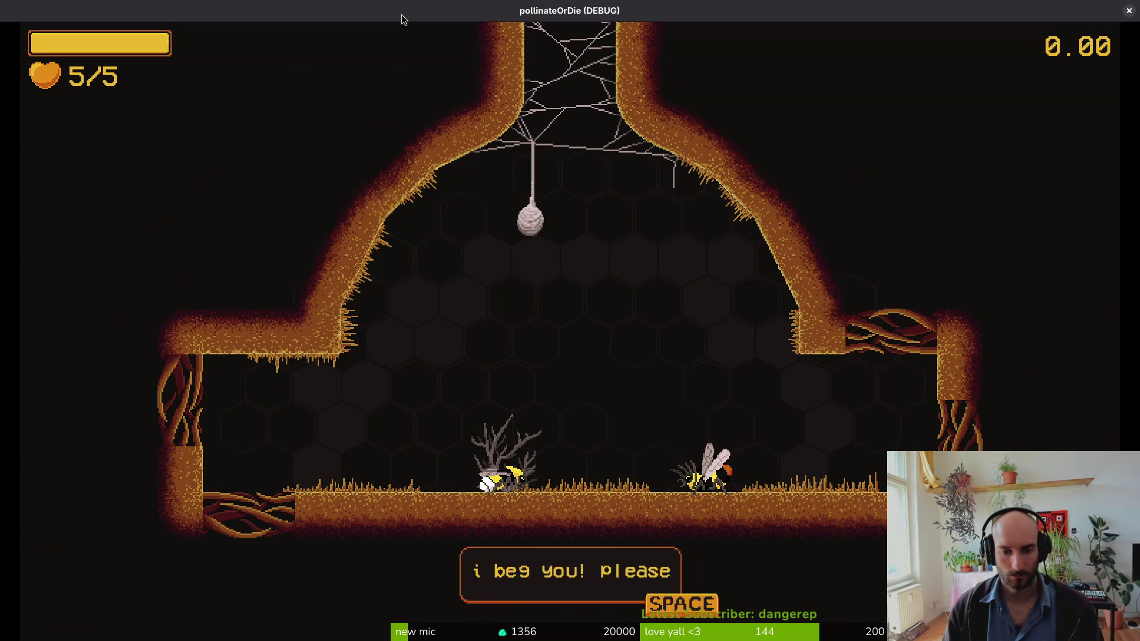
key("space")
- Fly the bee past the cocoon into the spider arena and start attacking the spider
key("Right")
key("Up")
key("Up")
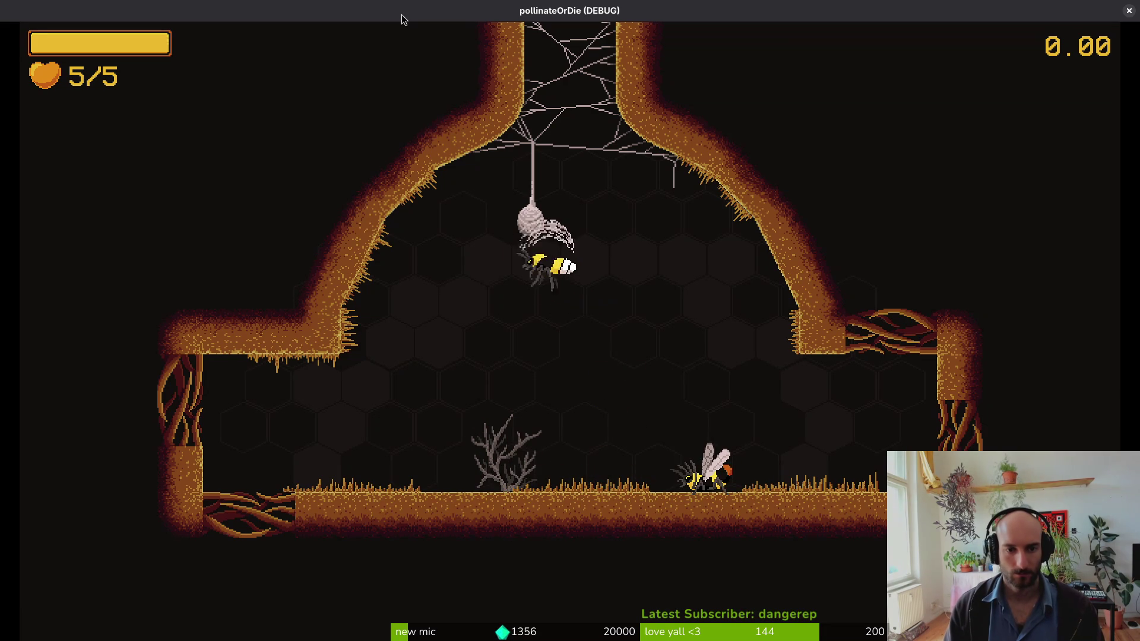
key("shift")
key("Up")
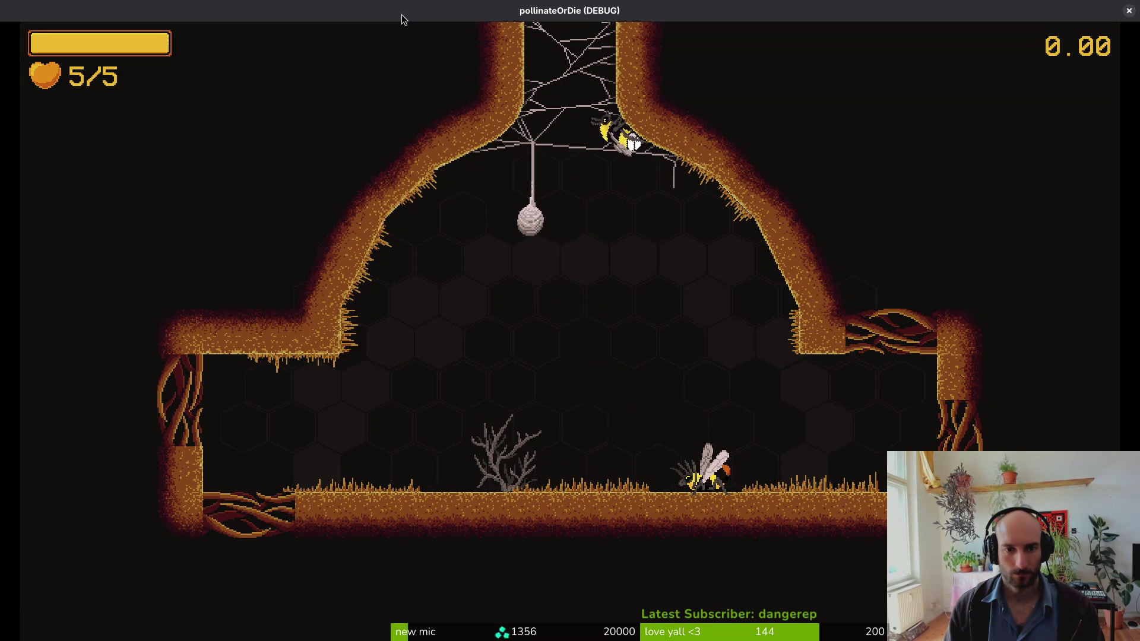
key("Right")
key("Up")
key("shift")
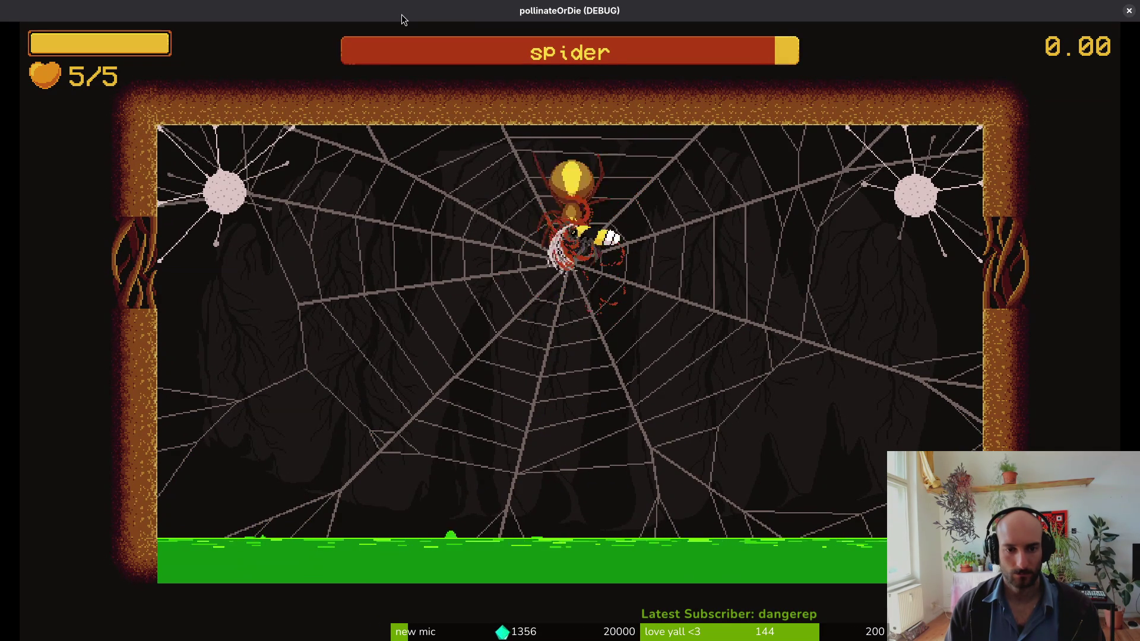
key("Right")
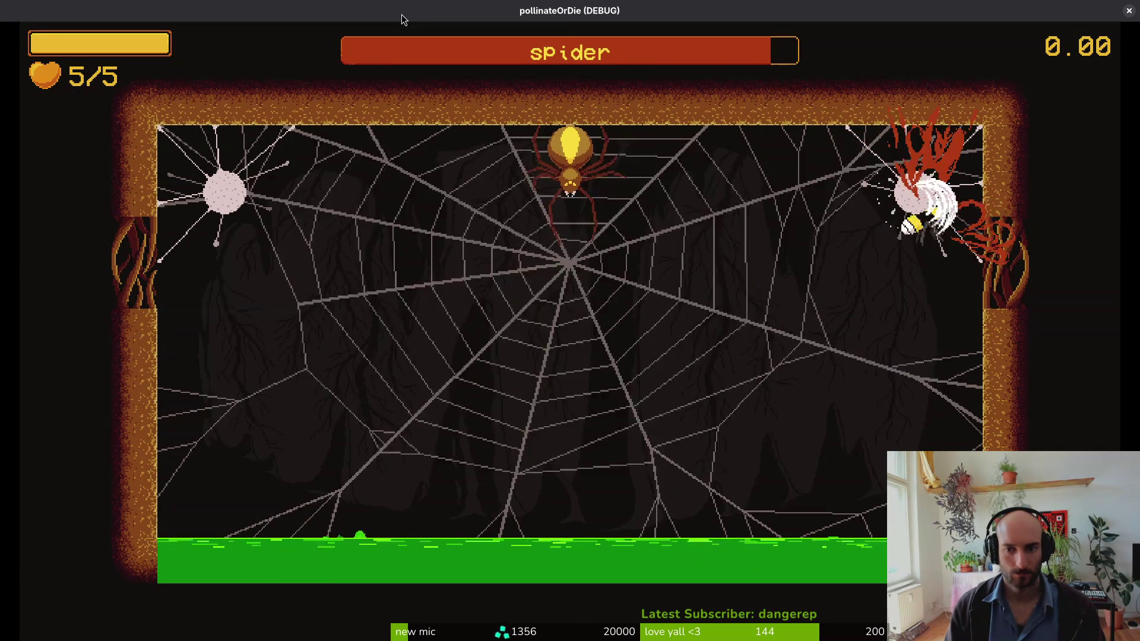
key("Left")
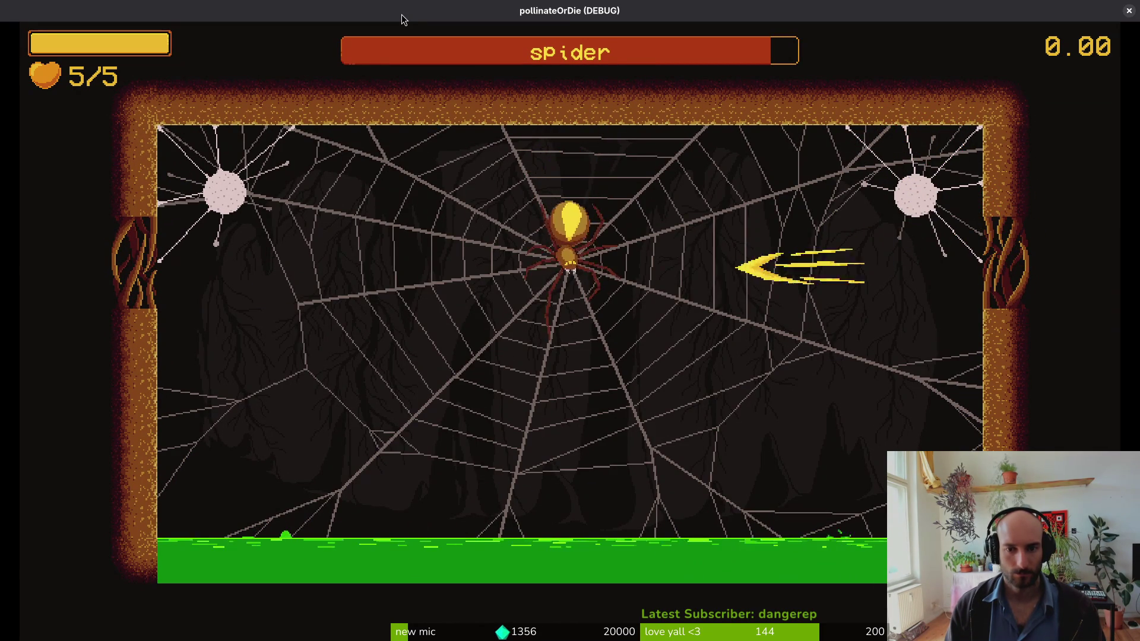
key("Down")
key("Right")
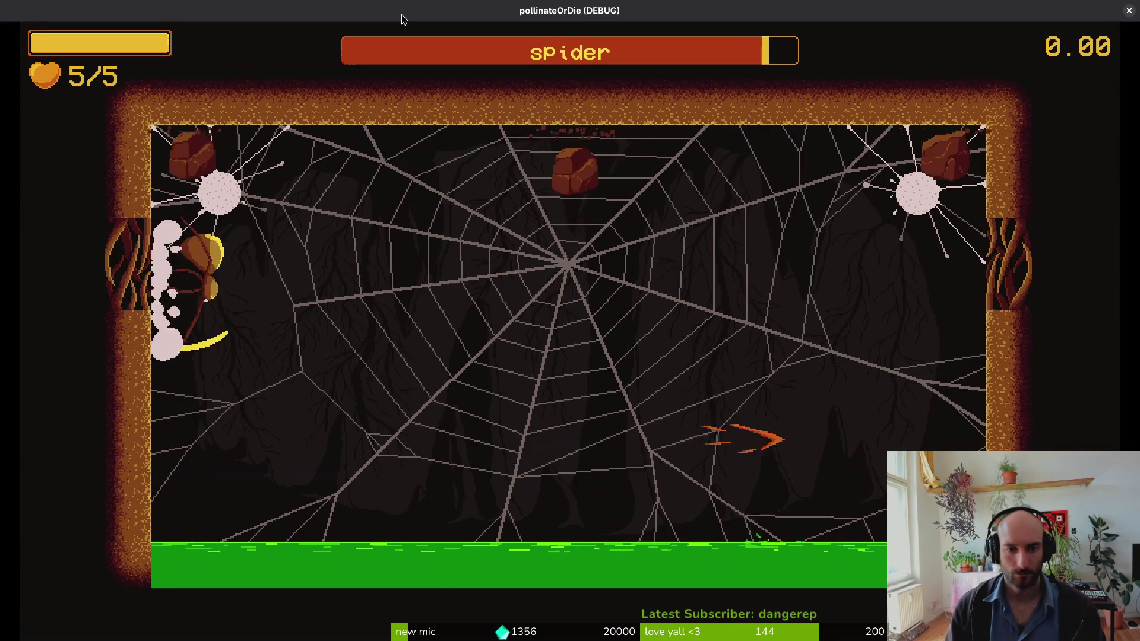
key("Left")
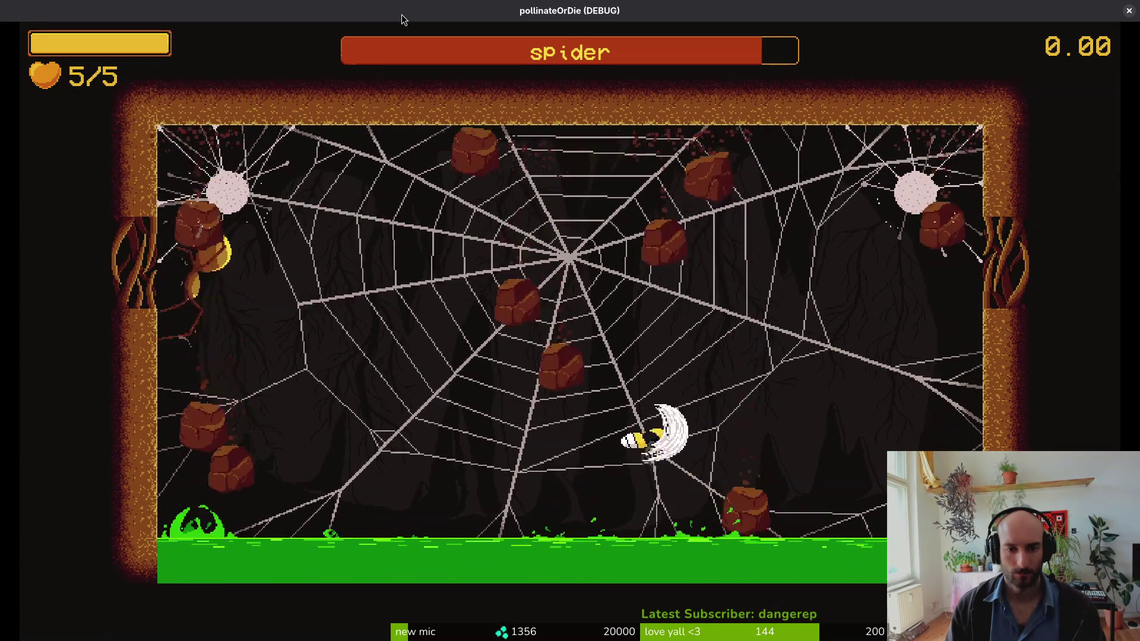
key("Right")
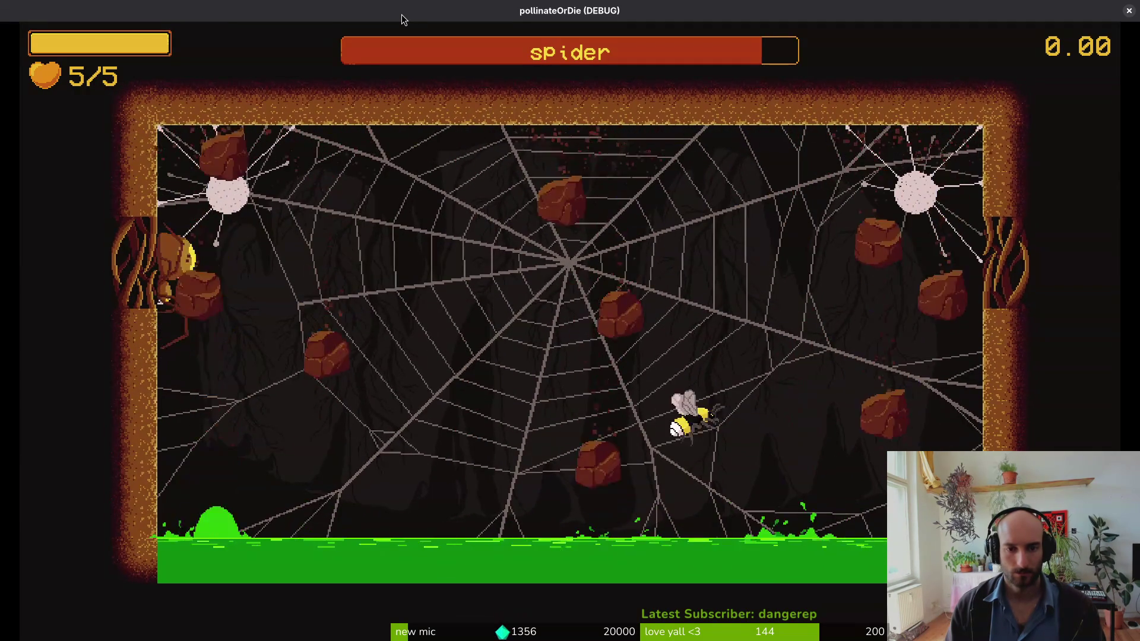
key("Right")
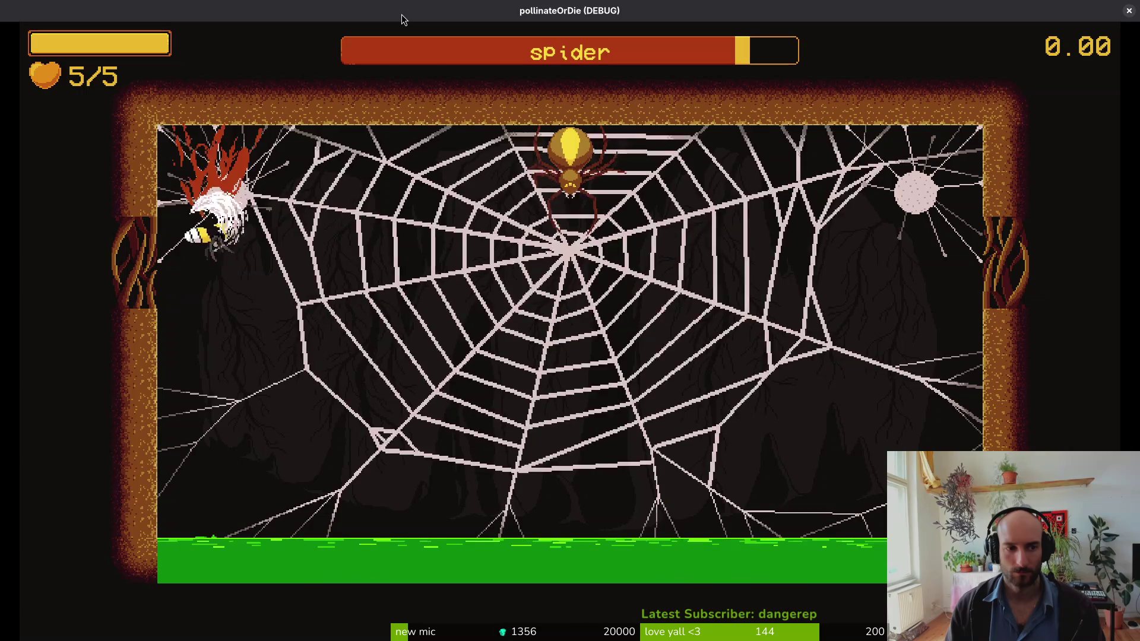
- Keep ramming and slashing the spider while dodging falling rocks, then pause and close the game
key("Right")
key("Left")
key("Left")
key("Down")
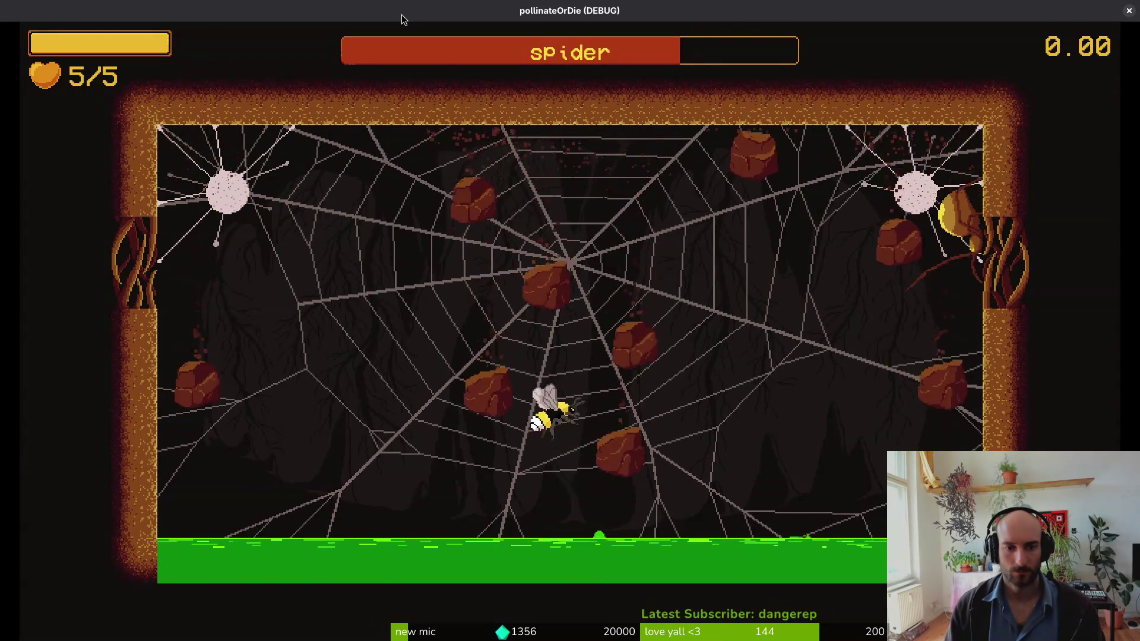
key("Up")
key("Left")
key("Right")
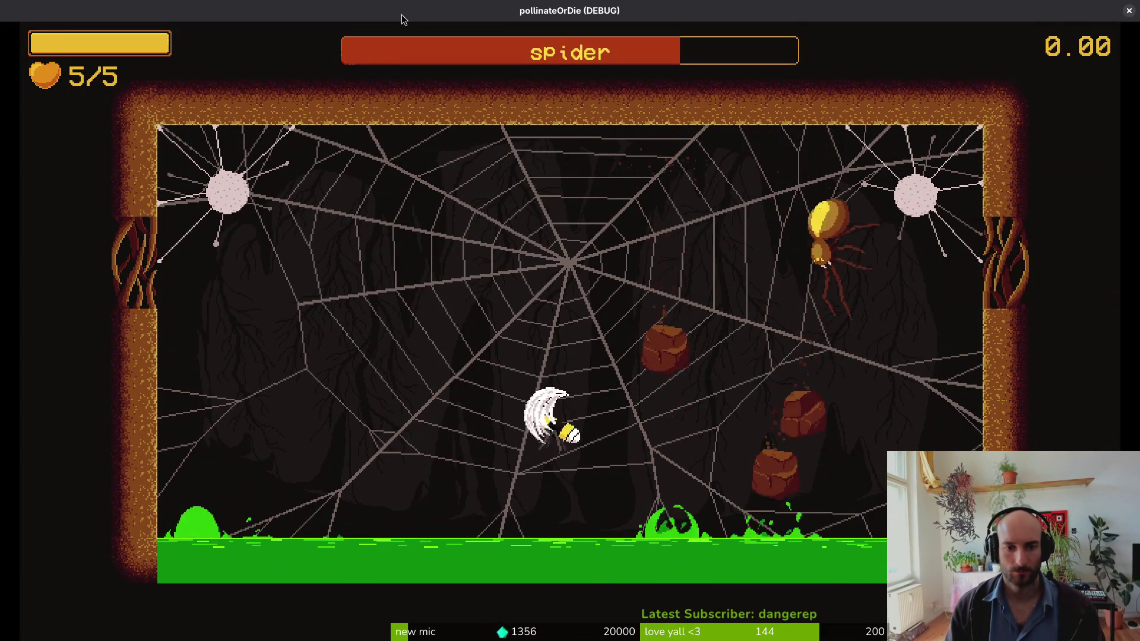
key("Up")
key("Left")
key("Down")
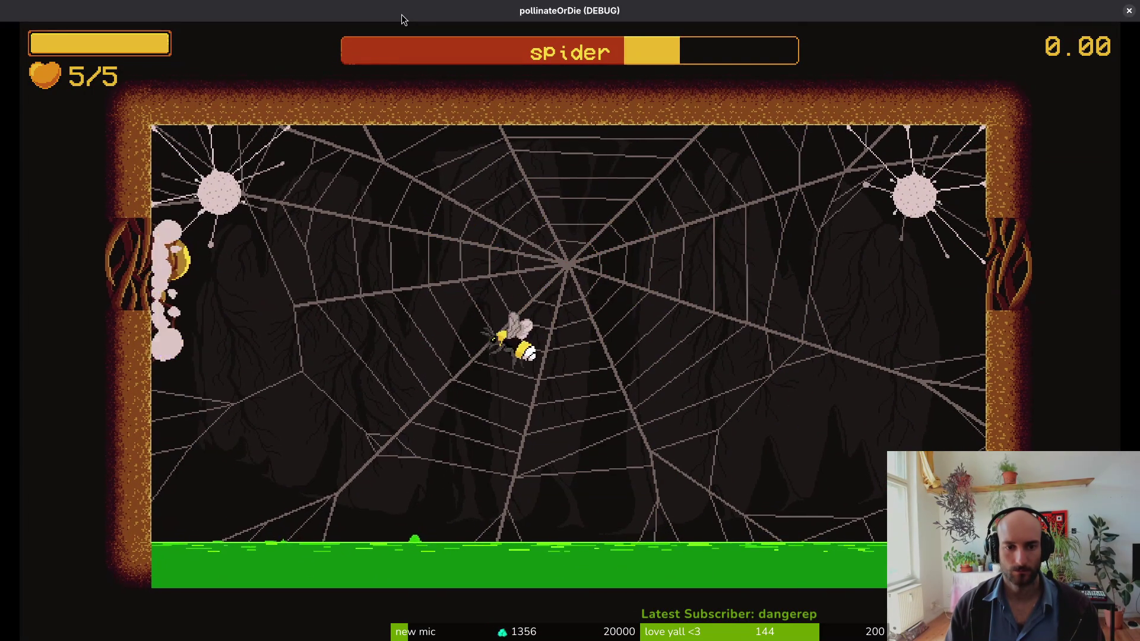
key("Left")
key("Up")
key("Right")
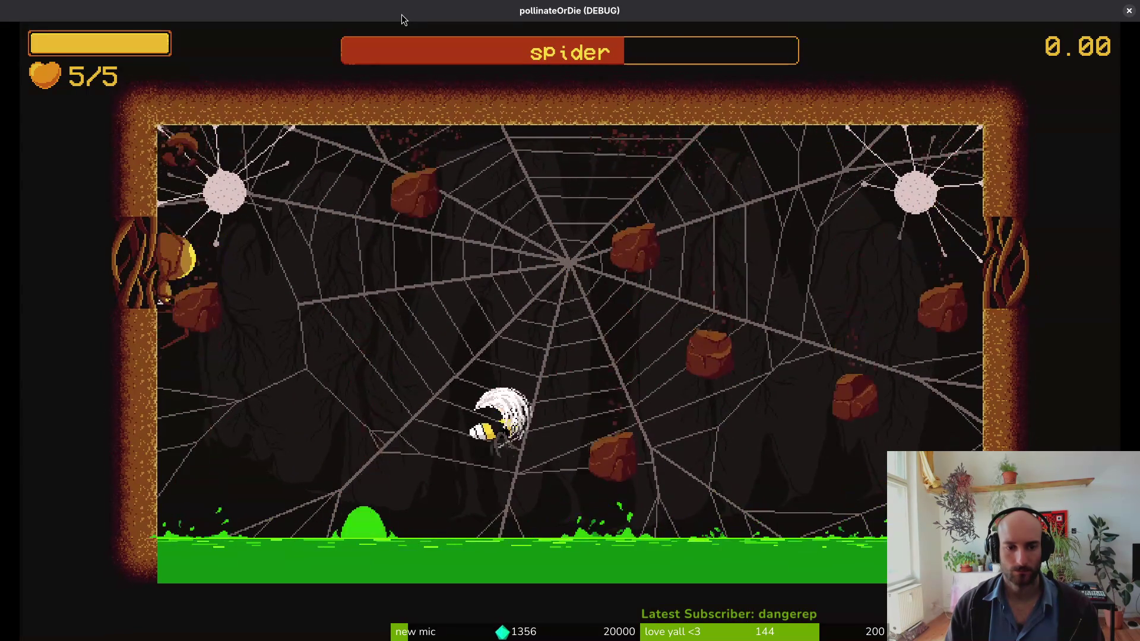
key("Up")
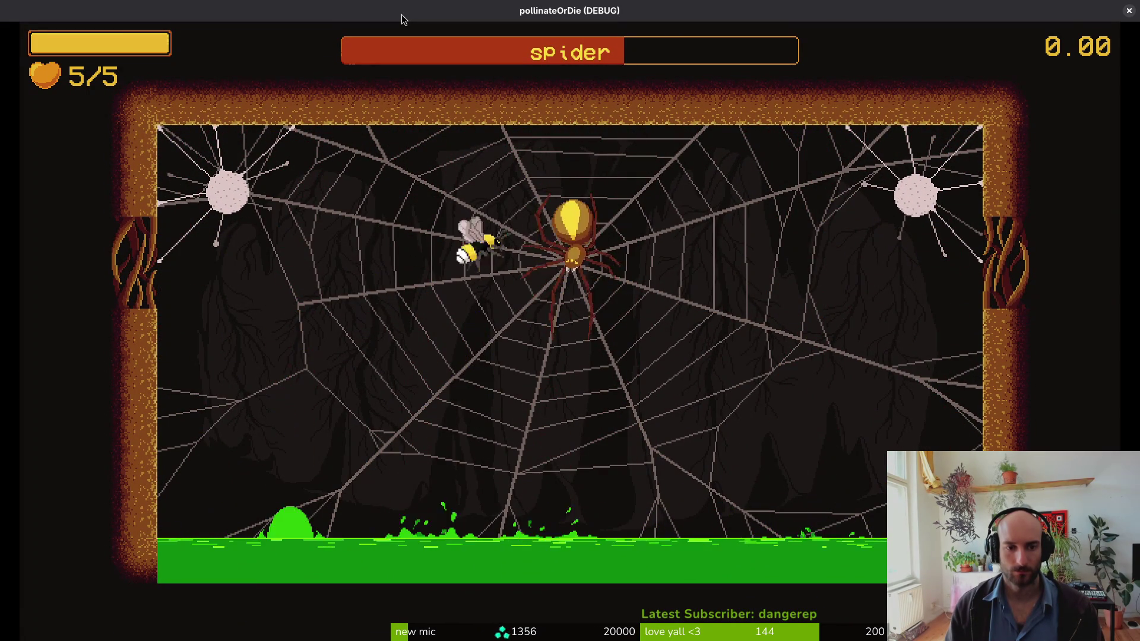
key("Left")
key("Right")
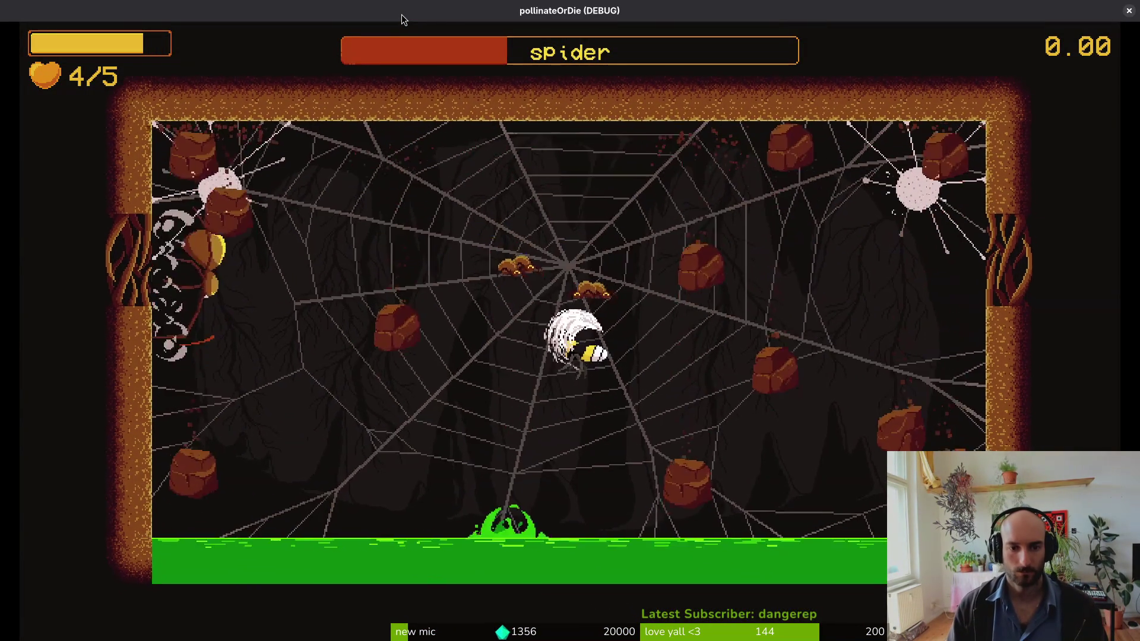
key("Escape")
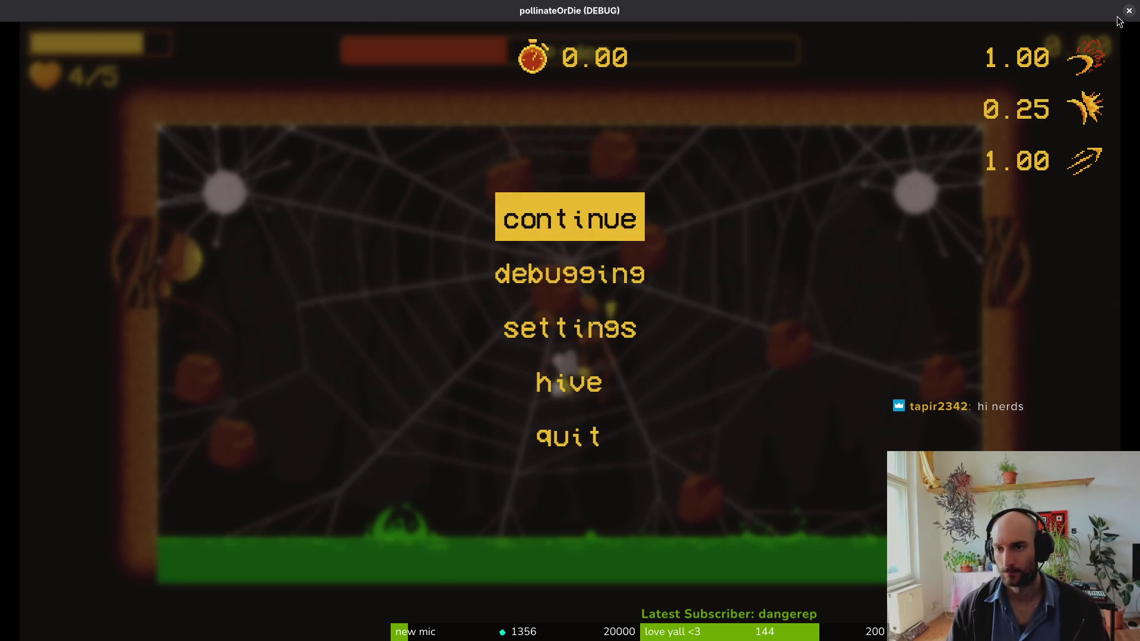
left_click(1128, 12)
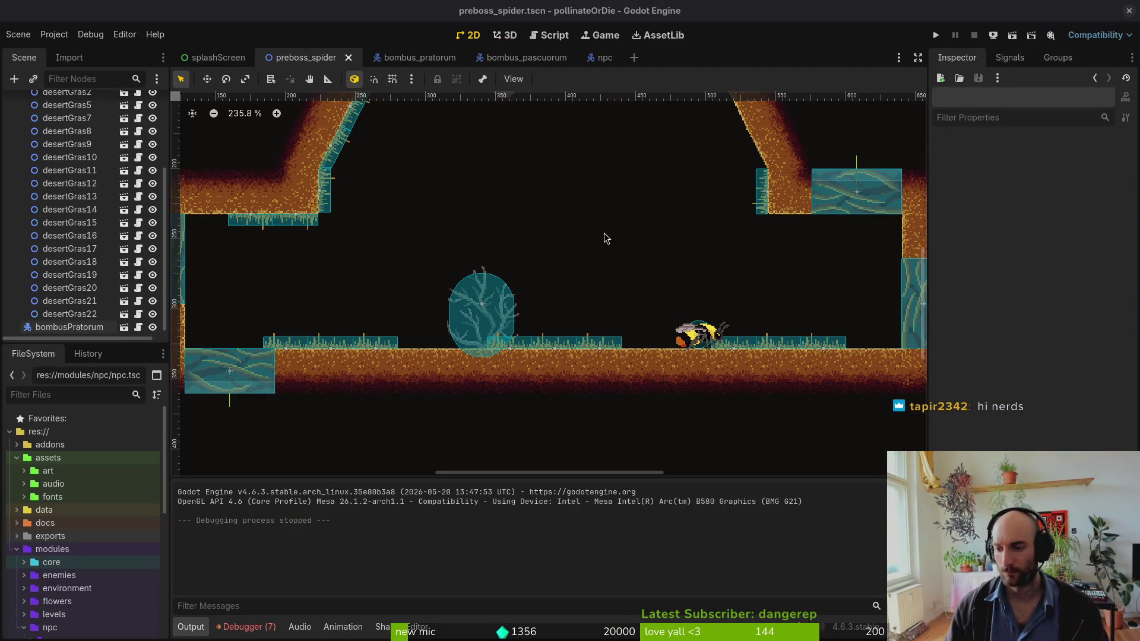
- Return to arena_spider.tscn and review the seven errors in the Debugger
scroll(614, 315, "down", 6)
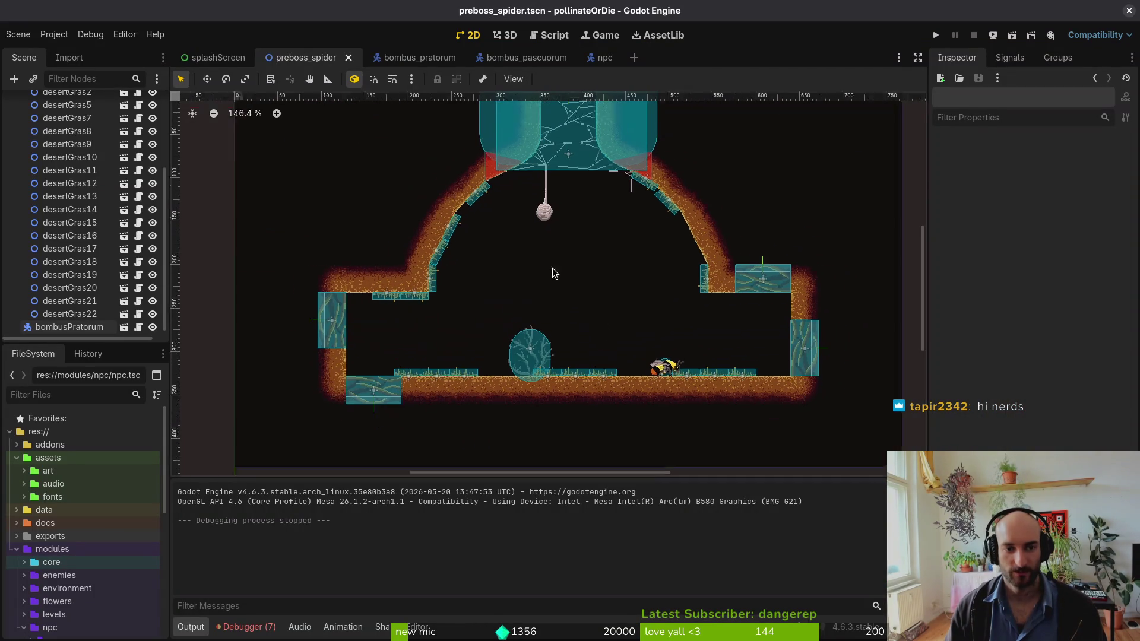
left_click(124, 155)
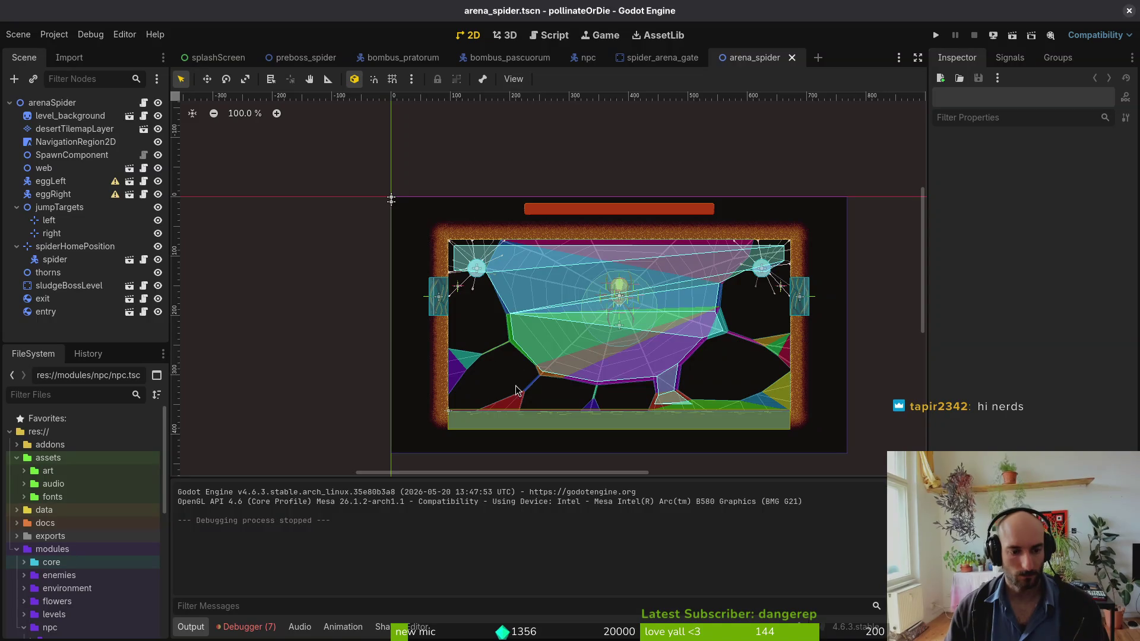
left_click(233, 630)
left_click(267, 478)
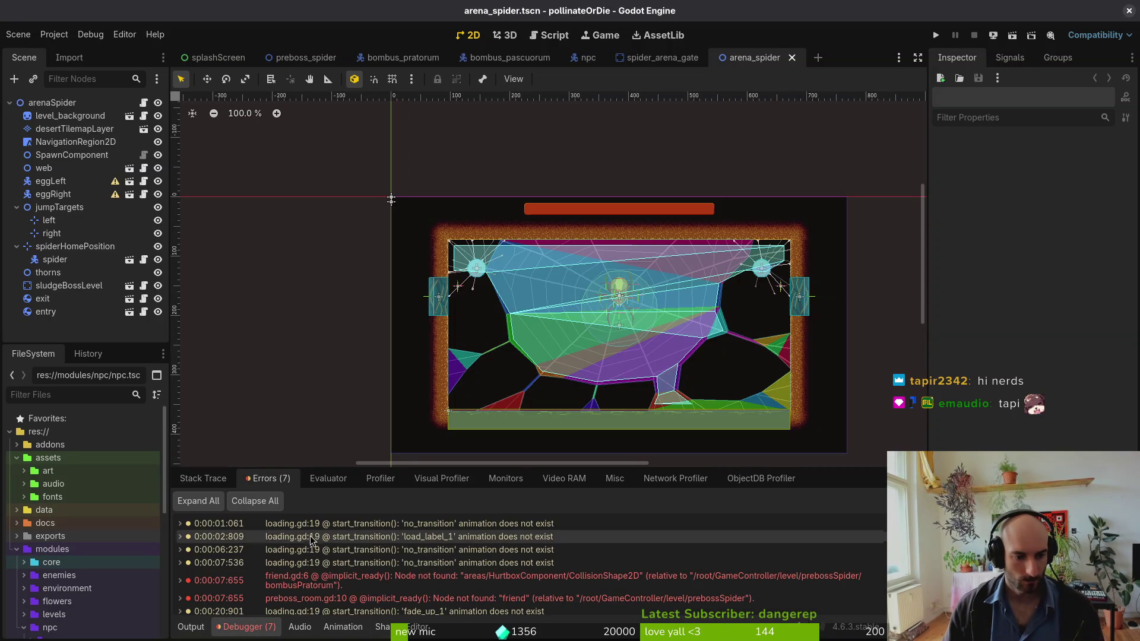
mouse_move(455, 581)
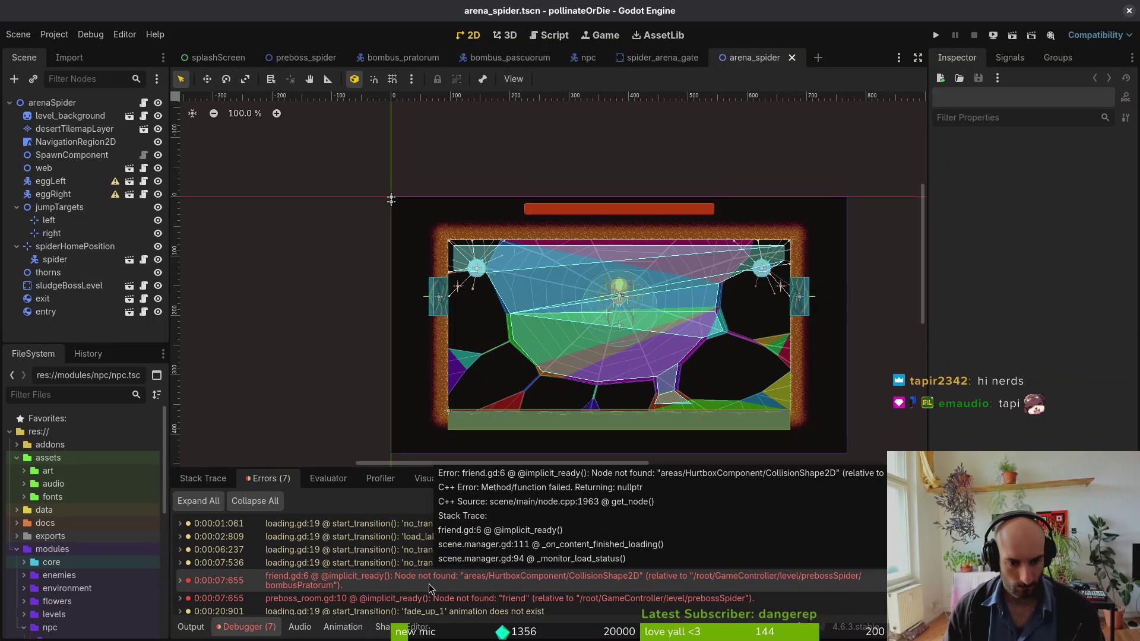
scroll(628, 320, "down", 2)
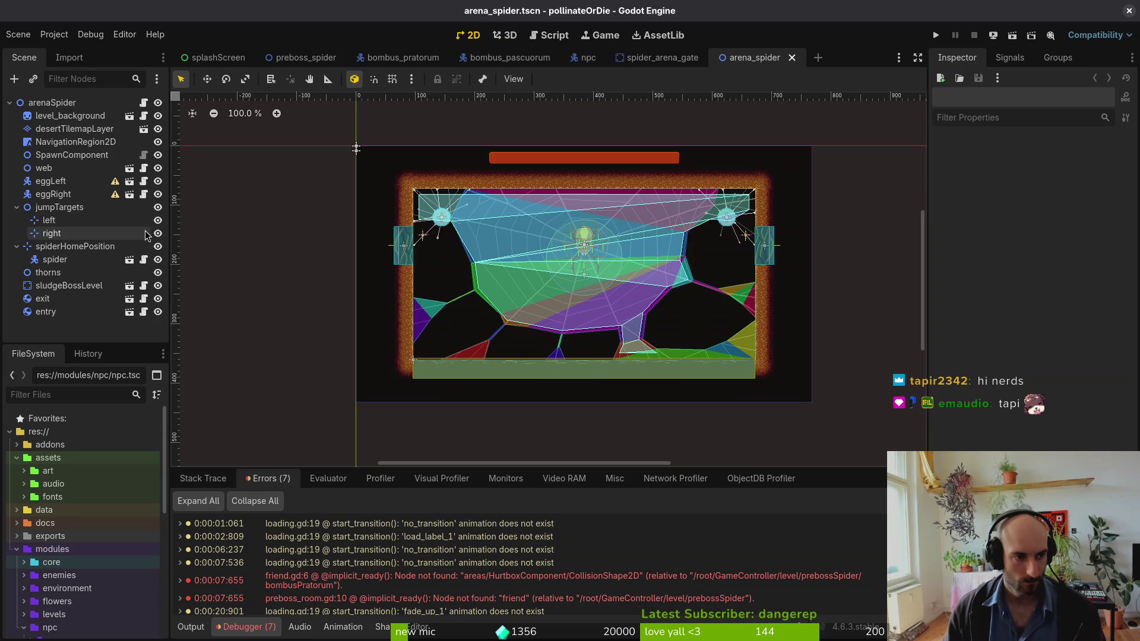
- Collapse jumpTargets and spiderHomePosition, then move exit and entry just below web
left_click(17, 247)
left_click(17, 208)
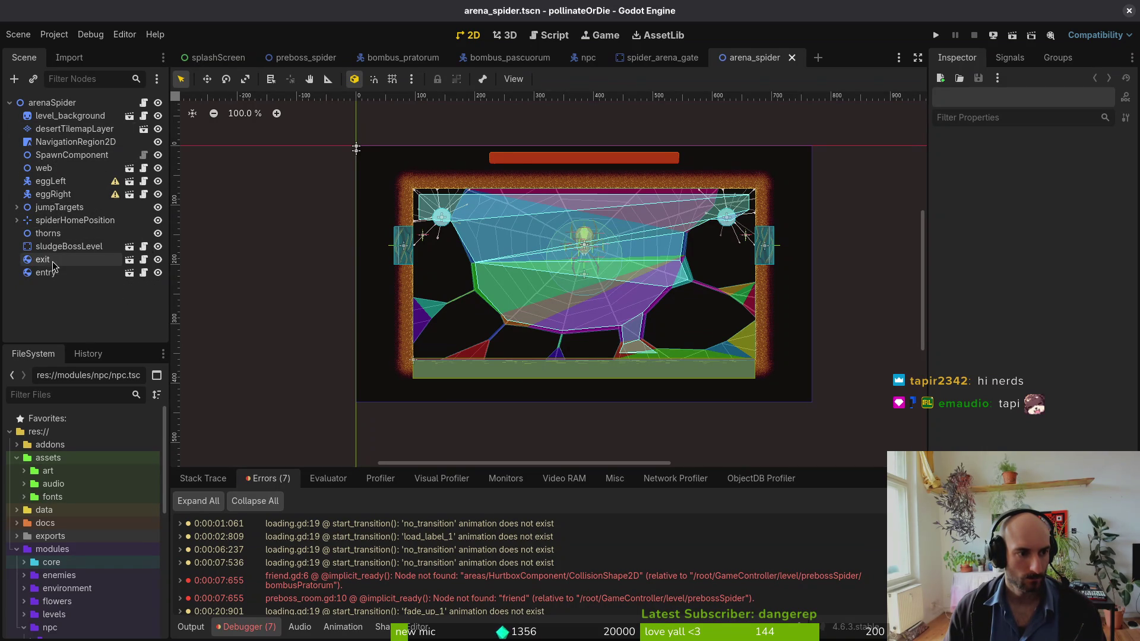
left_click(51, 262)
key("shift+Down")
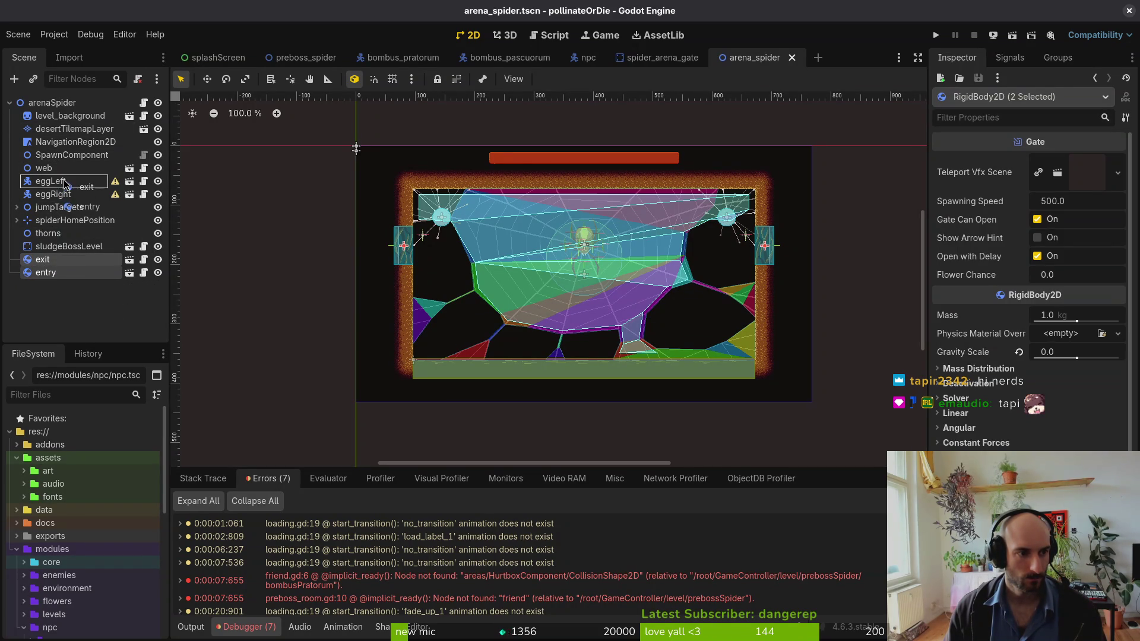
left_click_drag(65, 181, 65, 180)
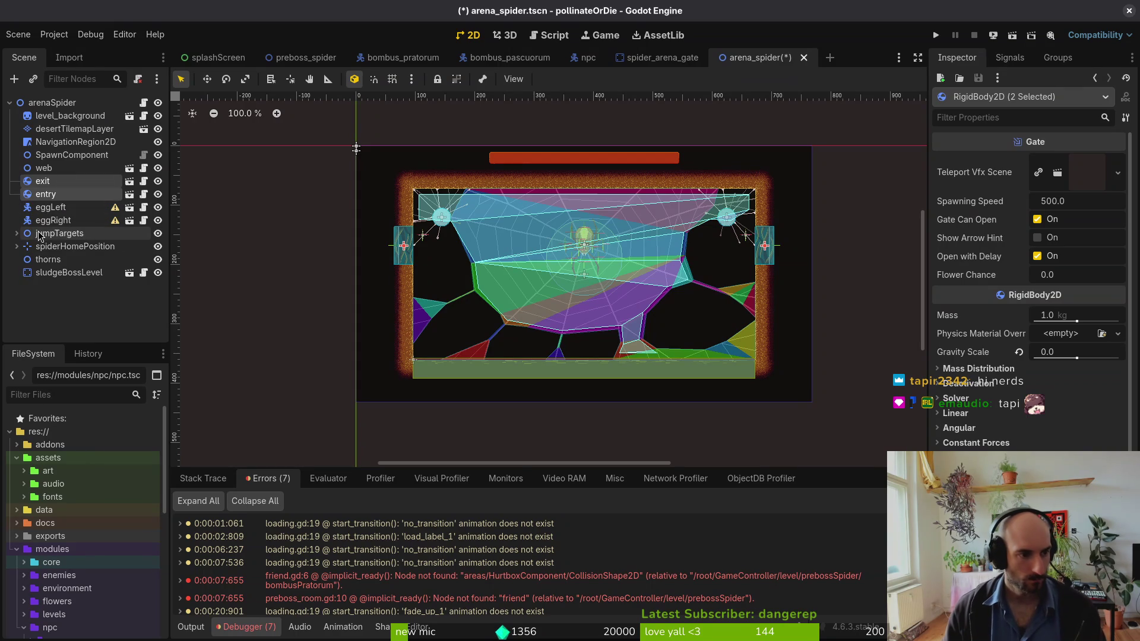
left_click(56, 318)
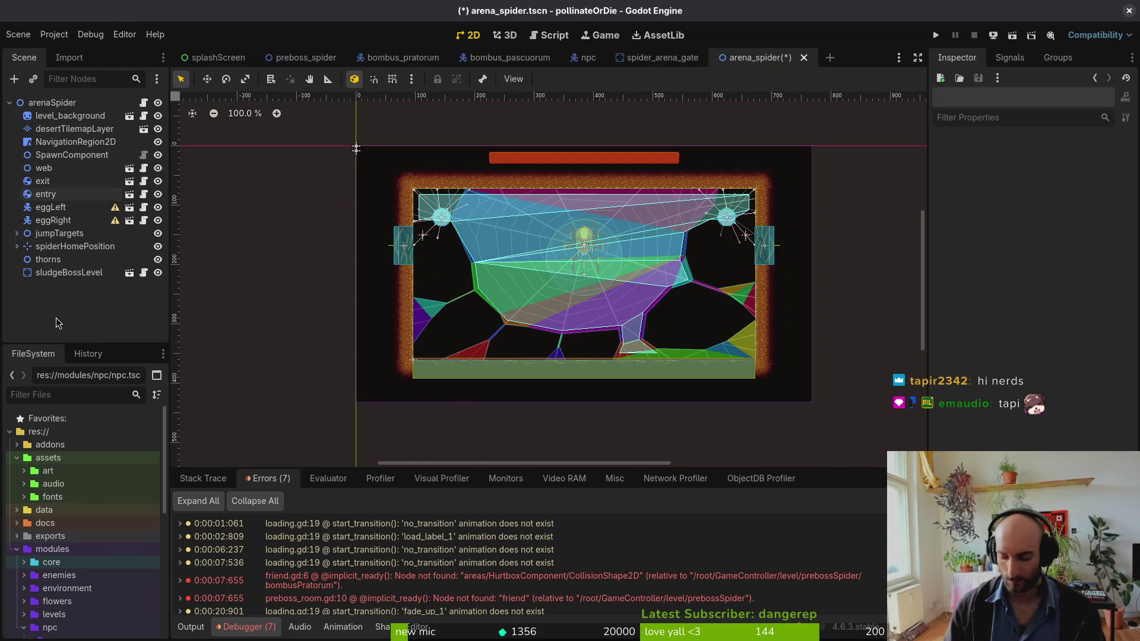
- Create a Node2D named decorations and place it just below web in the tree
key("ctrl+a")
type("node2d")
key("Return")
key("F2")
type("deco")
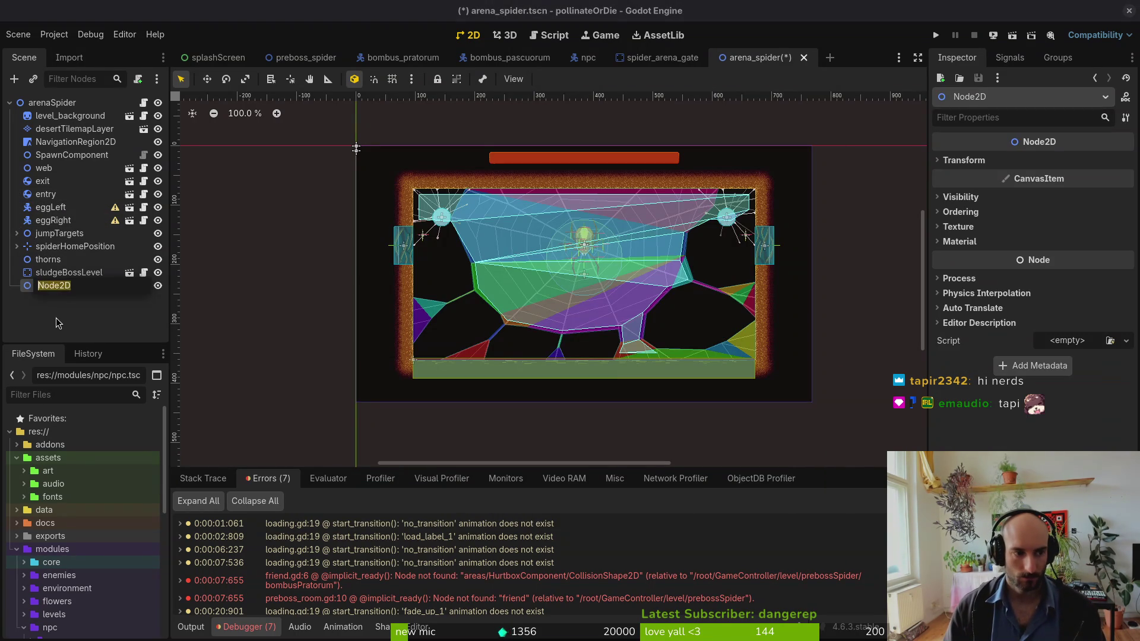
type("rations")
key("Return")
left_click_drag(56, 285, 76, 168)
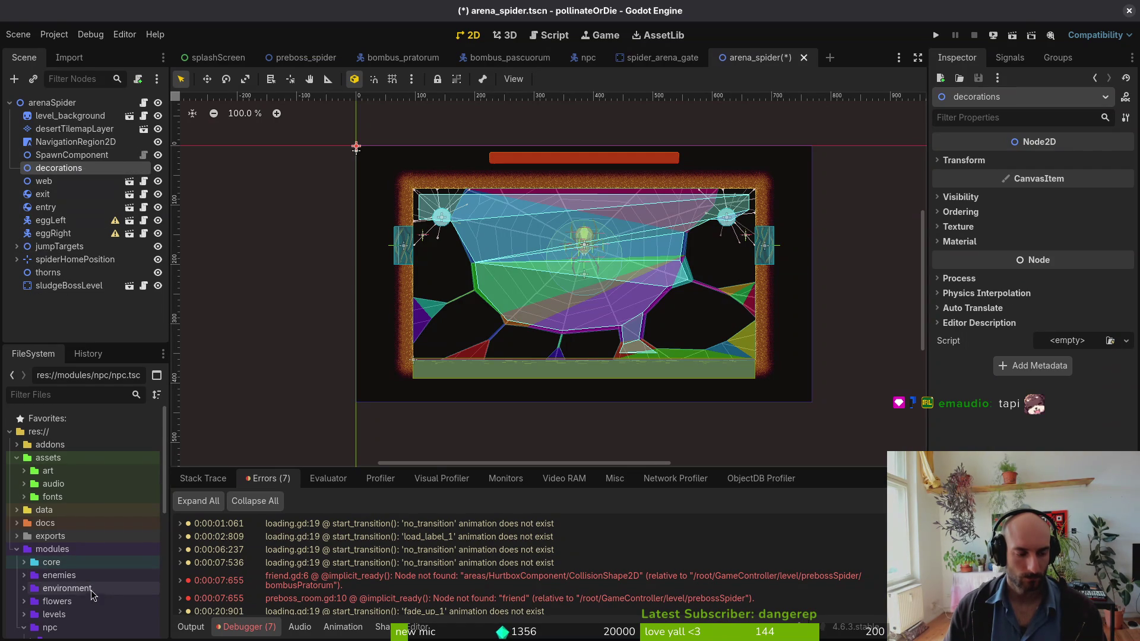
left_click_drag(64, 170, 66, 189)
scroll(27, 588, "down", 1)
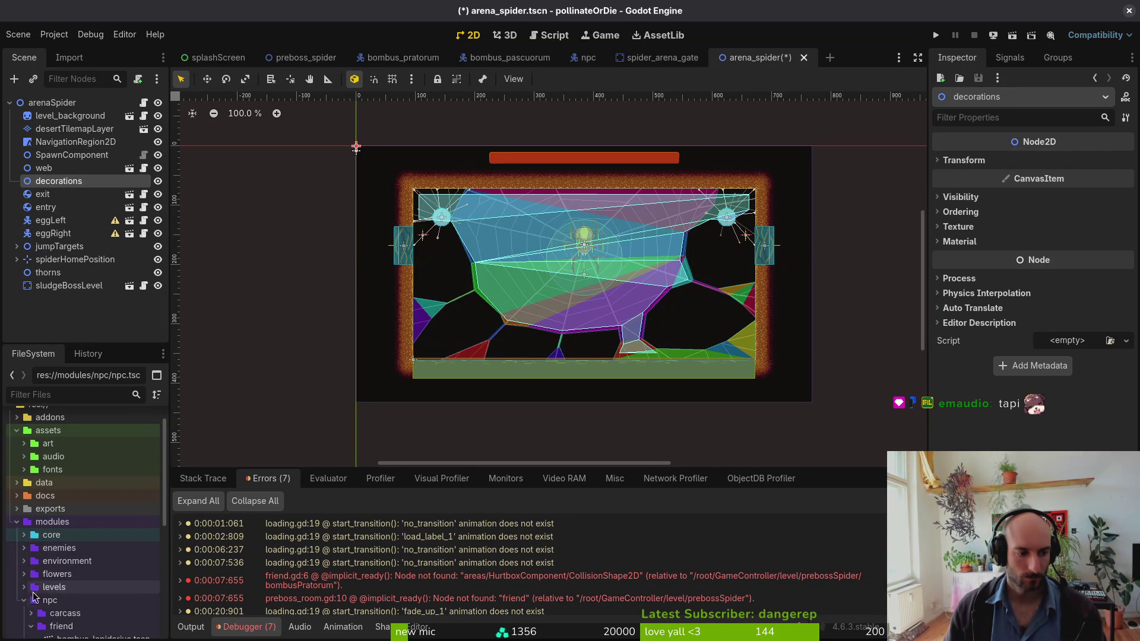
- Drag desert_gras.tscn into the arena and make desertGras a child of decorations
left_click(25, 561)
left_click(31, 627)
left_click(30, 627)
left_click(31, 614)
scroll(35, 594, "down", 5)
mouse_move(93, 558)
left_mouse_down()
mouse_move(416, 279)
mouse_move(441, 289)
left_mouse_up()
scroll(441, 290, "up", 5)
left_click_drag(72, 299, 86, 232)
left_click_drag(77, 180, 77, 182)
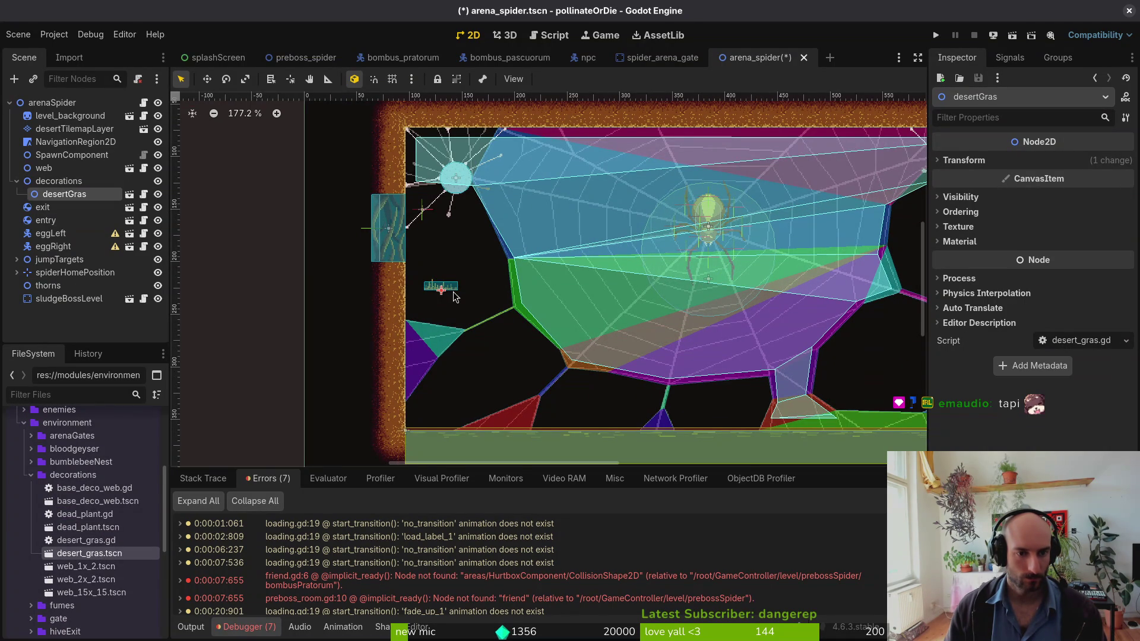
- Enable grid snap and line the left wall with duplicated grass tufts
scroll(447, 315, "up", 4)
mouse_move(445, 310)
left_mouse_down()
mouse_move(398, 295)
mouse_move(416, 309)
mouse_move(416, 341)
left_mouse_up()
scroll(392, 292, "up", 4)
key("shift+g")
key("ctrl+d")
scroll(452, 246, "down", 2)
key("ctrl+d")
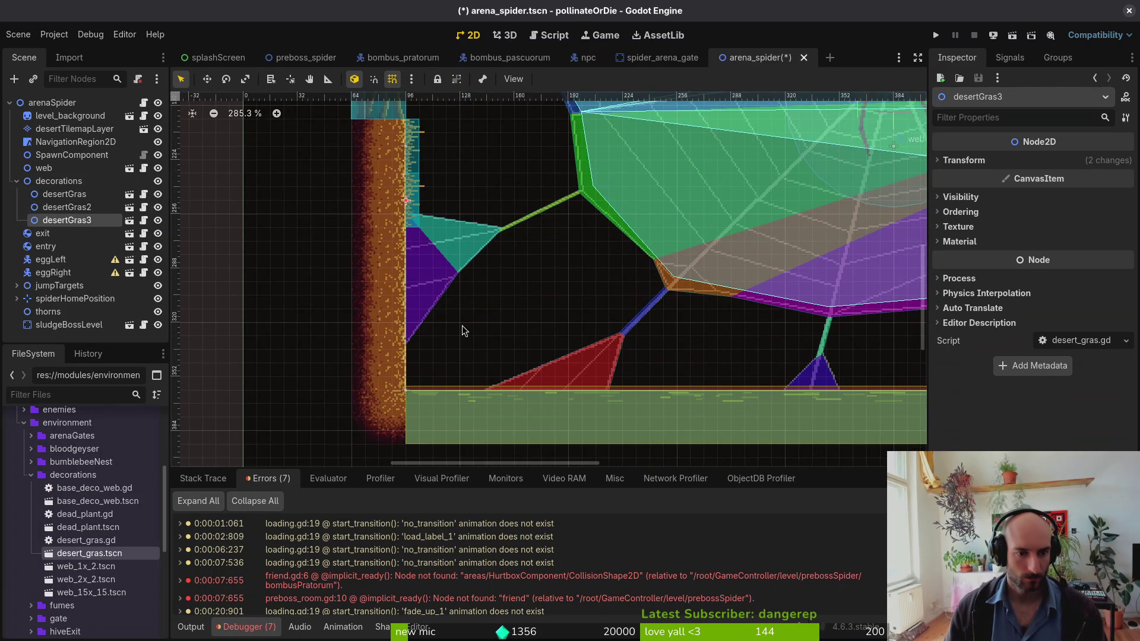
left_click_drag(400, 193, 411, 366)
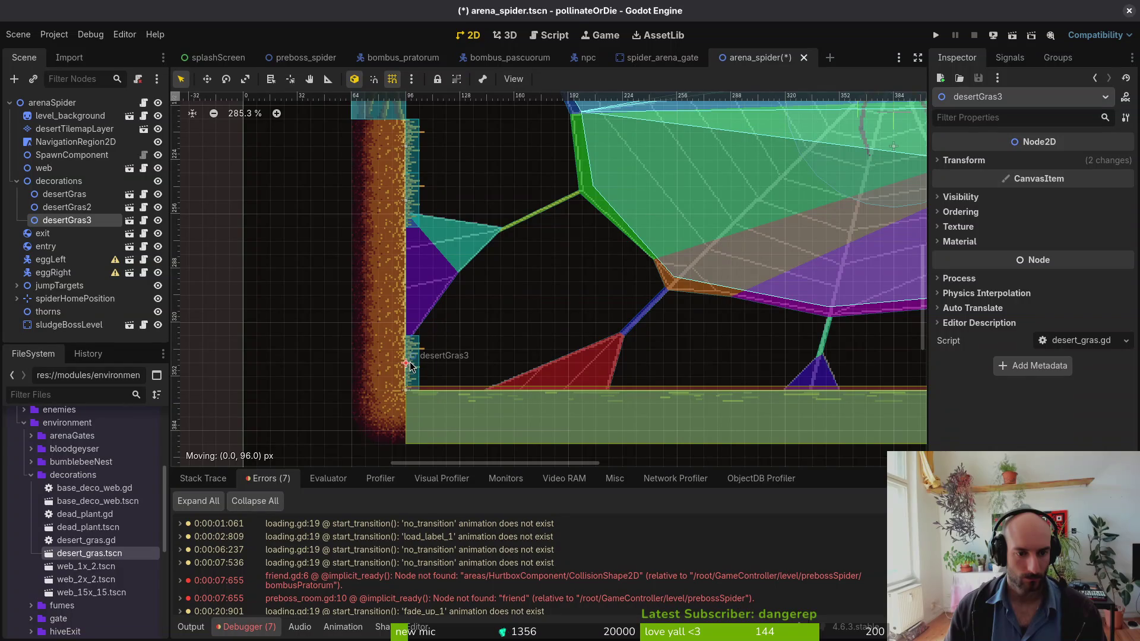
scroll(414, 365, "down", 2)
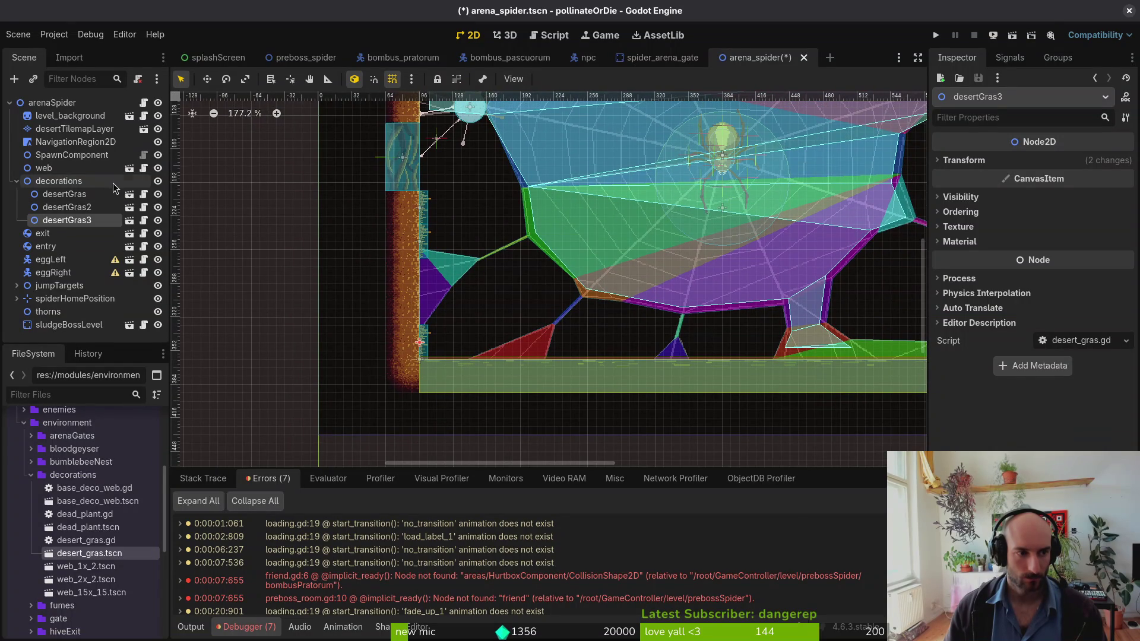
key("ctrl+d")
left_click_drag(423, 357, 423, 304)
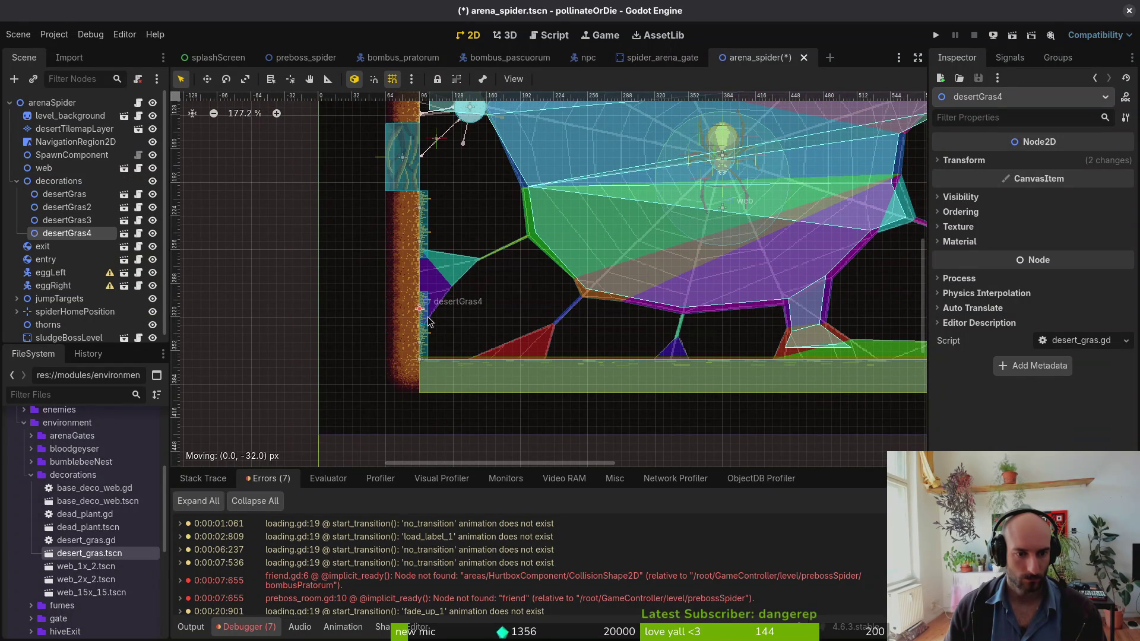
- Duplicate a fifth tuft, desertGras5, and place it along the ceiling
scroll(487, 203, "up", 5)
scroll(511, 267, "left", 2)
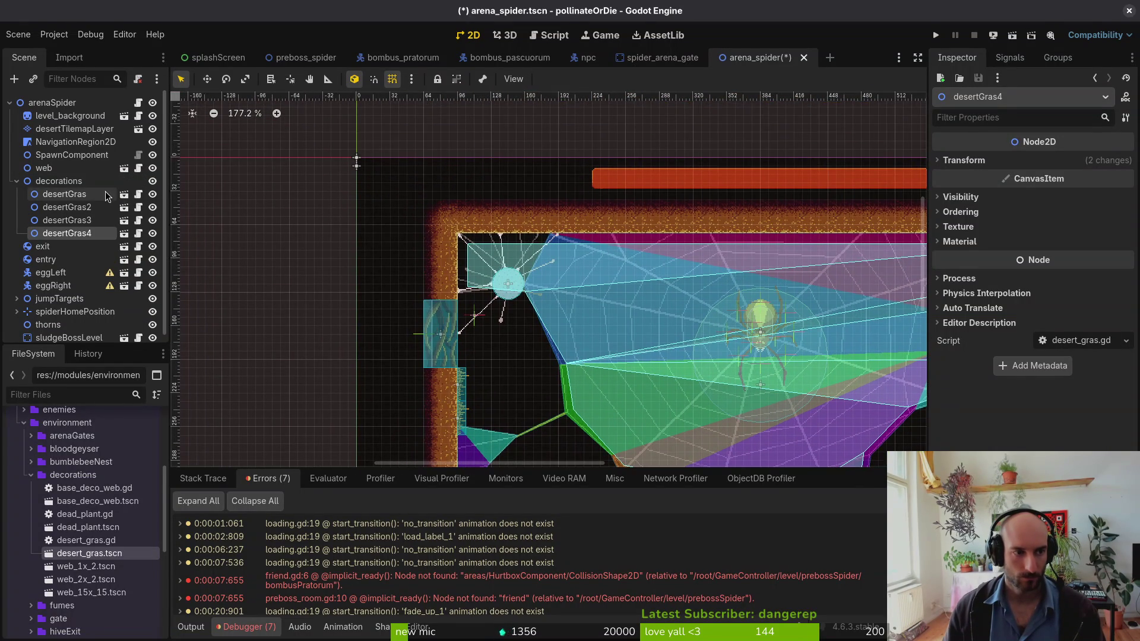
key("ctrl+d")
scroll(504, 365, "right", 1)
scroll(487, 377, "down", 1)
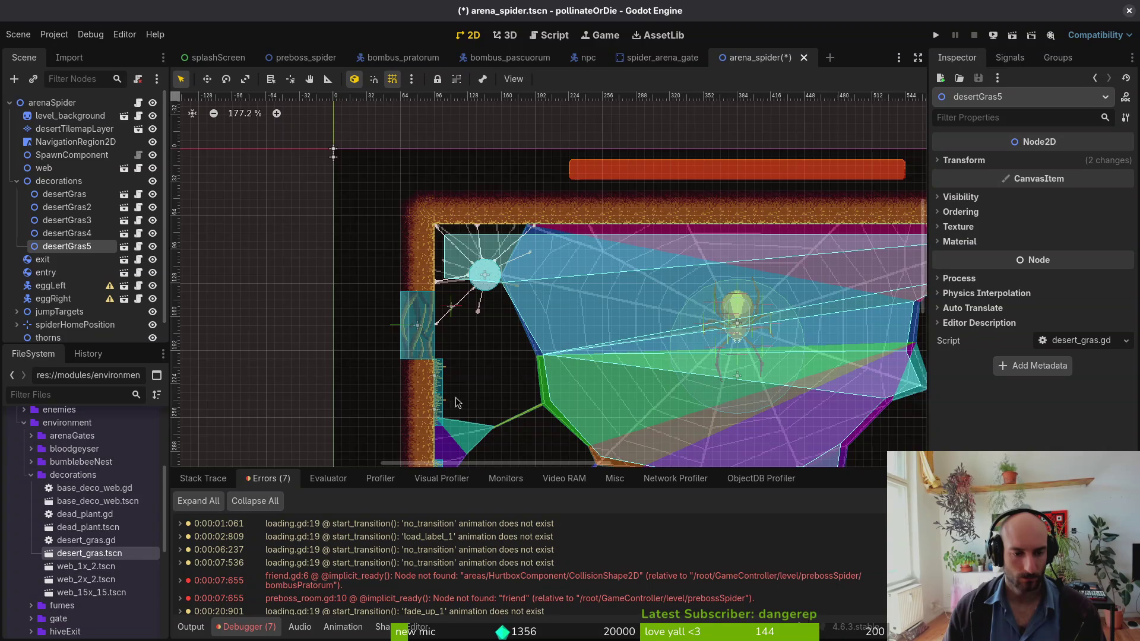
scroll(457, 407, "down", 3)
scroll(440, 388, "right", 1)
left_click_drag(440, 327, 437, 146)
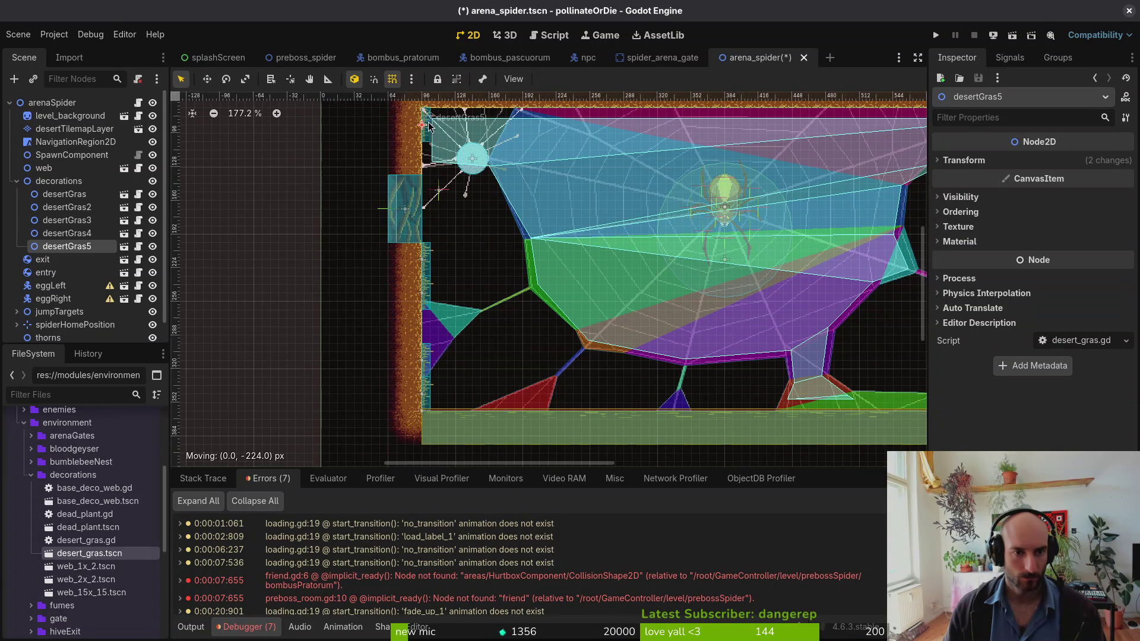
scroll(444, 163, "up", 3)
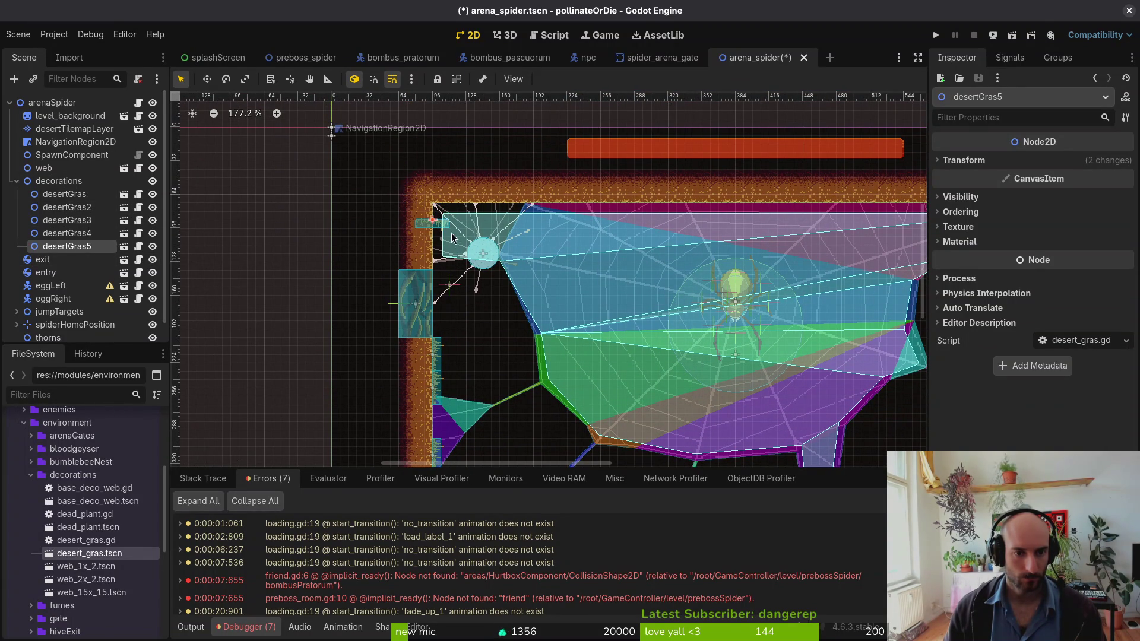
left_click_drag(432, 229, 565, 212)
scroll(558, 212, "up", 4)
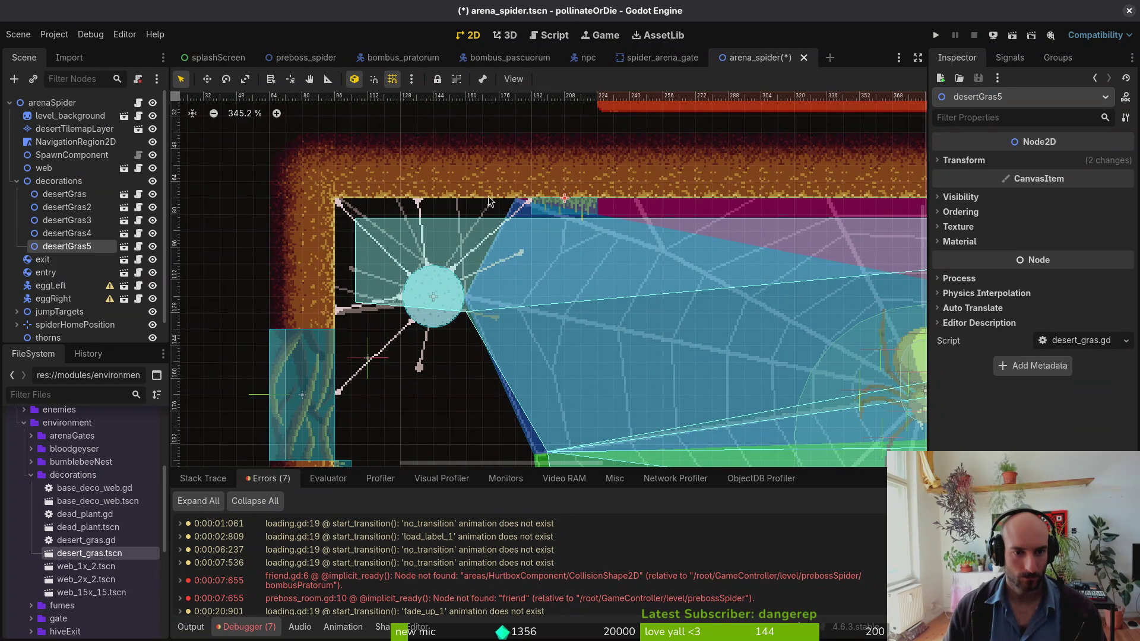
left_click_drag(550, 210, 486, 205)
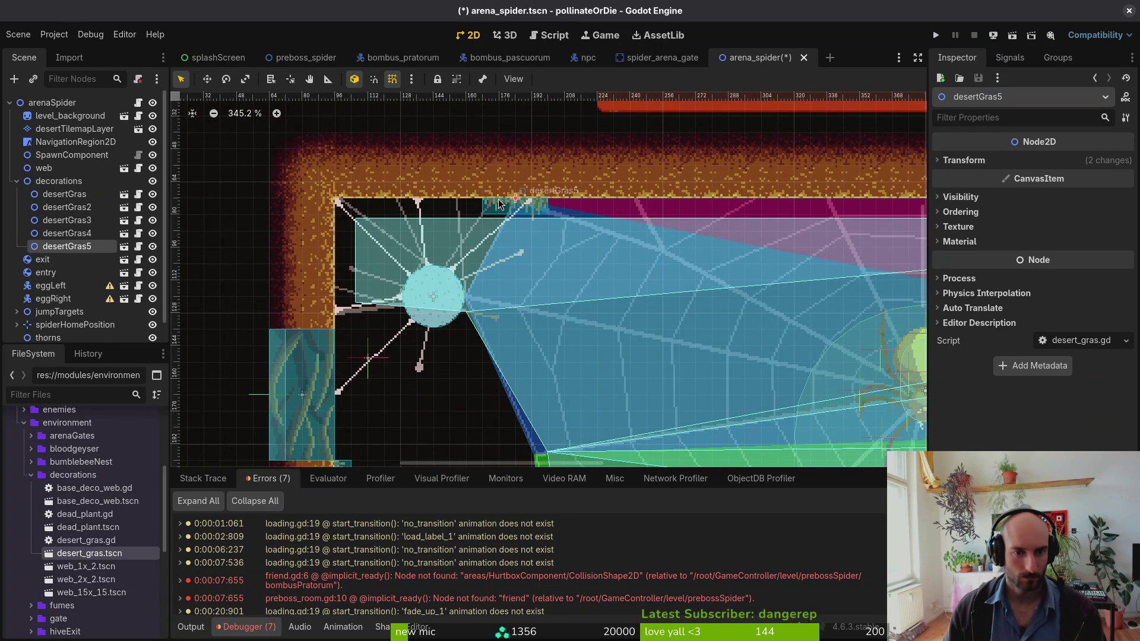
- Move decorations below eggRight in the scene tree and save arena_spider.tscn
left_click(50, 286)
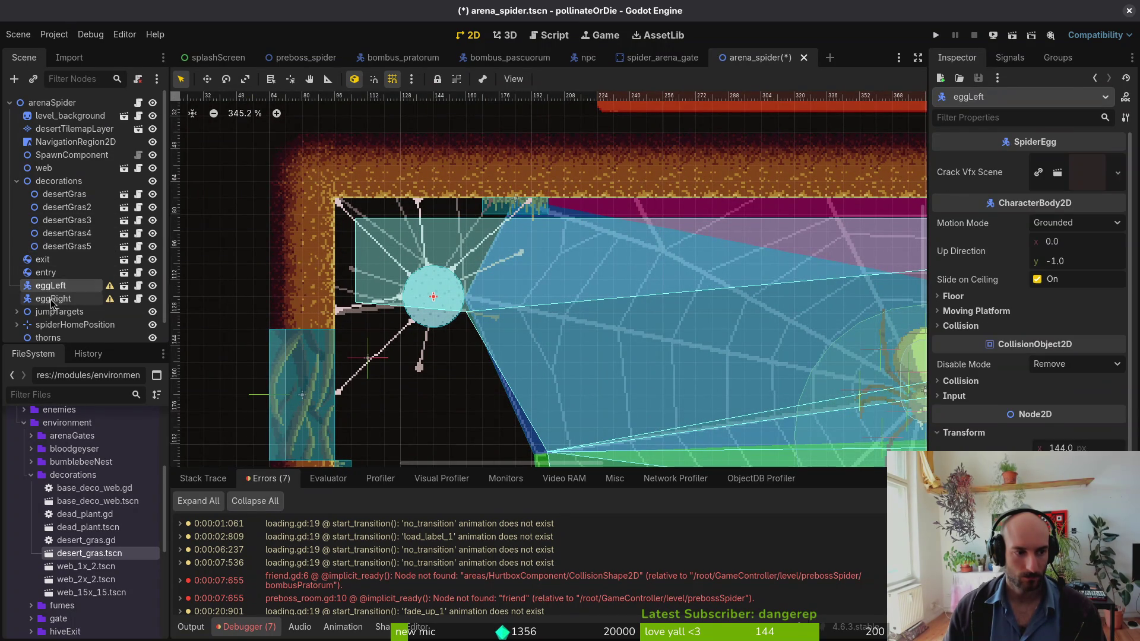
left_click(53, 298, "shift")
left_click(16, 181)
left_click(42, 187)
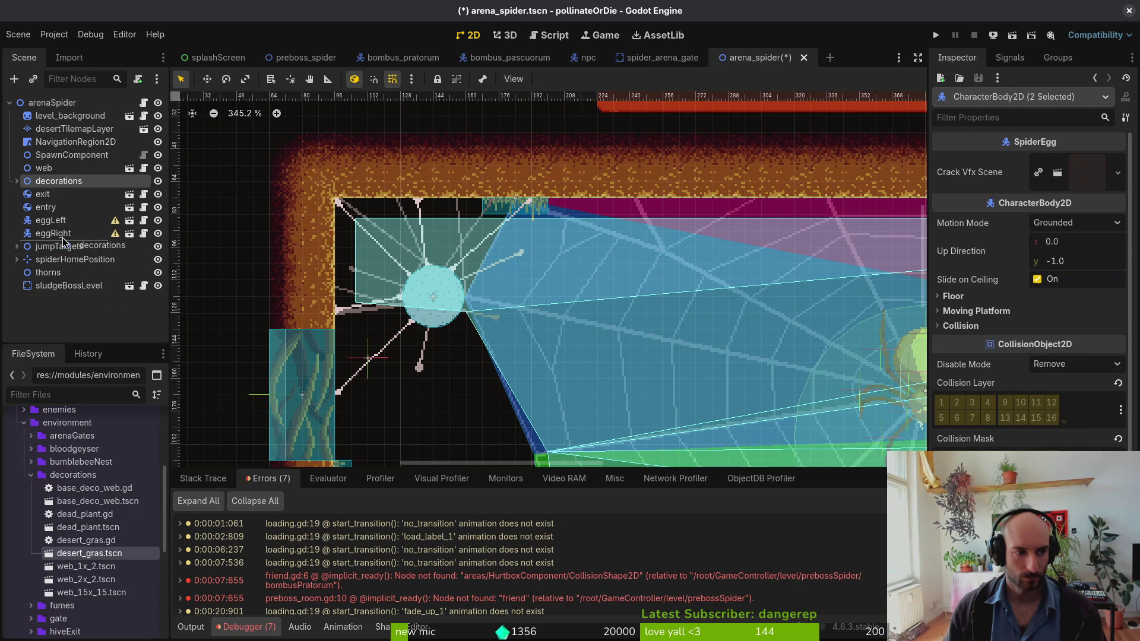
left_click_drag(63, 242, 64, 240)
key("ctrl+s")
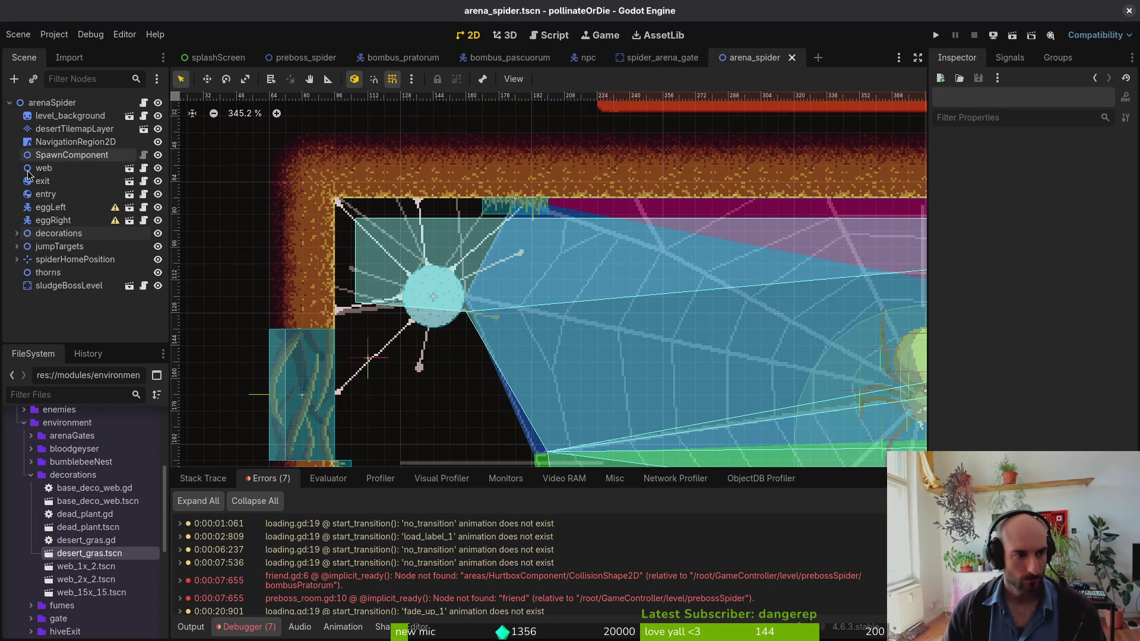
left_click(17, 233)
- Duplicate ceiling tuft desertGras5 and spread the copies rightward along the ceiling
left_click(66, 299)
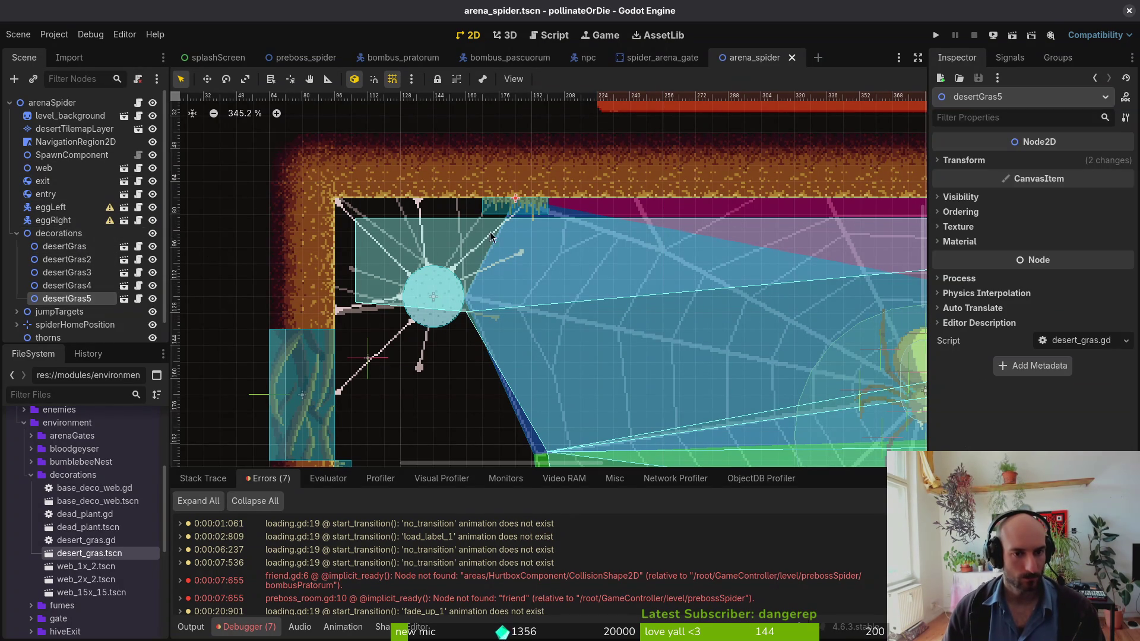
left_click(61, 236, "ctrl")
left_click(52, 238, "ctrl")
key("ctrl+d")
left_click_drag(530, 207, 585, 213)
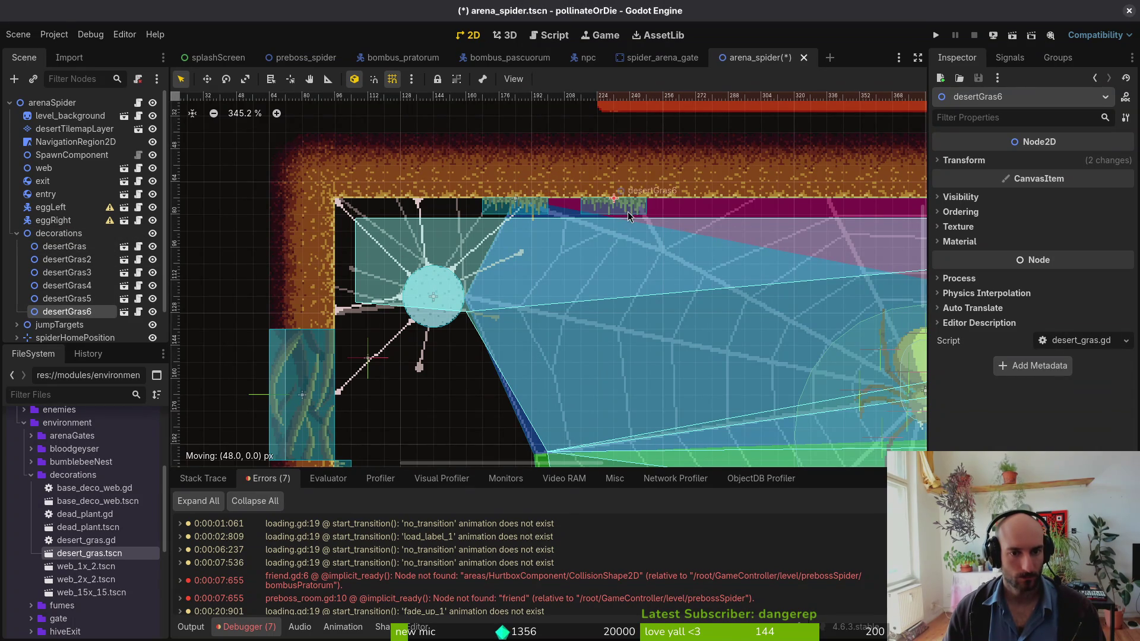
left_click(90, 302, "ctrl")
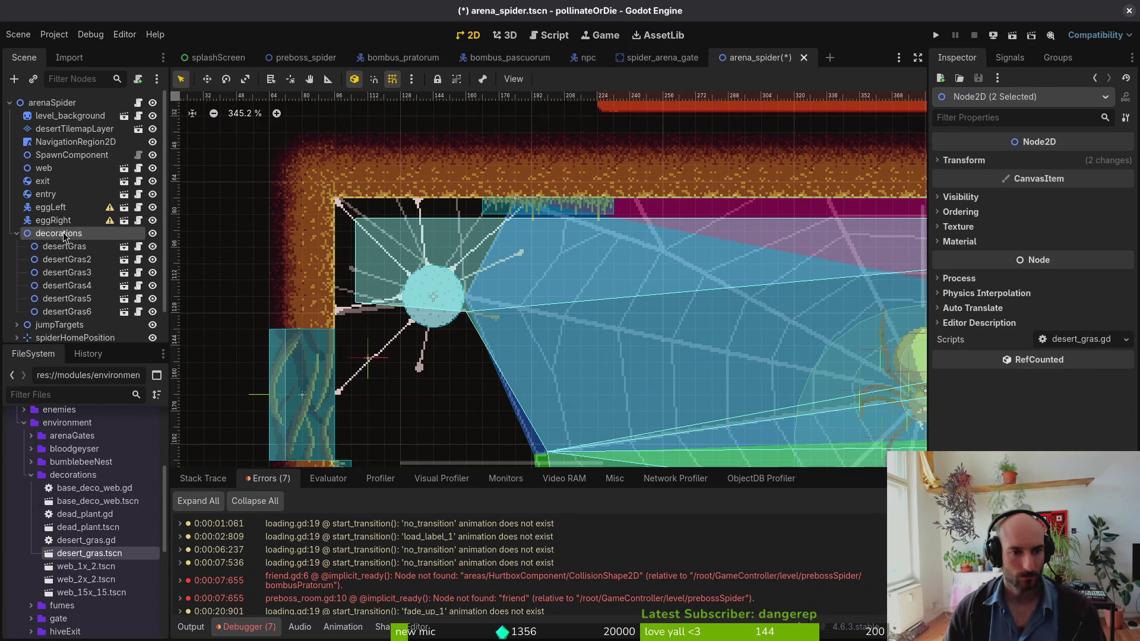
key("ctrl+d")
left_click_drag(593, 203, 725, 203)
key("ctrl+d")
mouse_move(582, 217)
left_mouse_down()
mouse_move(861, 217)
mouse_move(828, 216)
left_mouse_up()
- Keep duplicating pairs of grass tufts and sliding them further right to finish the ceiling
scroll(419, 379, "down", 1)
scroll(534, 411, "down", 1)
scroll(416, 356, "right", 4)
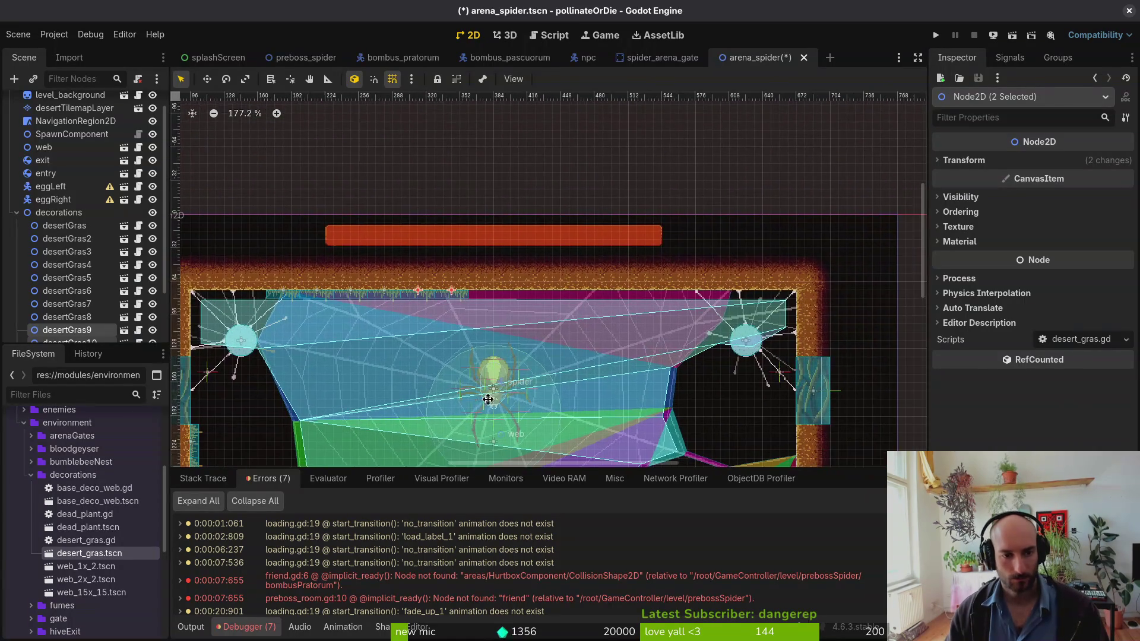
key("ctrl+d")
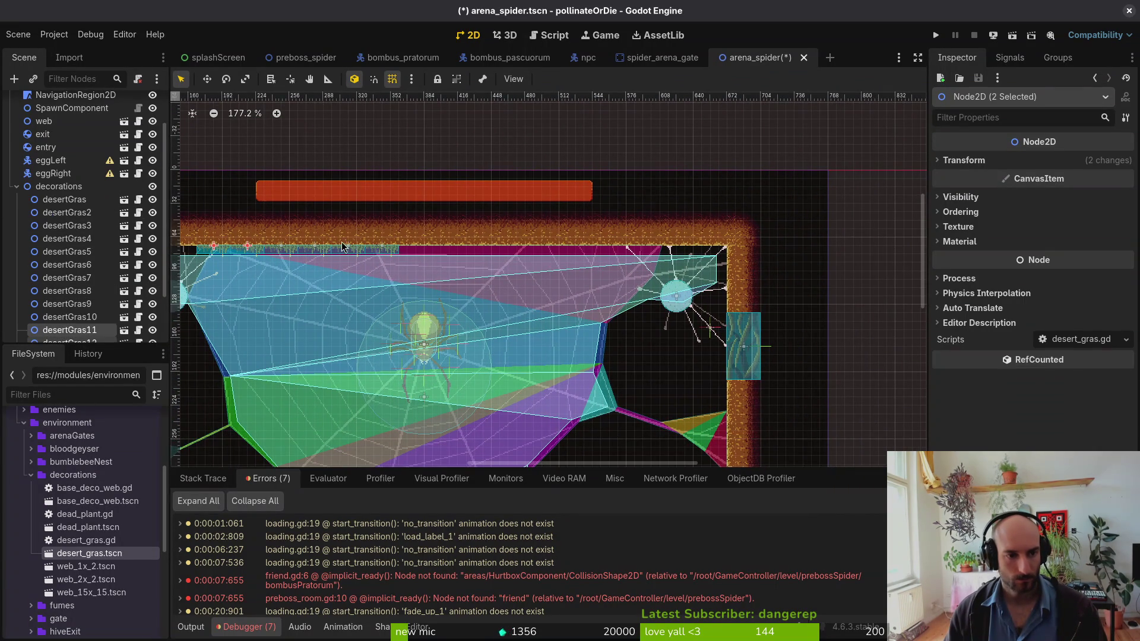
left_click_drag(230, 257, 667, 254)
scroll(653, 254, "up", 1)
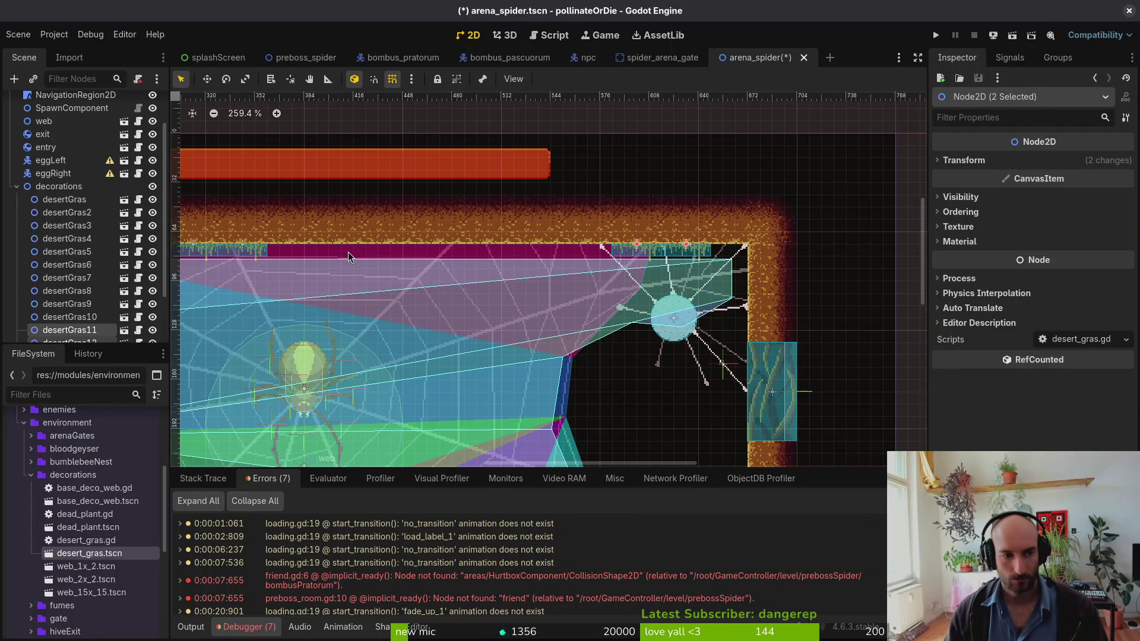
key("ctrl+d")
scroll(281, 255, "down", 2)
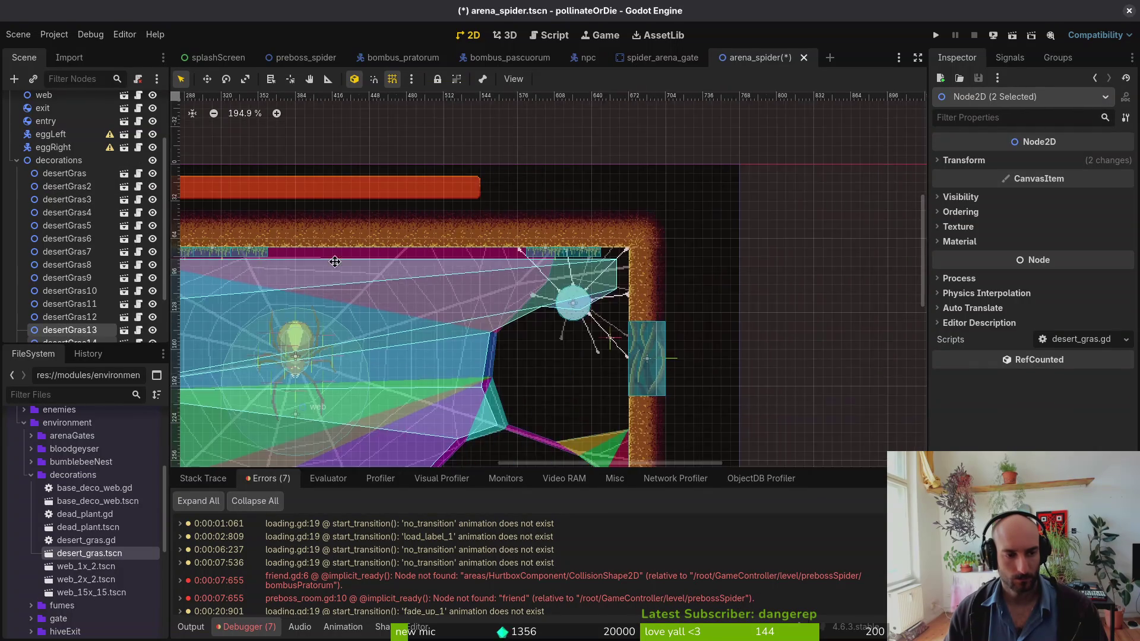
left_click_drag(336, 261, 699, 277)
scroll(697, 277, "up", 2)
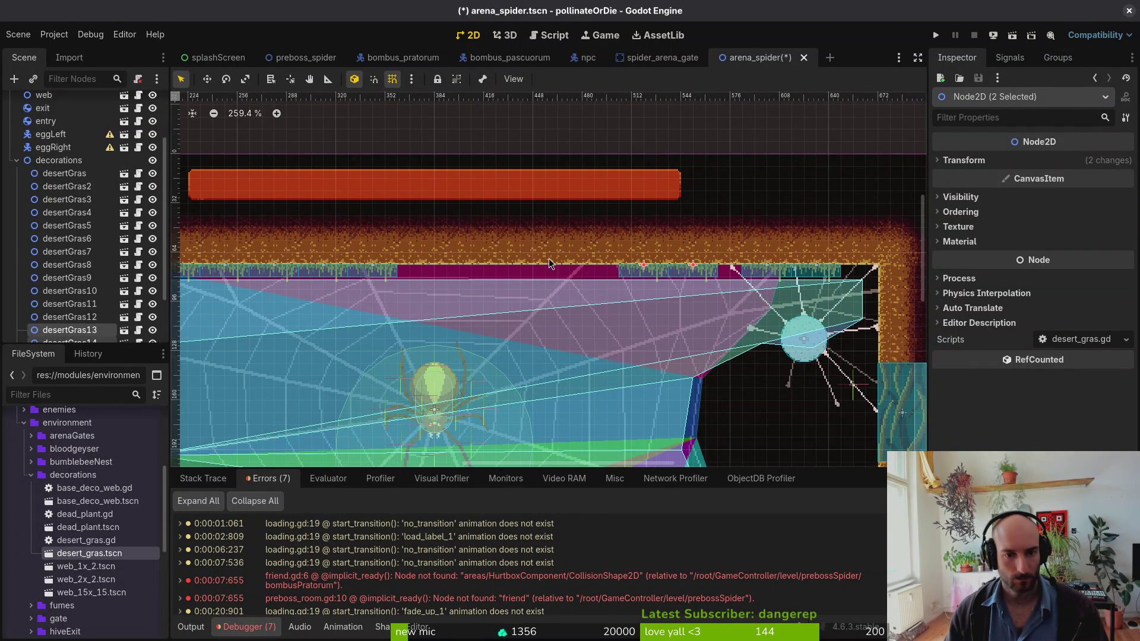
left_click(634, 271)
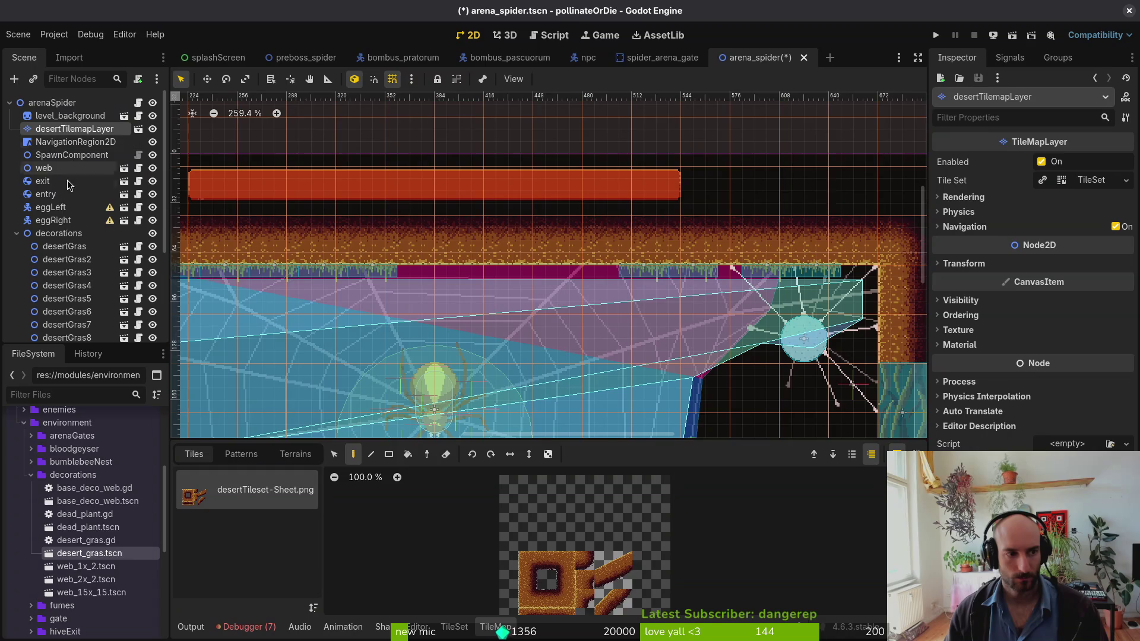
- Move a tuft onto the right wall and place copies down it, ending with desertGras20 at the bottom
left_click(329, 276, "shift")
mouse_move(544, 278)
left_mouse_down()
mouse_move(827, 414)
mouse_move(815, 424)
mouse_move(871, 325)
left_mouse_up()
scroll(839, 356, "right", 5)
scroll(838, 356, "down", 2)
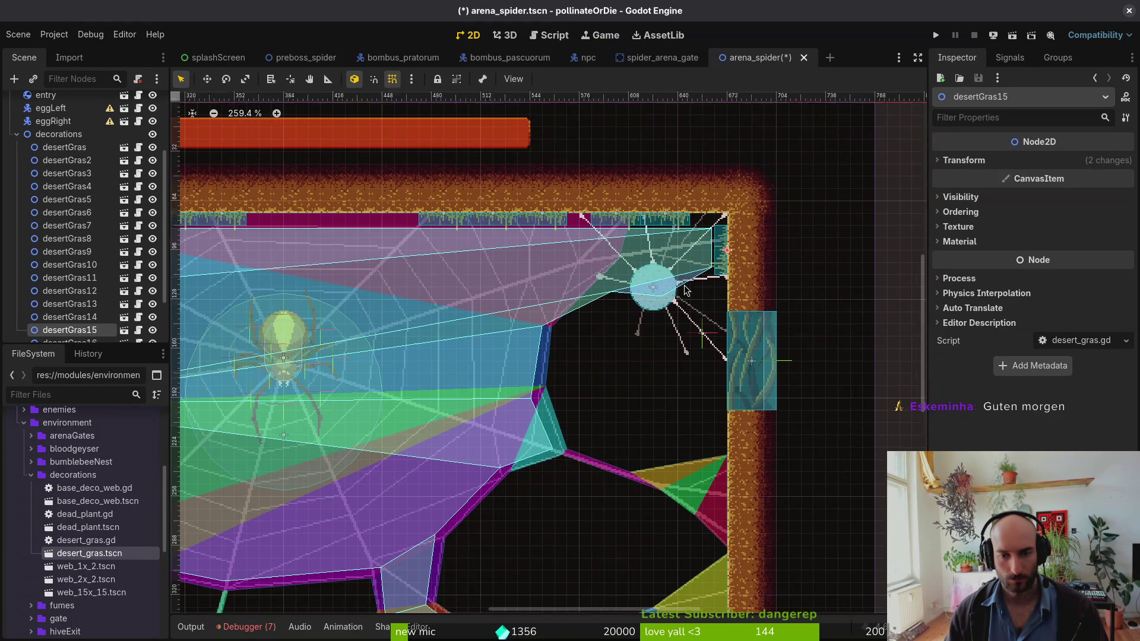
key("ctrl+d")
left_click_drag(716, 284, 708, 449)
scroll(475, 323, "down", 3)
scroll(476, 323, "right", 2)
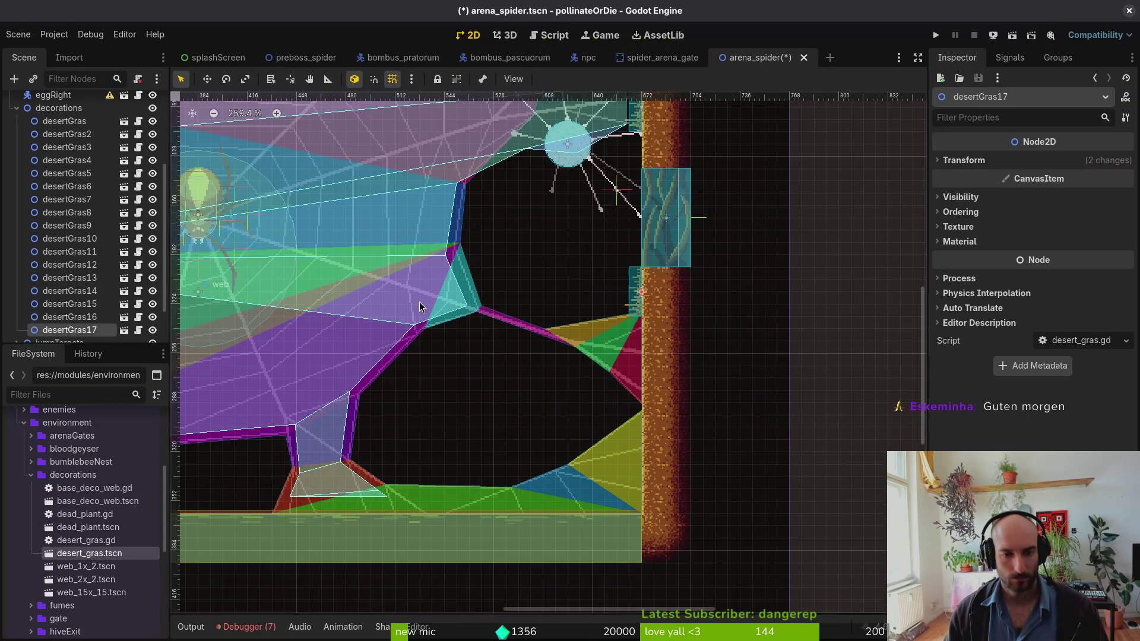
key("ctrl+d")
left_click_drag(639, 312, 639, 429)
key("ctrl+d")
scroll(638, 420, "down", 3)
scroll(644, 399, "up", 1)
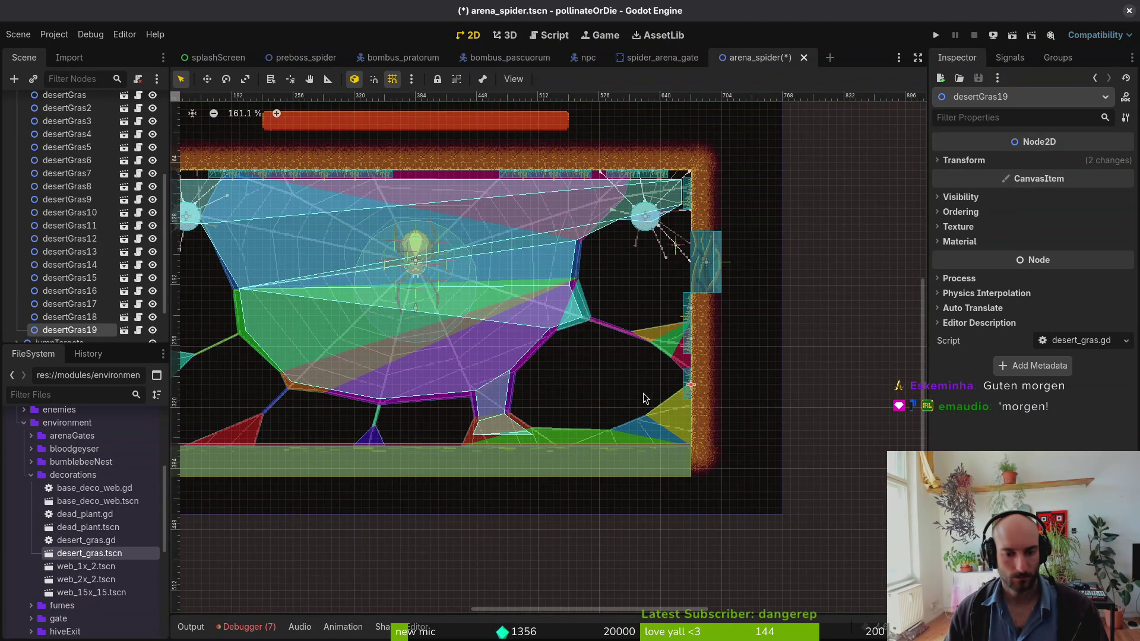
scroll(62, 204, "up", 3)
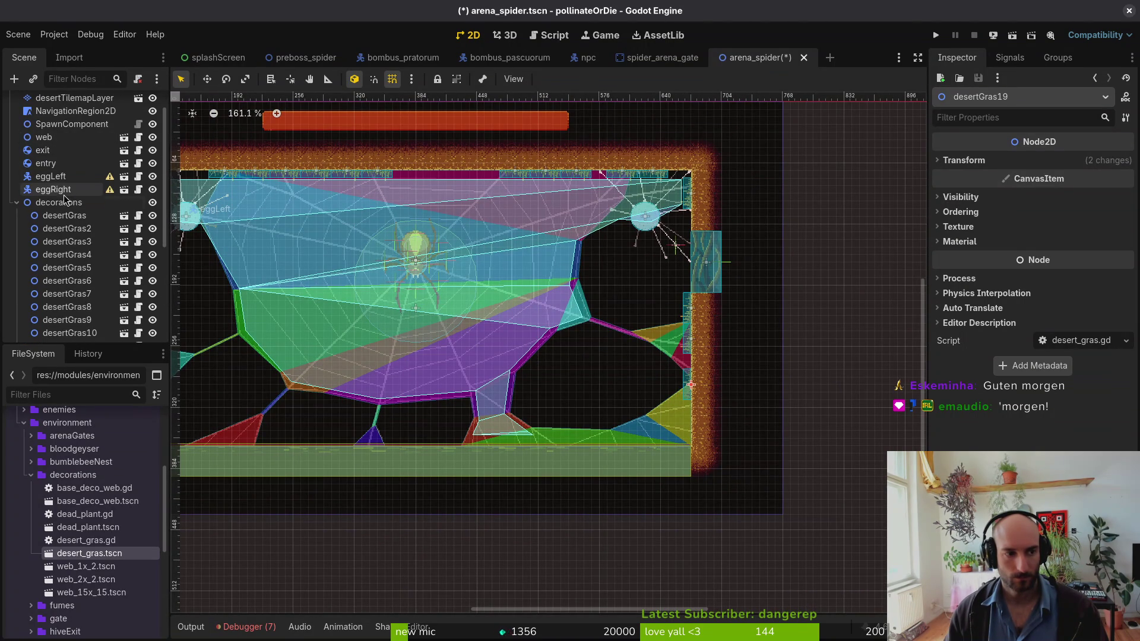
left_click(687, 324)
left_click_drag(687, 351, 691, 419)
scroll(690, 418, "up", 2)
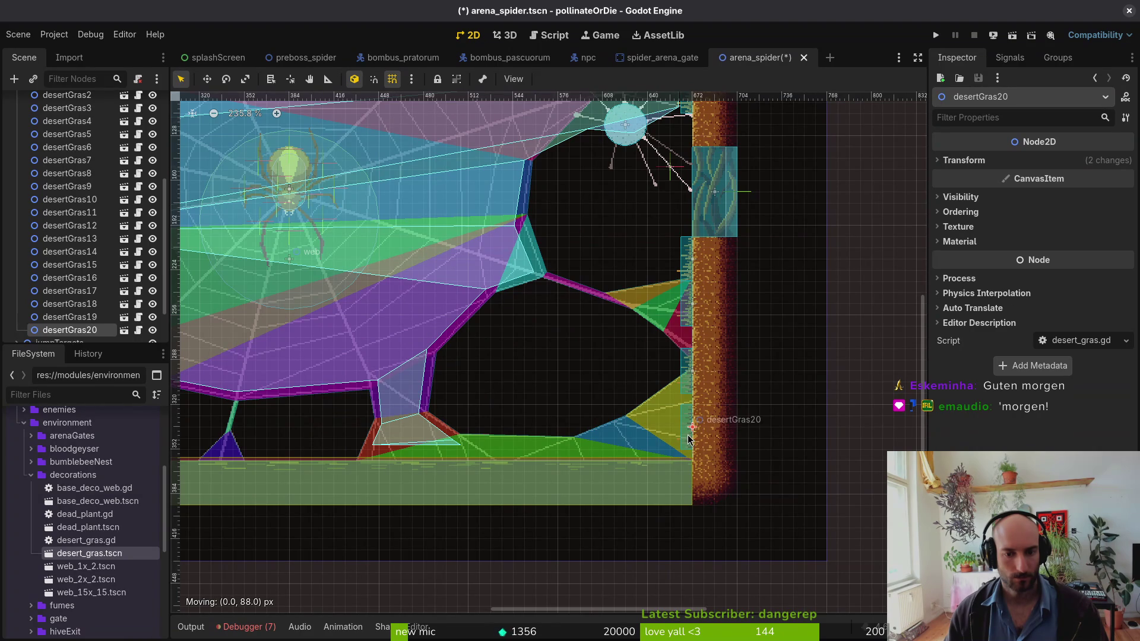
- Save arena_spider.tscn and collapse the decorations group in the Scene tree
key("ctrl+s")
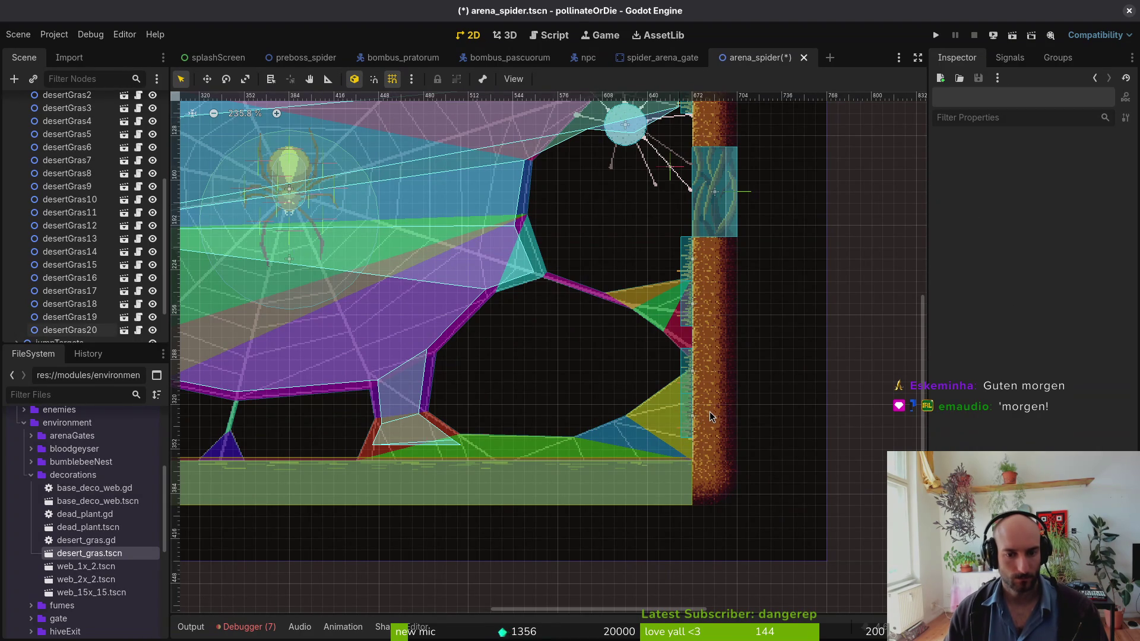
scroll(692, 432, "down", 3)
scroll(700, 403, "up", 2)
scroll(699, 403, "up", 3)
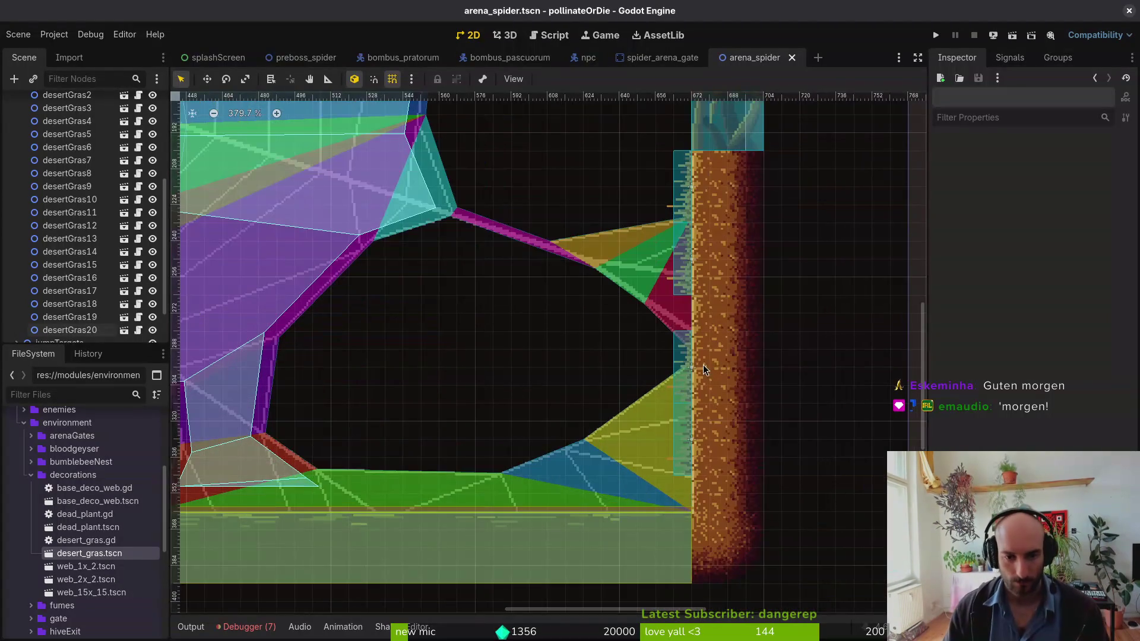
scroll(699, 371, "down", 2)
scroll(672, 336, "up", 1)
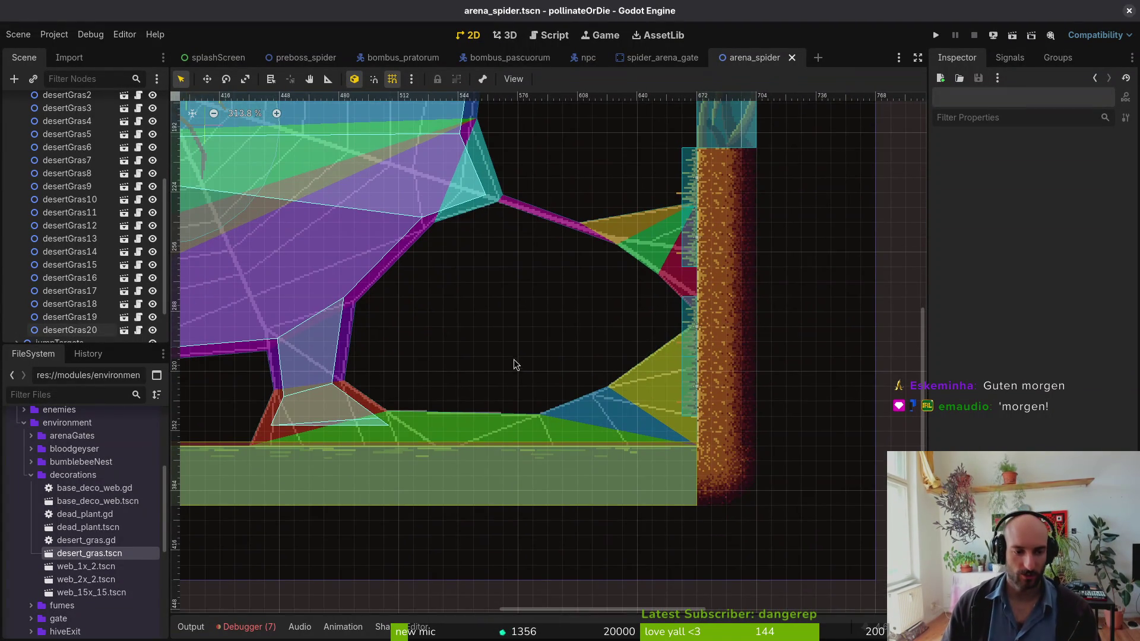
scroll(514, 368, "down", 4)
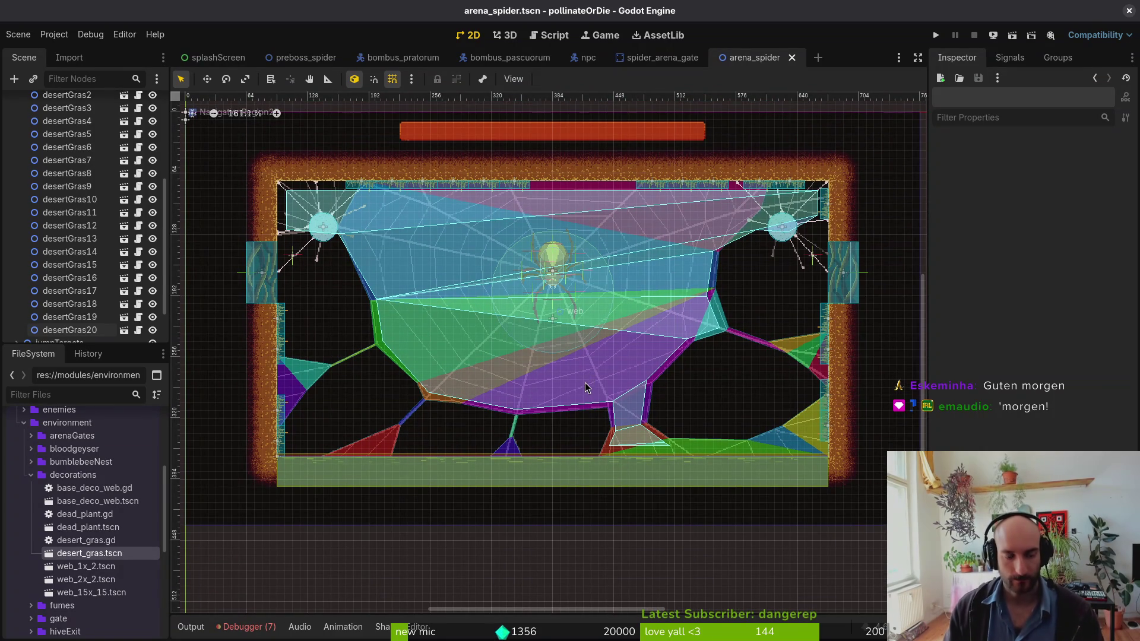
scroll(89, 249, "up", 5)
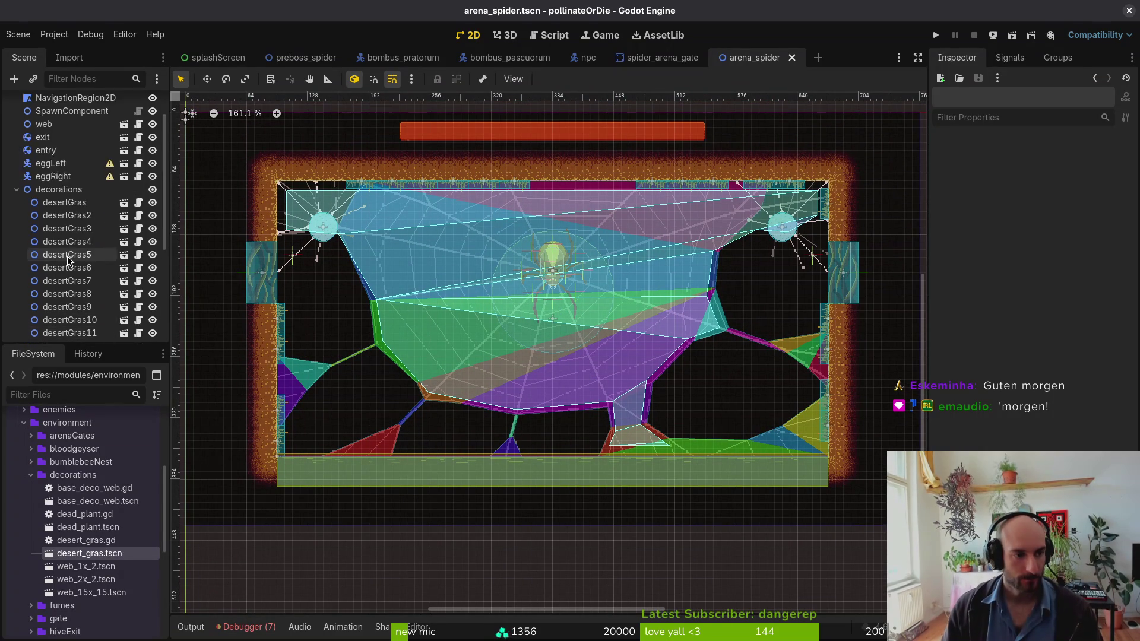
left_click(16, 234)
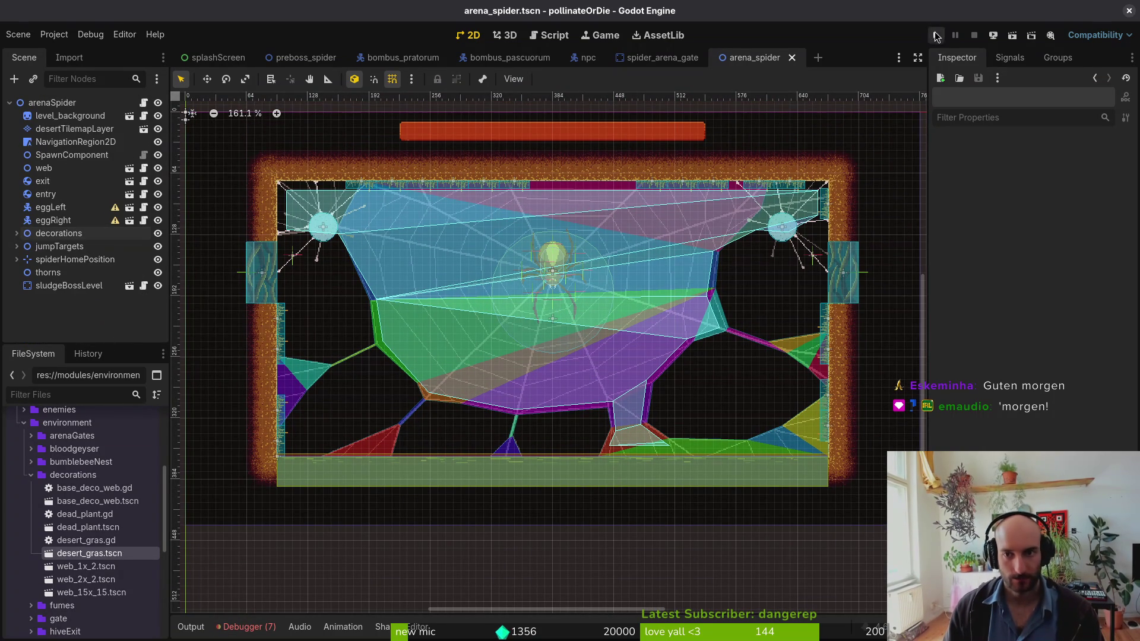
left_click(937, 36)
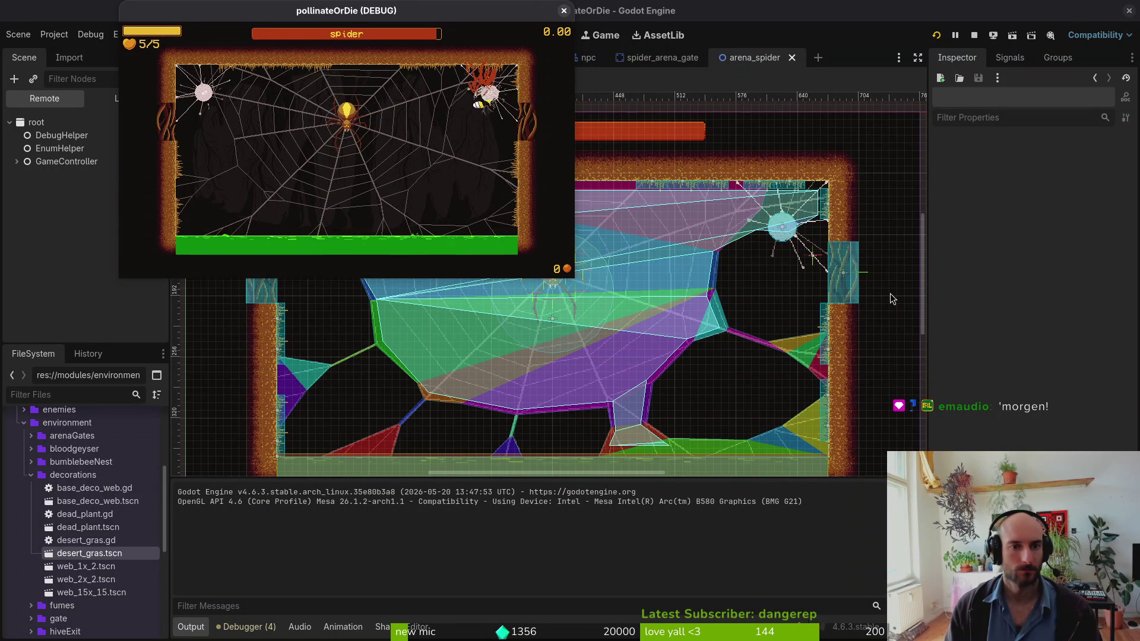
key("Escape")
left_click(563, 12)
scroll(734, 227, "up", 5)
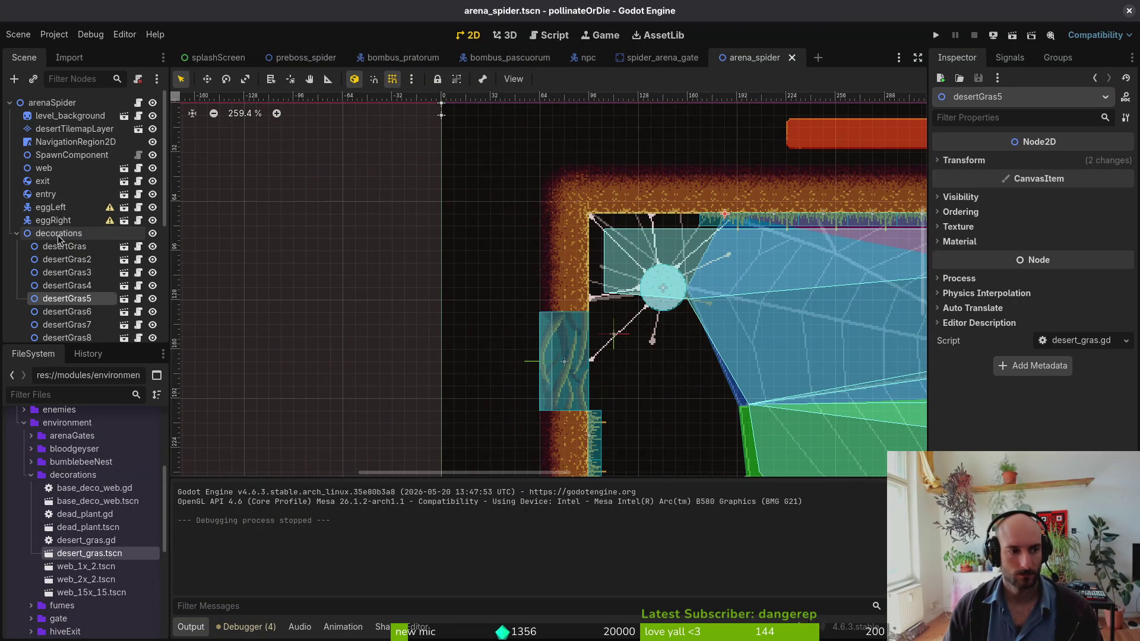
- Paste a grass tuft at the ceiling's left end and nudge desertGras5 slightly left
key("ctrl+v")
left_click_drag(714, 228, 615, 226)
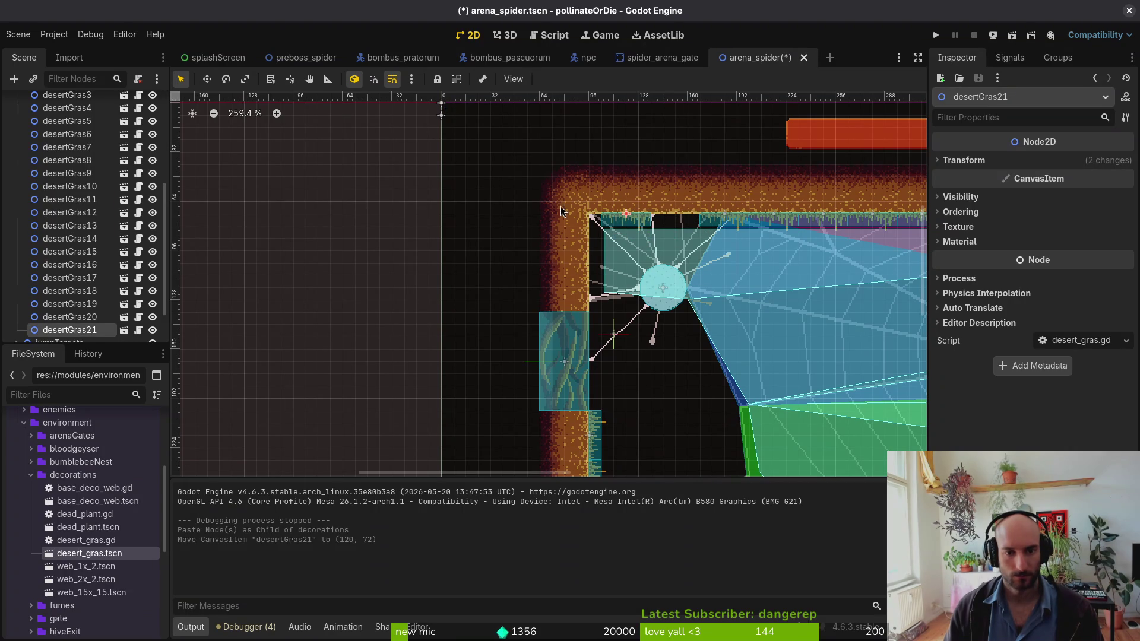
mouse_move(717, 223)
left_mouse_down()
mouse_move(702, 228)
mouse_move(736, 223)
left_mouse_up()
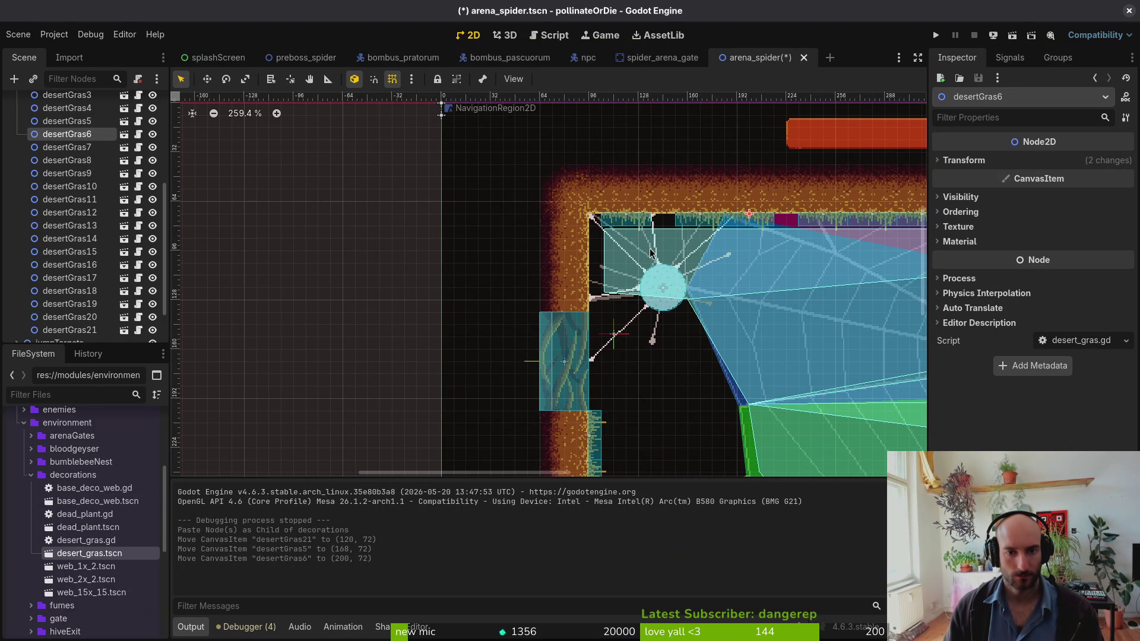
- Paste two more tufts into decorations, rotate them 90 degrees onto the left wall, and save
left_click(70, 330)
scroll(61, 156, "up", 3)
left_click(59, 176)
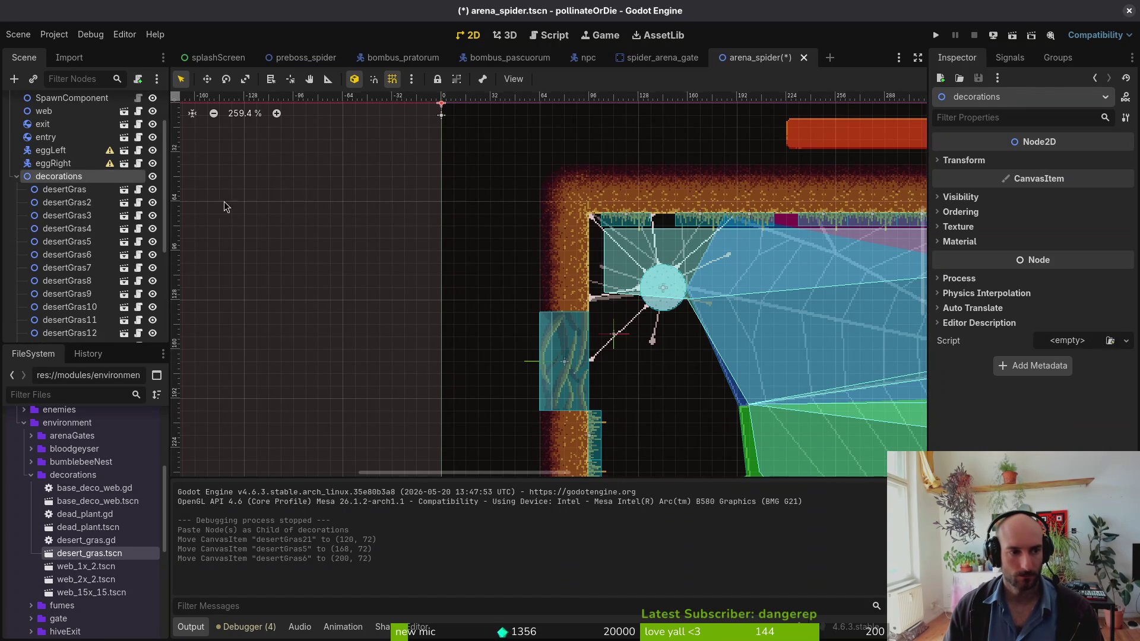
key("ctrl+v")
mouse_move(653, 208)
left_mouse_down()
mouse_move(600, 273)
mouse_move(600, 305)
left_mouse_up()
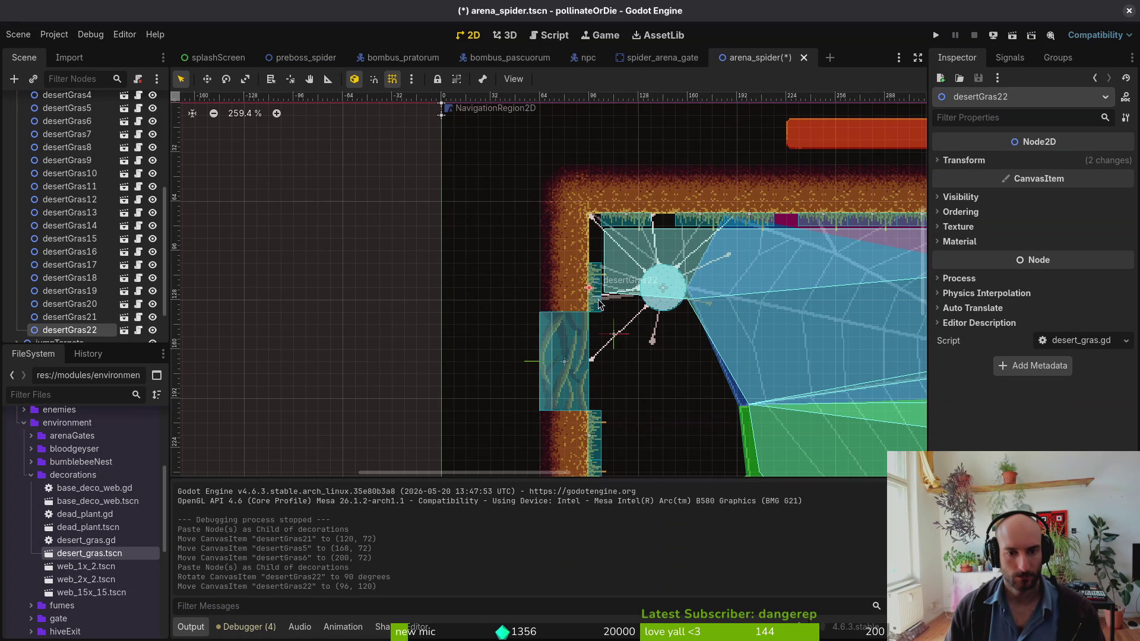
key("ctrl+v")
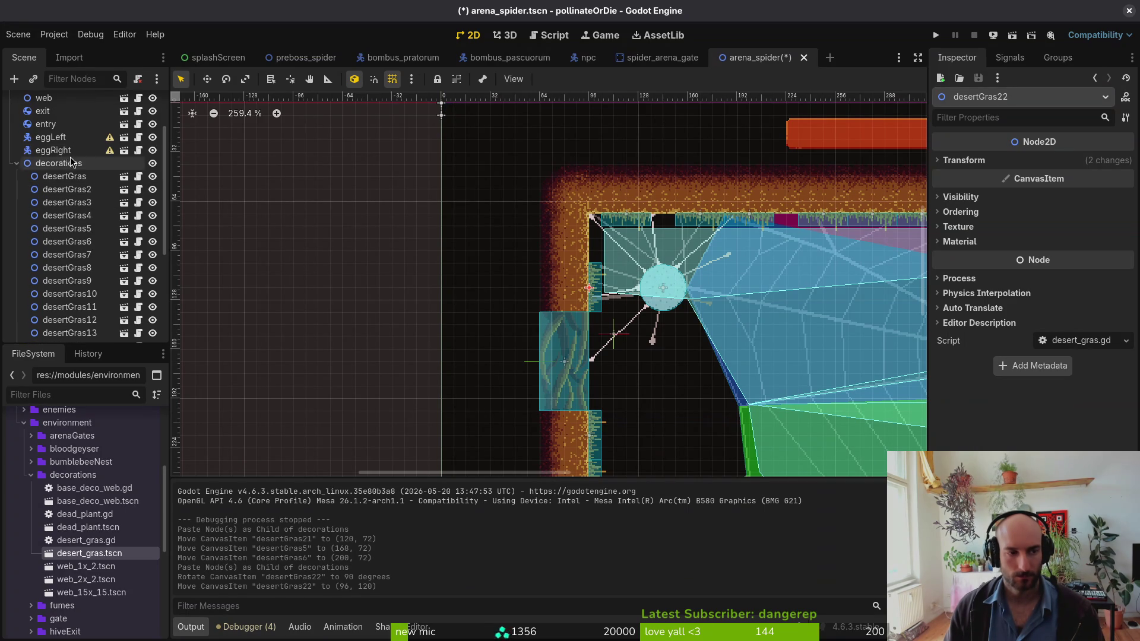
left_click_drag(597, 285, 597, 248)
left_click(640, 266)
key("ctrl+s")
- Fine-tune desertGras23's height on the left wall and save the scene
scroll(635, 301, "down", 4)
scroll(575, 324, "up", 3)
left_click(541, 265)
left_click_drag(541, 266, 541, 254)
scroll(537, 278, "down", 5)
scroll(537, 278, "up", 6)
scroll(537, 278, "down", 5)
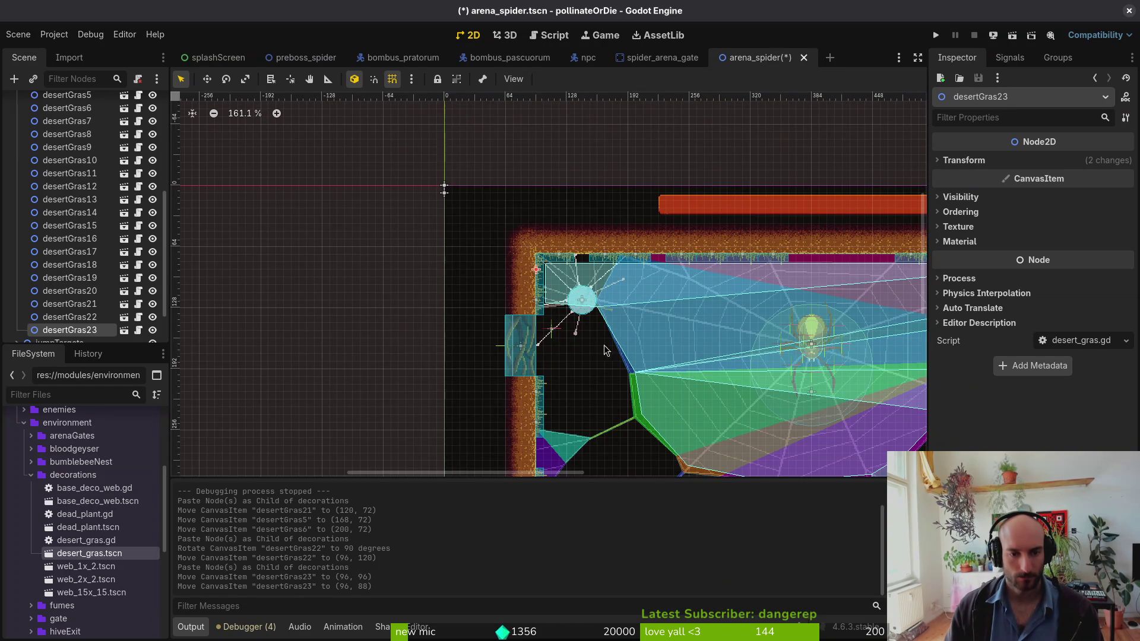
scroll(545, 273, "up", 3)
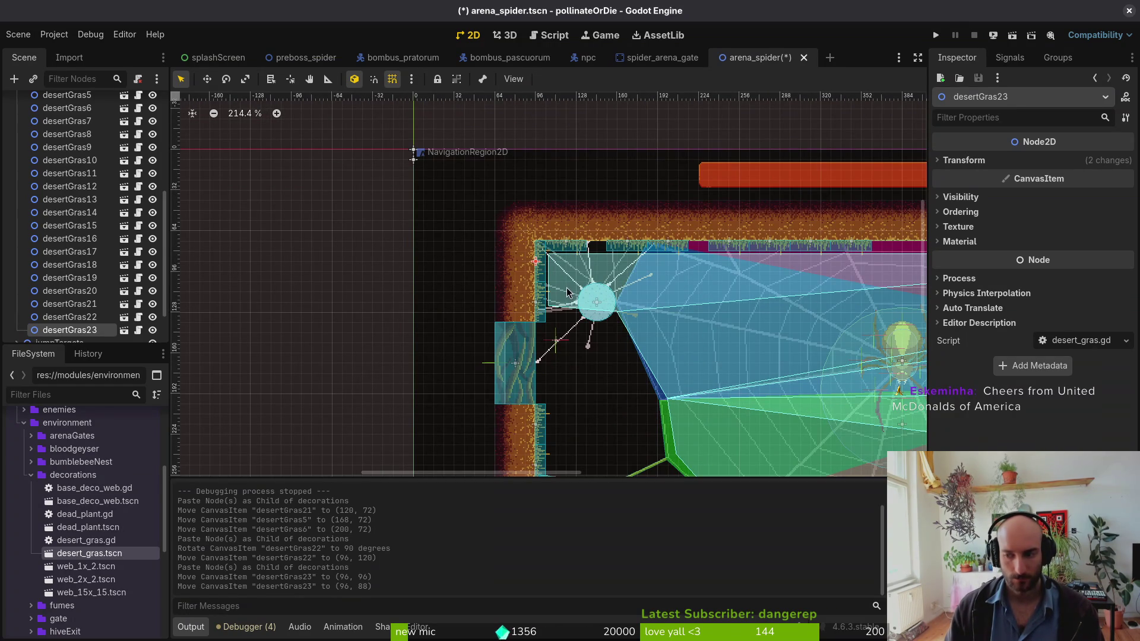
left_click(548, 292)
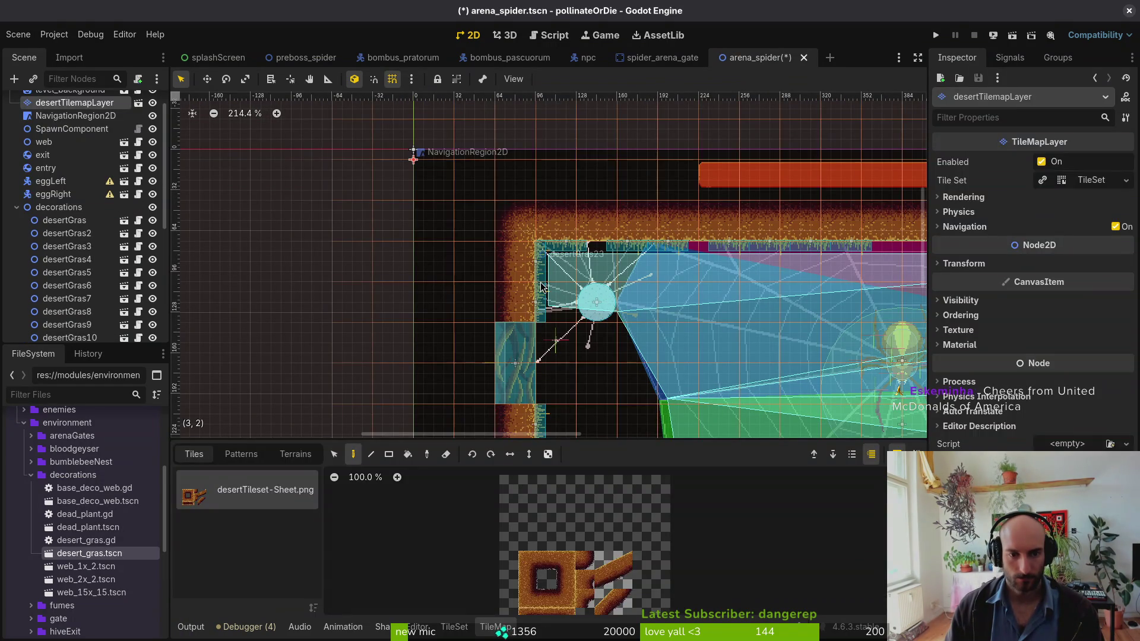
left_click_drag(542, 265, 548, 272)
key("ctrl+s")
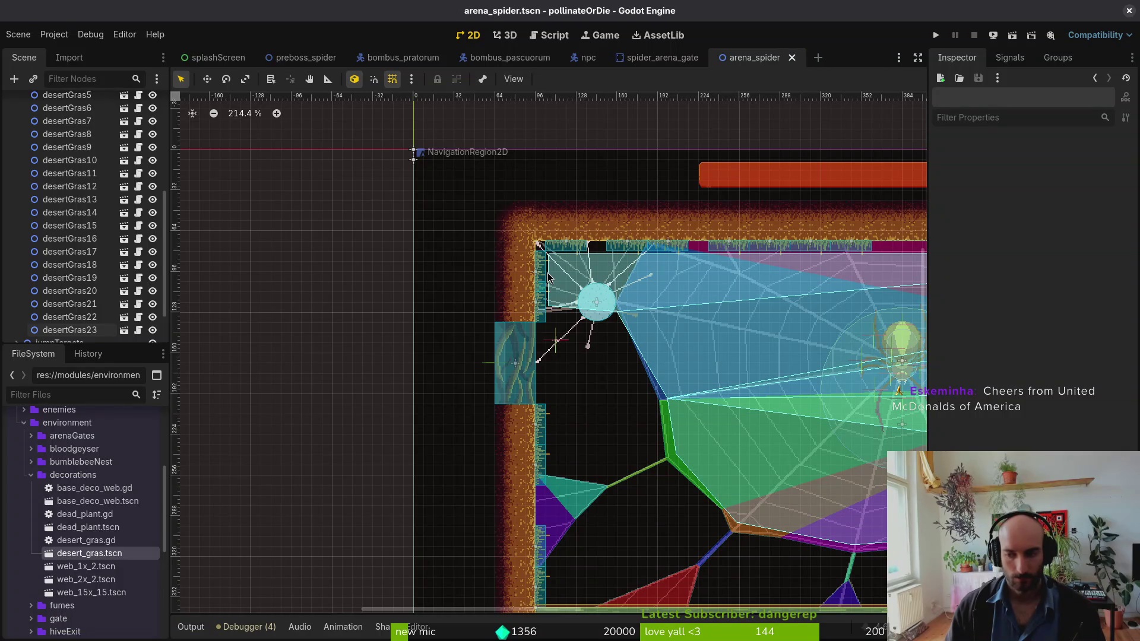
- Shift desertGras24 and desertGras16 slightly left along the ceiling
scroll(502, 274, "down", 2)
scroll(501, 275, "up", 1)
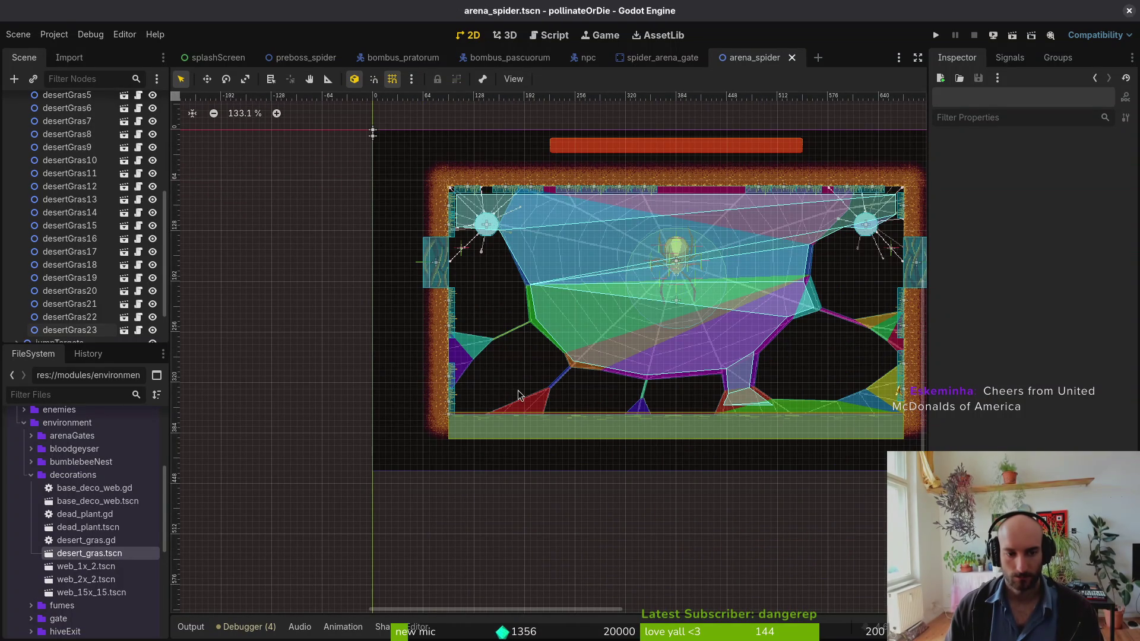
scroll(779, 412, "down", 1)
scroll(796, 317, "up", 9)
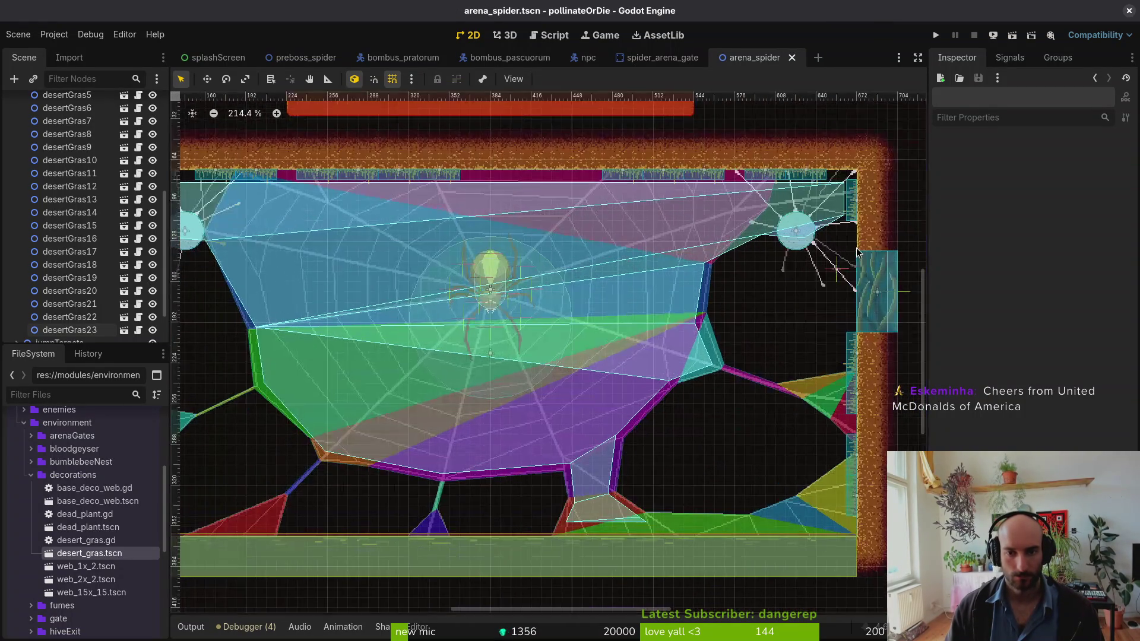
scroll(615, 314, "down", 7)
scroll(615, 315, "down", 1)
scroll(690, 309, "up", 4)
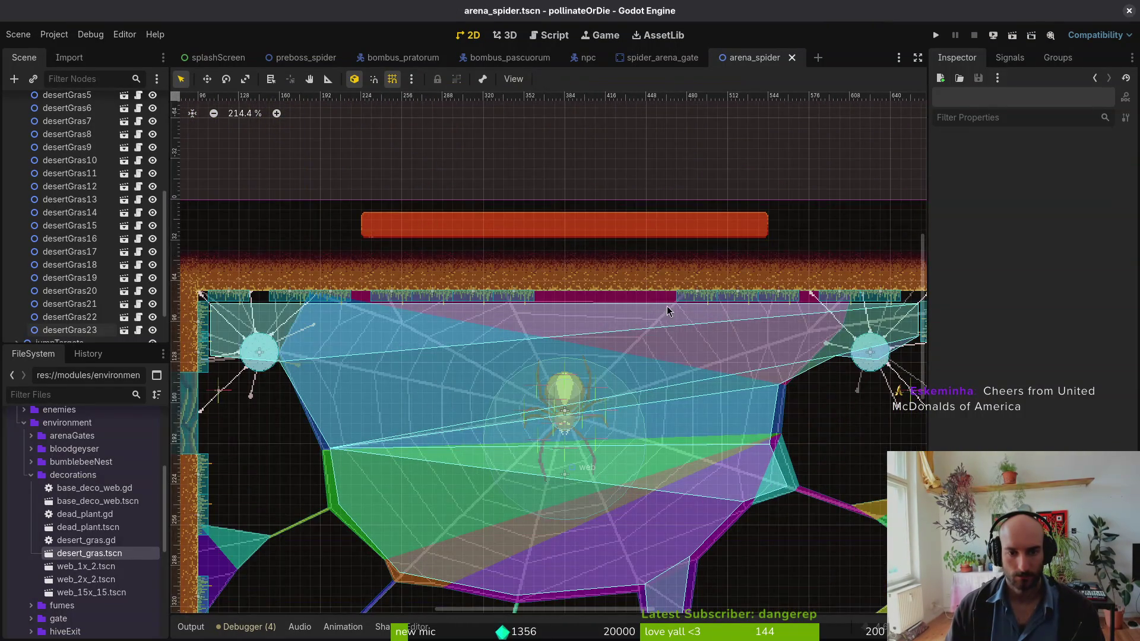
left_click(527, 307)
scroll(50, 158, "up", 5)
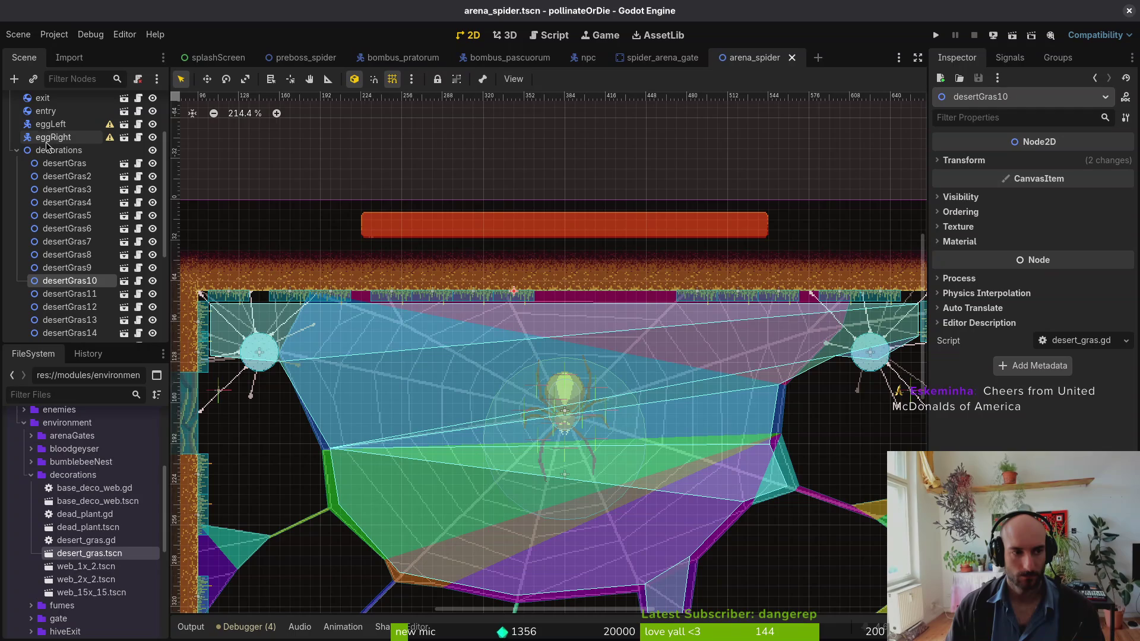
left_click(652, 294)
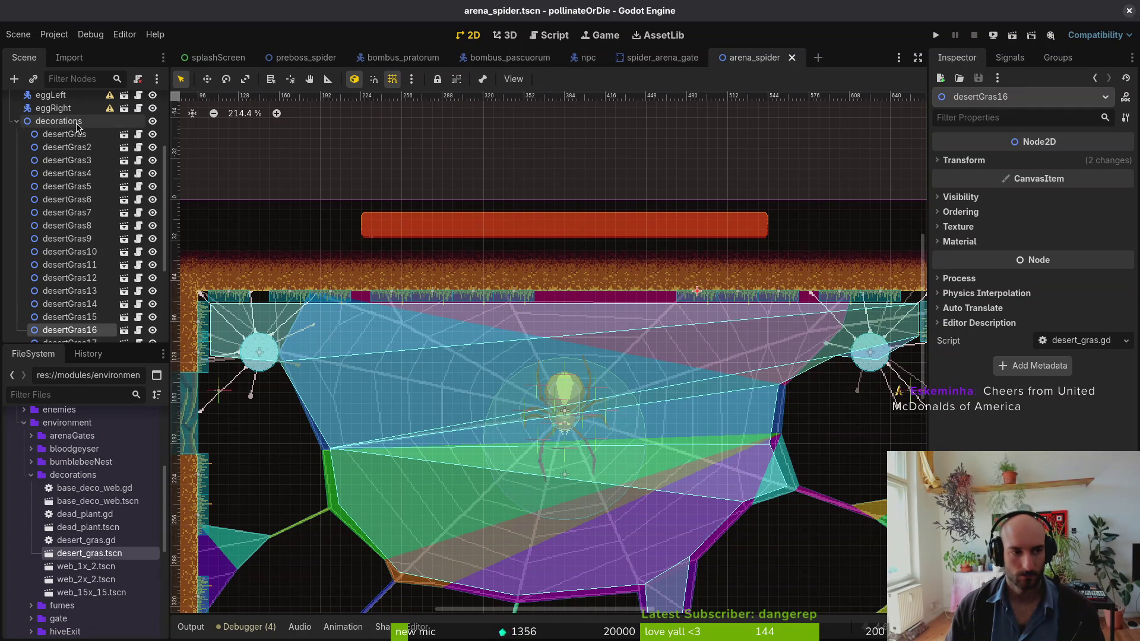
key("Left")
key("Left")
key("Left")
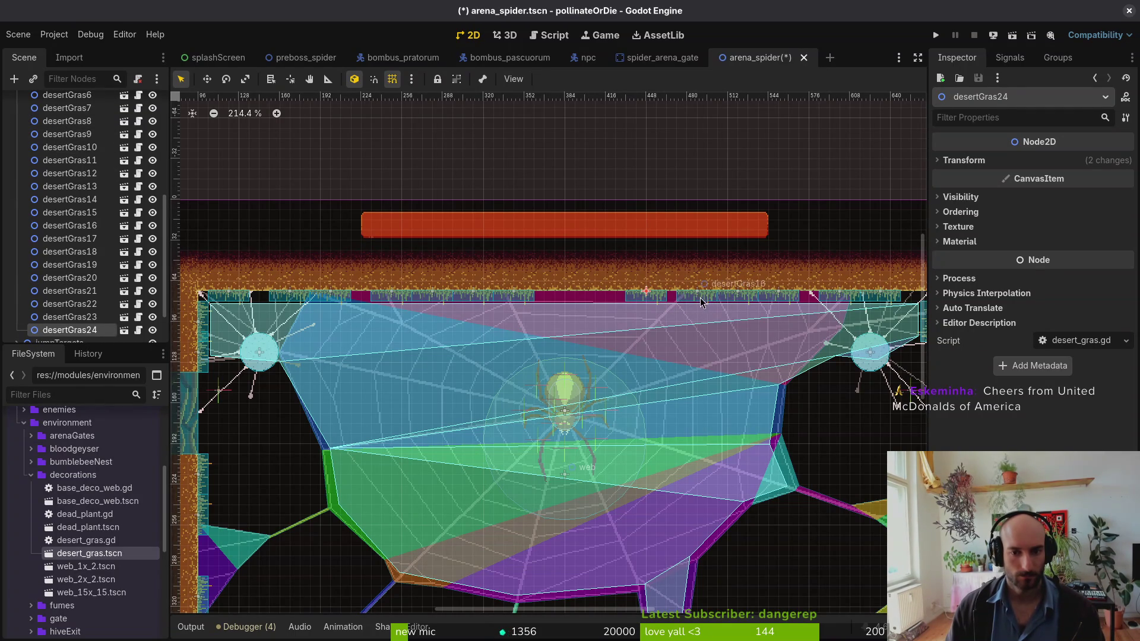
left_click_drag(703, 304, 692, 305)
scroll(692, 305, "down", 5)
- Save the spider arena scene, collapse decorations, and launch a debug run of the game
key("ctrl+s")
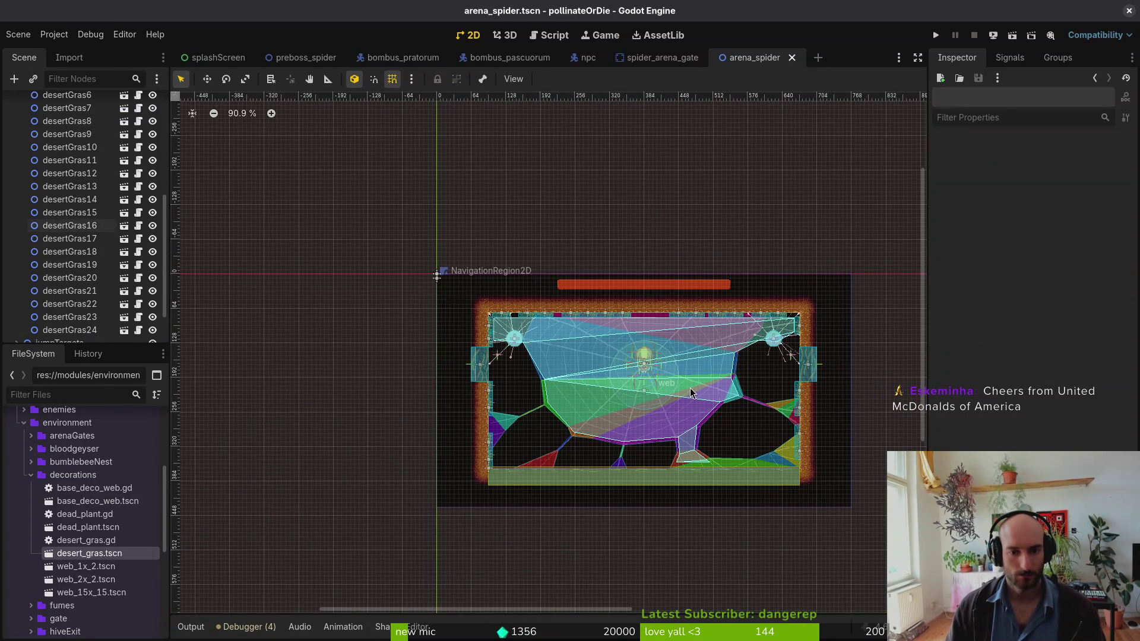
scroll(13, 239, "up", 10)
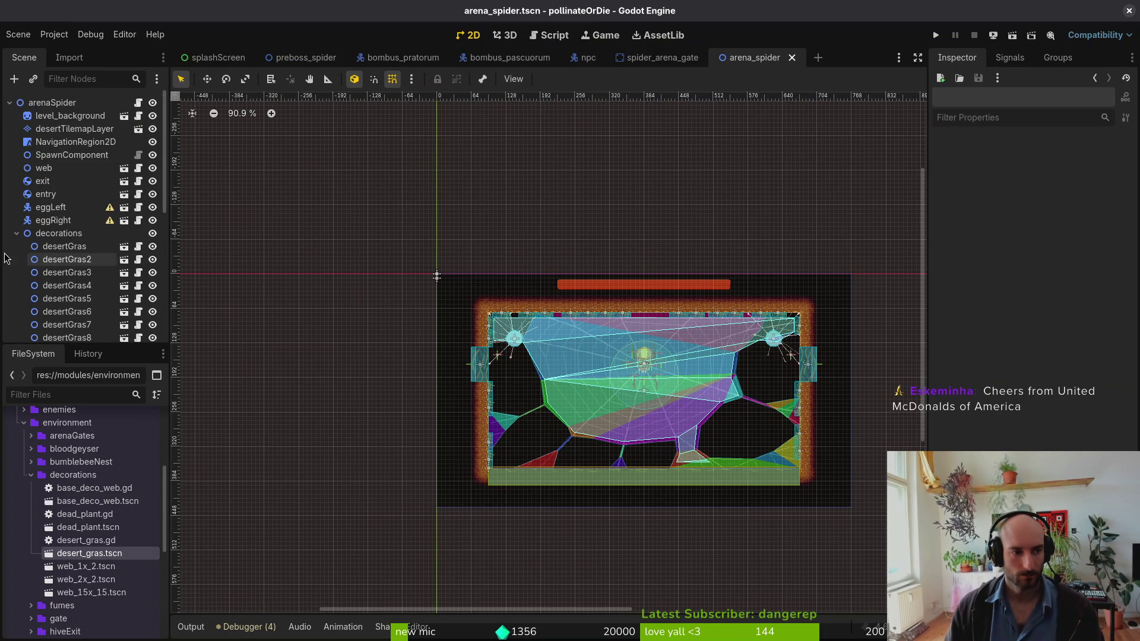
left_click(17, 233)
key("ctrl+s")
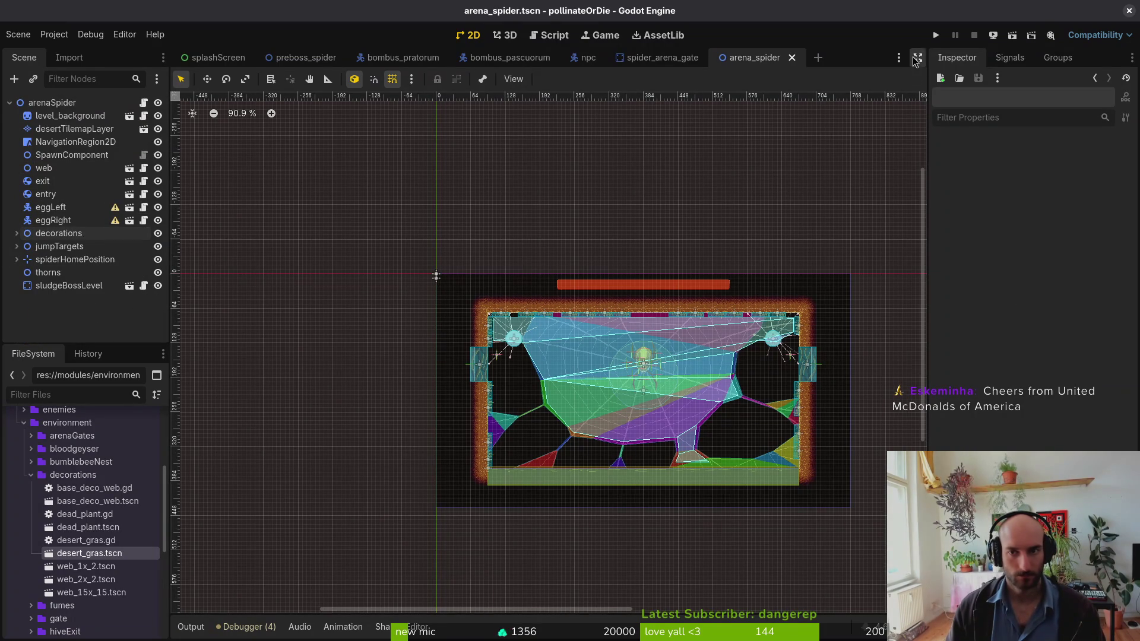
left_click(936, 35)
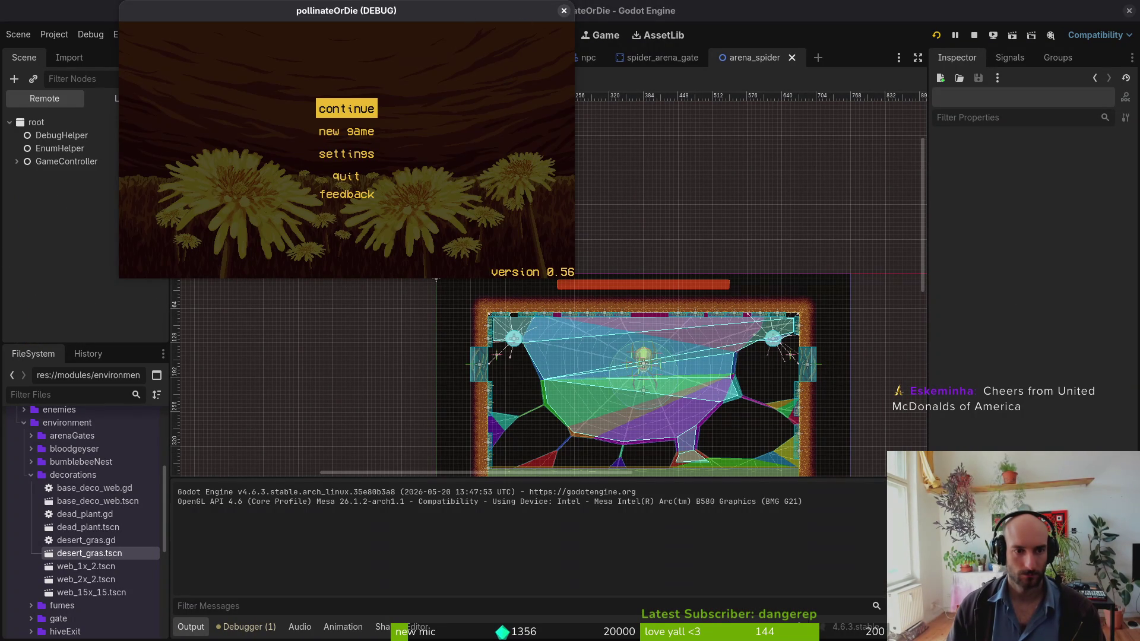
- Close the running game window to stop the debug run
left_click(564, 11)
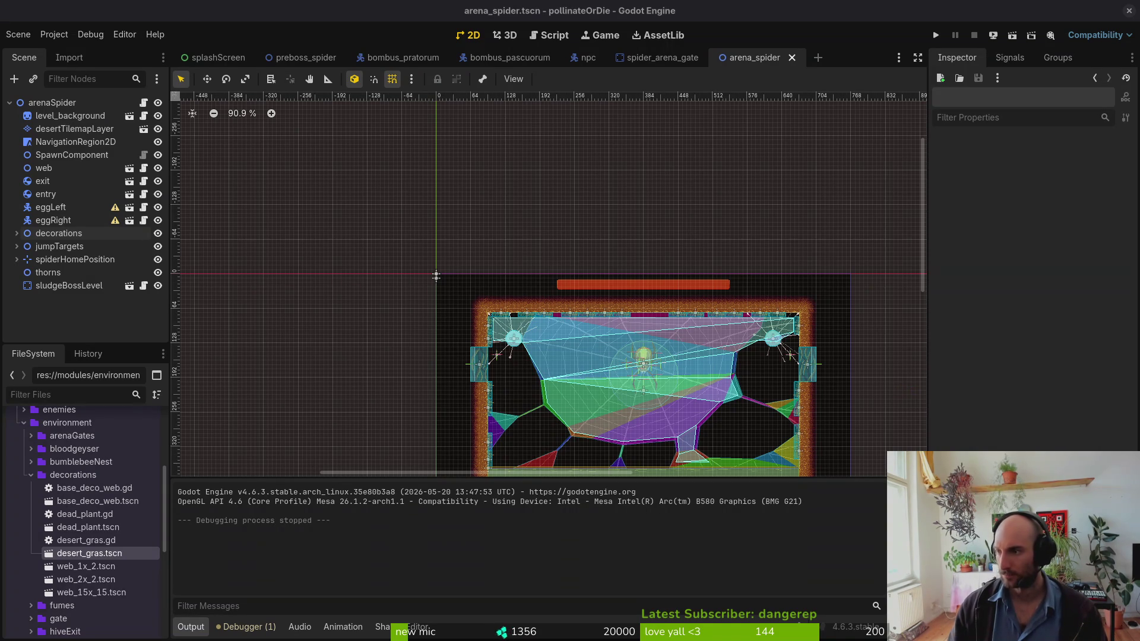
- In Brave, view the Pollinate or Die store screenshots of plants, flowers and arenas
key("alt+Tab")
left_click(615, 596)
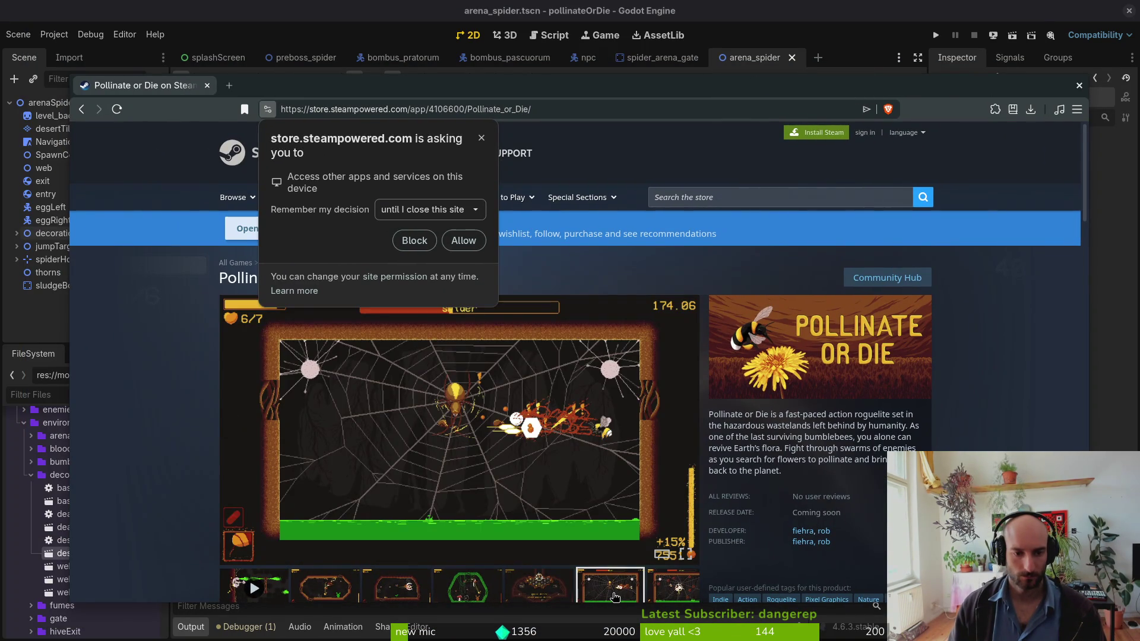
left_click(668, 594)
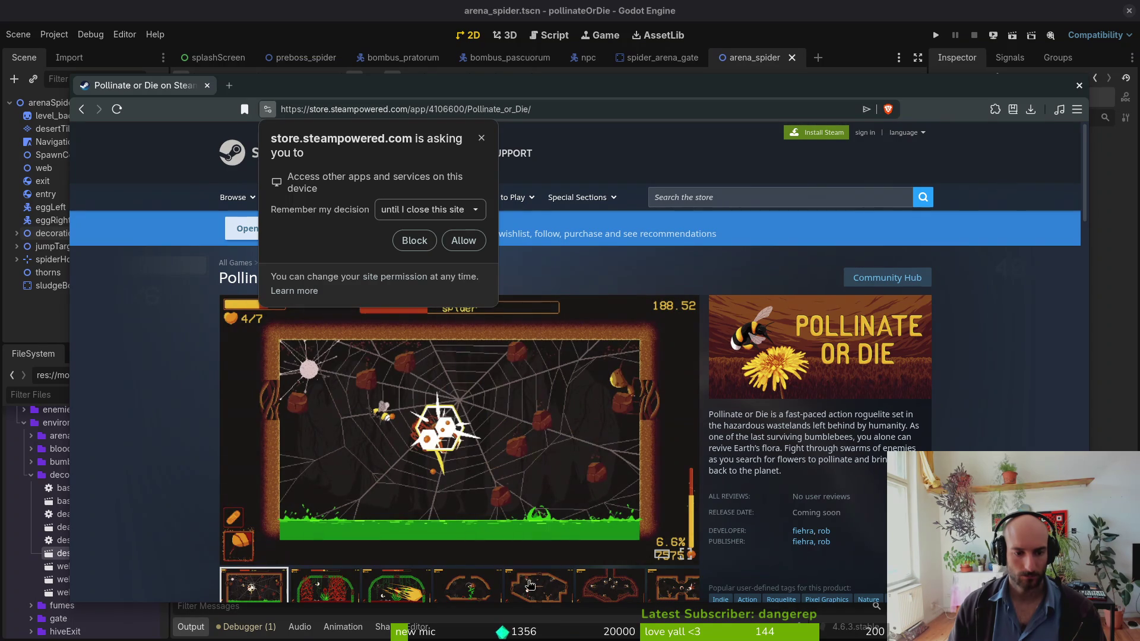
left_click(313, 594)
left_click(481, 596)
left_click(525, 596)
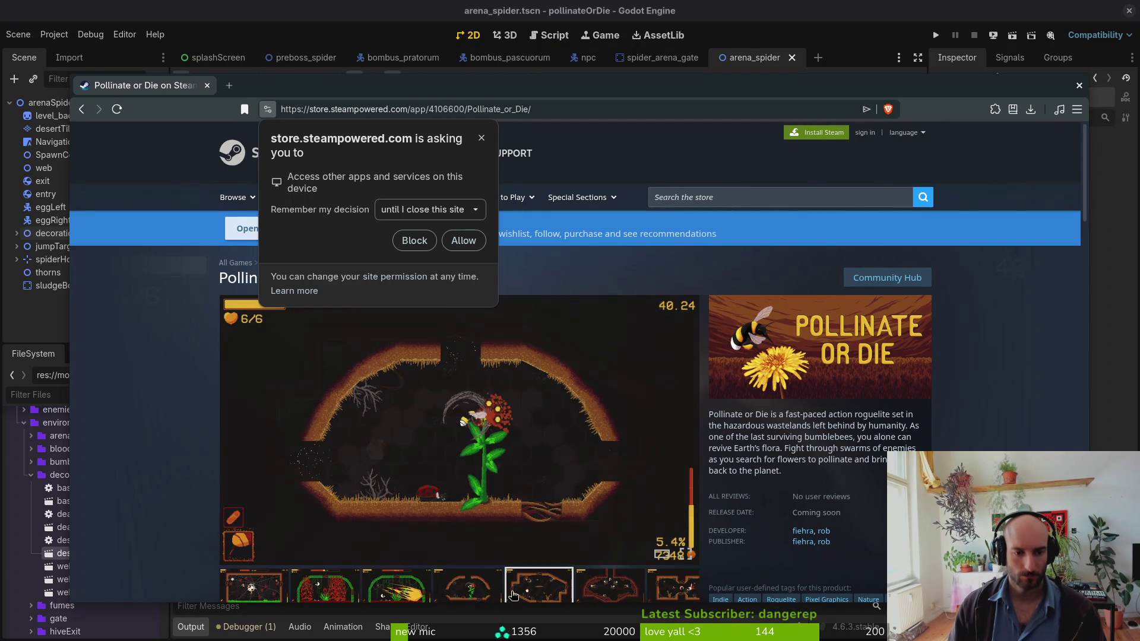
left_click(659, 593)
left_click(450, 595)
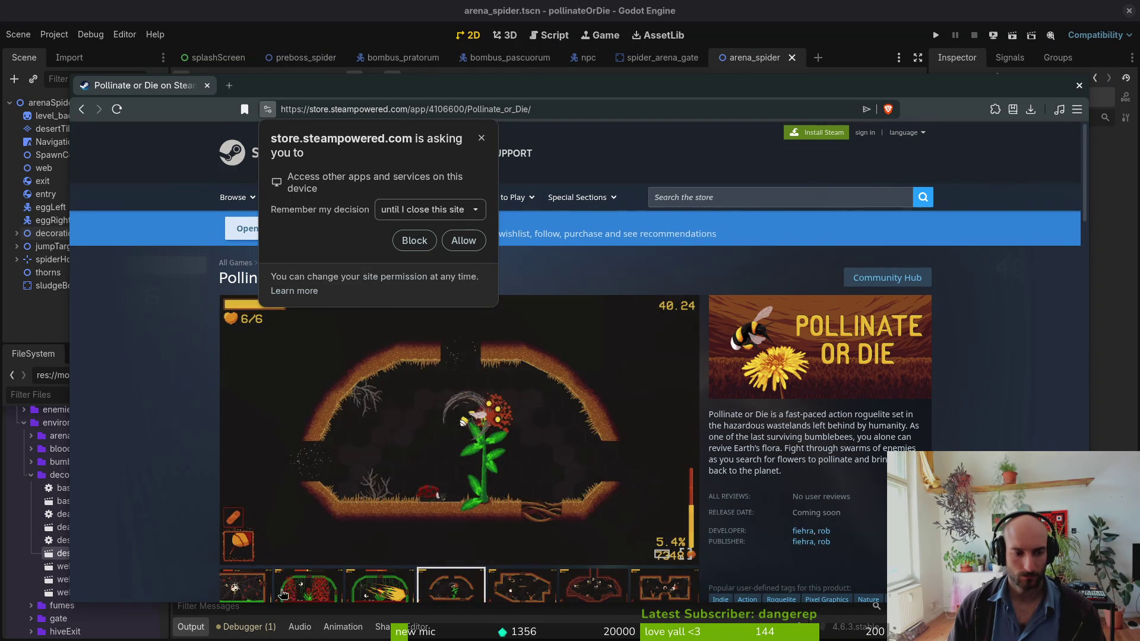
- View the red-flower and bee-dash screenshots, dismiss the permission request, and close Brave
scroll(488, 484, "down", 1)
left_click_drag(621, 542, 416, 576)
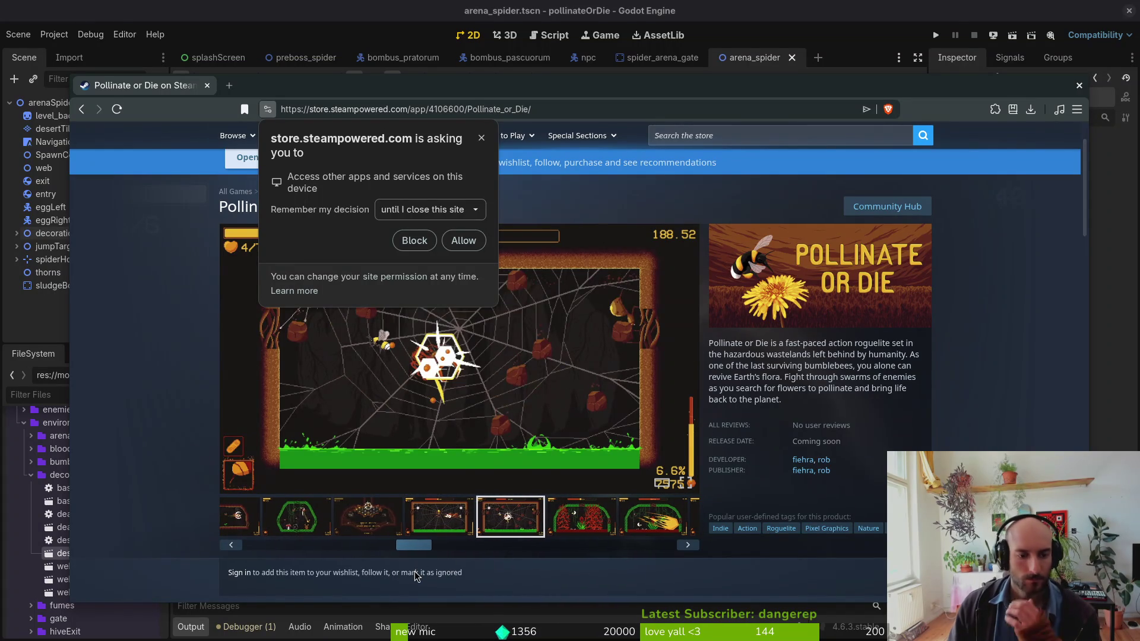
left_click(599, 522)
left_click(652, 516)
left_click(481, 139)
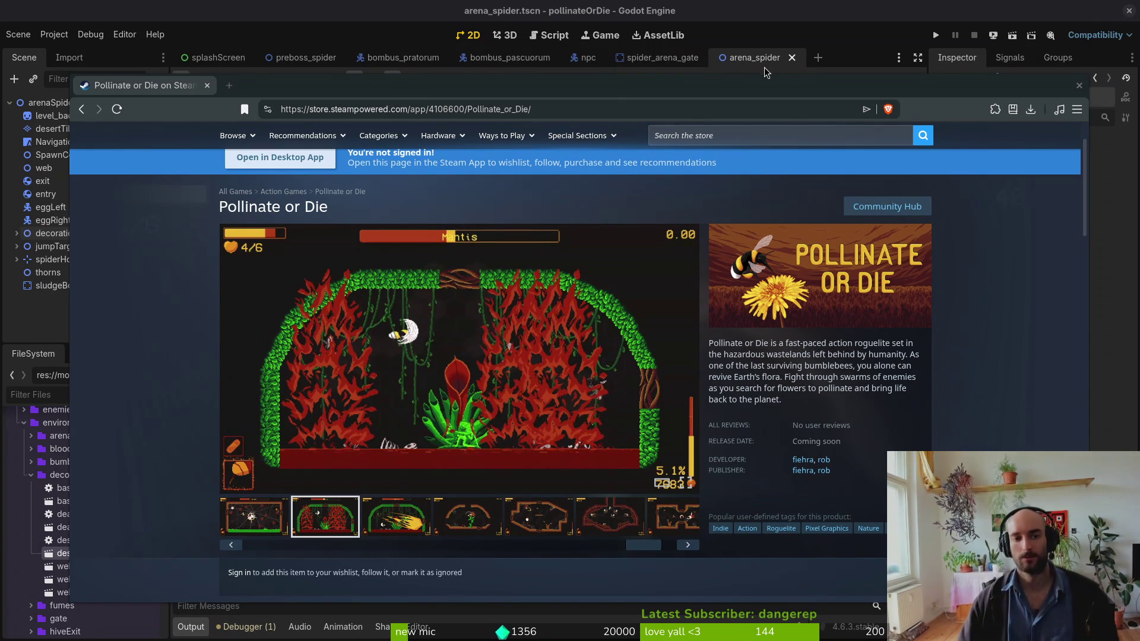
left_click(1078, 86)
- Save the spider arena scene
scroll(721, 357, "down", 5)
scroll(665, 324, "right", 5)
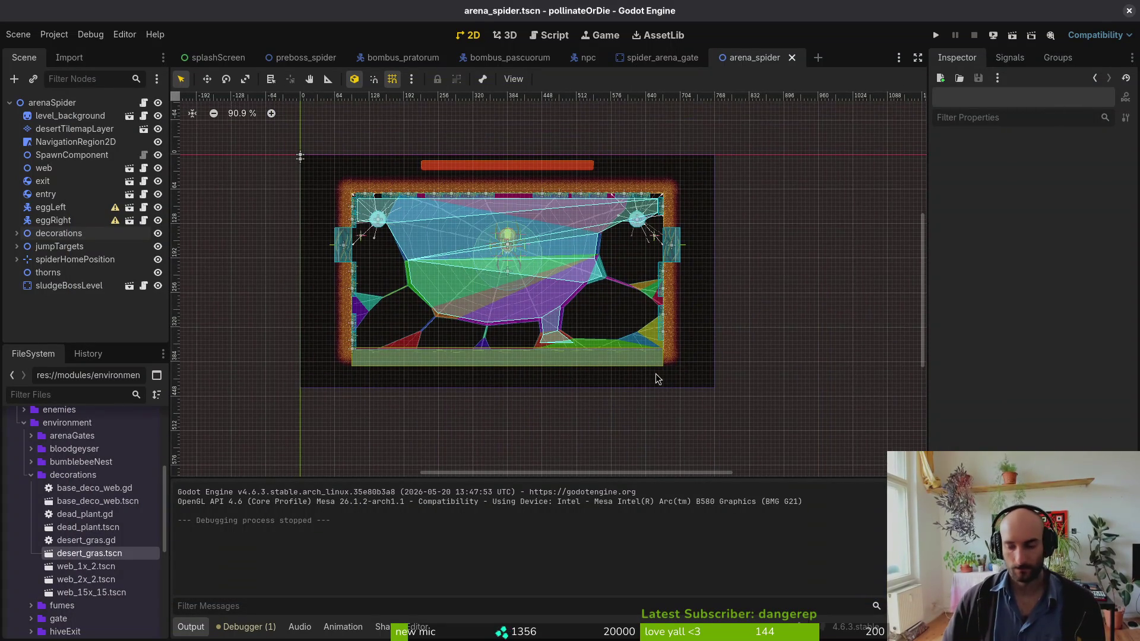
scroll(772, 360, "up", 1)
scroll(752, 356, "left", 1)
key("ctrl+s")
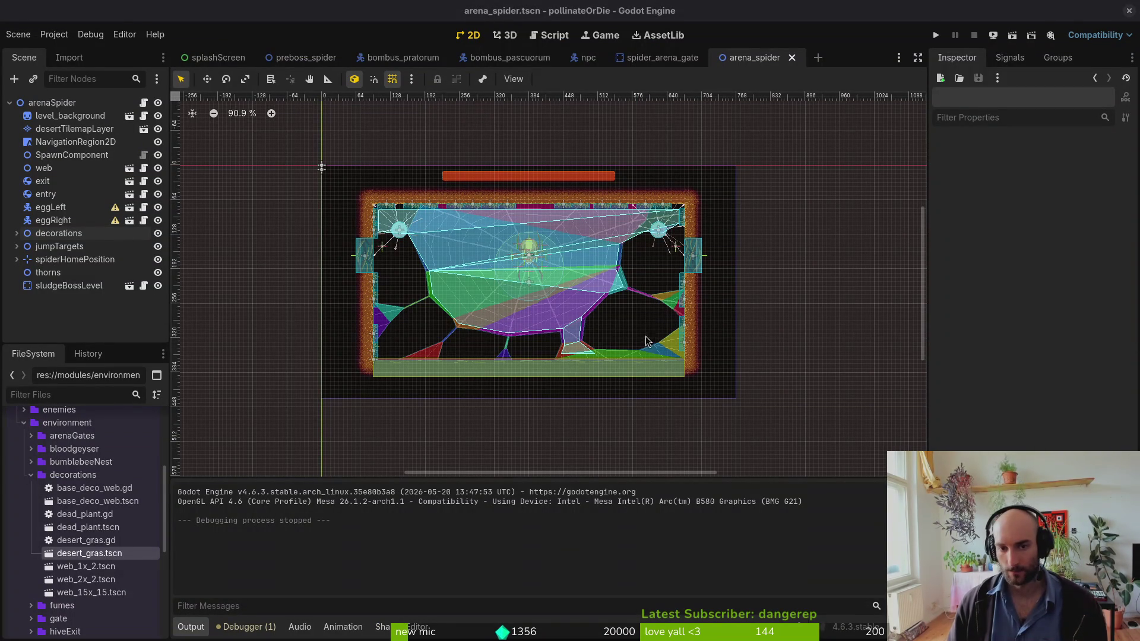
- Set the project's Display > Window mode to Fullscreen in Project Settings
left_click(53, 34)
left_click(59, 53)
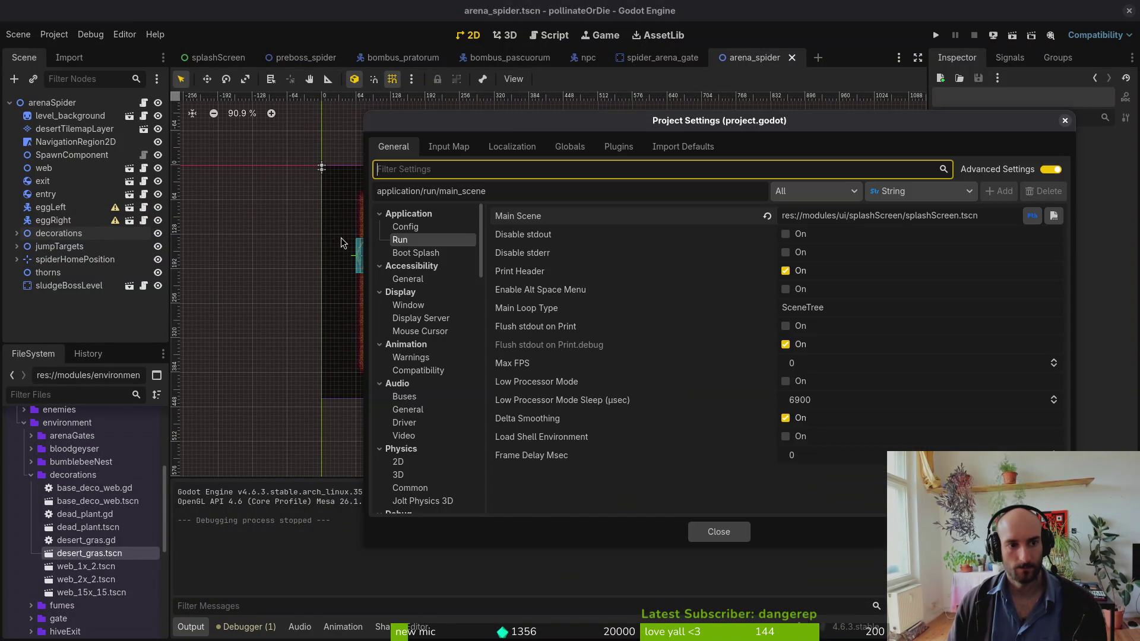
left_click(409, 305)
left_click(810, 266)
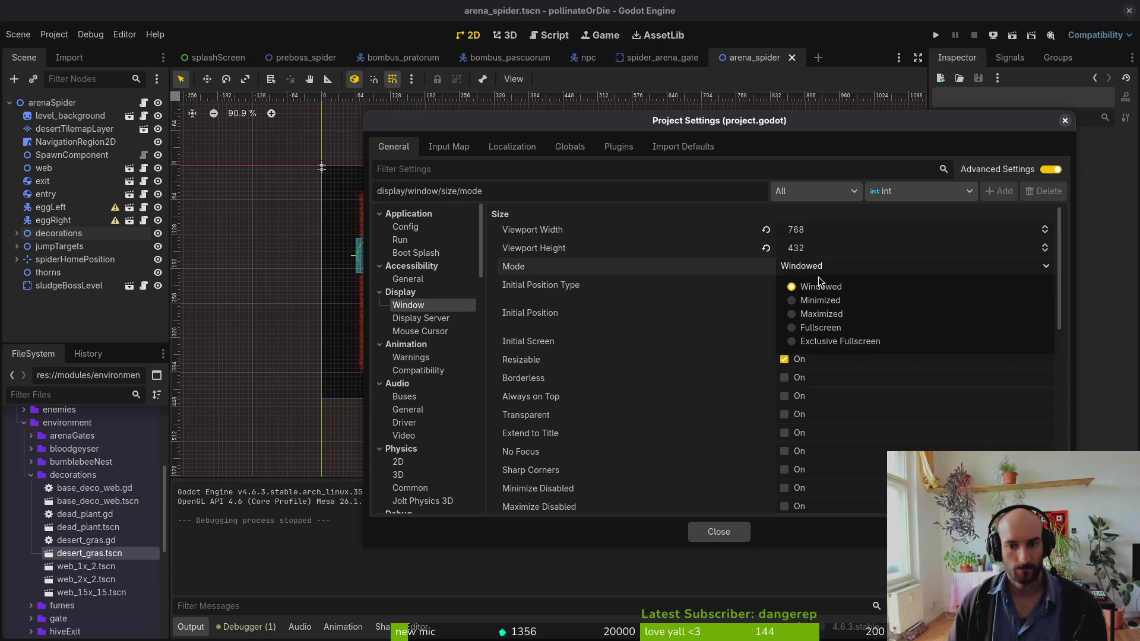
left_click(847, 328)
left_click(728, 534)
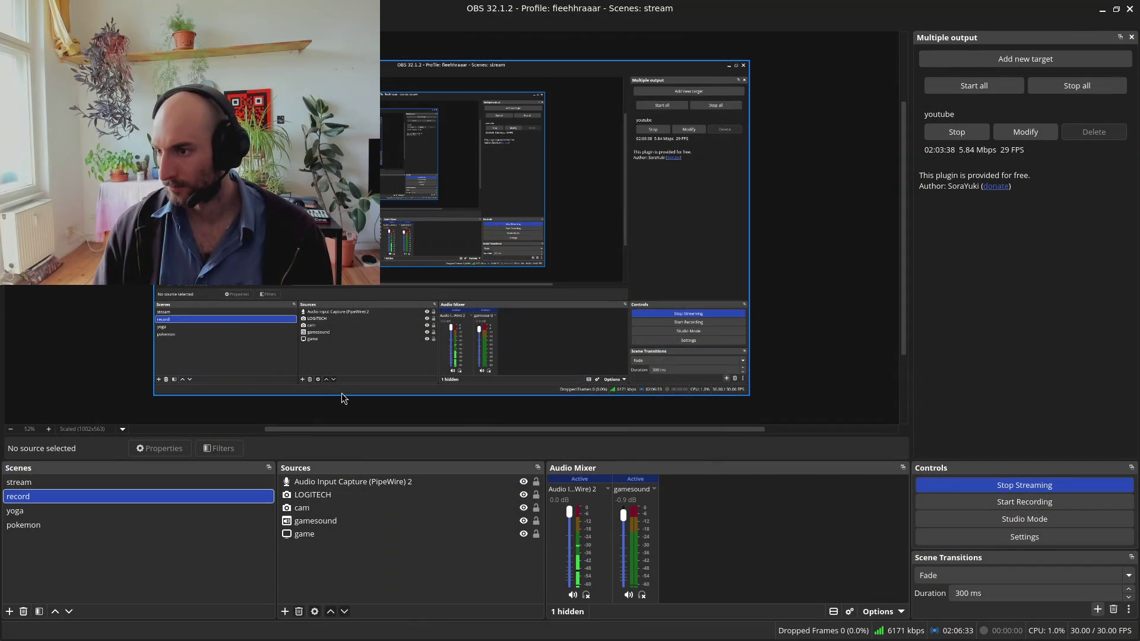
- Open the game capture source's Properties and start selecting a new capture area
left_click(316, 534)
right_click(316, 535)
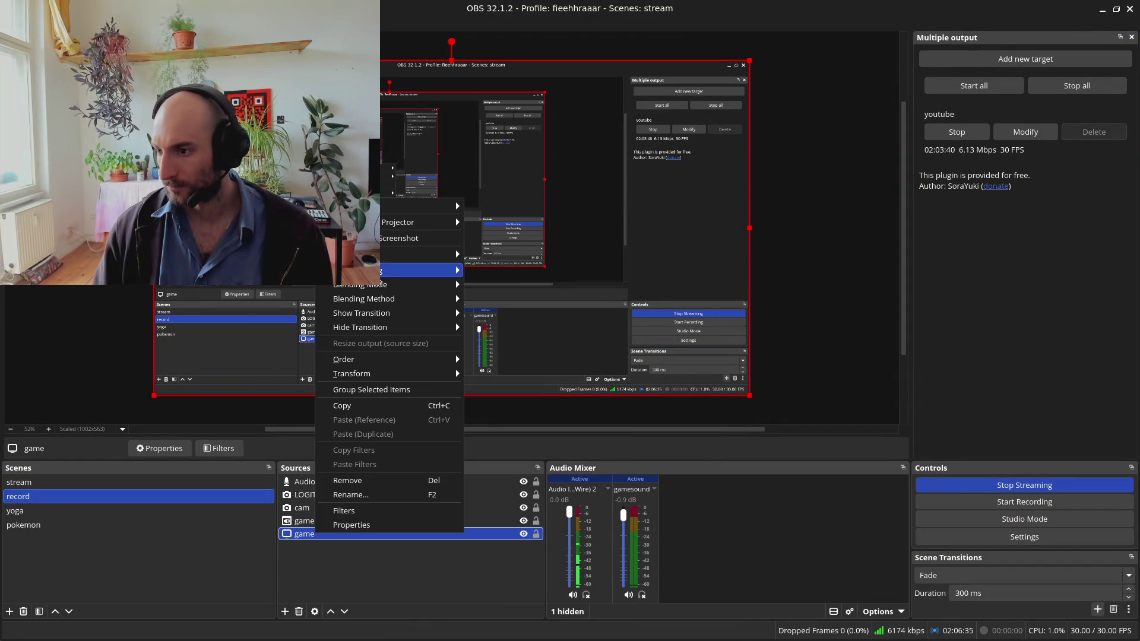
left_click(364, 528)
left_click(400, 287)
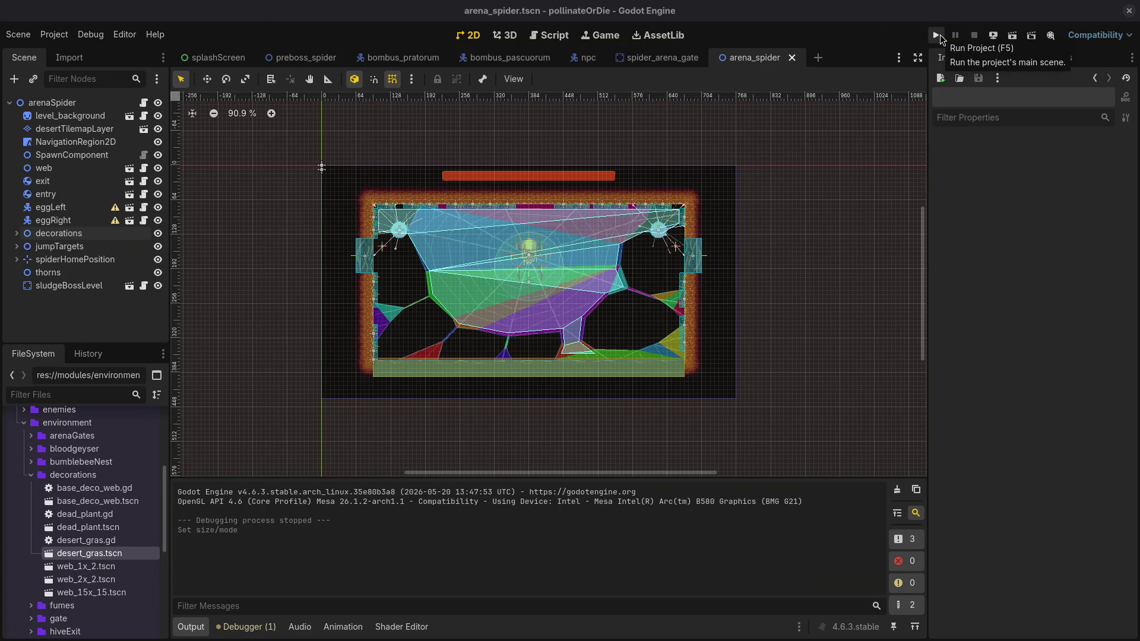
- Run the project, continue the saved game, and load the spider arena from the F1 level select
left_click(939, 34)
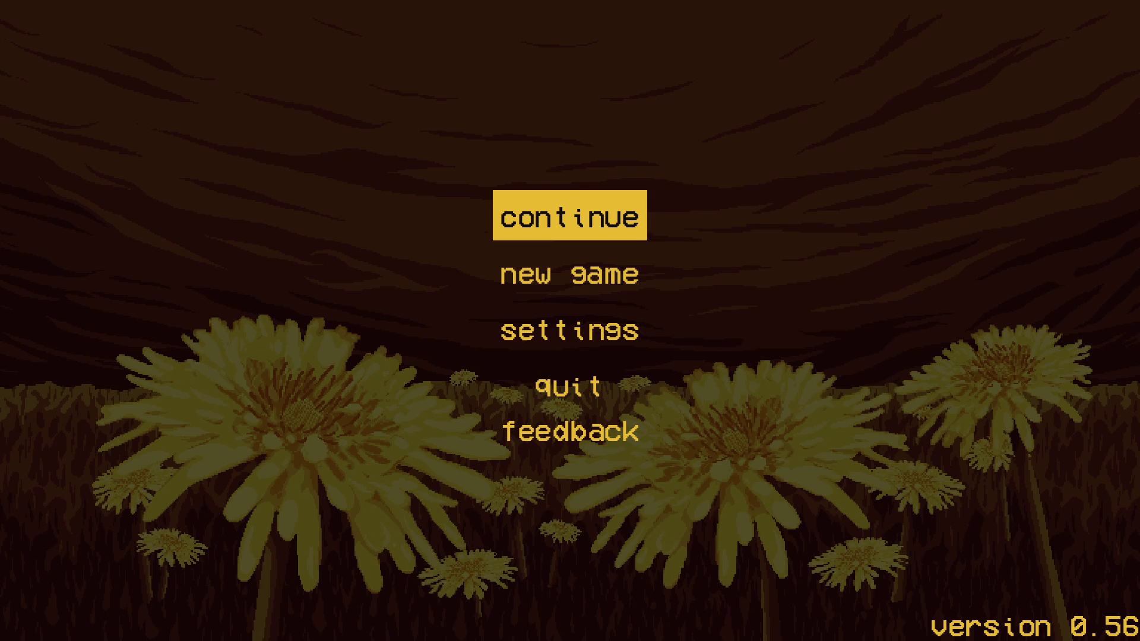
key("Return")
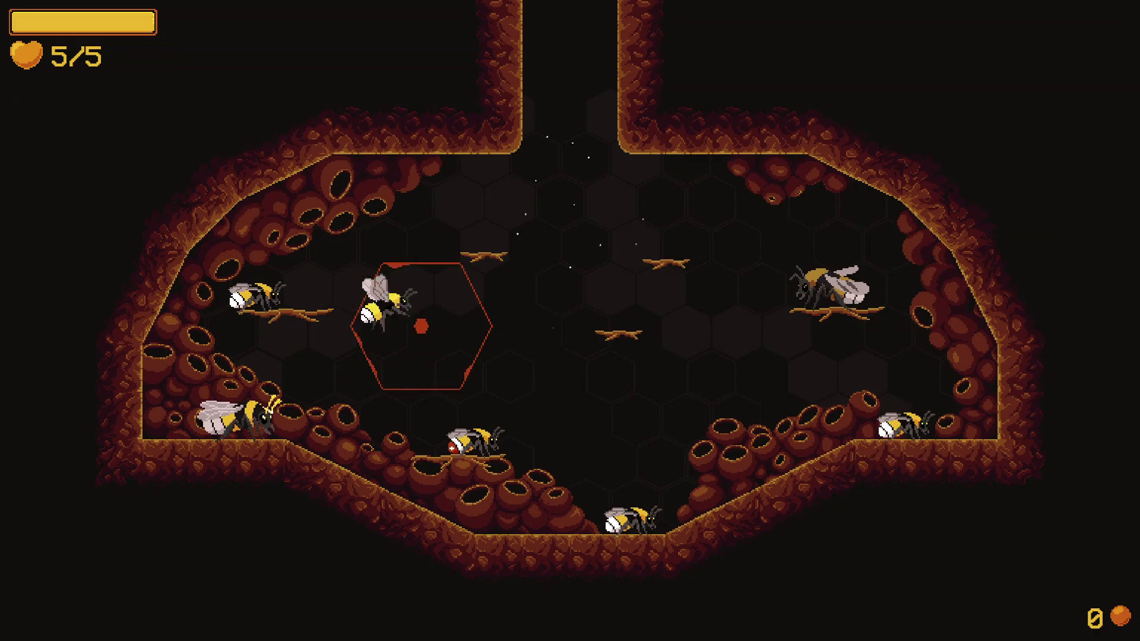
key("F1")
key("Return")
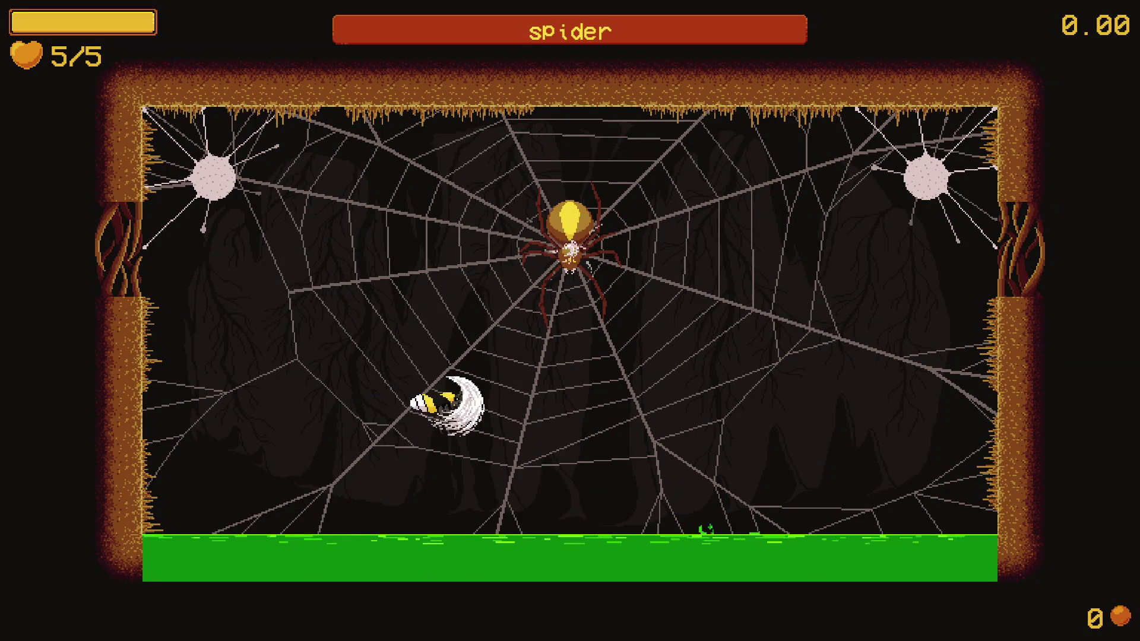
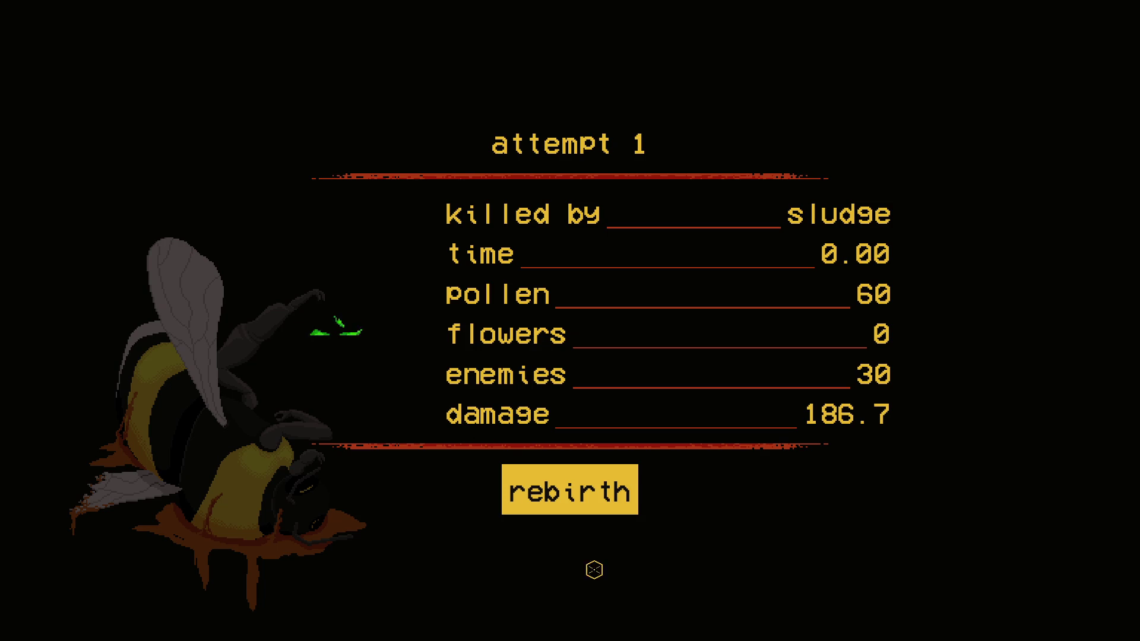
- Close the Pollinate or Die window from the spider-fight death screen
left_click(590, 482)
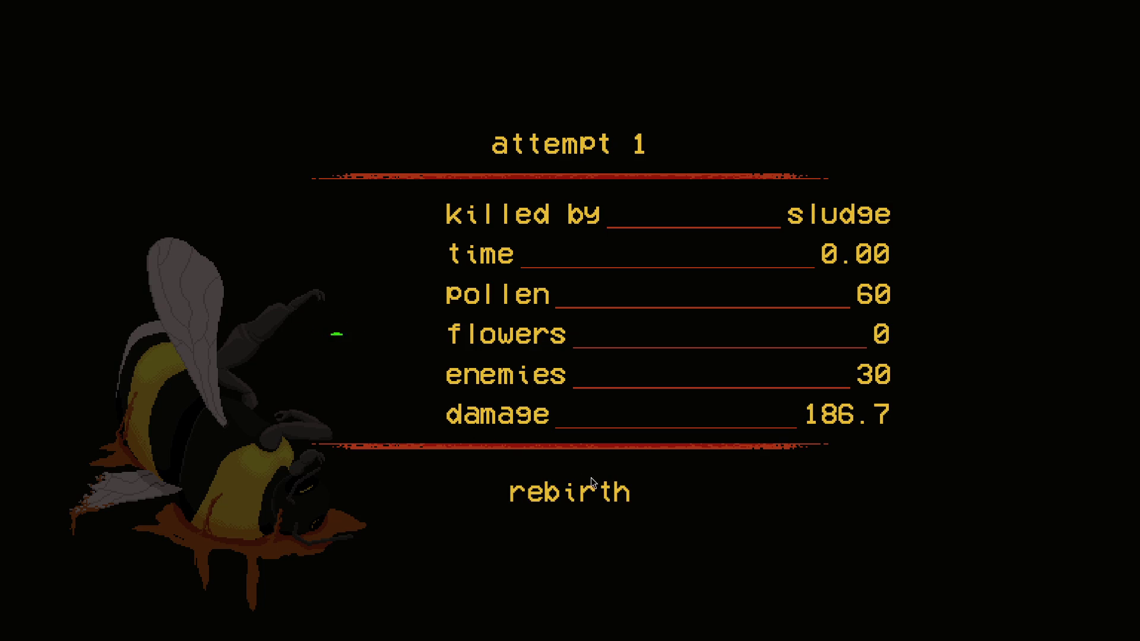
left_click(557, 486)
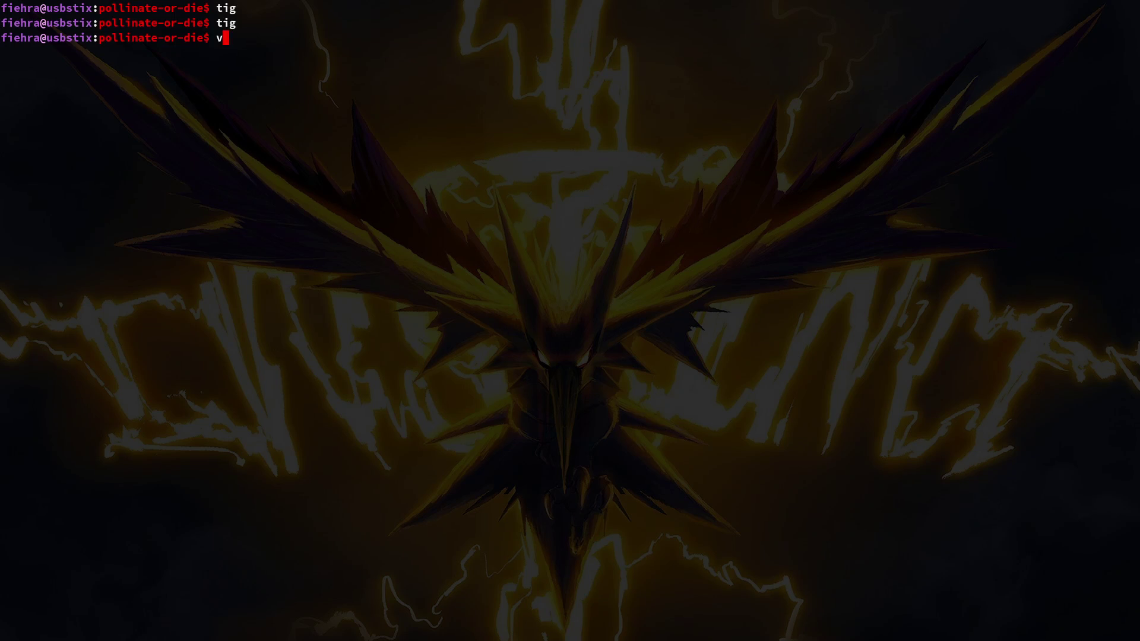
- Redo the DESERT-to-FOREST biome edit in hive.gd, save it, and relaunch the game
key("ctrl+p")
type("hive")
key("Return")
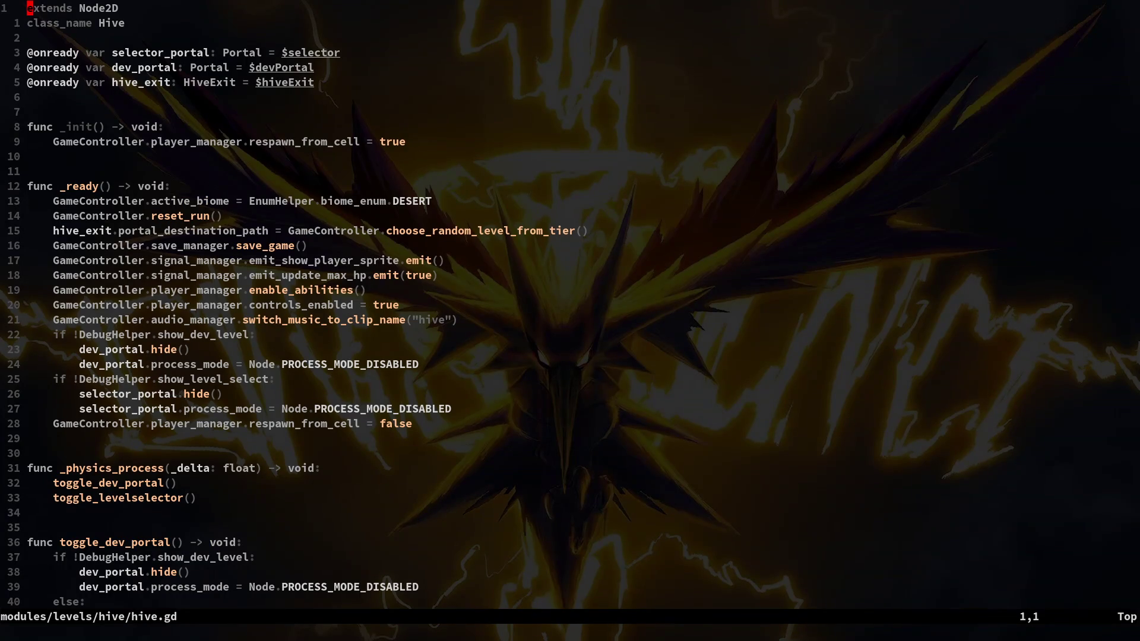
key("ctrl+r")
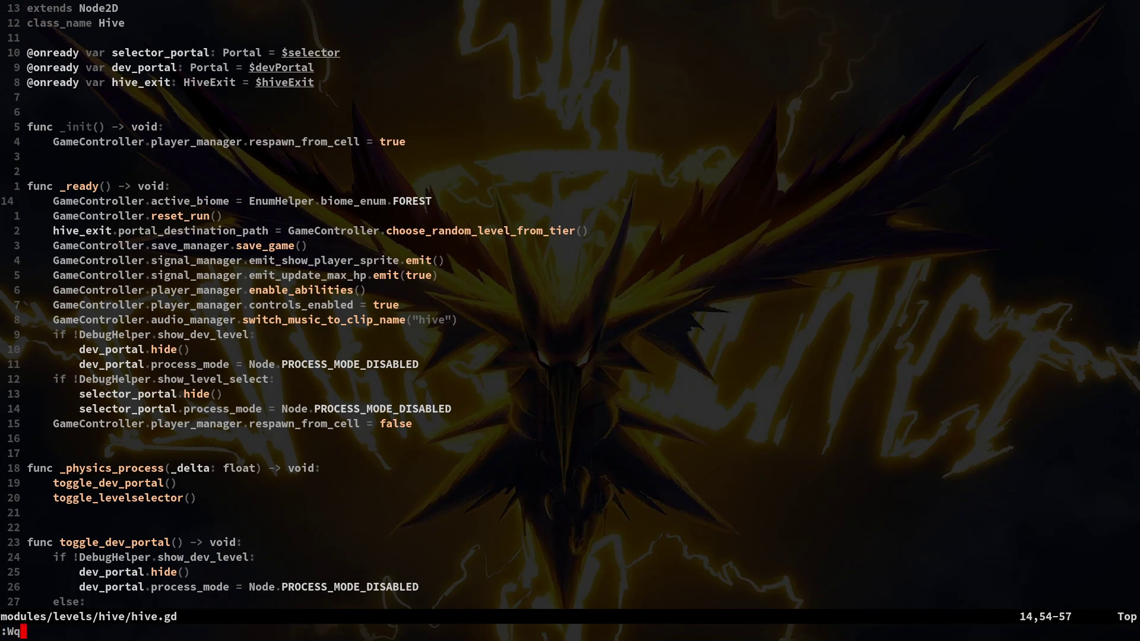
key("Return")
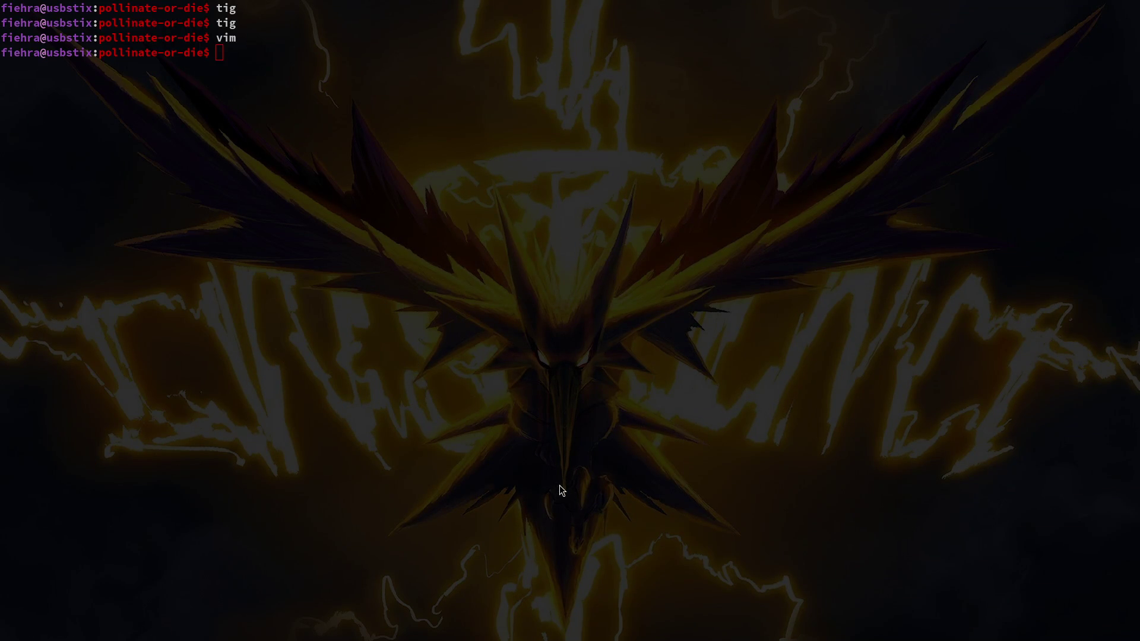
key("alt+Tab")
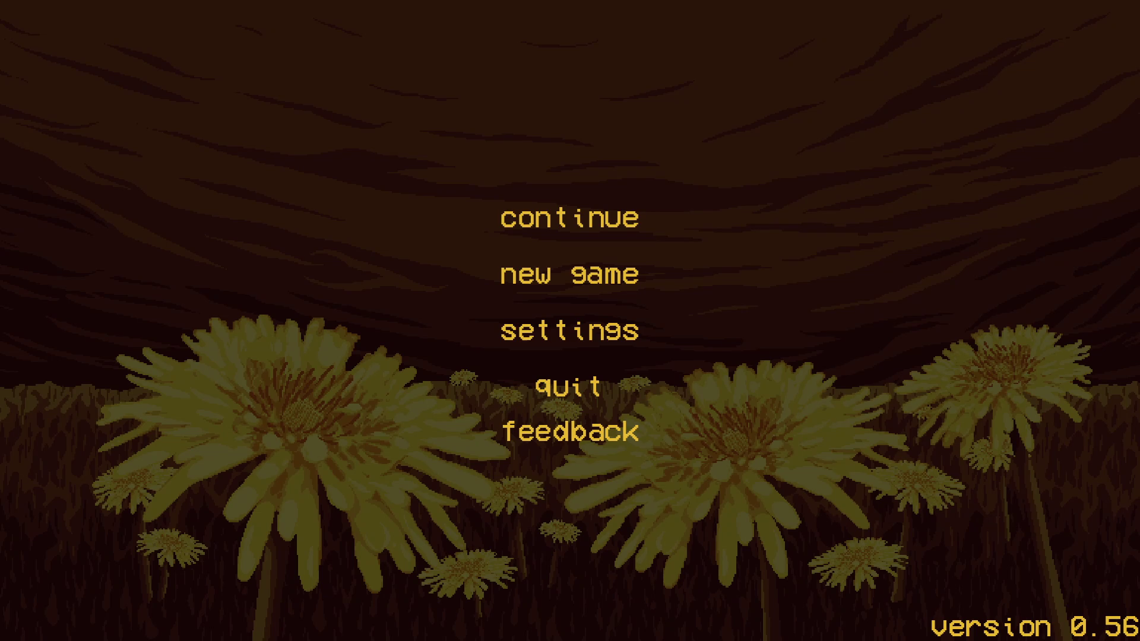
- Continue the saved game and load the mantis boss level from the level select
key("Up")
key("Up")
key("Up")
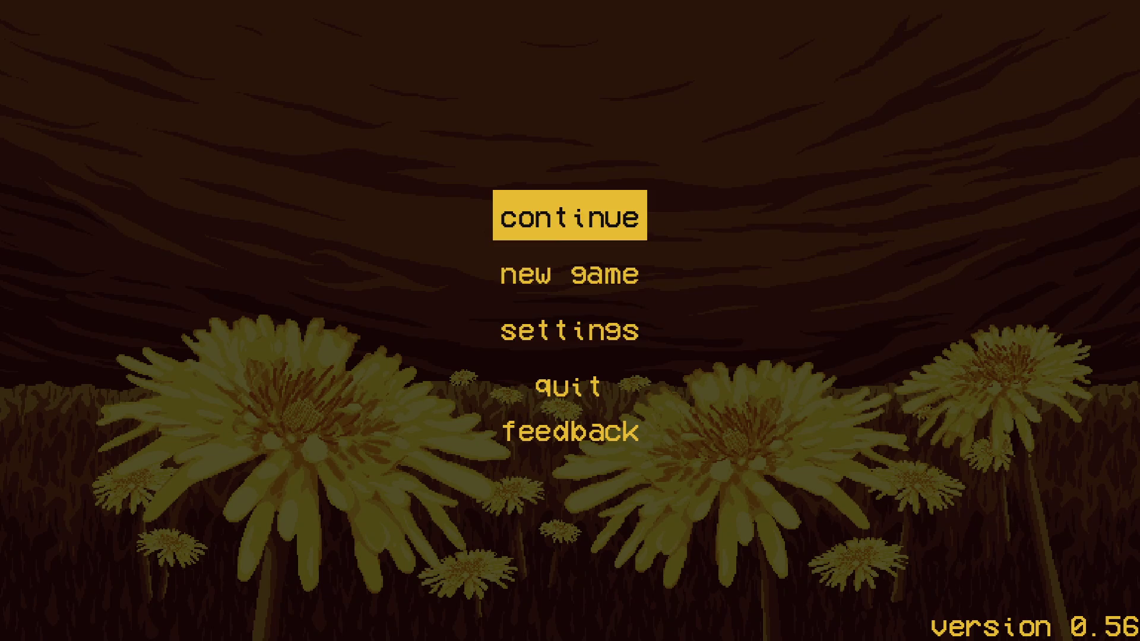
key("Return")
key("Escape")
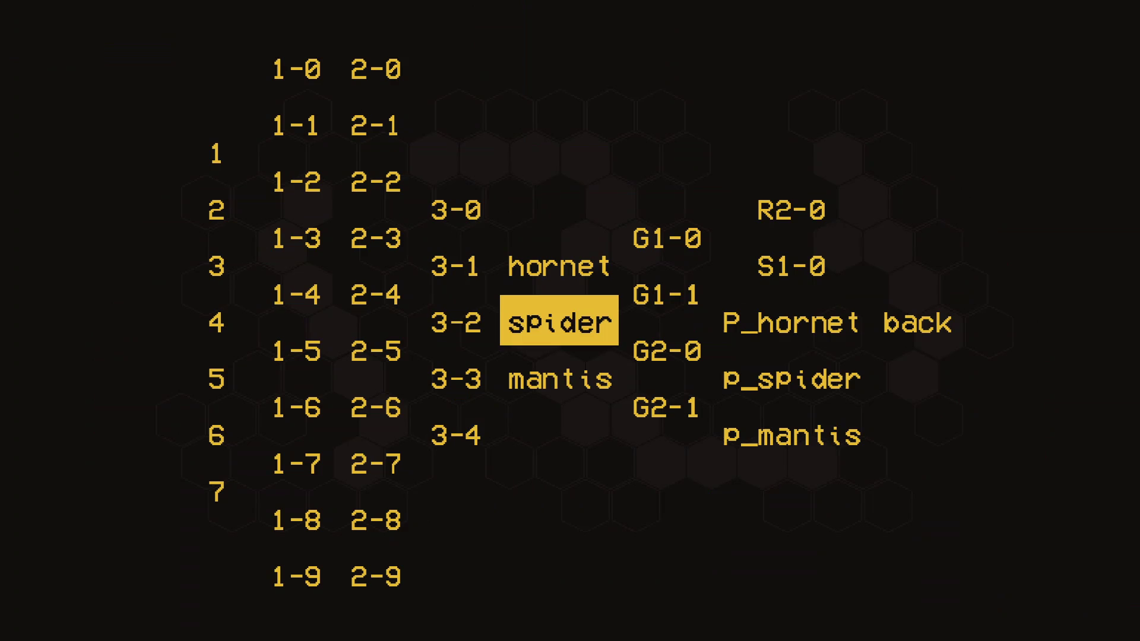
key("Down")
key("Return")
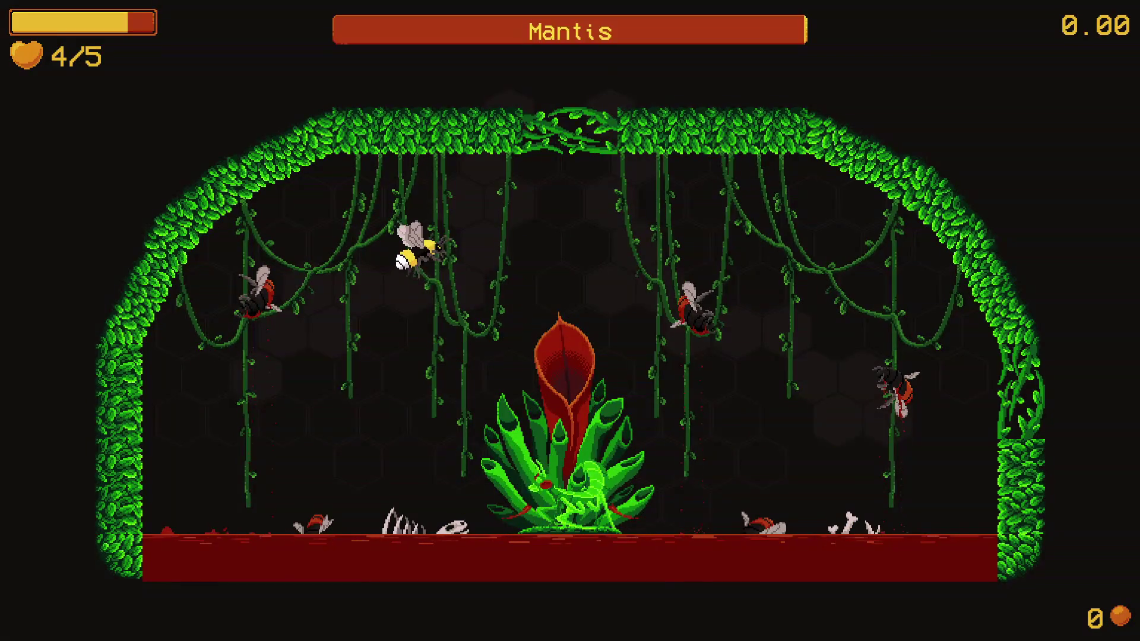
- Fly the bee toward the mantis plant and attack nearby enemies
key("Escape")
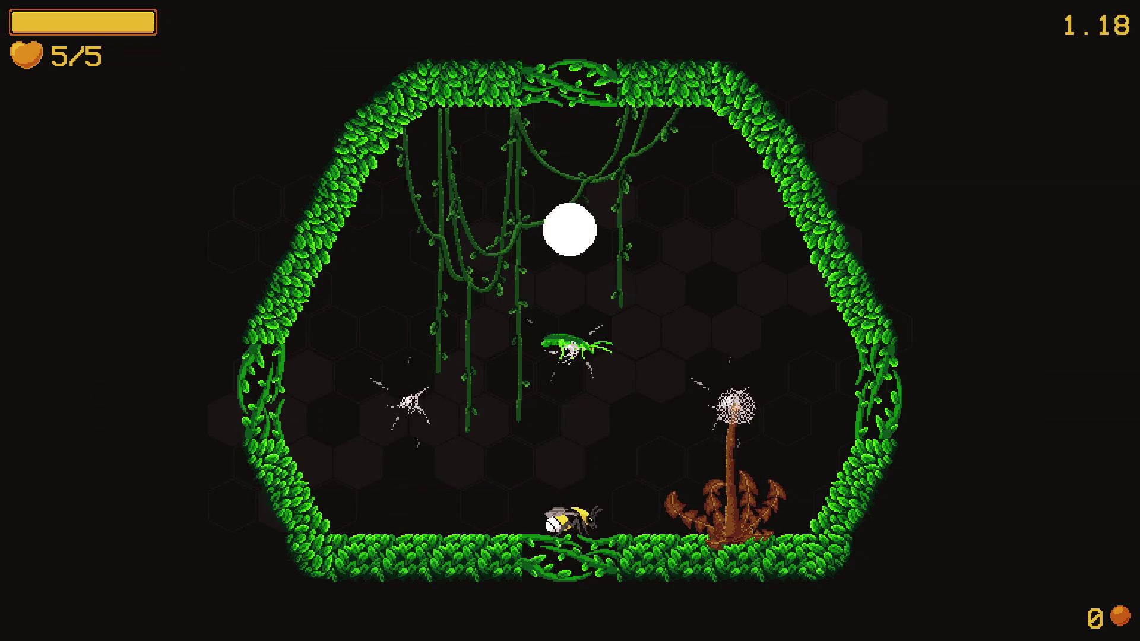
key("w")
key("x")
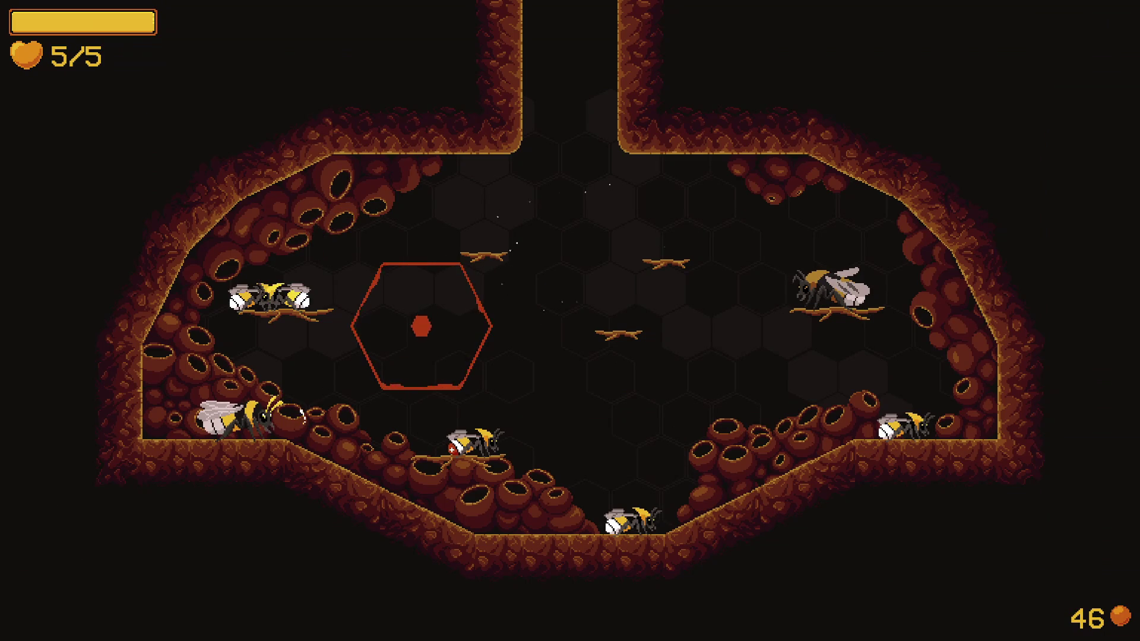
- Check the pause menu's debugging panel, then dash and attack bees in the leafy arena
key("Escape")
key("Down")
key("Return")
key("Escape")
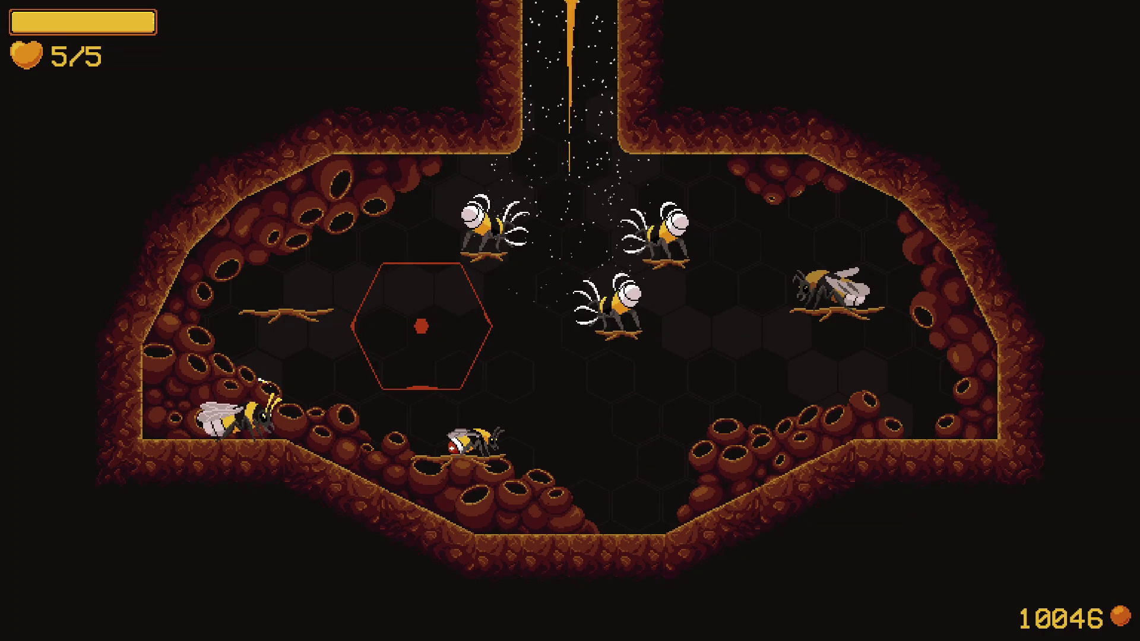
key("space")
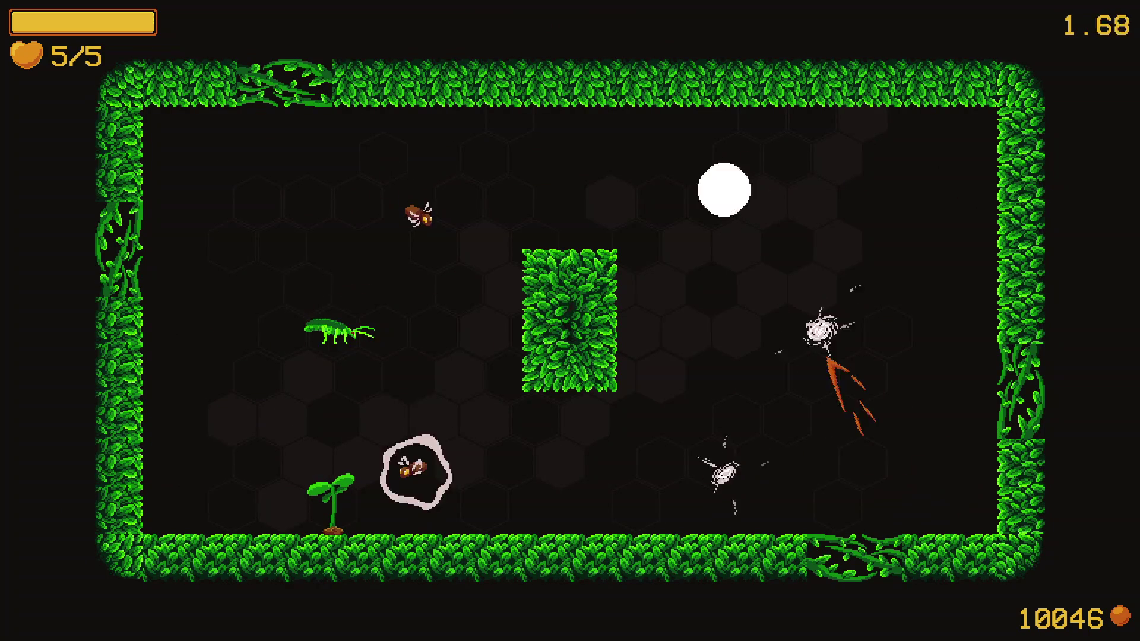
key("space")
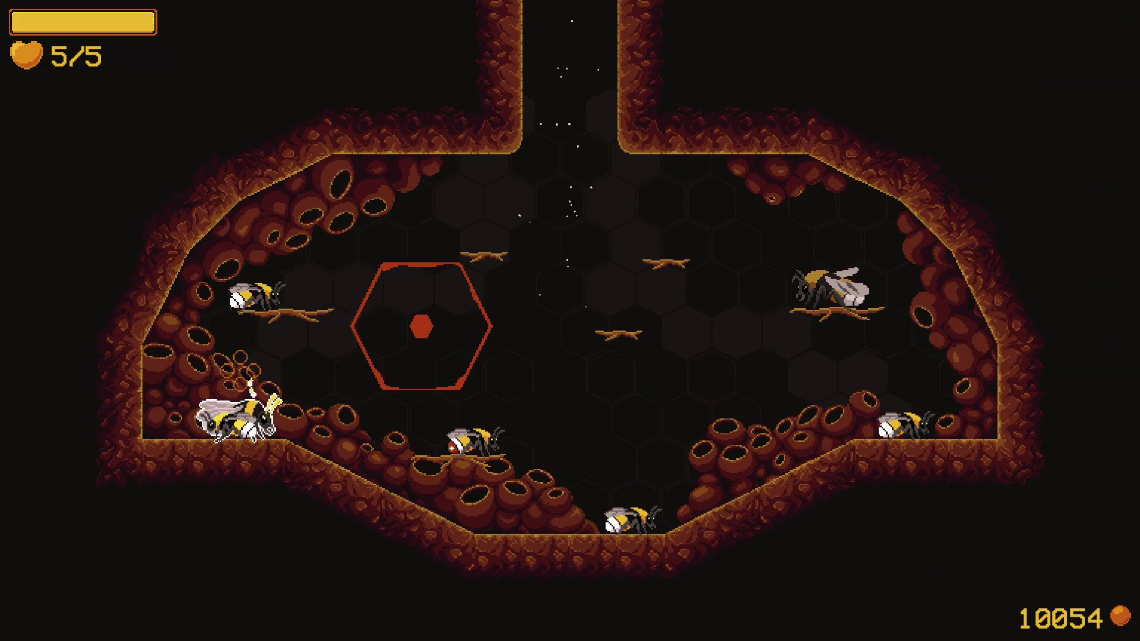
- Buy the combobar, reflect, special ability and pollen baskets upgrades in the upgrade shop
key("e")
key("Right")
key("e")
key("Right")
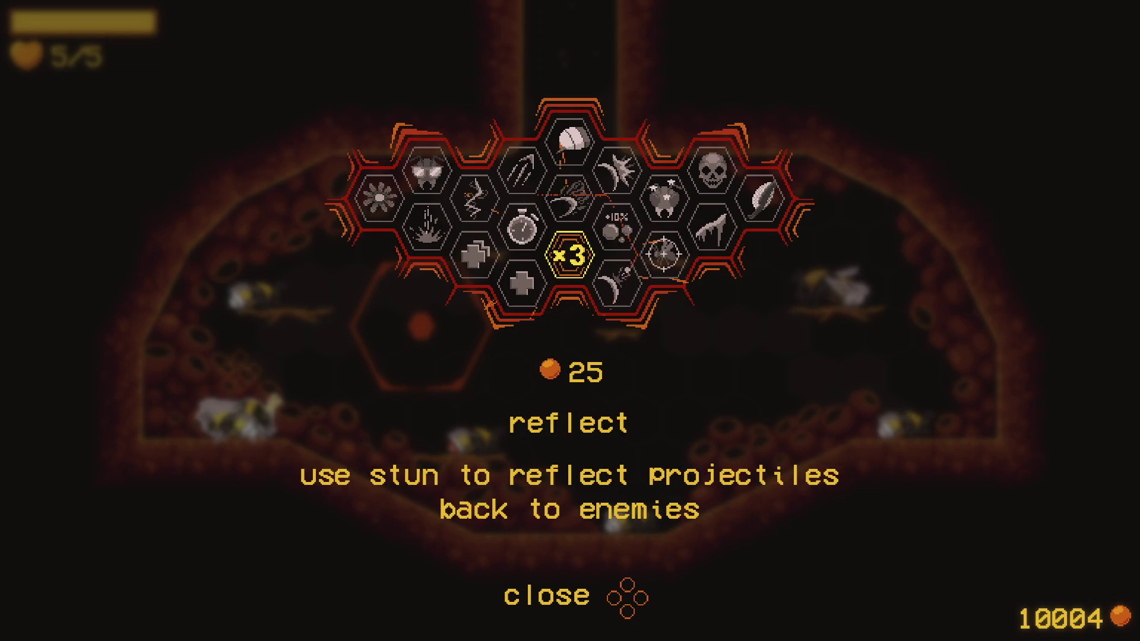
key("e")
key("Up")
key("Down")
key("e")
key("Up")
key("Right")
key("Right")
key("e")
- Buy UV vision, shockwave, dash chains and buzz pollination, leaving 8479 pollen
key("Left")
key("Left")
key("Left")
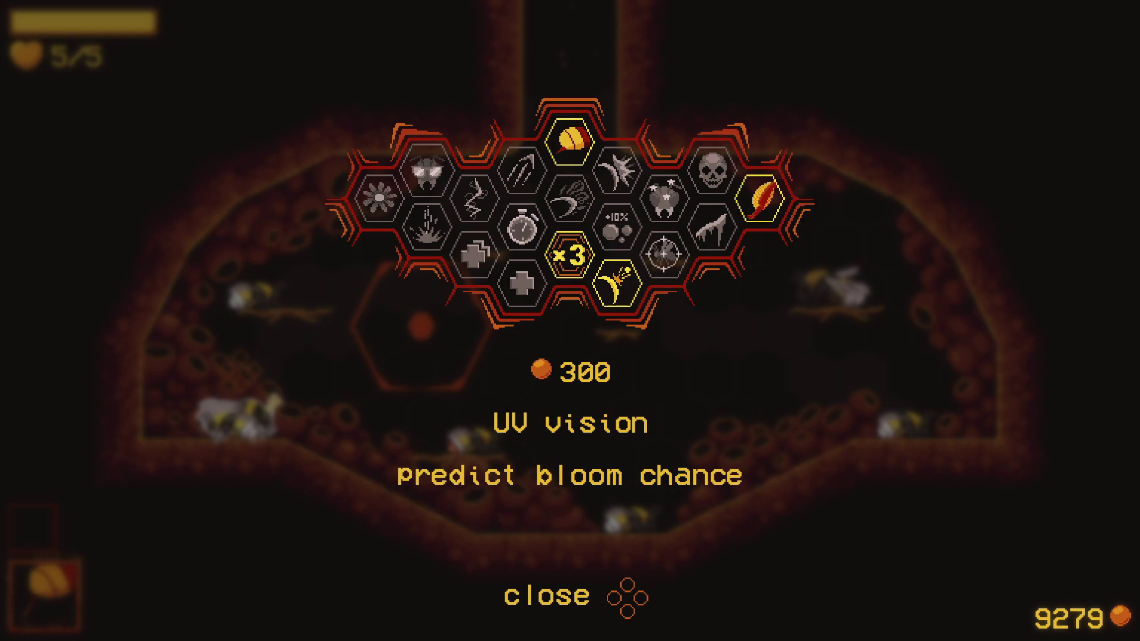
key("e")
key("Down")
key("e")
key("Right")
key("e")
key("Left")
key("Left")
key("e")
key("Escape")
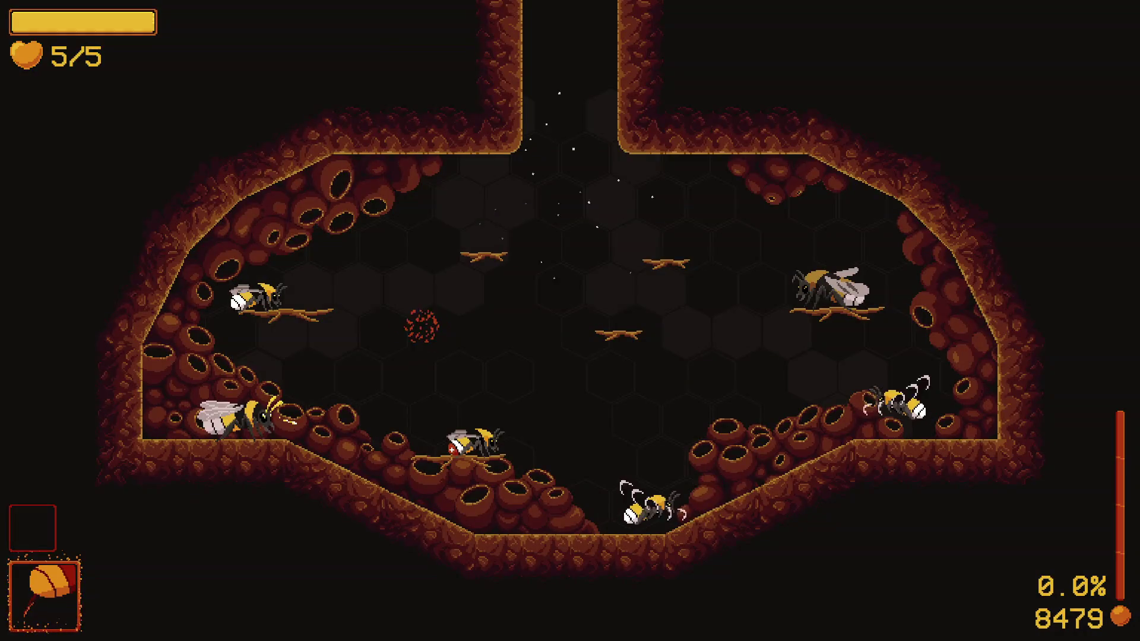
- Load the mantis boss level from the F1 debug level-select list
key("F1")
key("Down")
key("e")
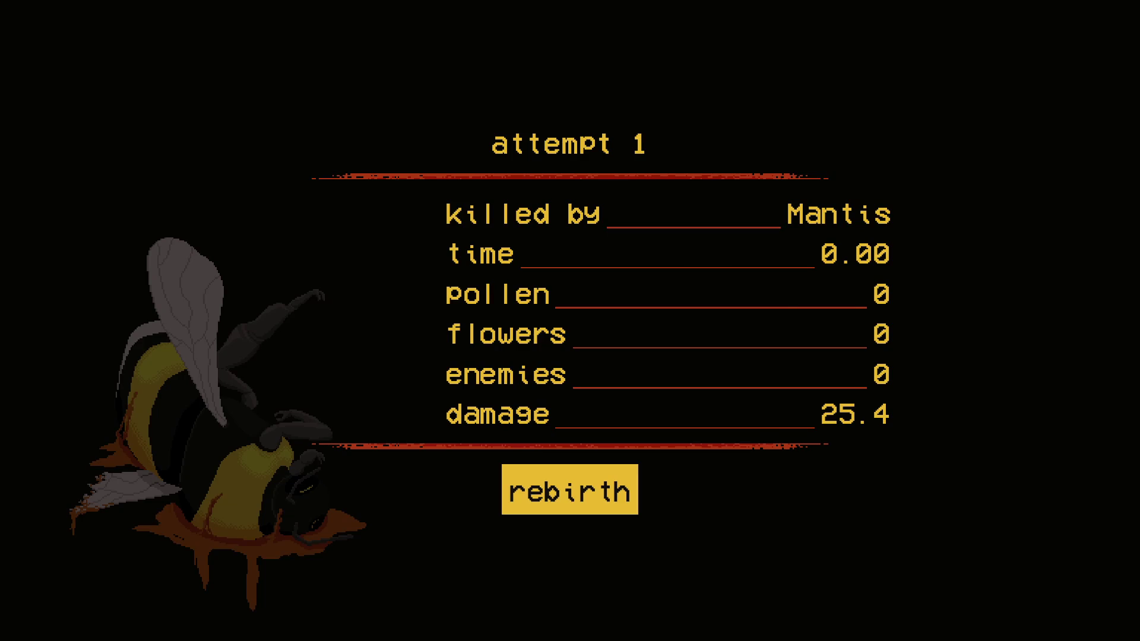
- Rebirth into a new run, load the spider level via debug stage select, pause, and quit with Alt+F4
key("Return")
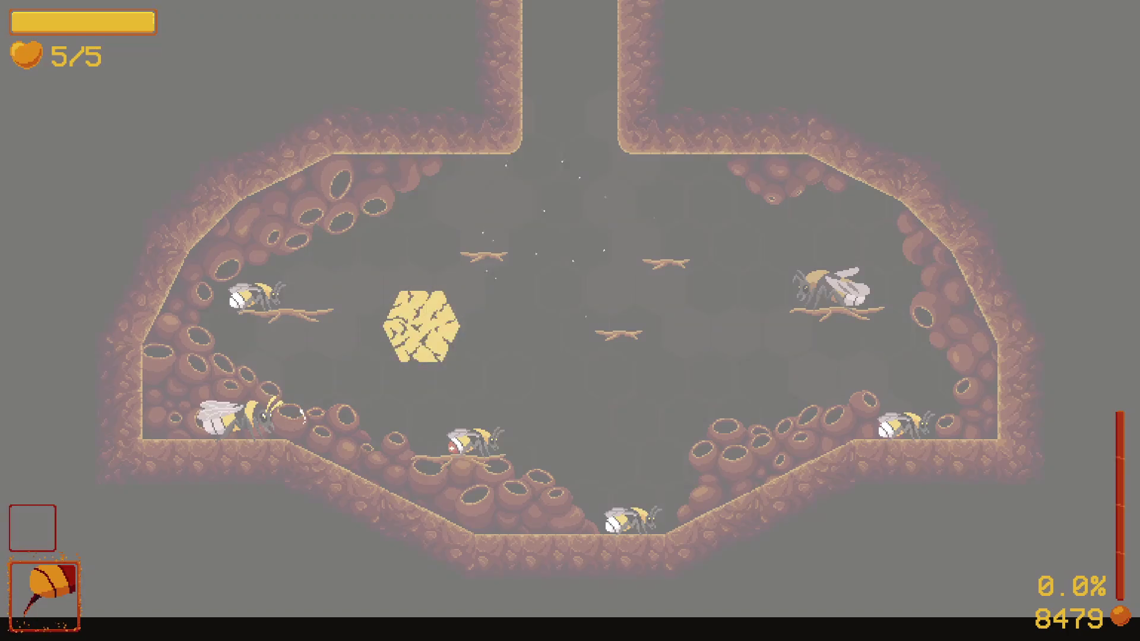
key("Escape")
key("Return")
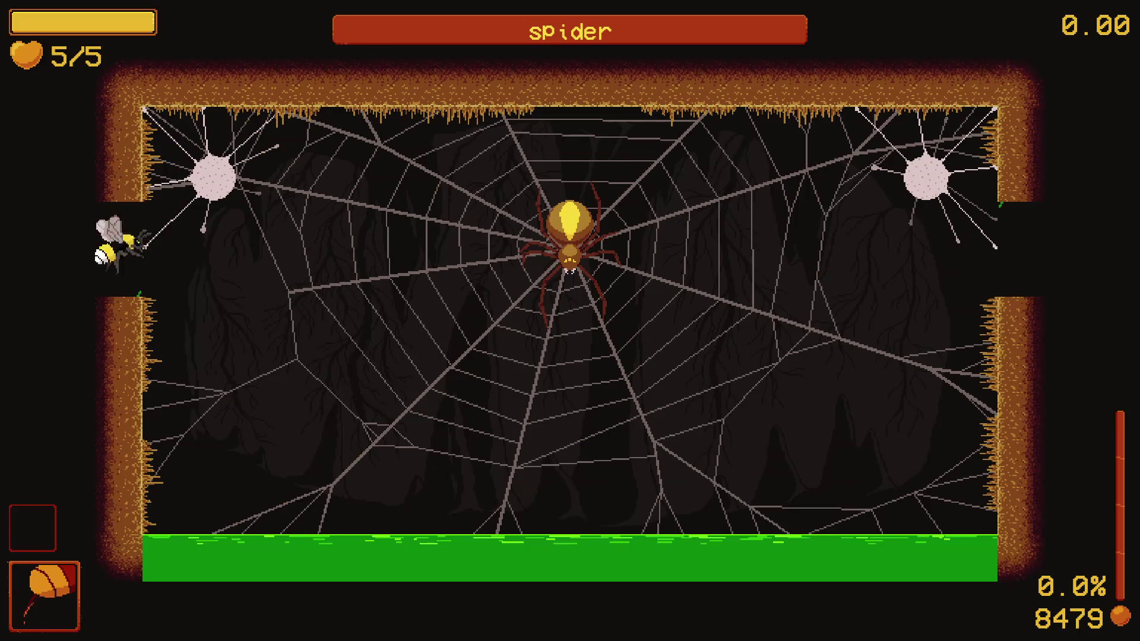
key("Escape")
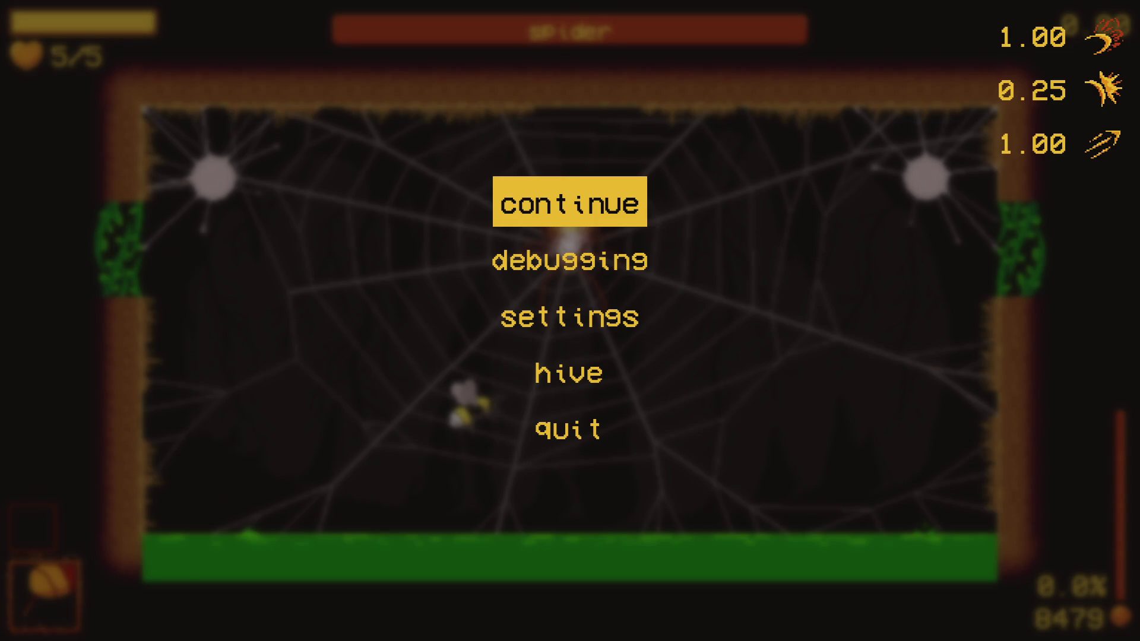
key("alt+F4")
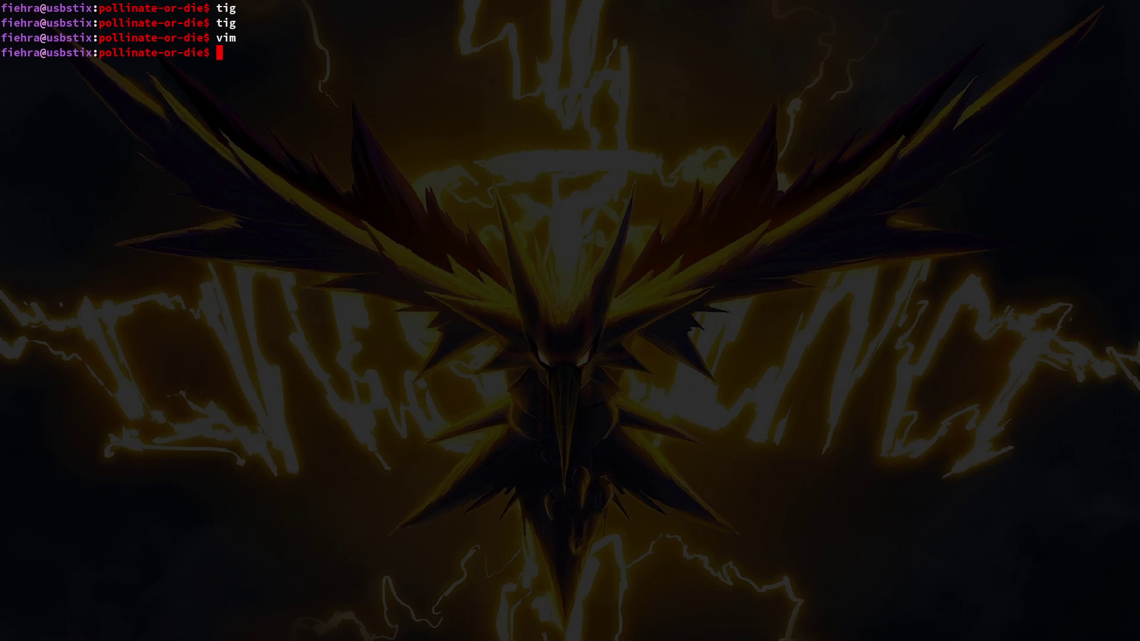
- Start Vim from the shell and open hive.gd with the file finder
type("vim")
key("Return")
key("ctrl+p")
type("hive")
key("Return")
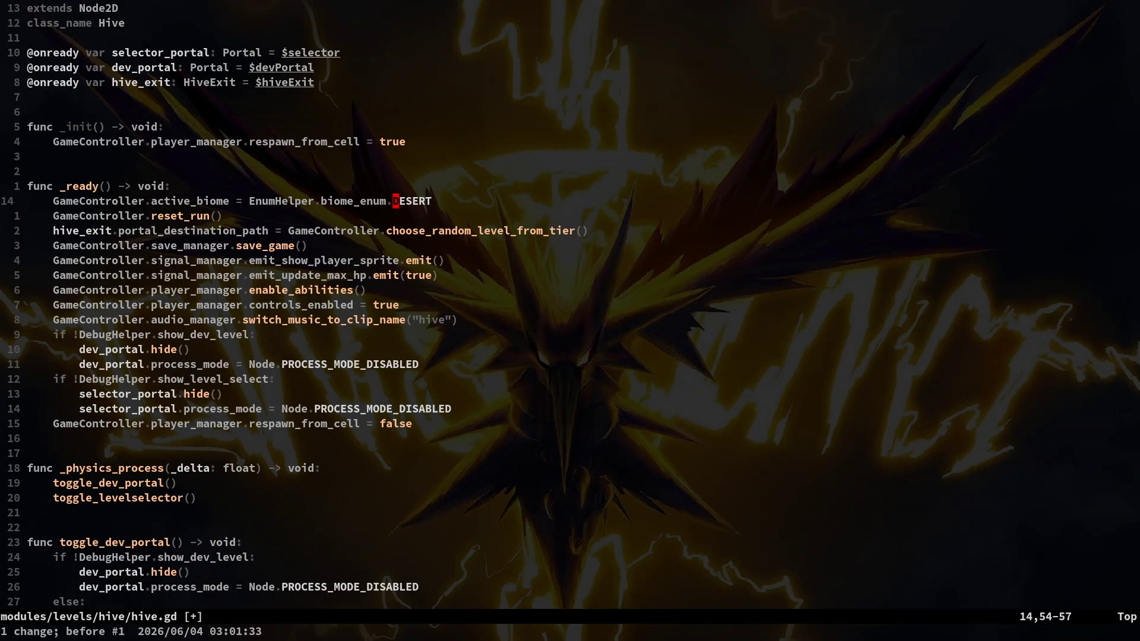
- Save and quit hive.gd with :wq, then run the project from Godot with F5
type("q")
key("Return")
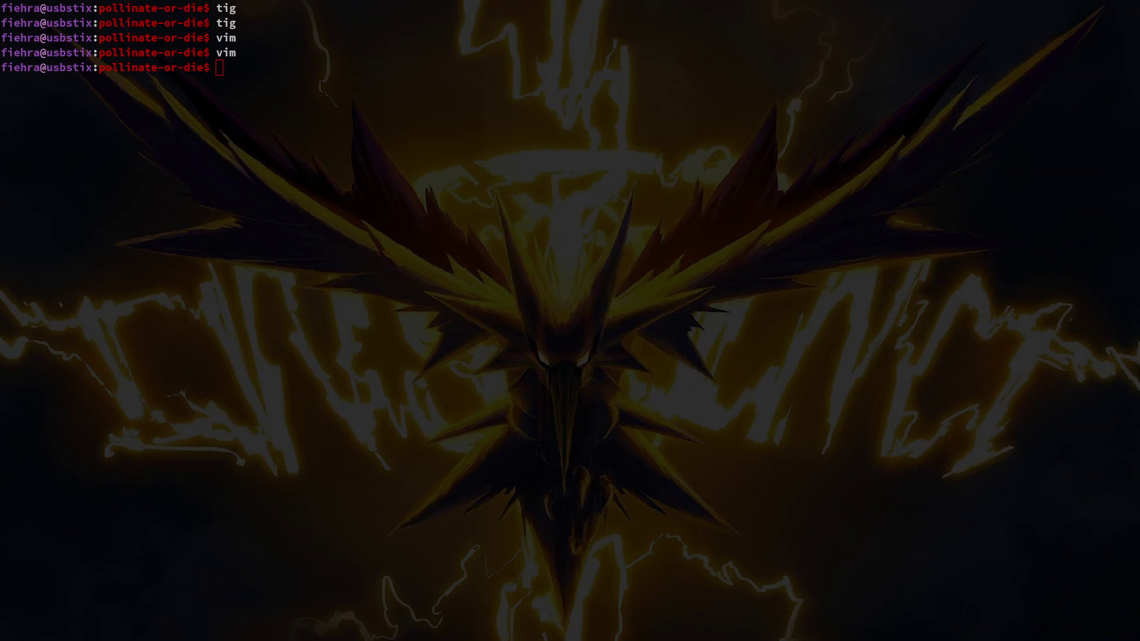
key("alt+Tab")
key("F5")
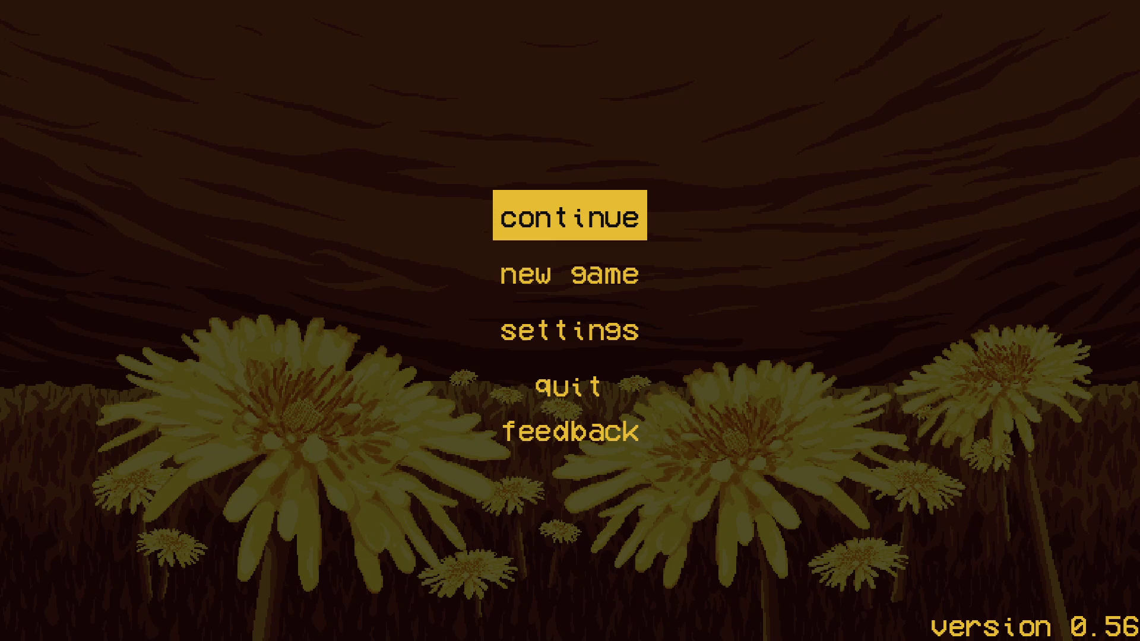
- Continue into the hive, start the spider boss level, and fly around the web dodging
key("Return")
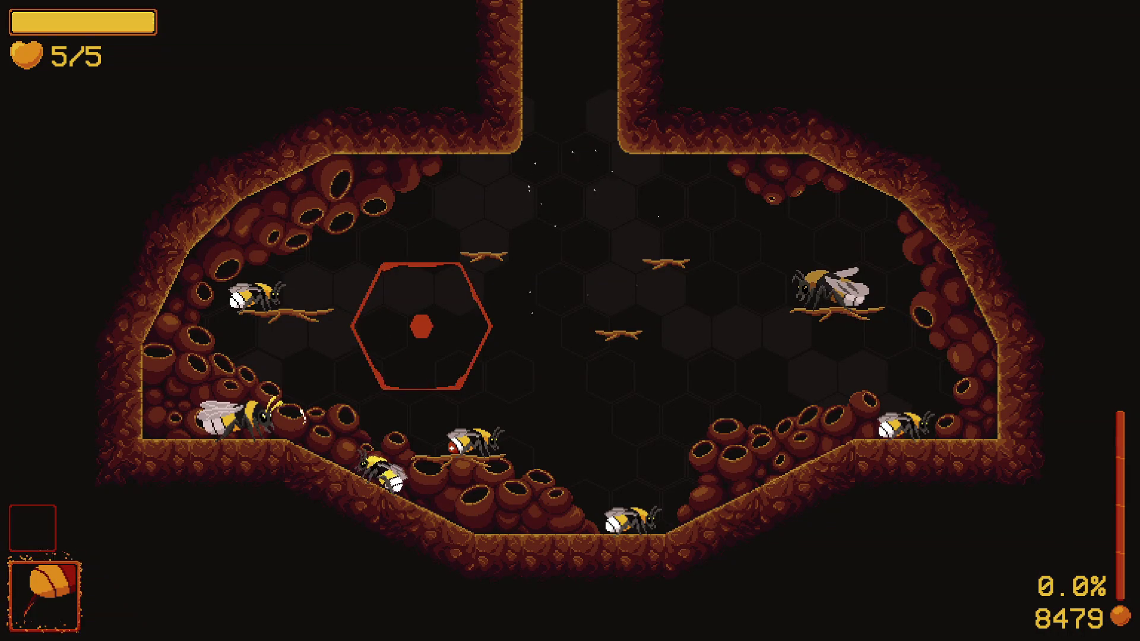
key("space")
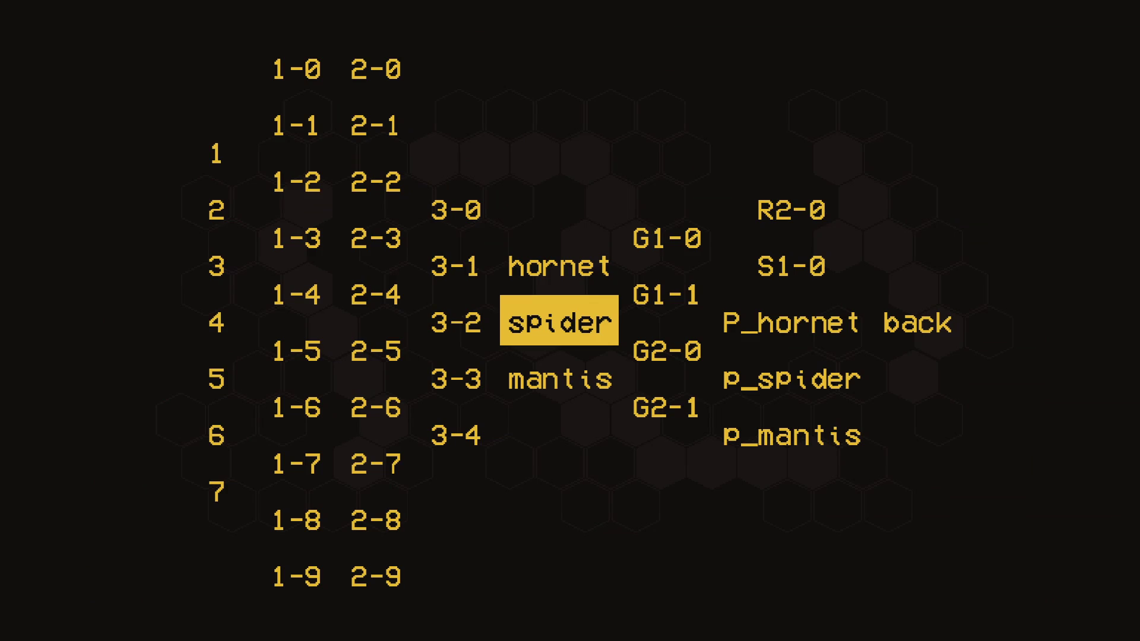
key("Return")
key("Right")
key("Up")
key("Left")
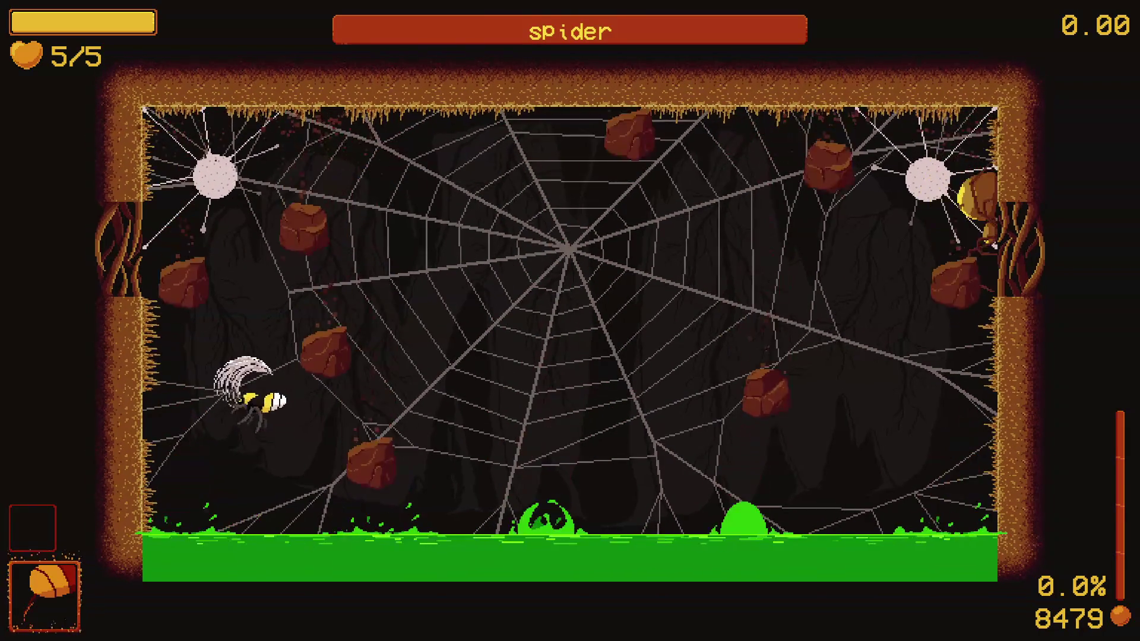
key("Right")
key("Left")
key("Up")
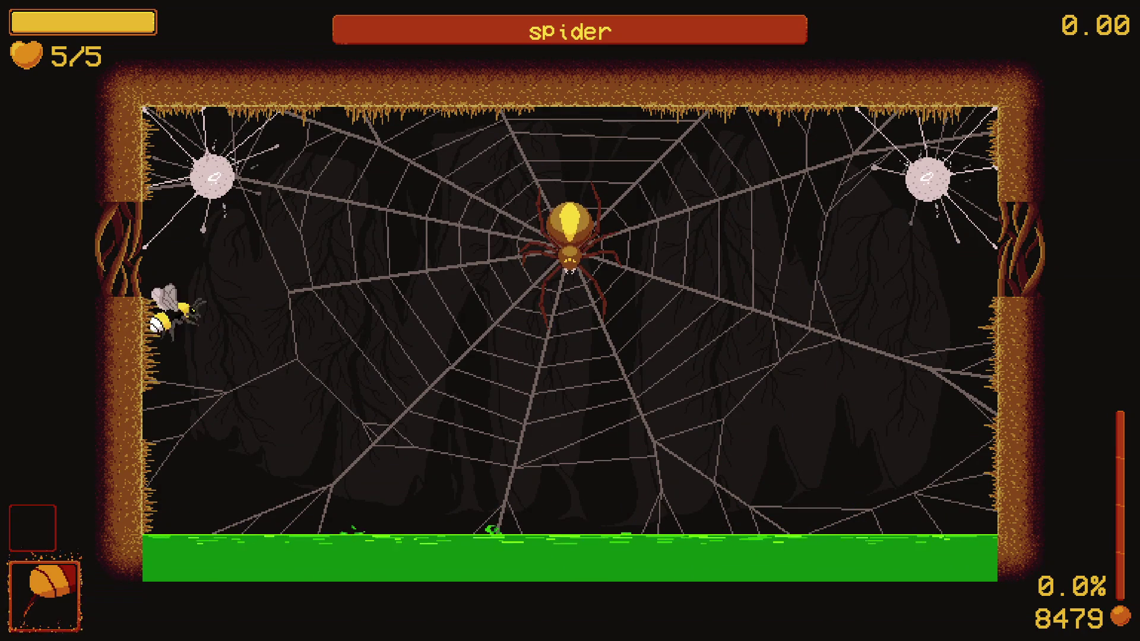
key("Down")
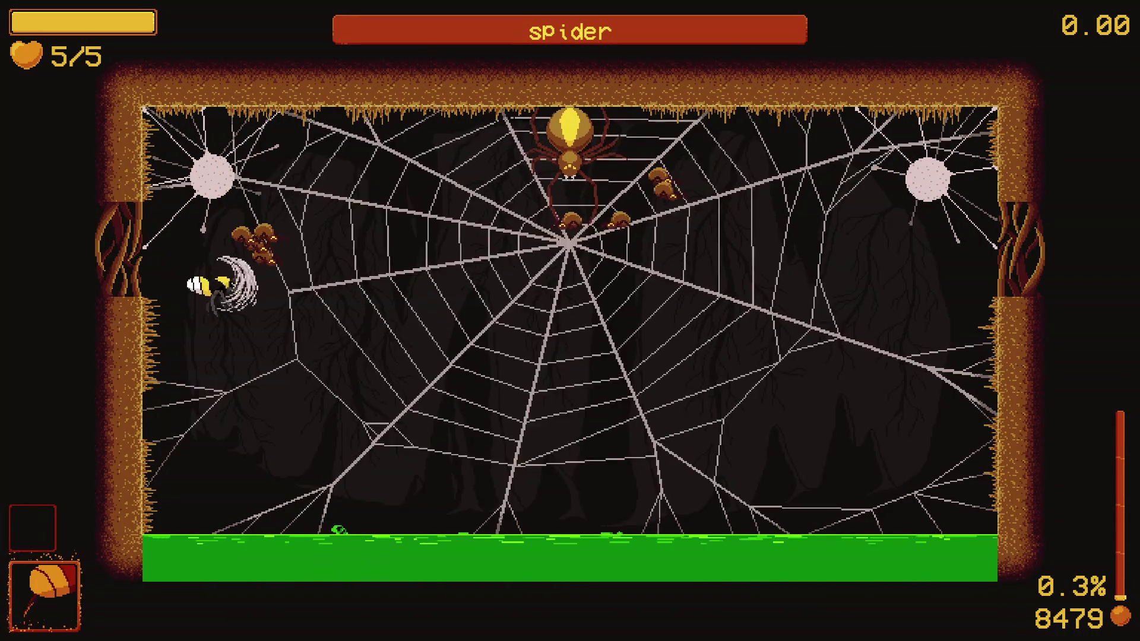
- Slash at the spider and its eggs until the bee dies (42 enemies, 229.7 damage)
key("x")
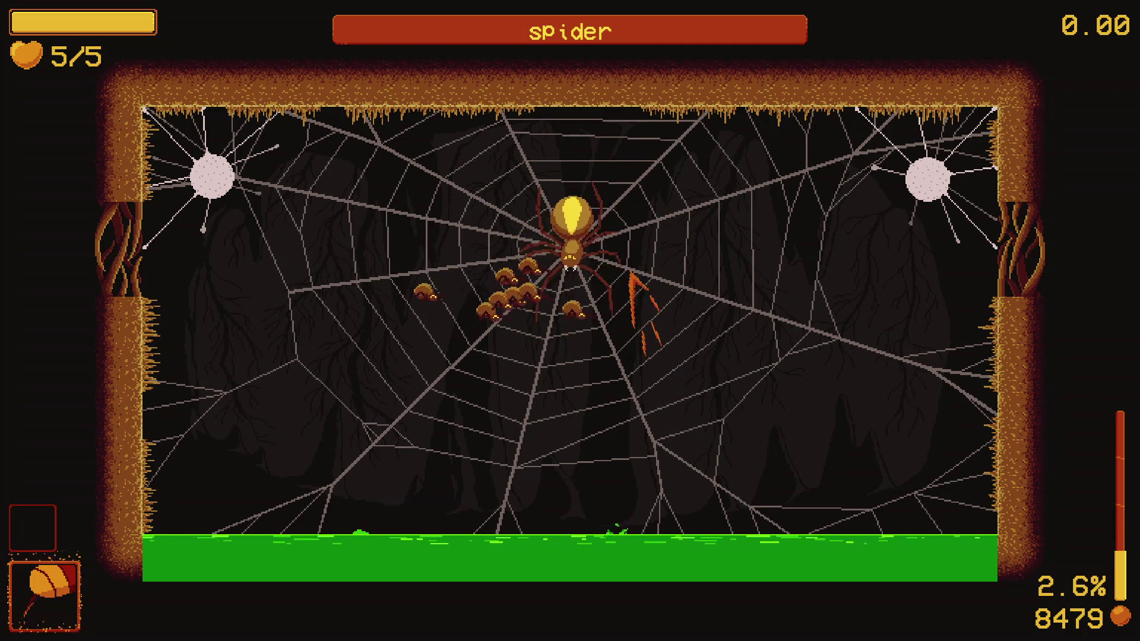
key("x")
key("x")
key("x")
key("x")
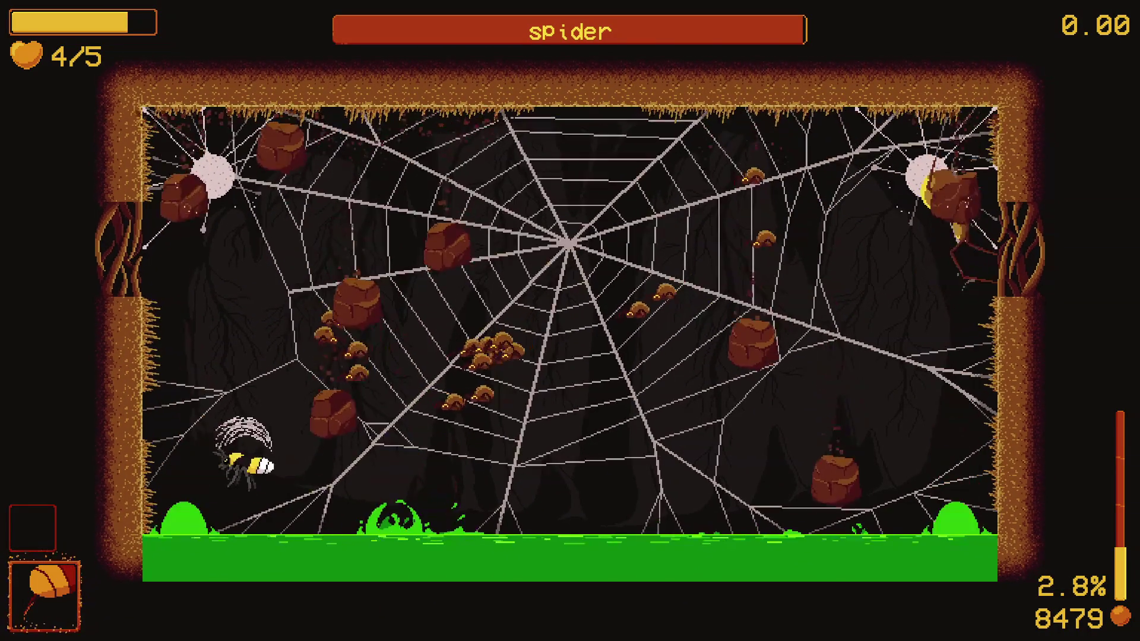
key("x")
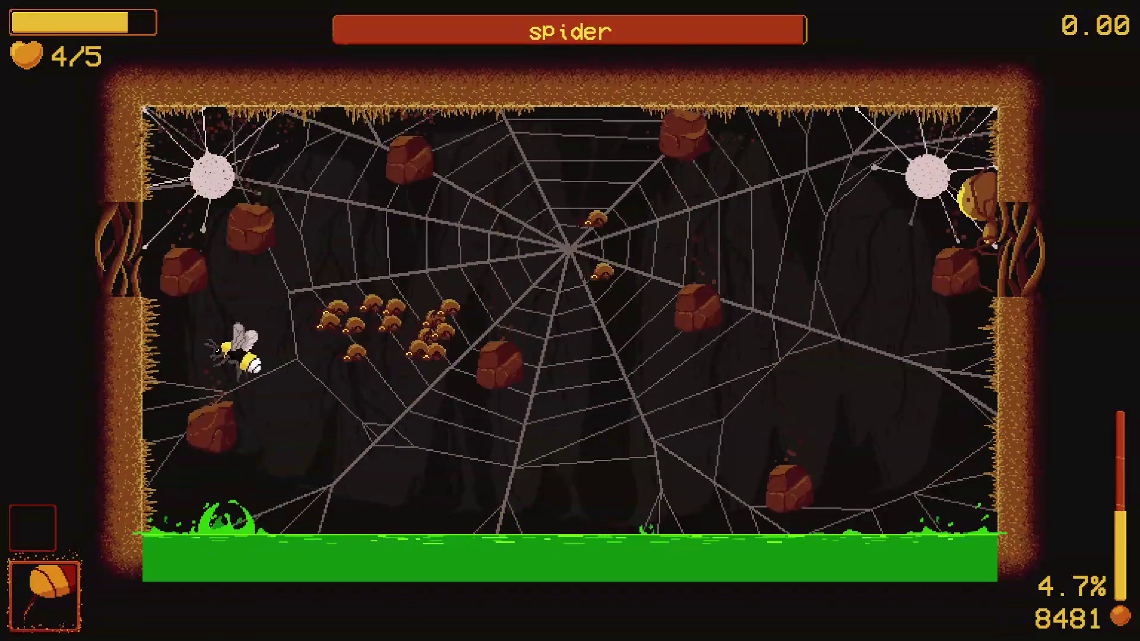
key("x")
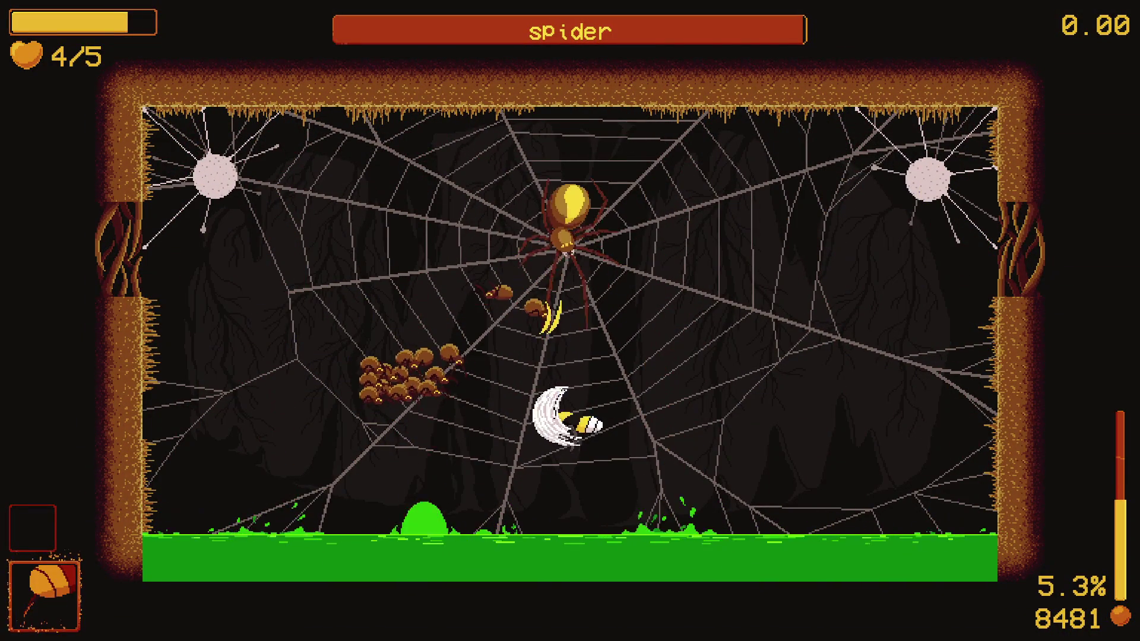
key("x")
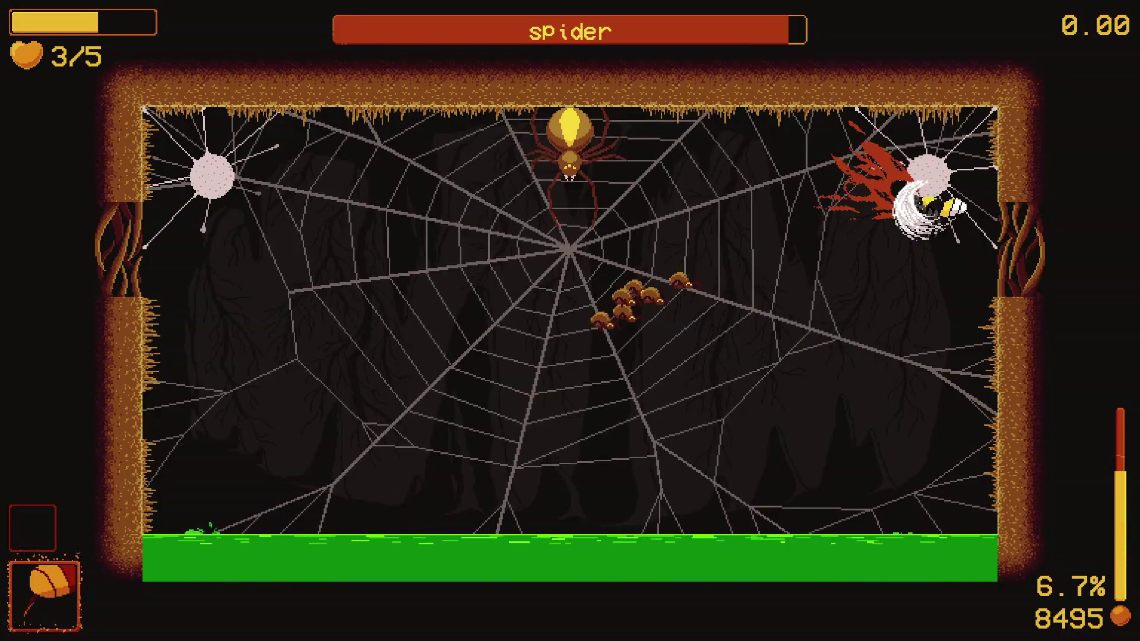
key("x")
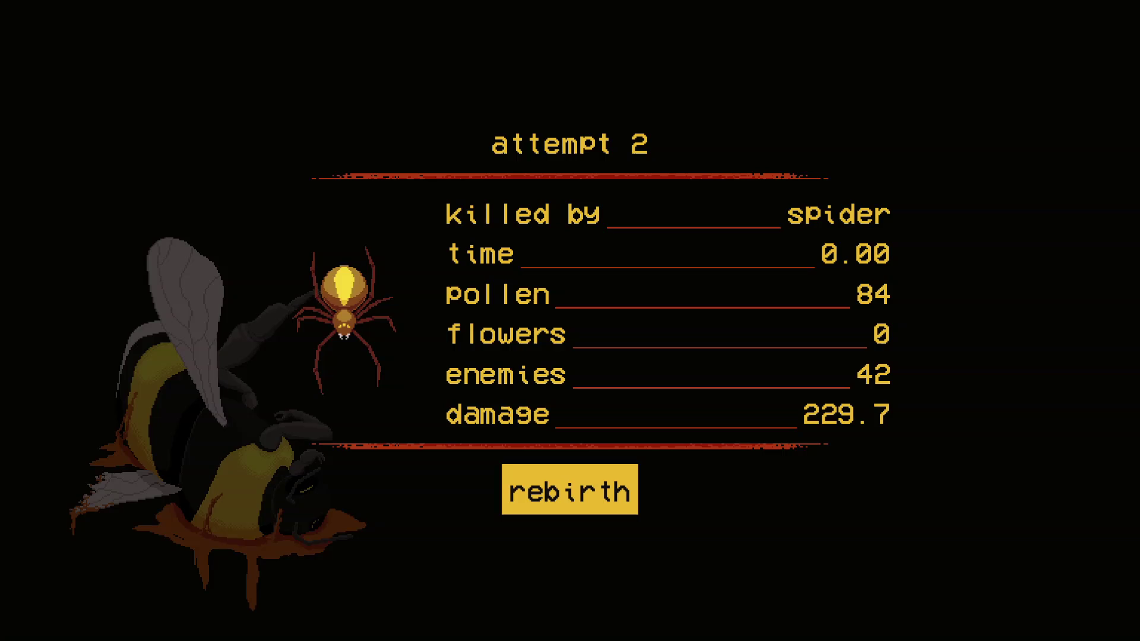
- Rebirth, quit the run to the main menu, close the game, and check Godot's Project menu
key("Return")
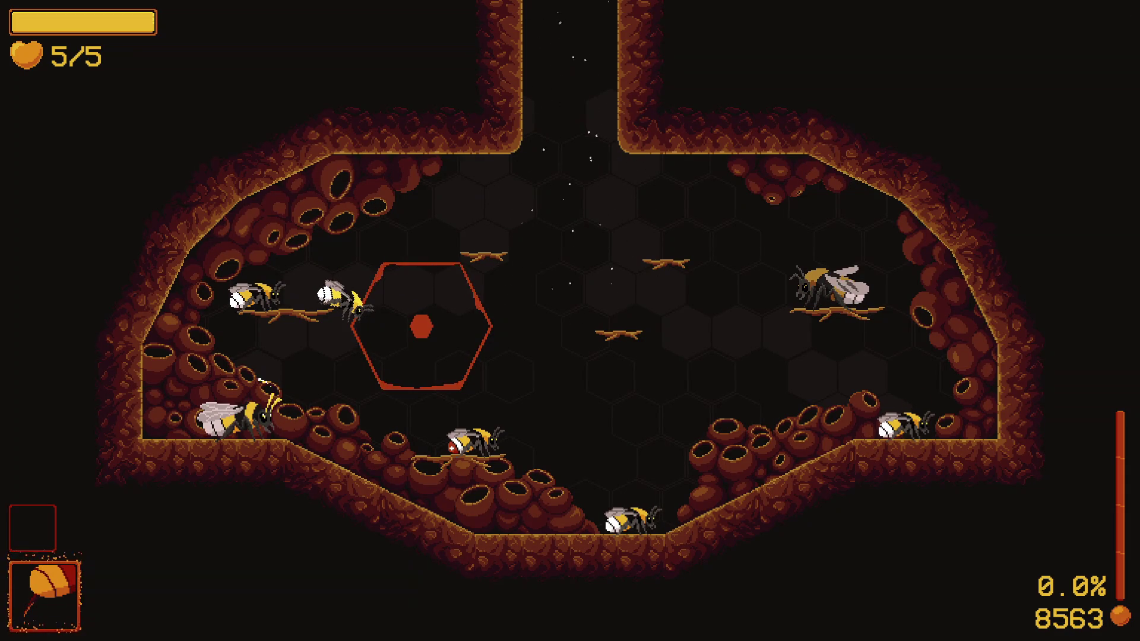
key("Escape")
left_click(569, 371)
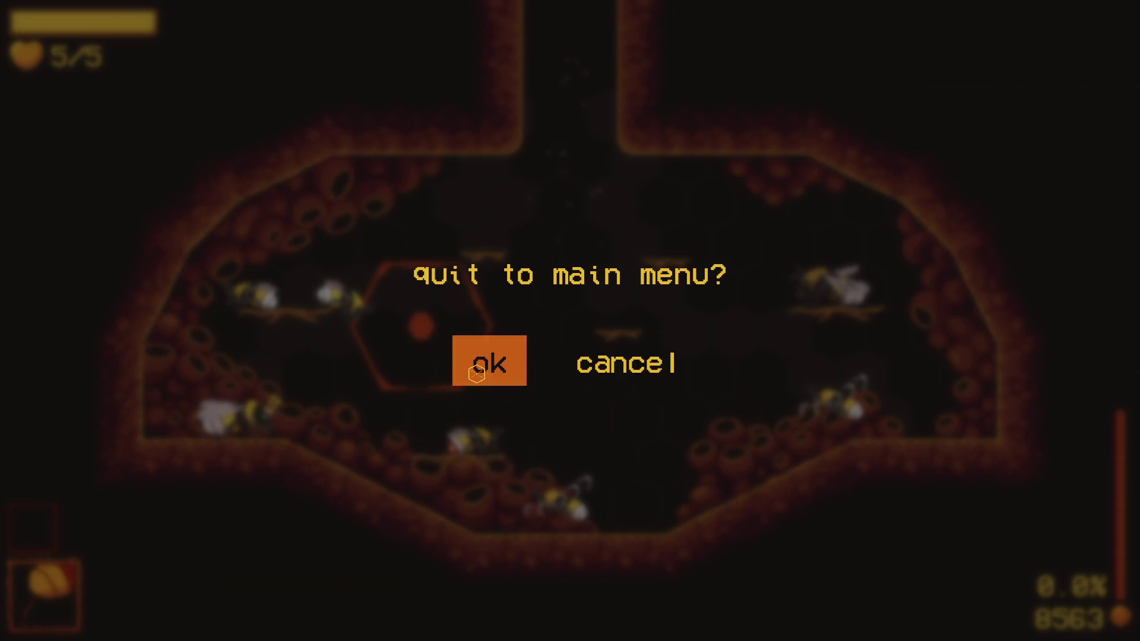
left_click(476, 374)
left_click(570, 385)
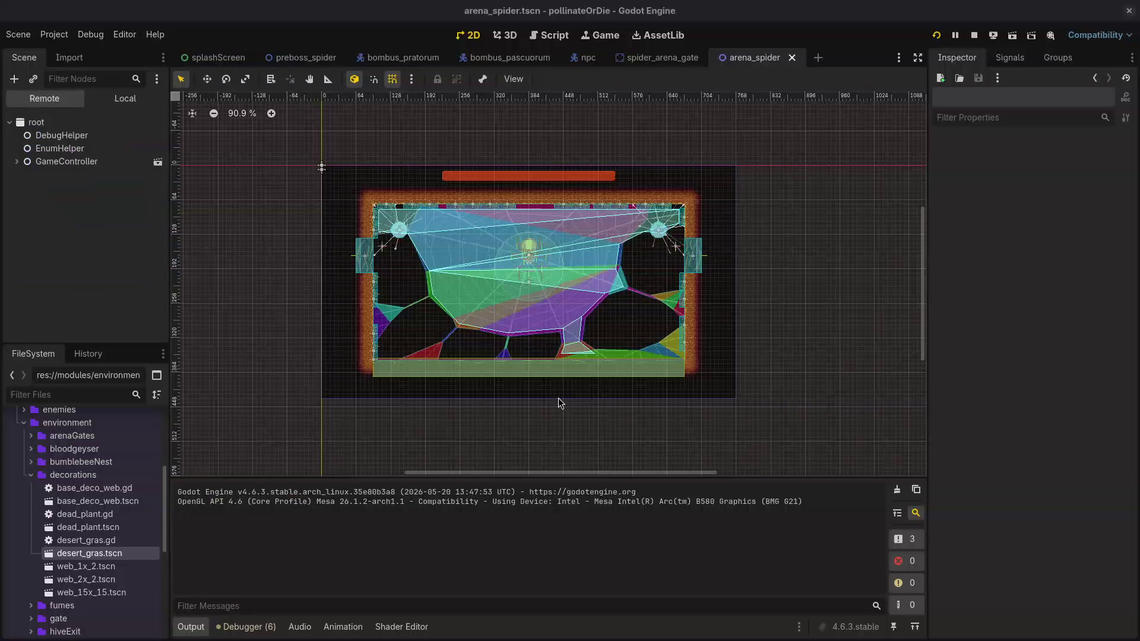
left_click(54, 35)
left_click(54, 35)
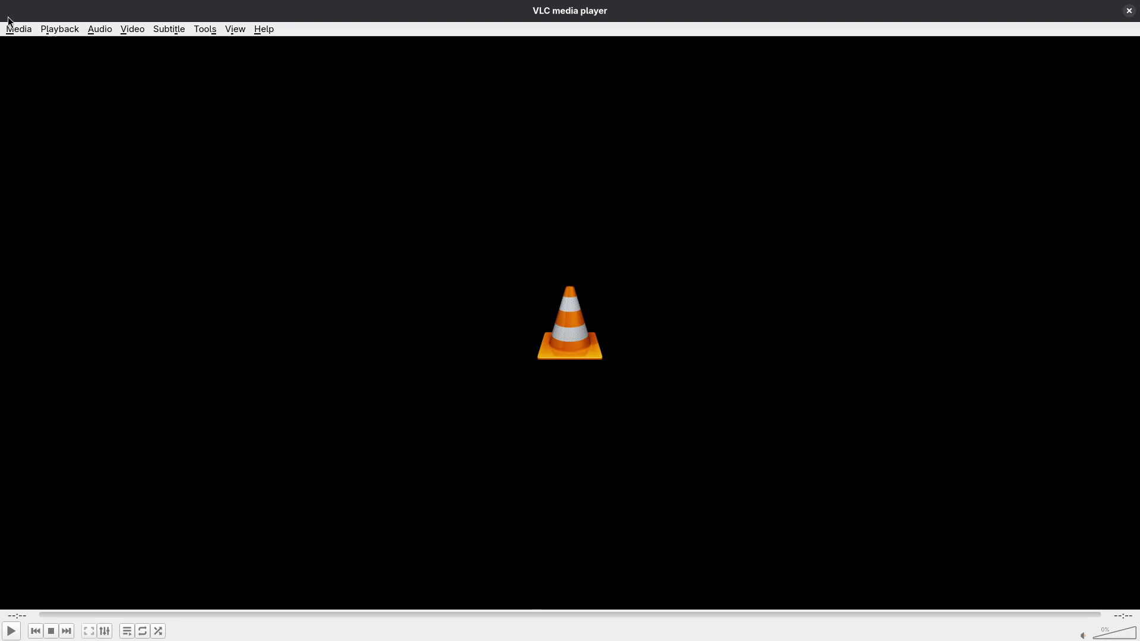
left_click(12, 29)
left_click(27, 44)
left_click(361, 118)
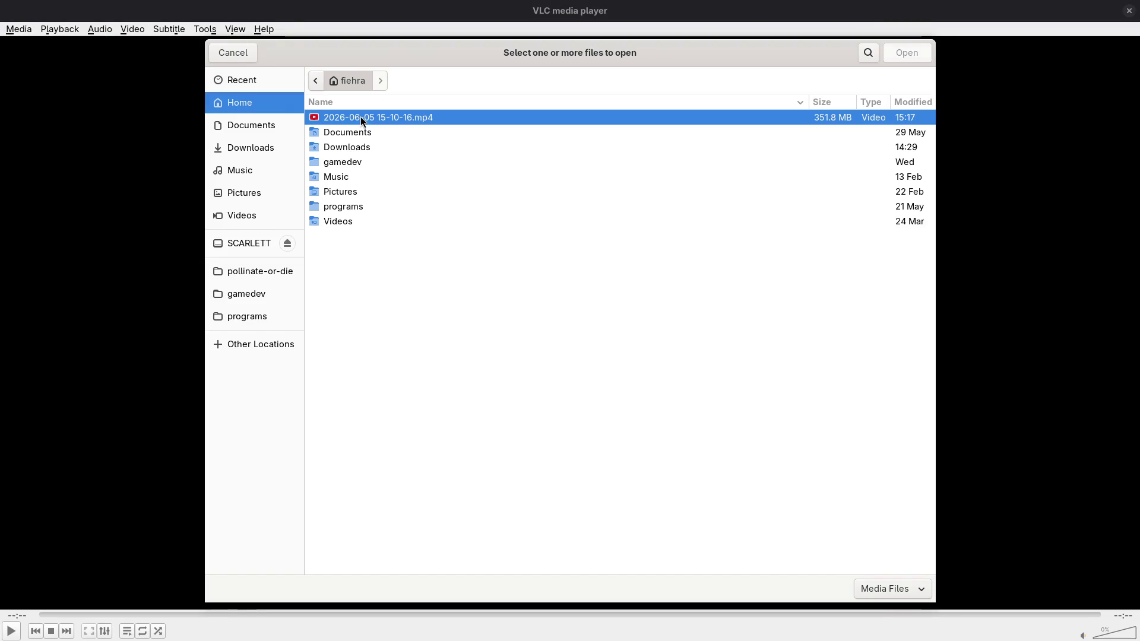
left_click(906, 53)
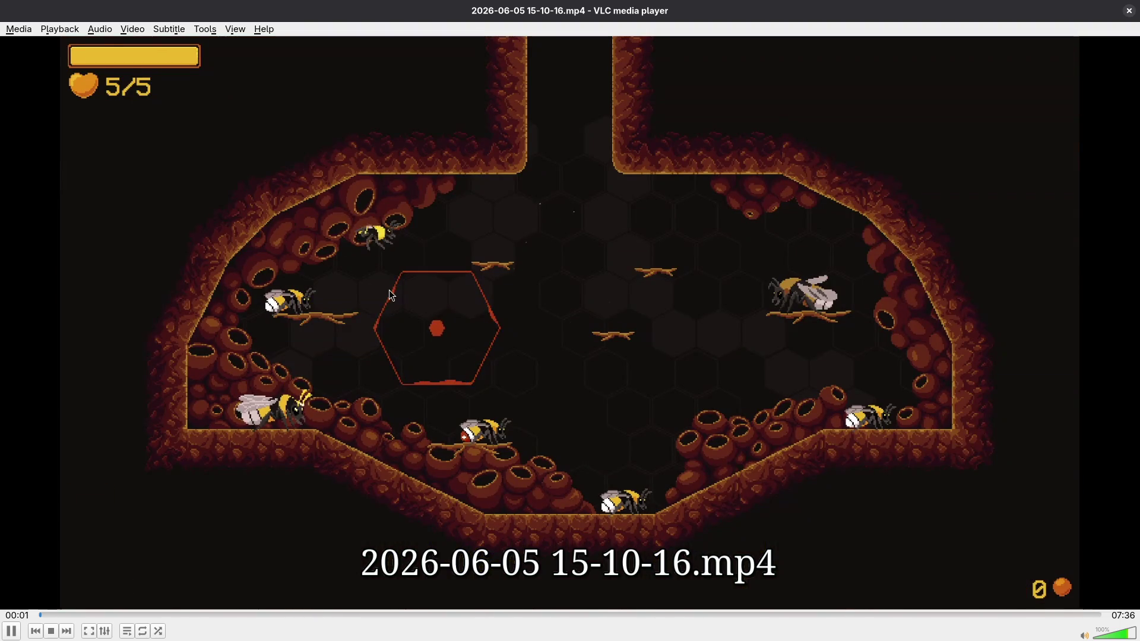
double_click(390, 295)
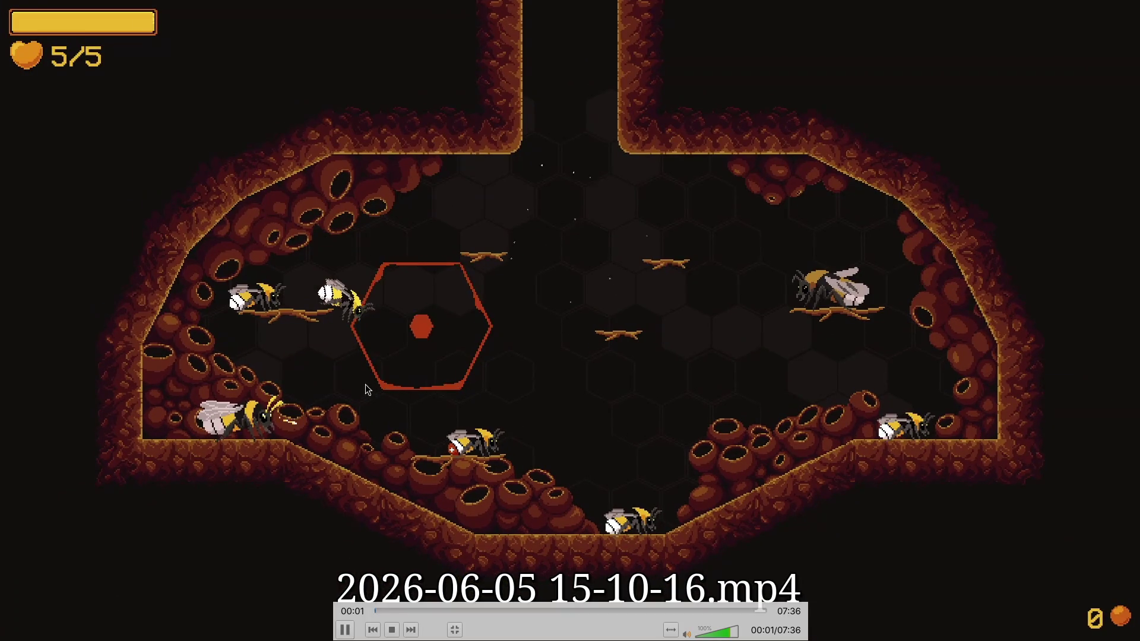
- Scrub the recording past 03:54 to the mantis boss fight and pause there
mouse_move(390, 607)
left_mouse_down()
mouse_move(597, 617)
mouse_move(575, 618)
left_mouse_up()
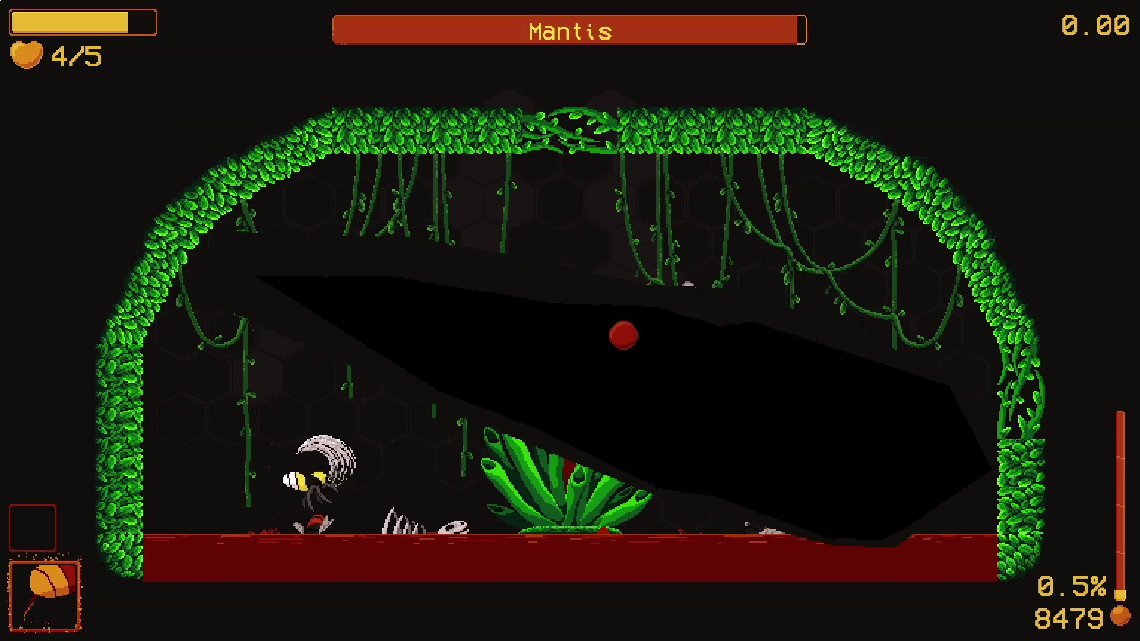
key("space")
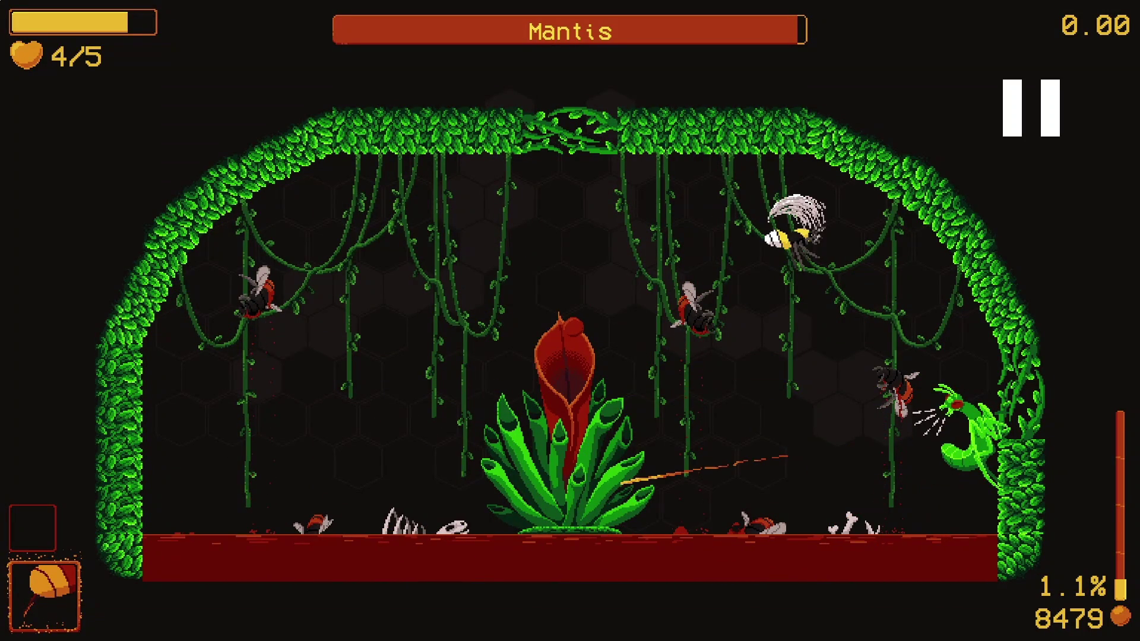
- Rewind the paused mantis fight recording to about 03:50
key("e")
mouse_move(445, 637)
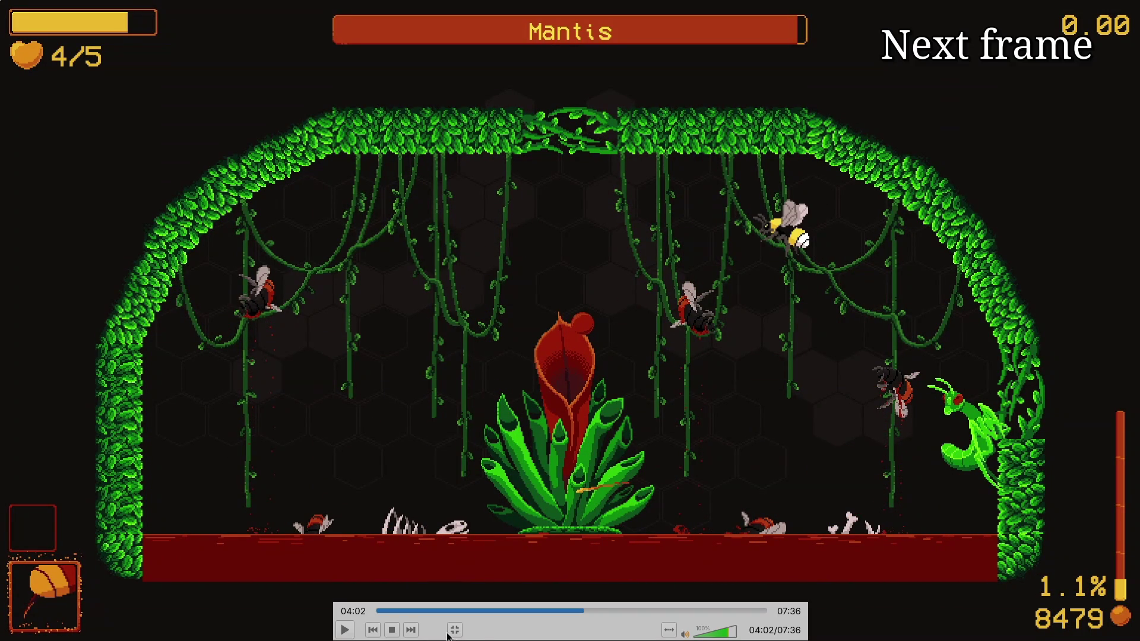
left_click_drag(590, 606, 575, 611)
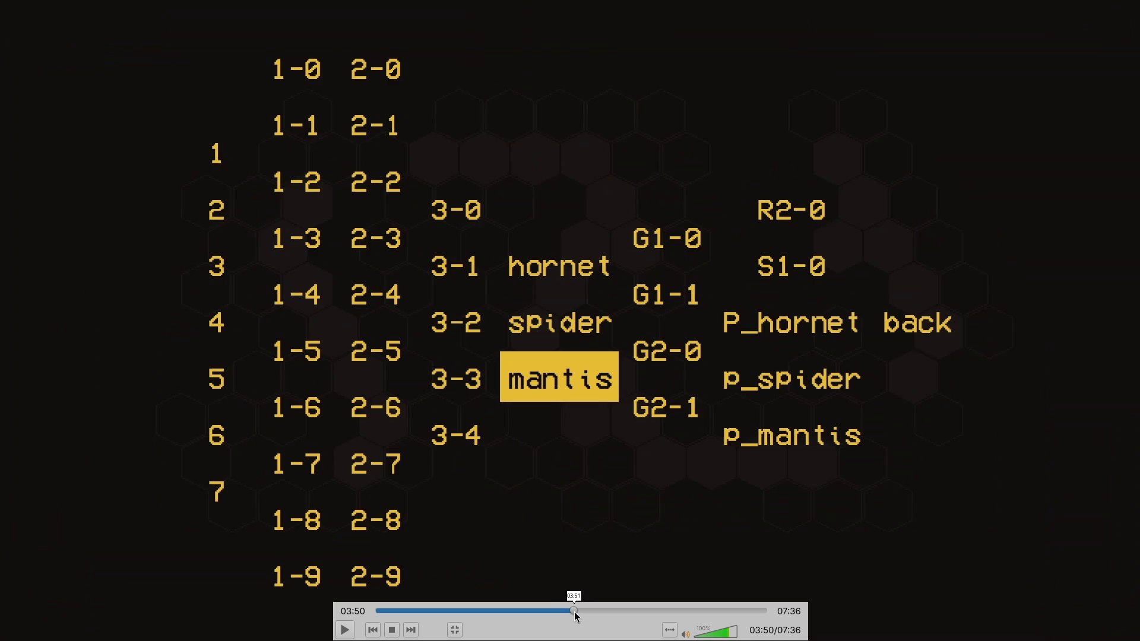
- Frame-step into the mantis fight through the yellow, red and big white slashes
key("e")
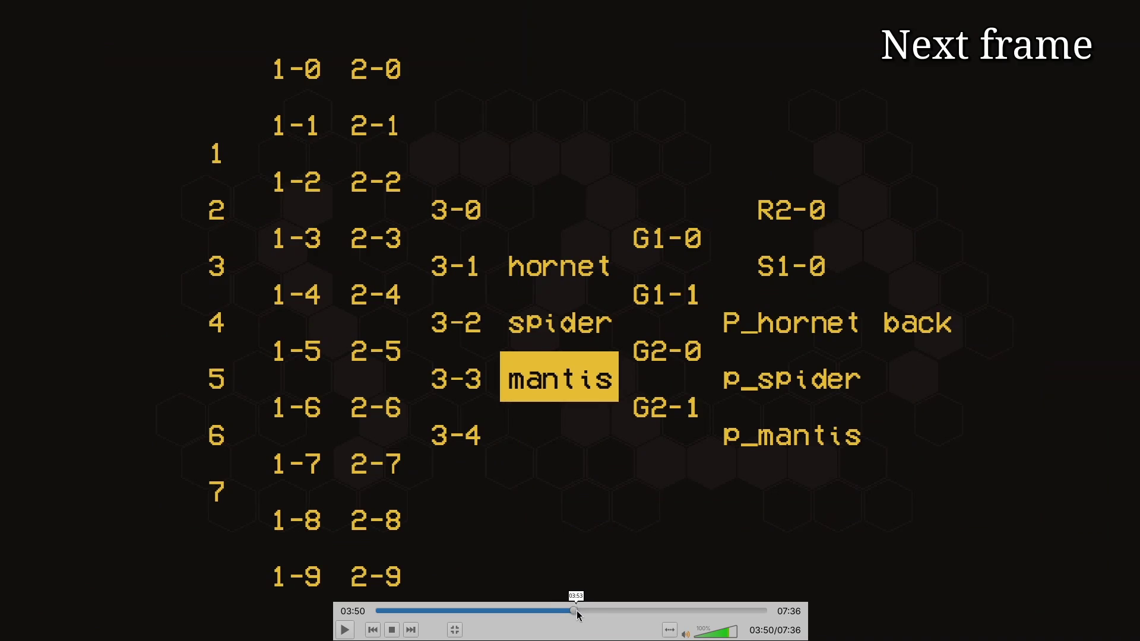
key("e")
key("e")
key("e")
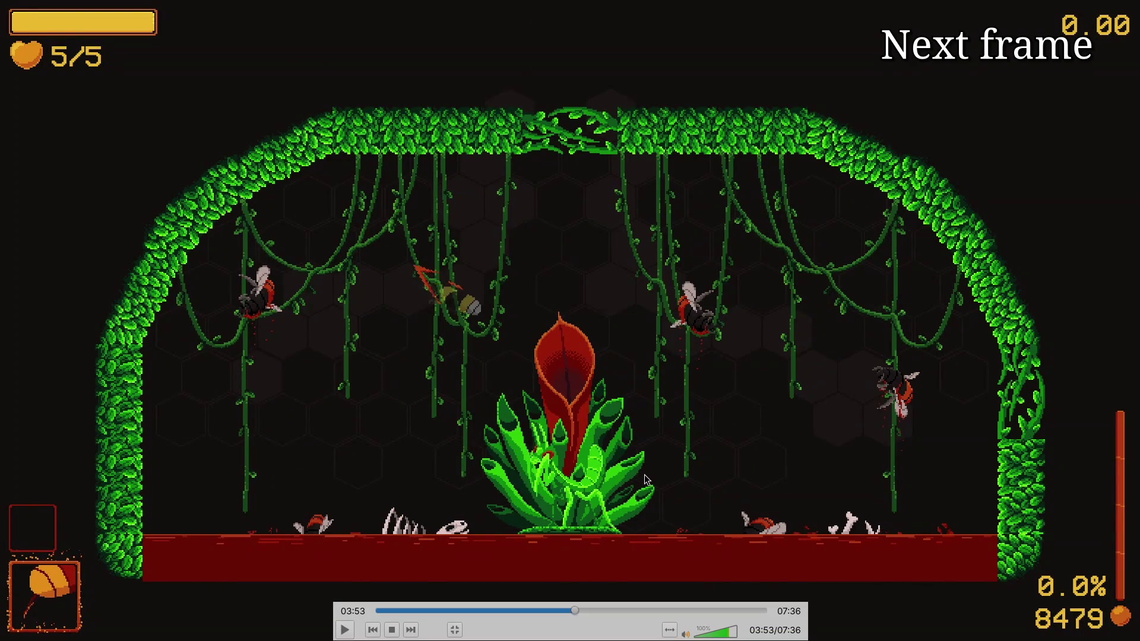
key("e")
key("e")
key("e")
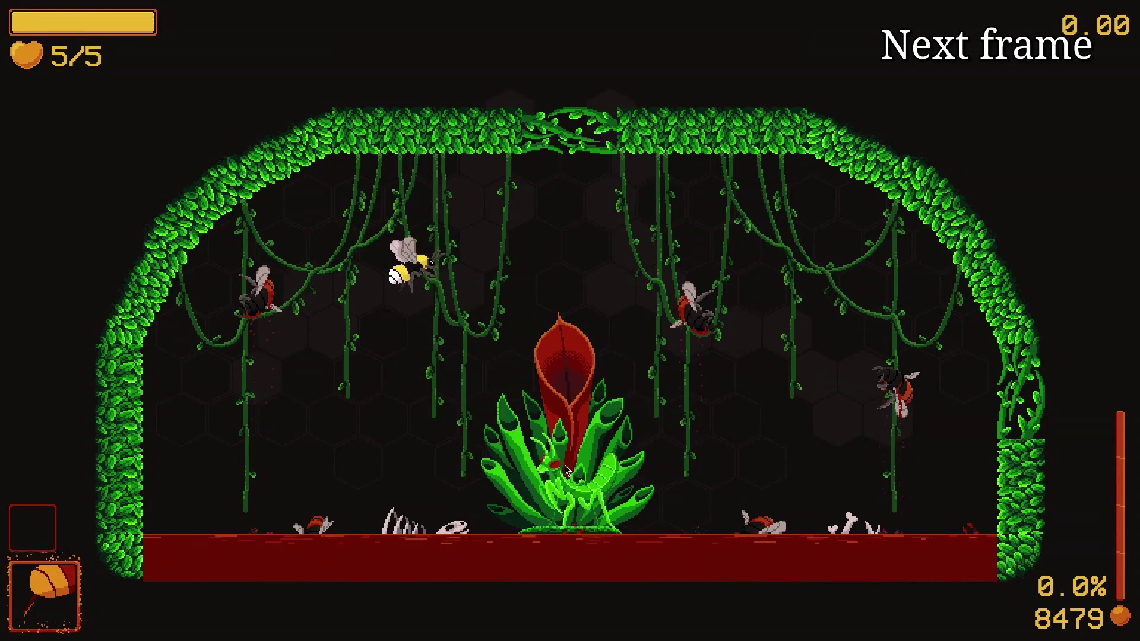
key("e")
key("e")
key("e")
key("e")
key("e")
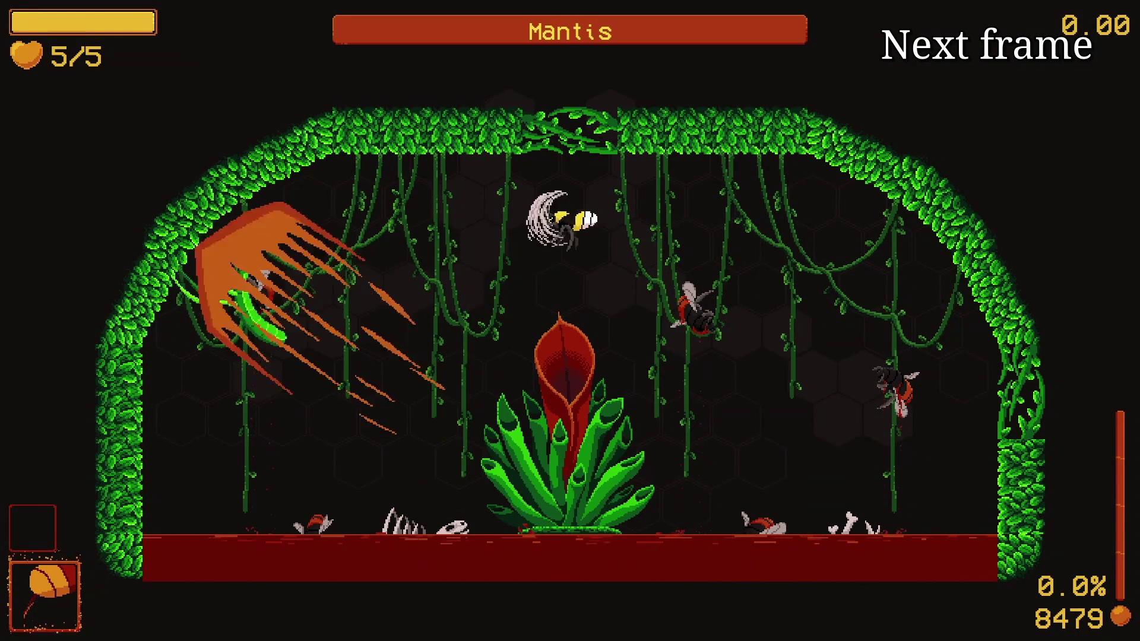
key("e")
key("e")
key("e")
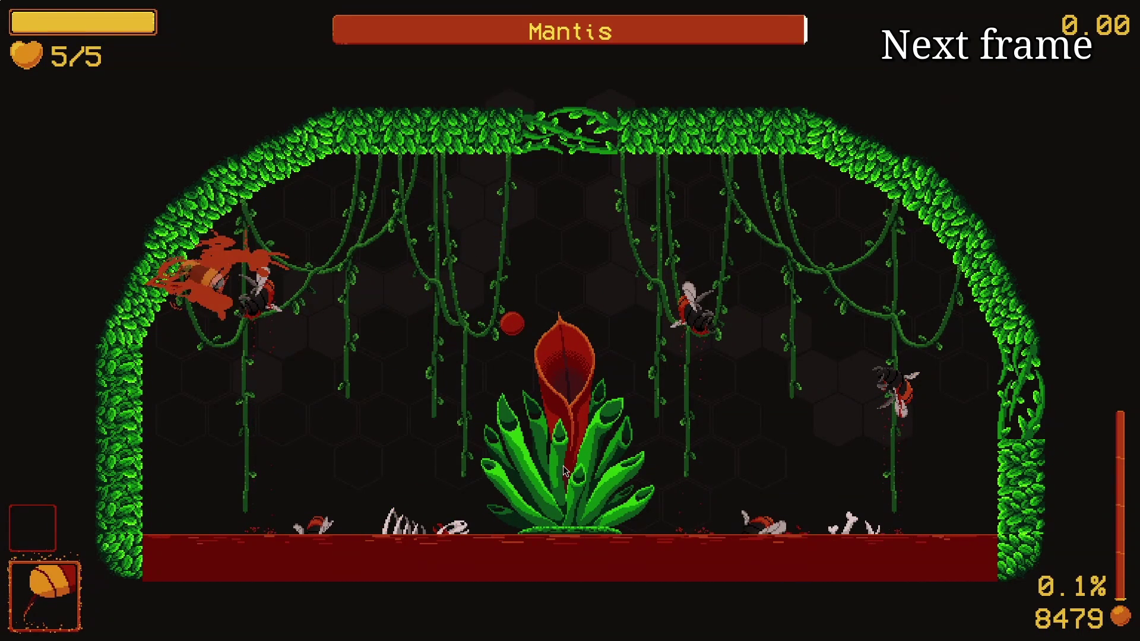
key("e")
key("e")
key("e")
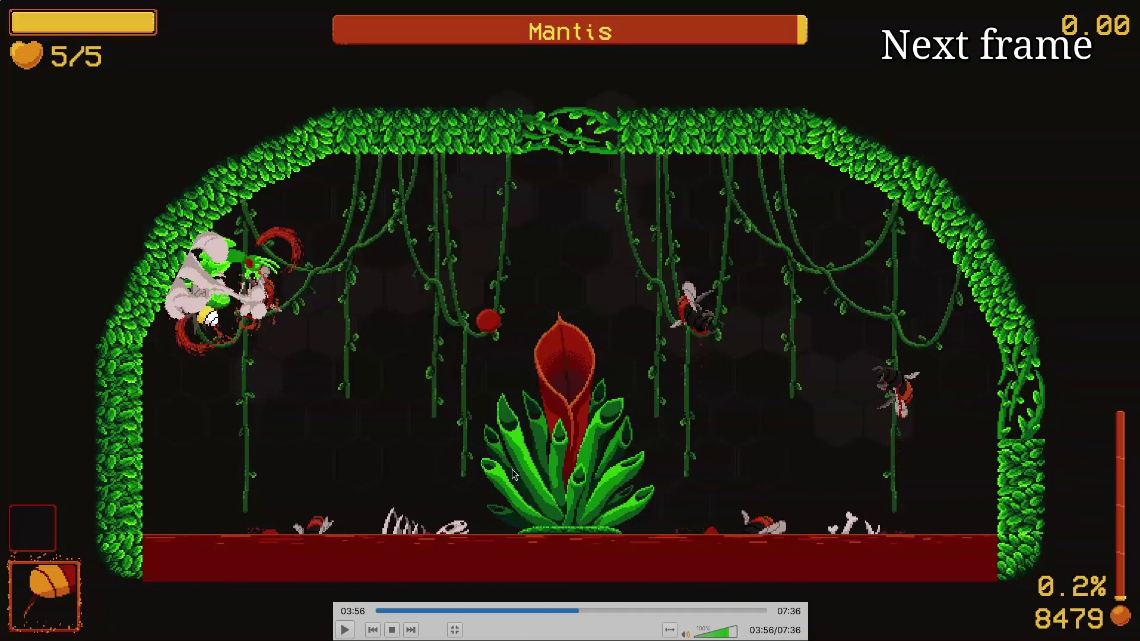
key("e")
key("e")
key("e")
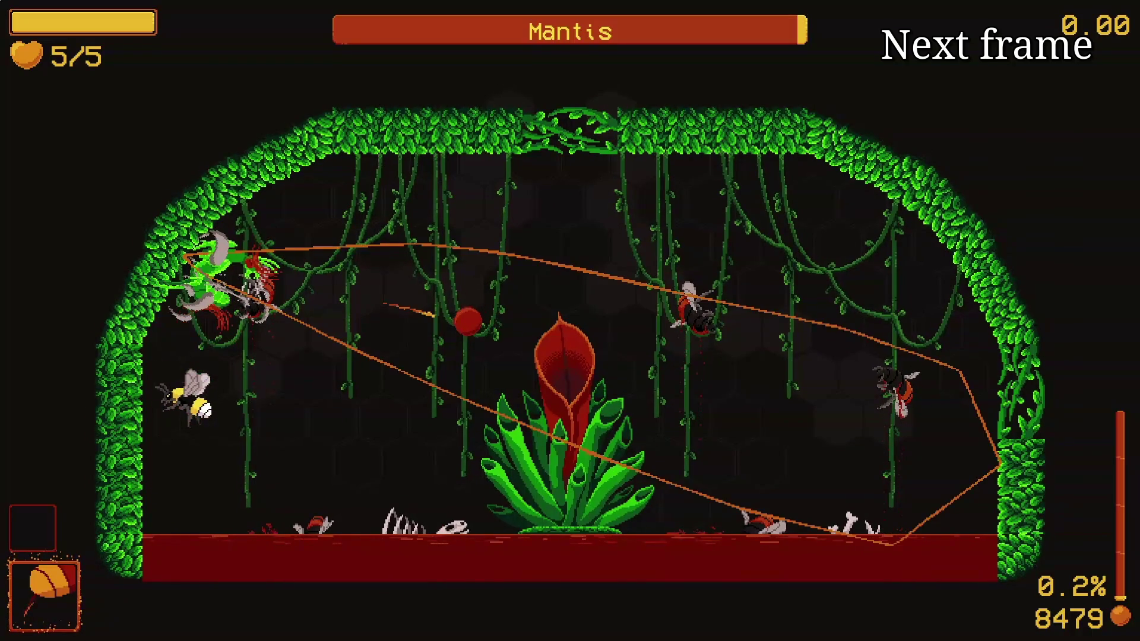
key("e")
key("e")
key("e")
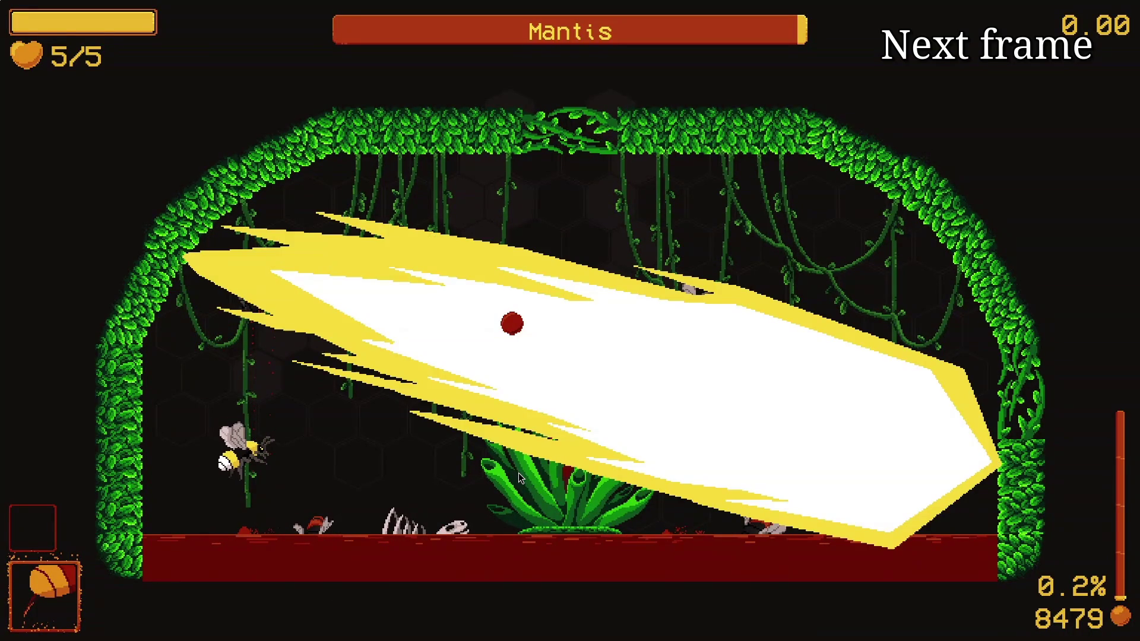
key("e")
key("e")
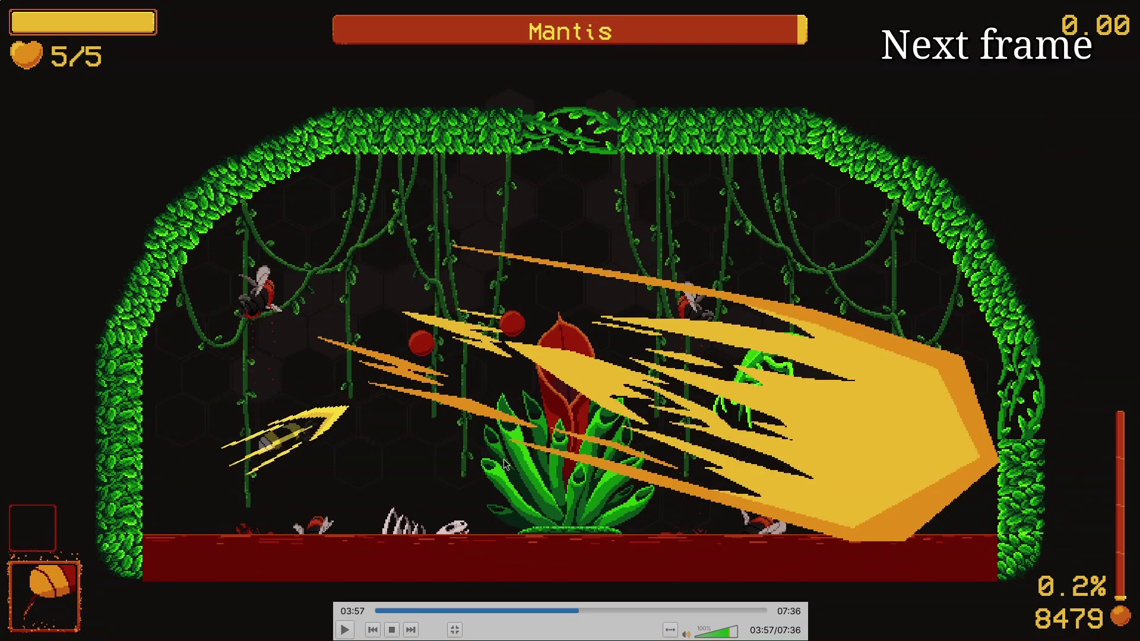
- Briefly resume and pause playback, step ahead, then jump back to 03:54
scroll(611, 406, "down", 1)
scroll(607, 419, "up", 1)
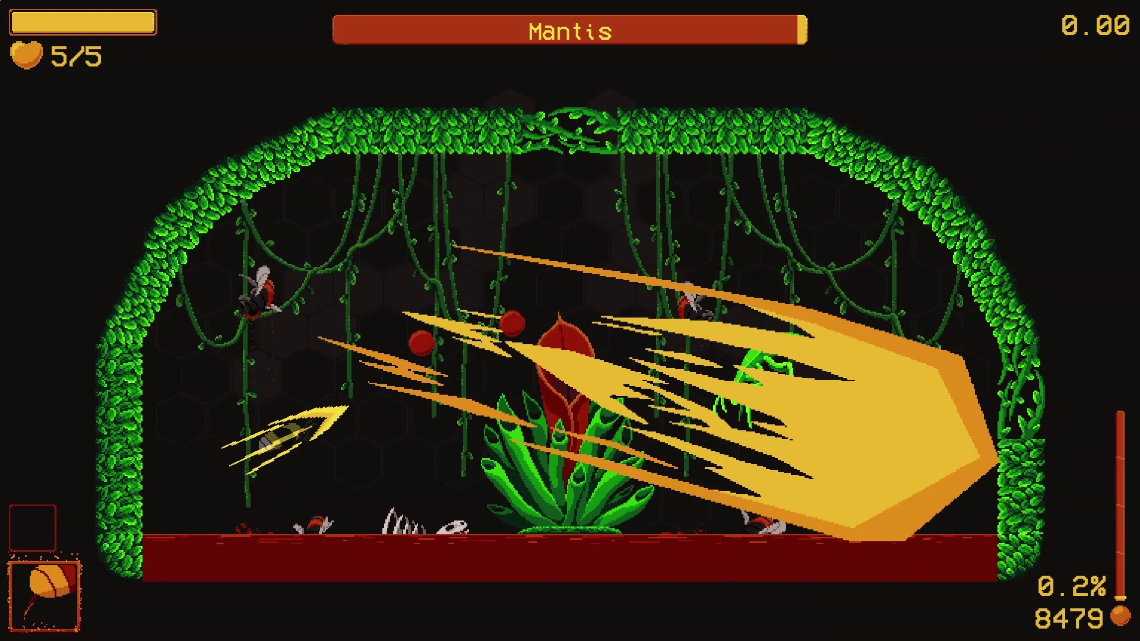
key("space")
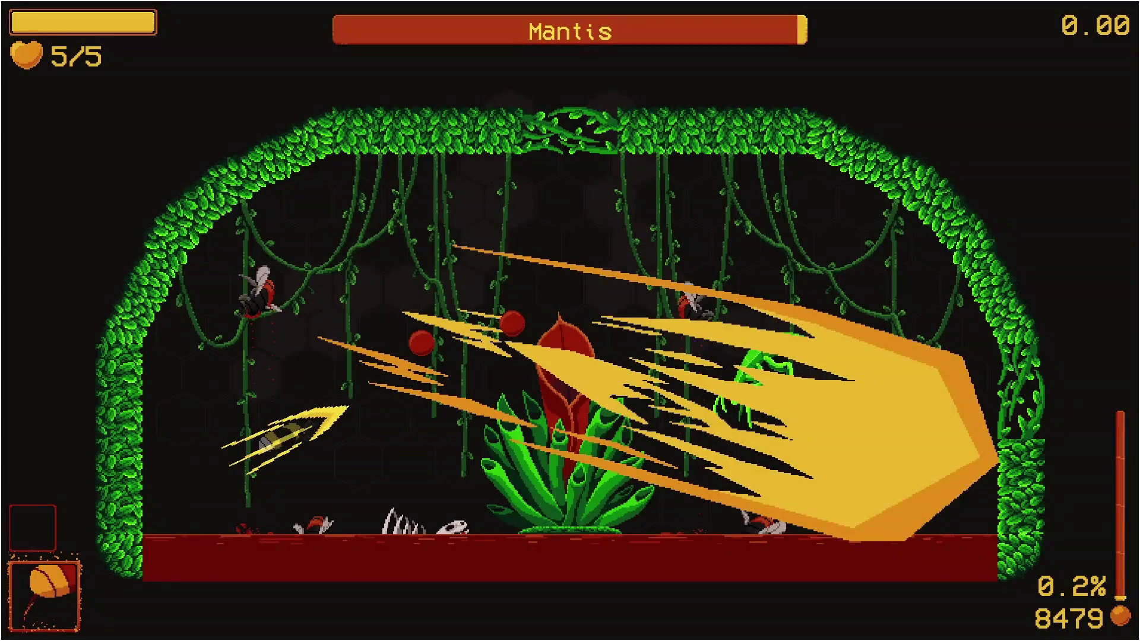
mouse_move(678, 354)
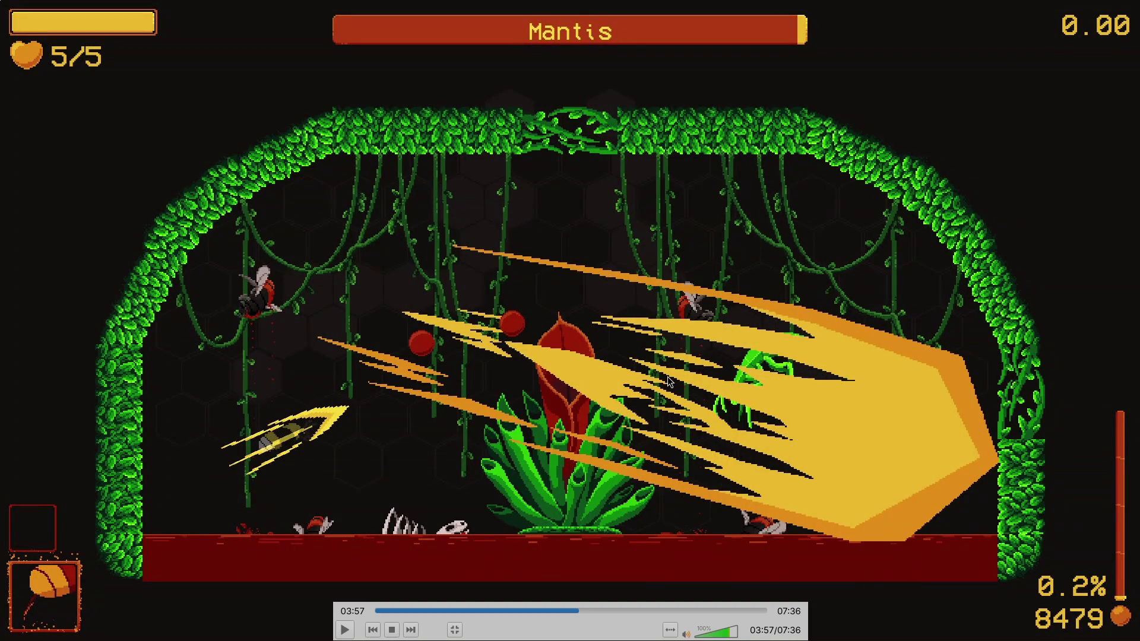
key("e")
key("e")
key("e")
key("e")
key("e")
key("e")
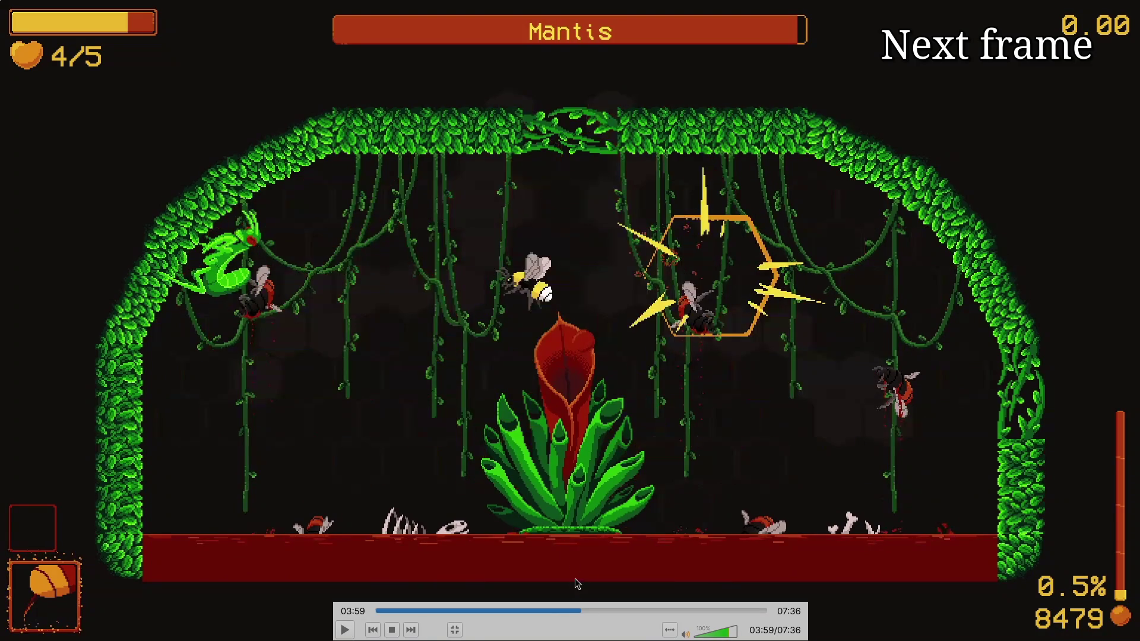
left_click(579, 614)
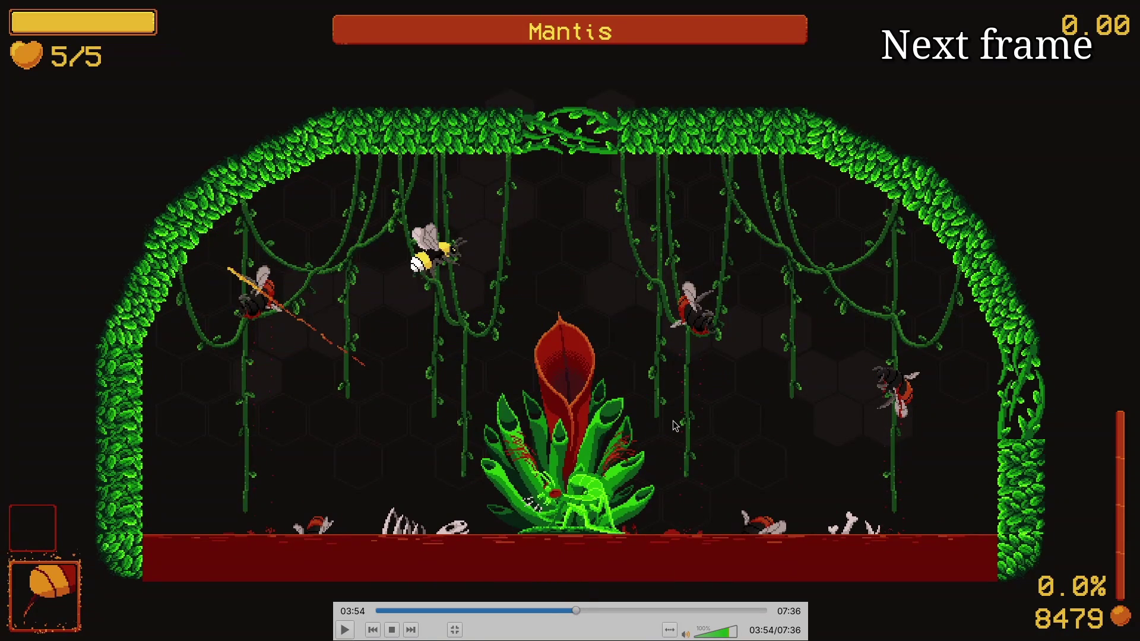
- Frame-step from 03:54 through the mantis's white slash to the red honeycomb hit on the bee
key("e")
key("e")
key("e")
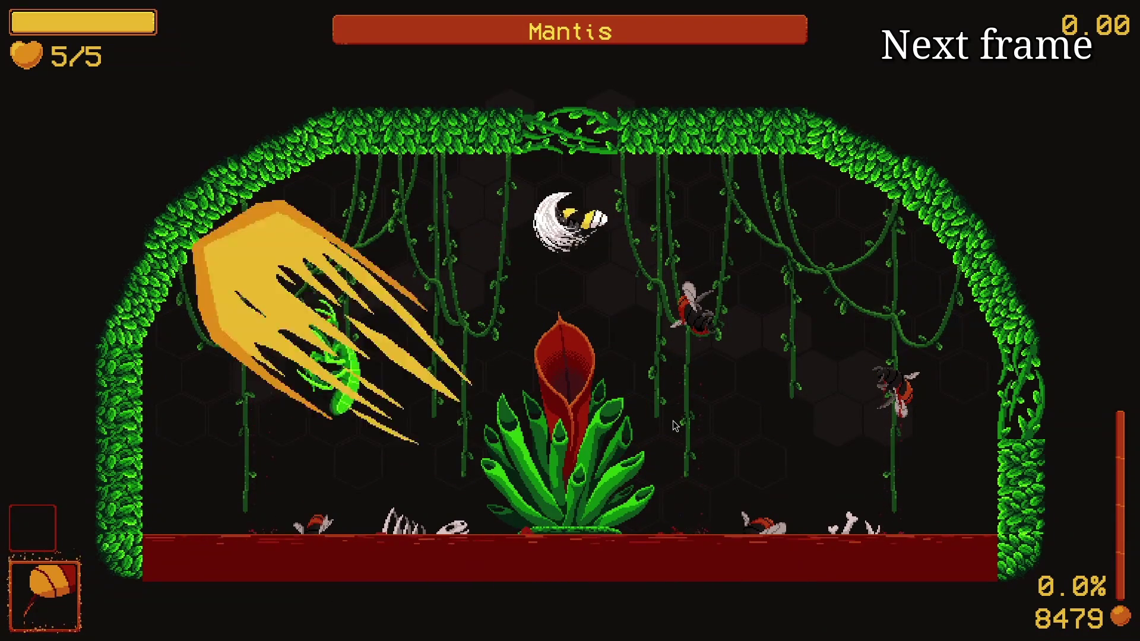
key("e")
key("e")
key("e")
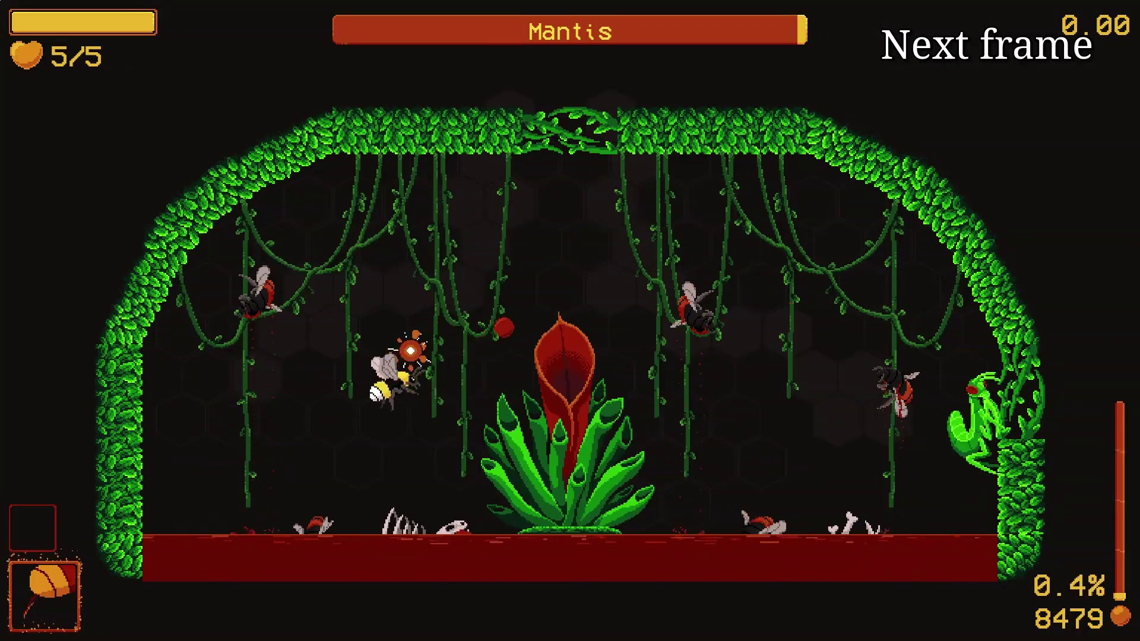
key("e")
key("e")
key("e")
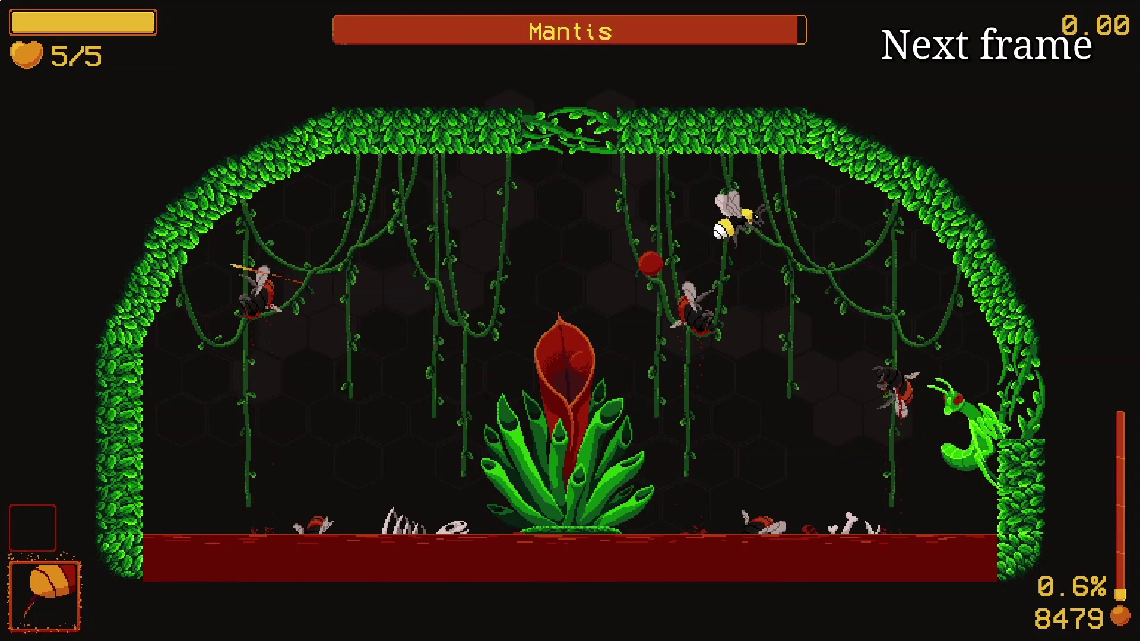
key("e")
key("e")
key("e")
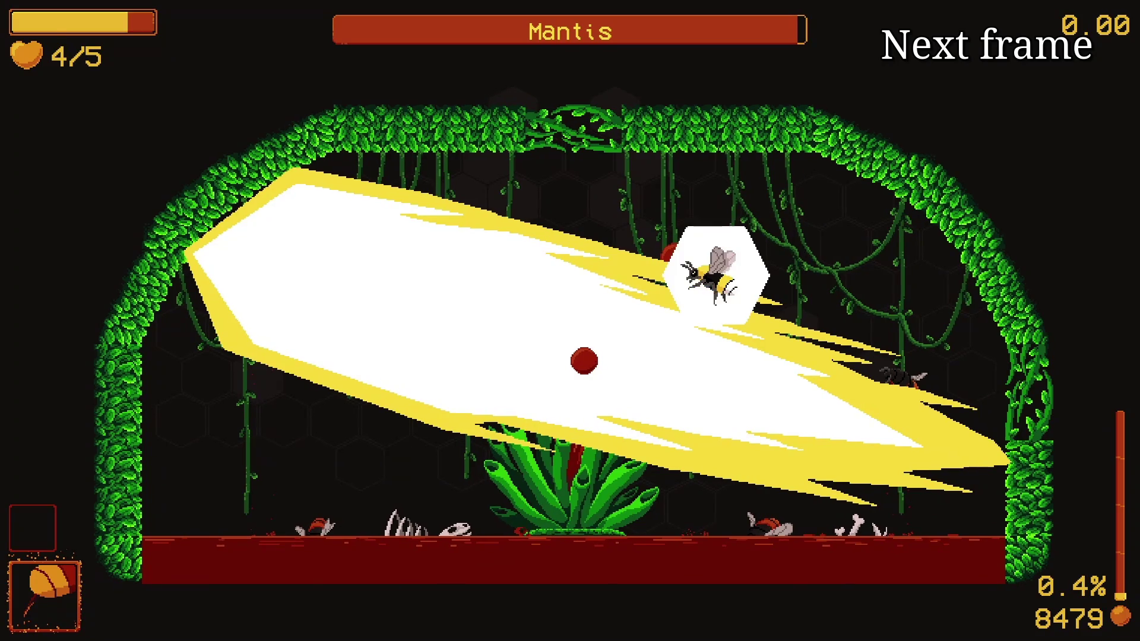
key("e")
key("e")
key("e")
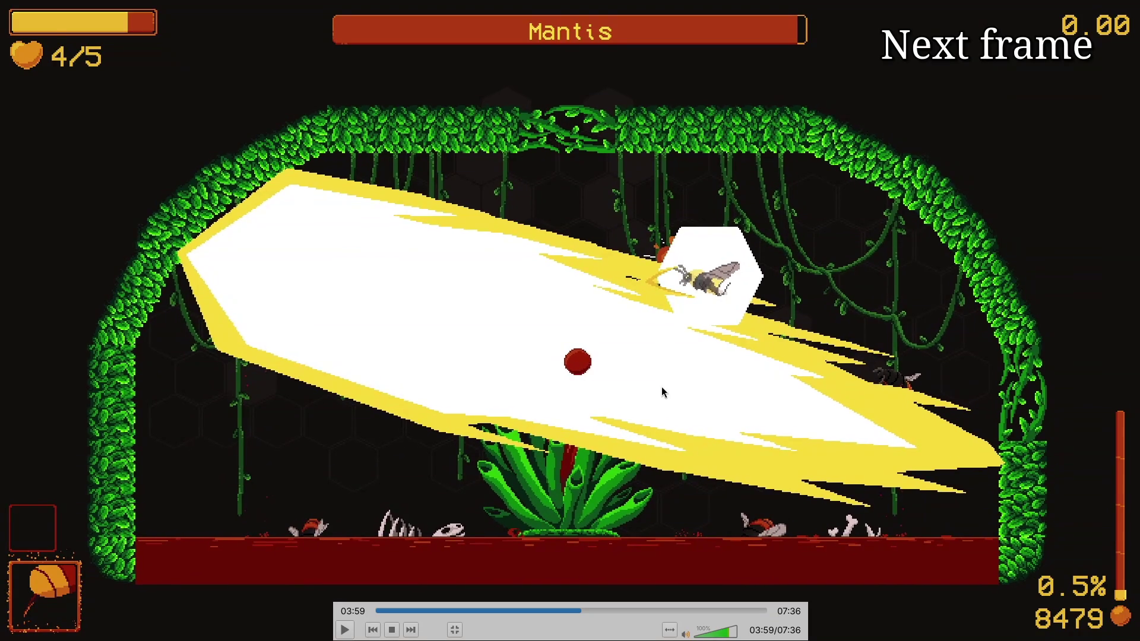
key("e")
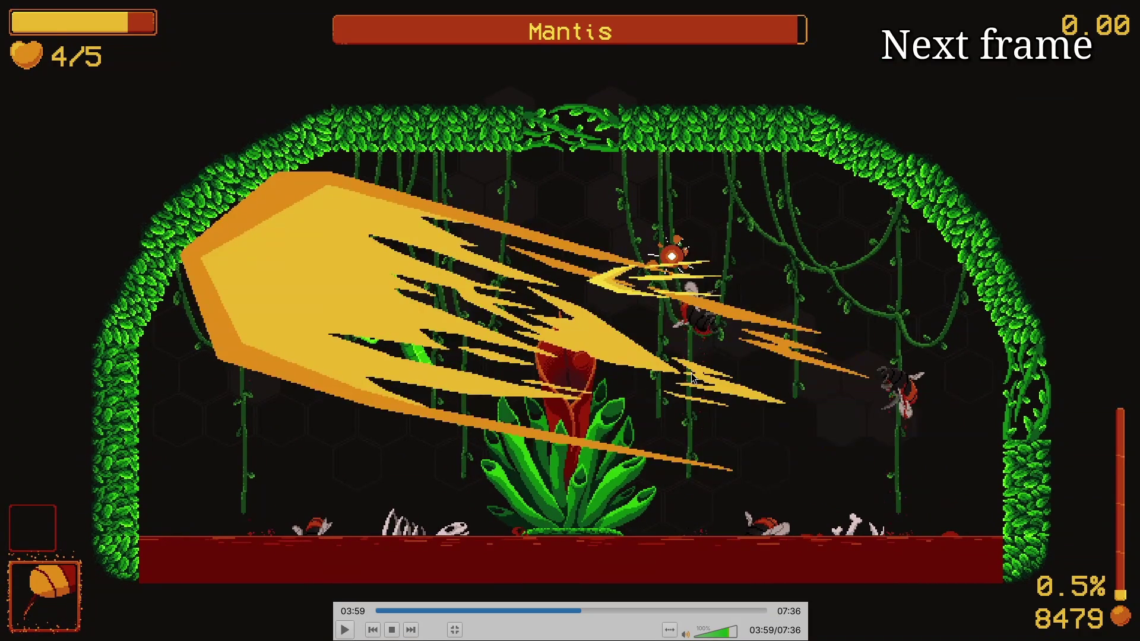
key("e")
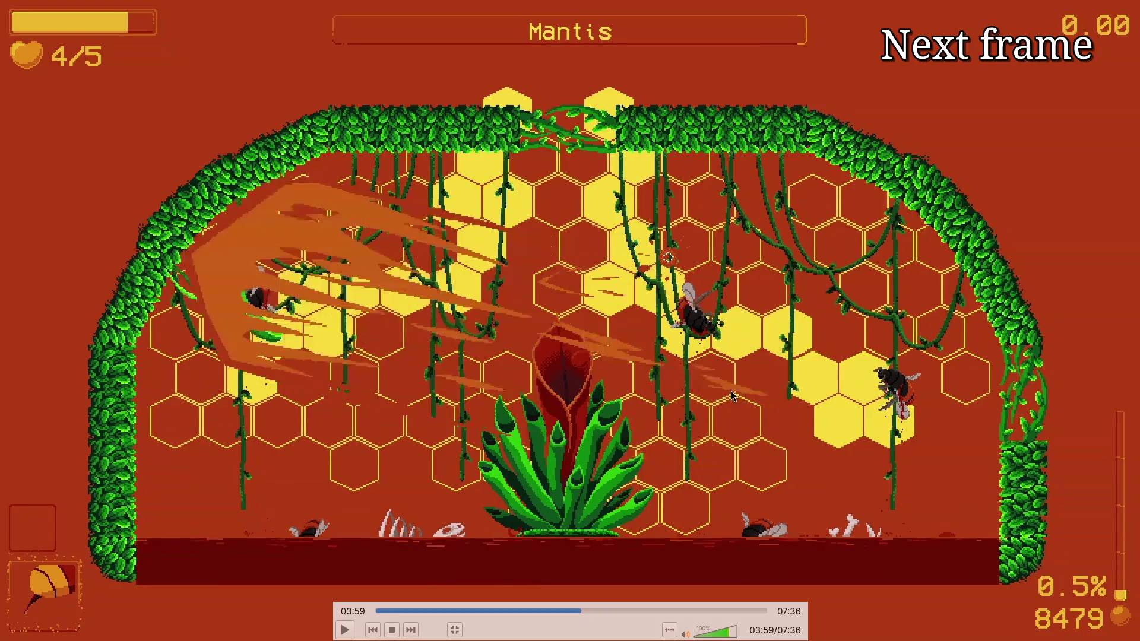
key("e")
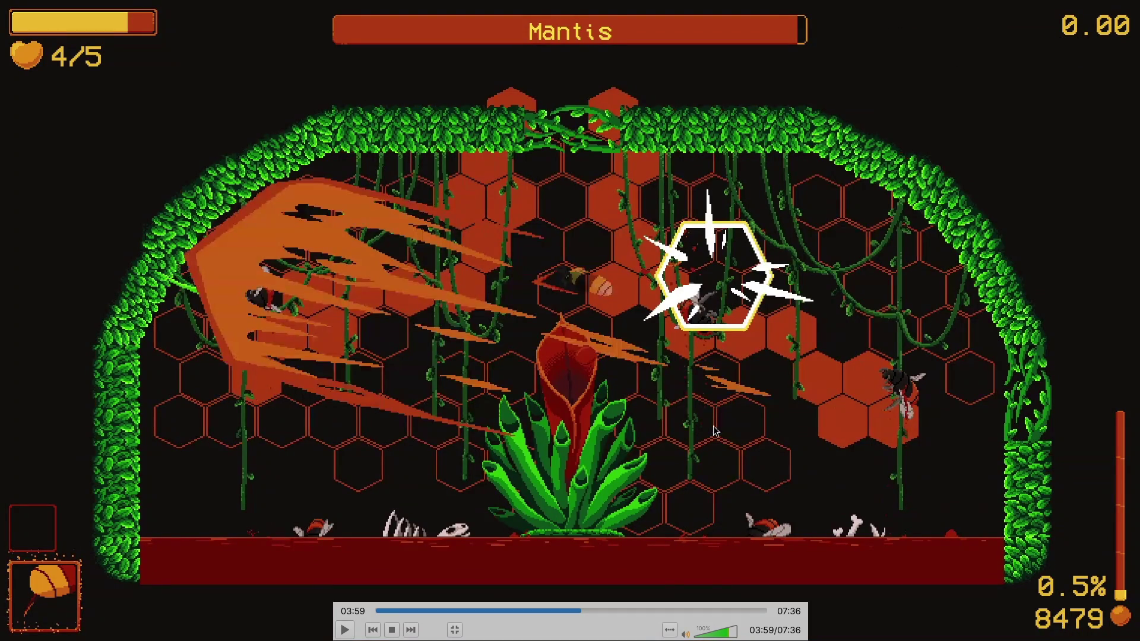
key("e")
key("e")
key("e")
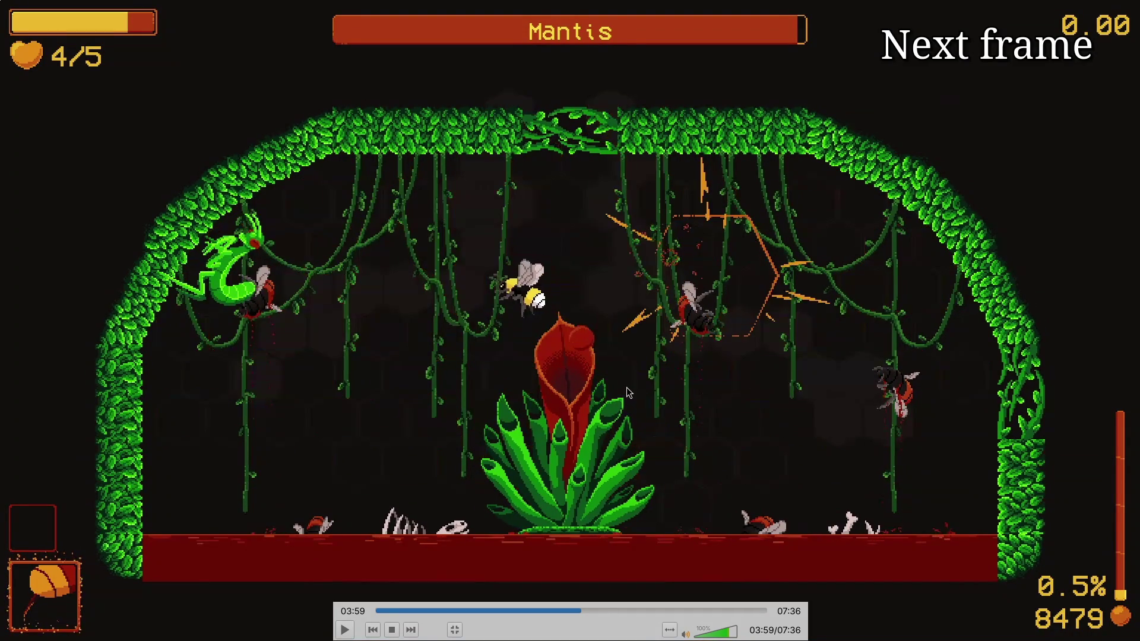